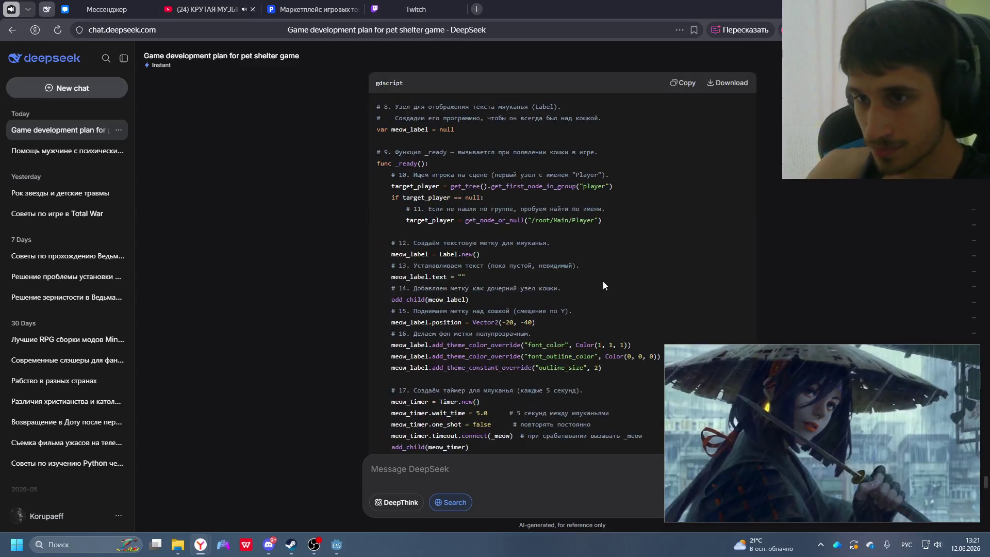
# - Replace all of collision_shape_2d.gd with the simplified food bowl script copied from DeepSeek
pyautogui.scroll(4, 596, 292)
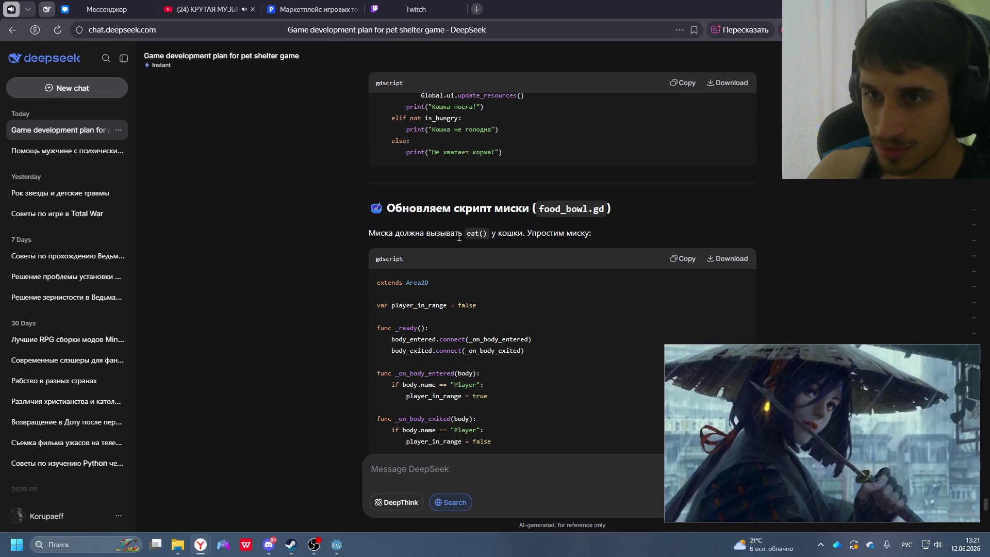
pyautogui.click(685, 259)
pyautogui.click(340, 549)
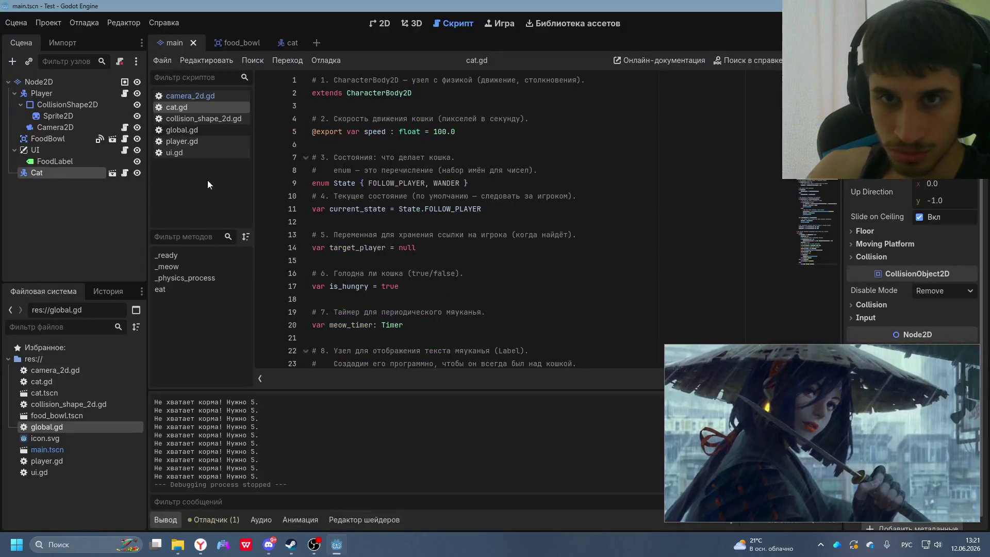
pyautogui.click(204, 119)
pyautogui.scroll(5, 410, 174)
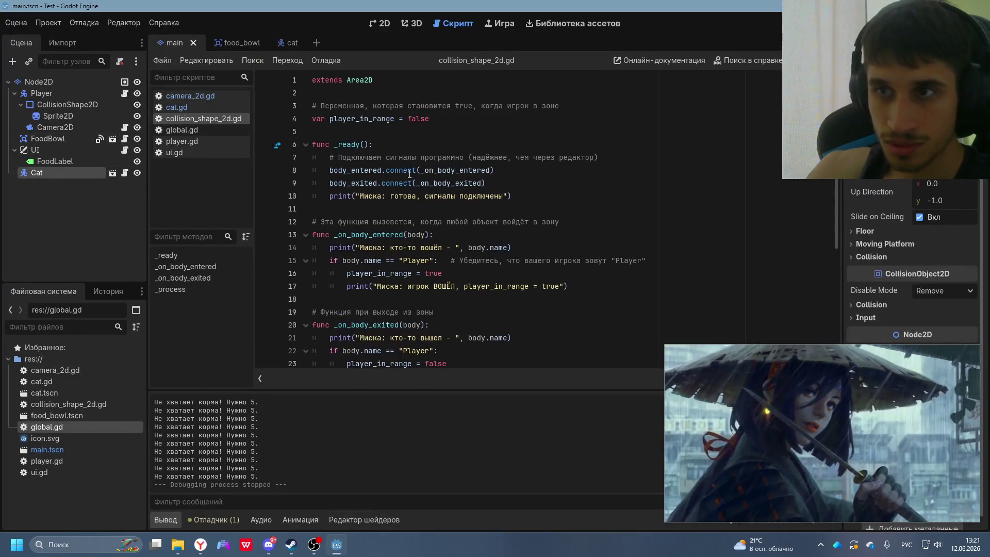
pyautogui.click(318, 79)
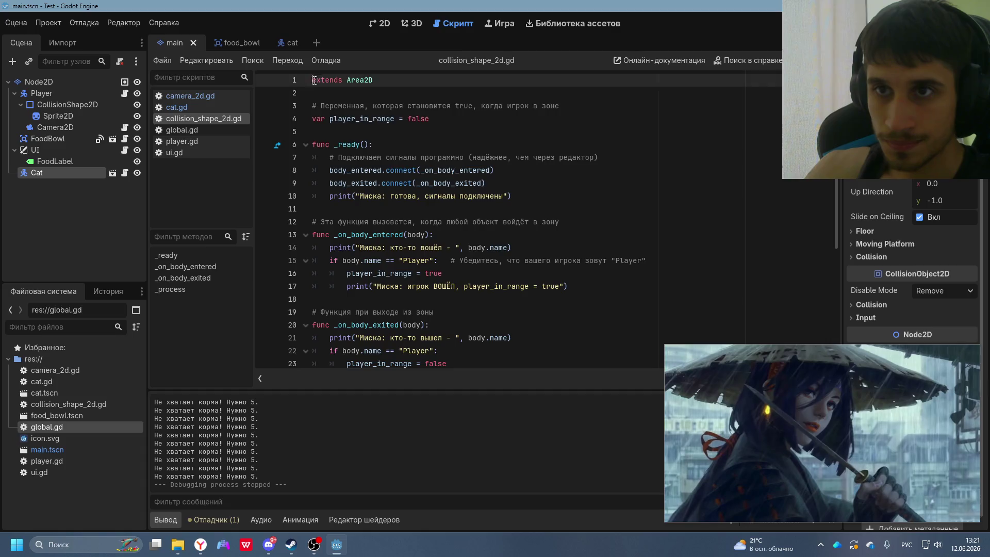
pyautogui.hotkey('ctrl', 'a')
pyautogui.hotkey('ctrl', 'v')
pyautogui.scroll(5, 458, 282)
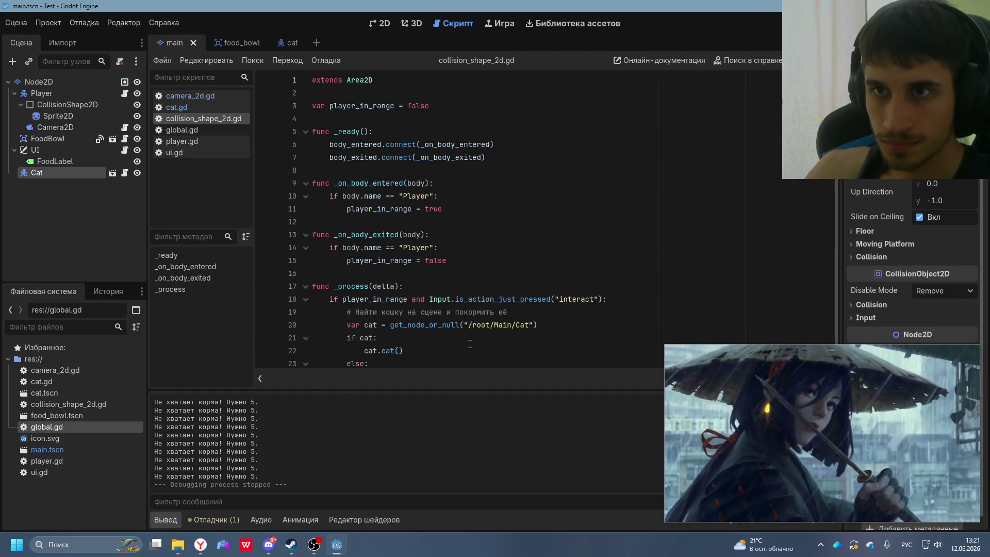
# - Overwrite global.gd with DeepSeek's Global code holding food, money, reputation, day and a test cat
pyautogui.hotkey('alt', 'Tab')
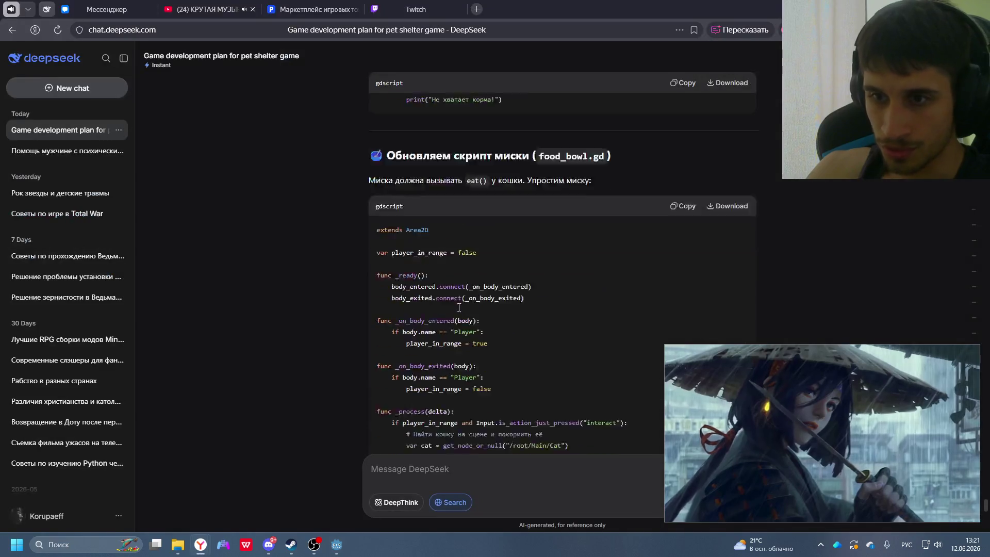
pyautogui.scroll(-5, 459, 307)
pyautogui.click(683, 289)
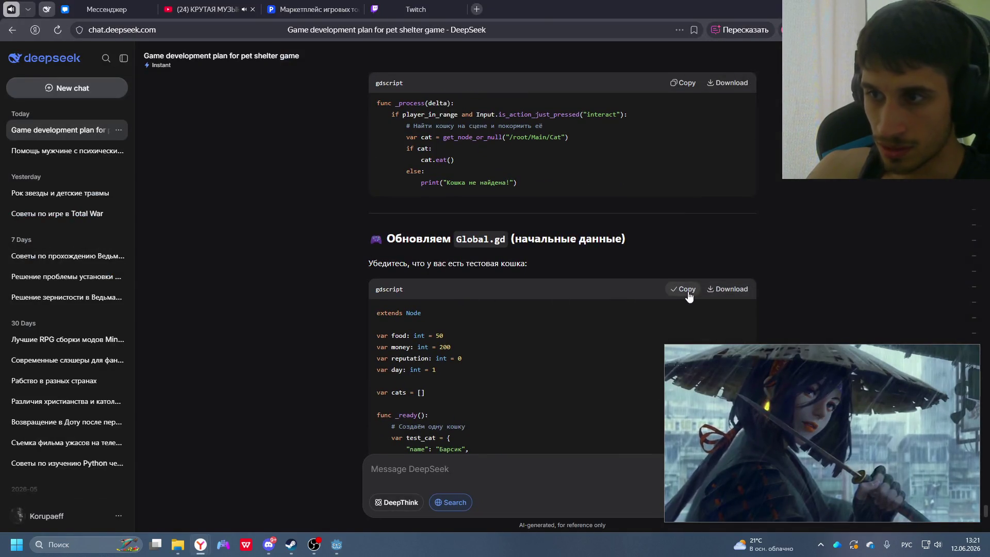
pyautogui.hotkey('alt', 'Tab')
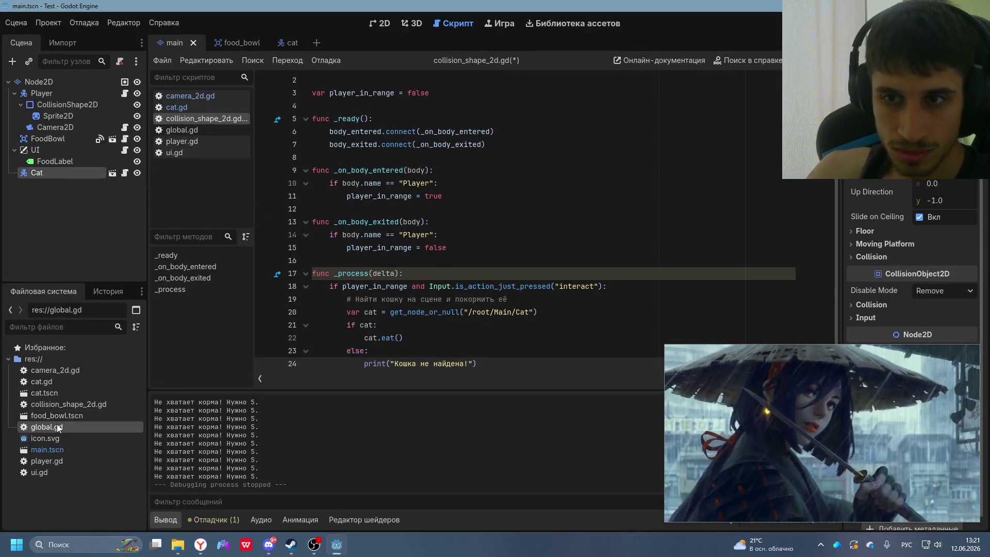
pyautogui.doubleClick(57, 425)
pyautogui.hotkey('ctrl', 'a')
pyautogui.hotkey('ctrl', 'v')
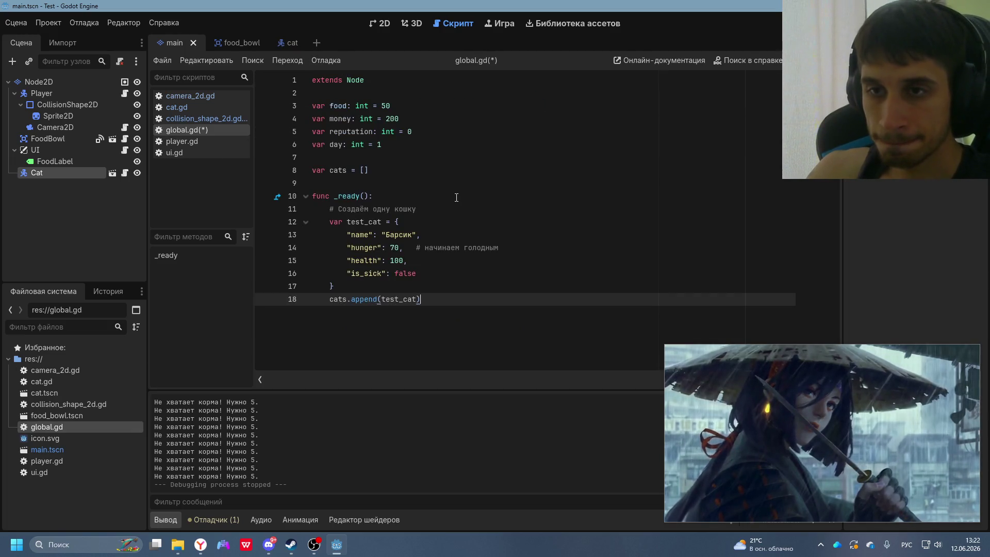
pyautogui.hotkey('alt', 'Tab')
pyautogui.scroll(-7, 477, 294)
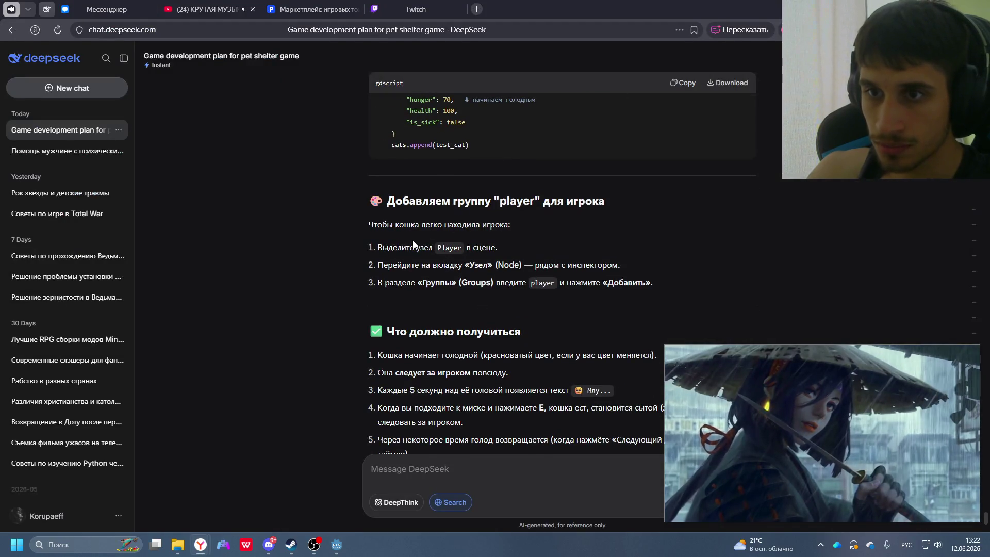
pyautogui.hotkey('alt', 'Tab')
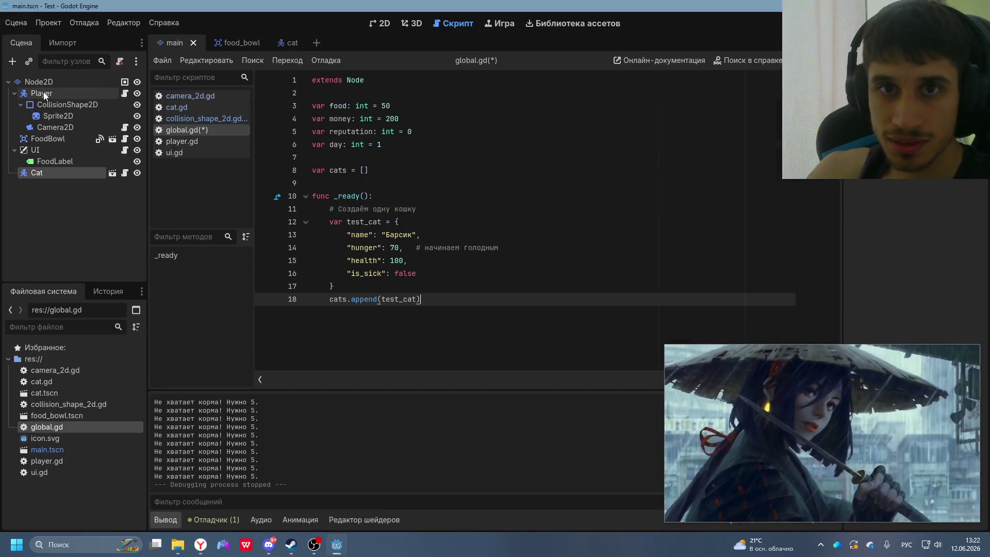
# - Select the Player node and add it to a newly created group named 'Player'
pyautogui.click(44, 99)
pyautogui.hotkey('alt', 'Tab')
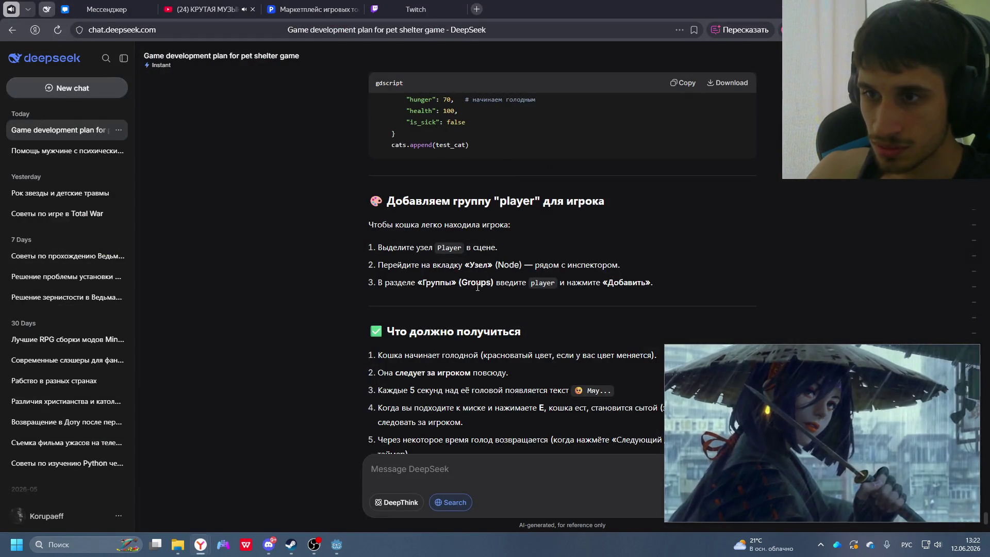
pyautogui.hotkey('alt', 'Tab')
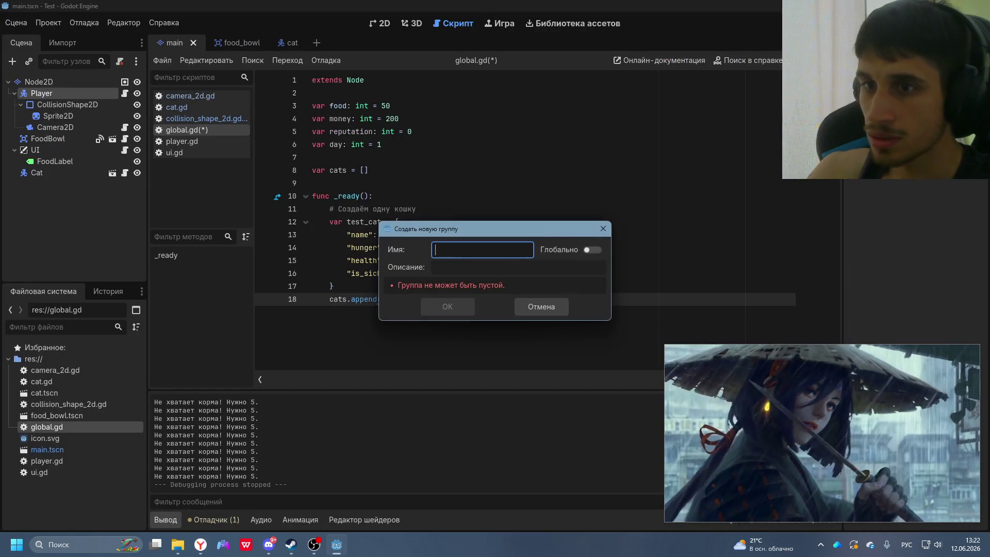
pyautogui.write('hp')
pyautogui.press('BackSpace')
pyautogui.press('BackSpace')
pyautogui.hotkey('alt', 'shift')
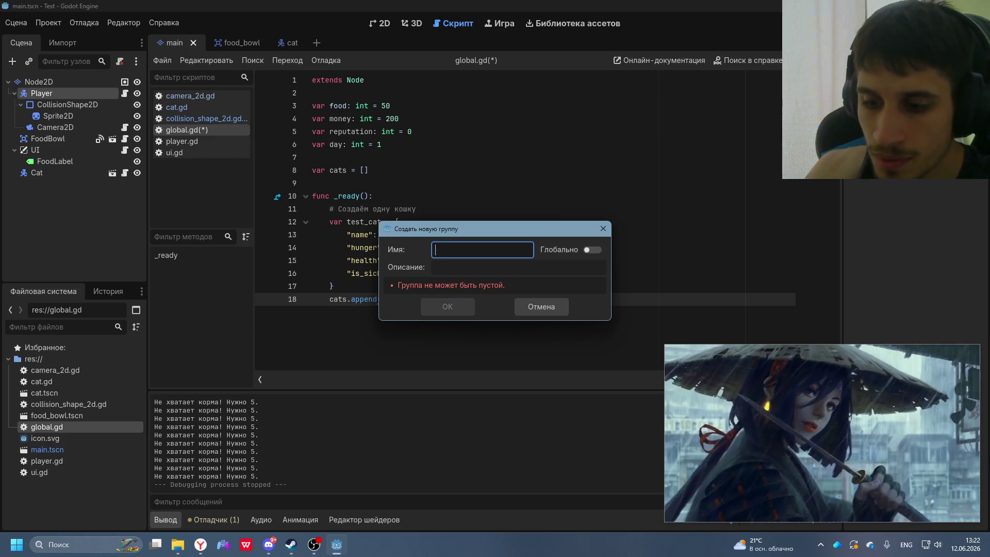
pyautogui.write('Pl;a')
pyautogui.press('BackSpace')
pyautogui.press('BackSpace')
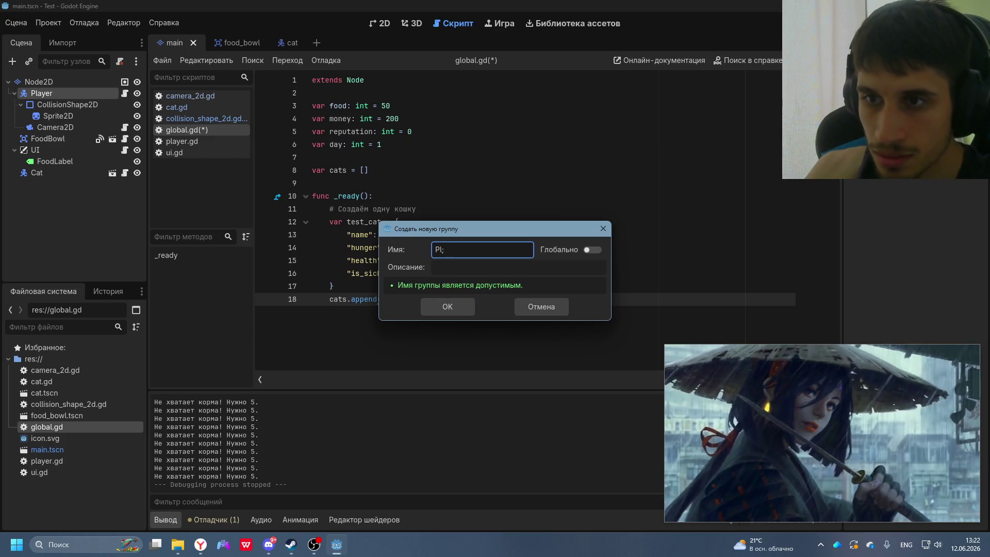
pyautogui.write('ay')
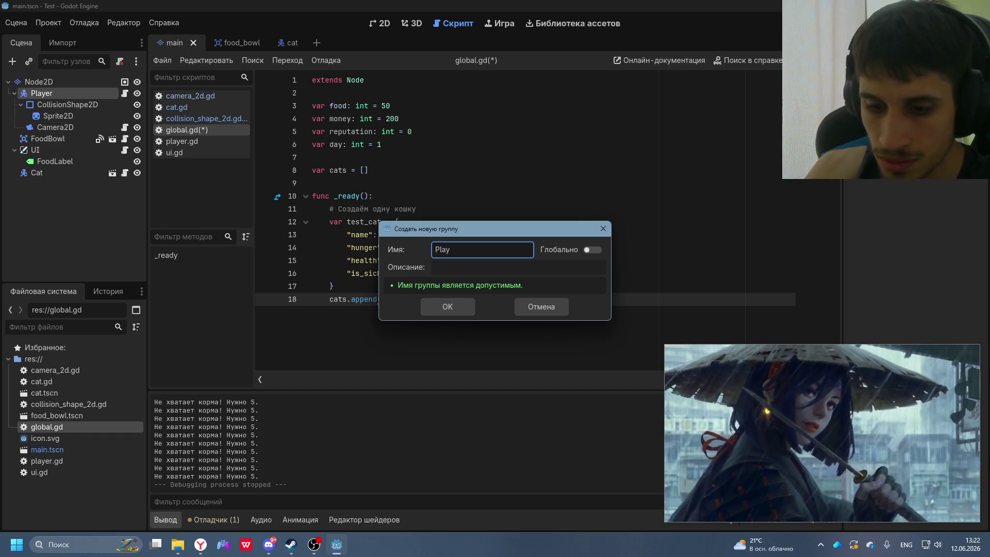
pyautogui.write('er')
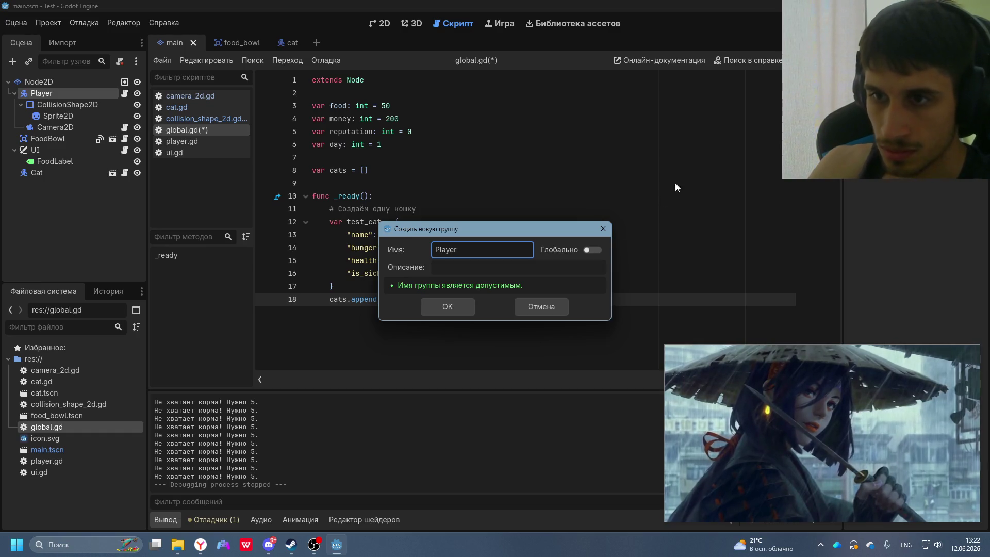
pyautogui.click(447, 307)
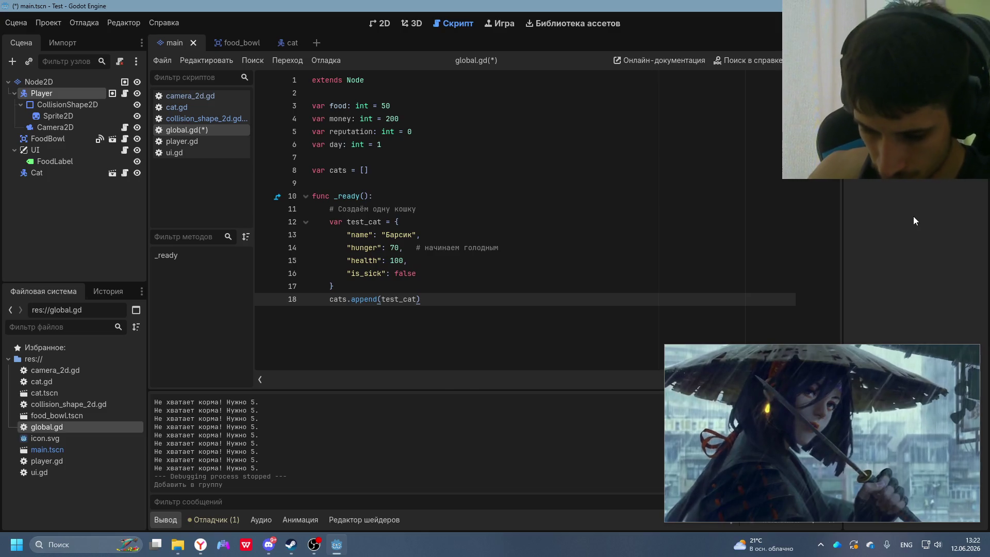
pyautogui.hotkey('alt', 'Tab')
# - Read DeepSeek's expected results and tips, then save and run the project, which fails on Global.ui
pyautogui.scroll(-4, 589, 315)
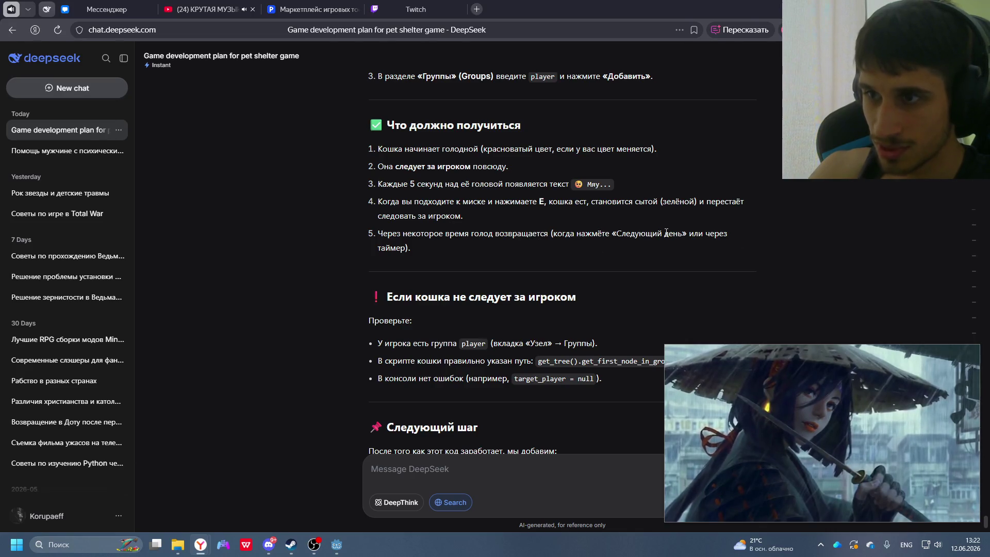
pyautogui.scroll(-3, 441, 292)
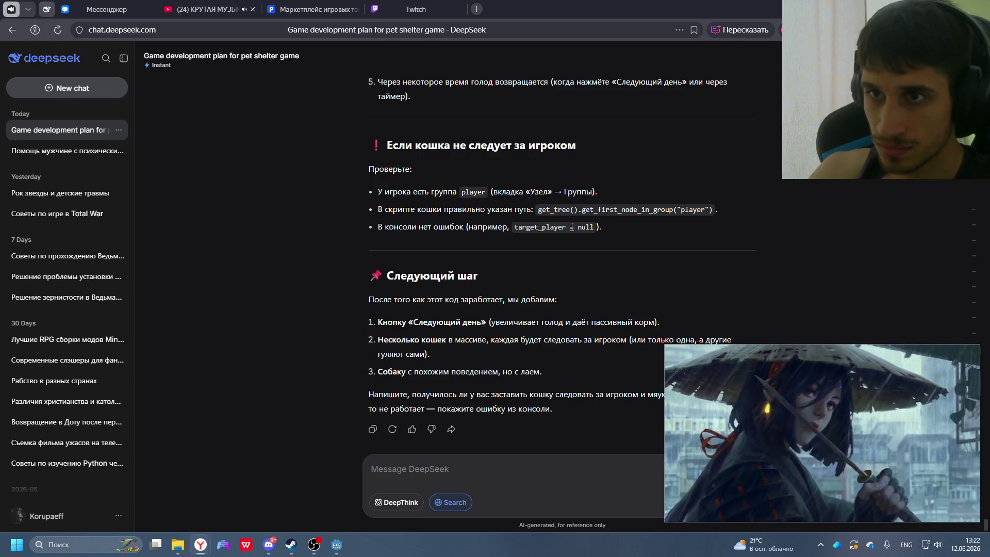
pyautogui.hotkey('alt', 'Tab')
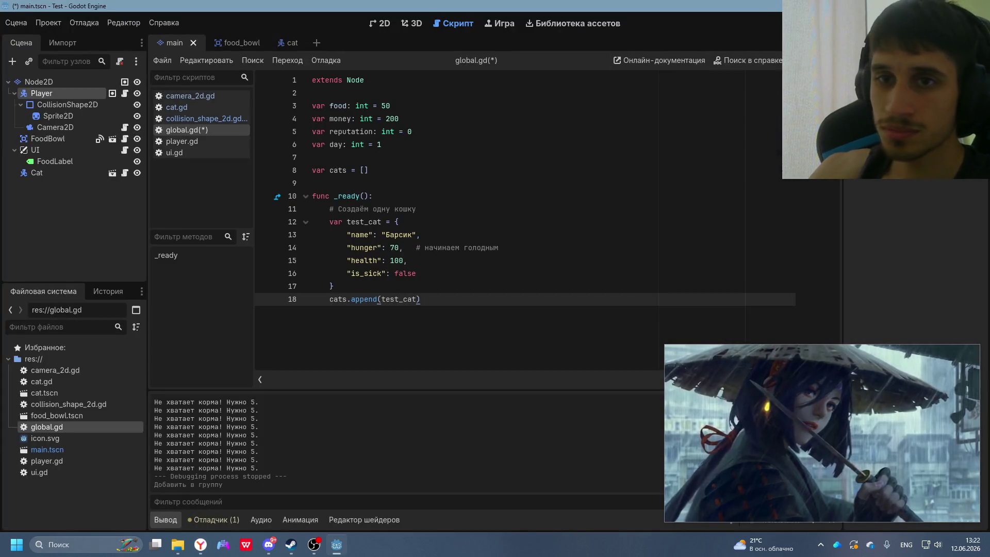
pyautogui.press('F5')
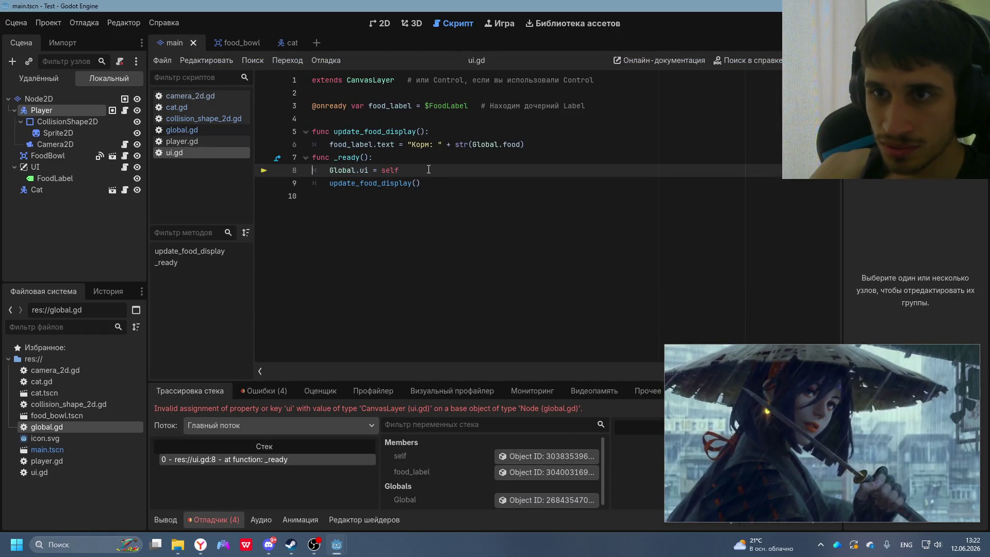
# - Copy the invalid 'ui' assignment error from the Debugger into DeepSeek's message box
pyautogui.moveTo(559, 408); pyautogui.dragTo(590, 407)
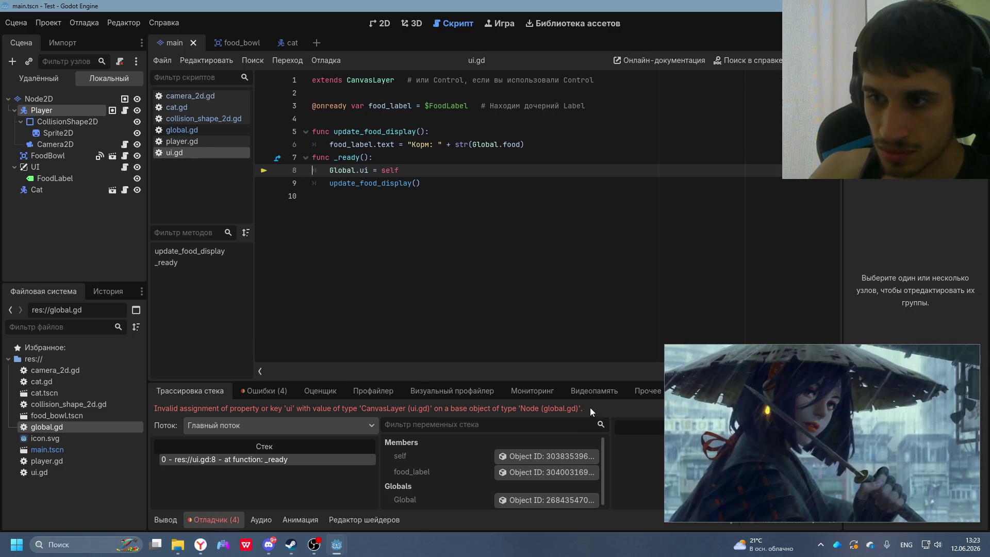
pyautogui.click(156, 407)
pyautogui.moveTo(156, 407); pyautogui.dragTo(589, 410)
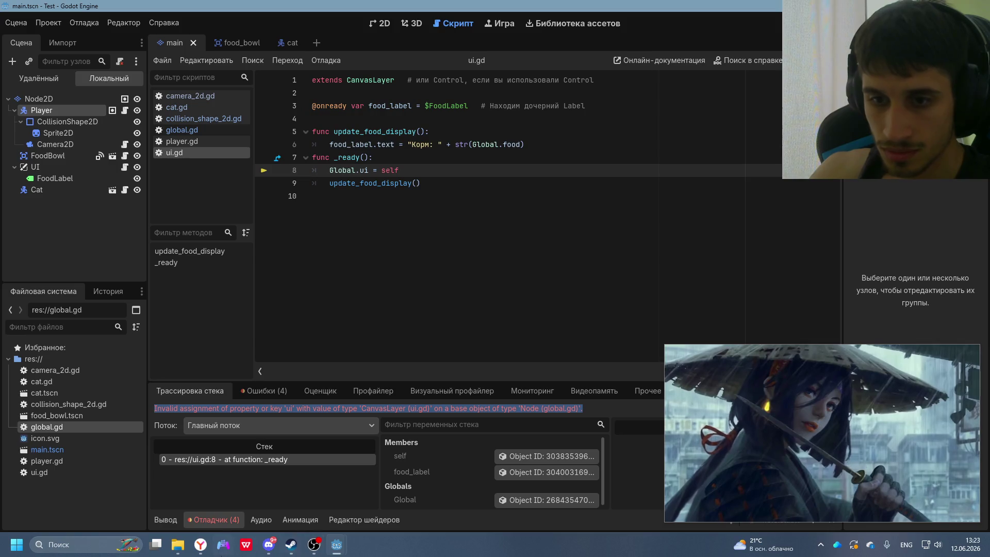
pyautogui.click(201, 544)
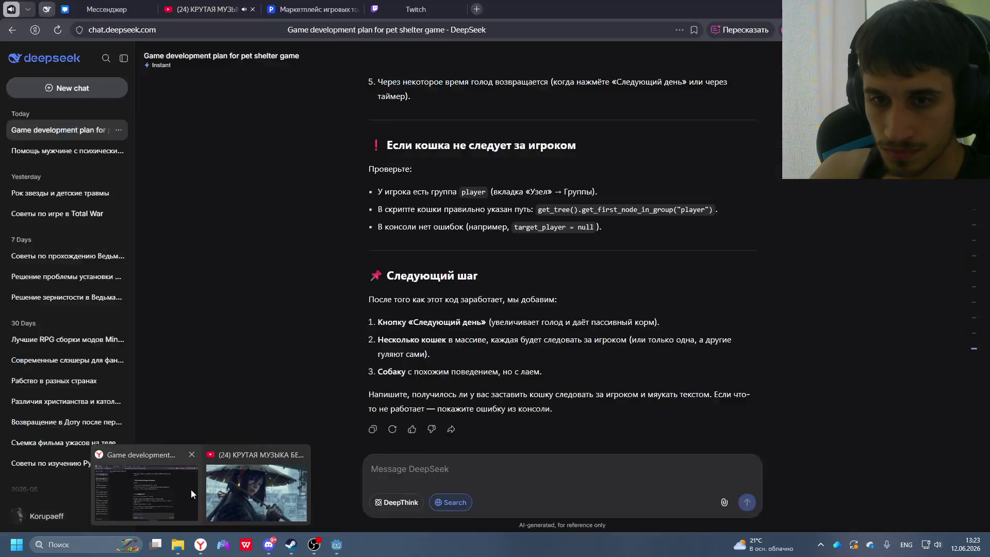
pyautogui.click(206, 492)
pyautogui.hotkey('ctrl', 'v')
# - Send the pasted Global.ui error to DeepSeek and read its reply
pyautogui.click(682, 348)
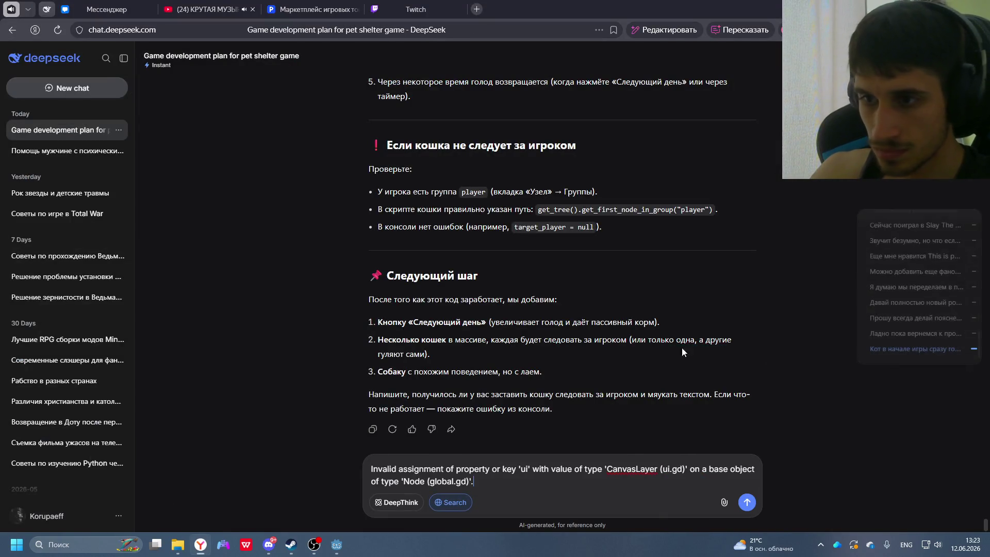
pyautogui.press('Return')
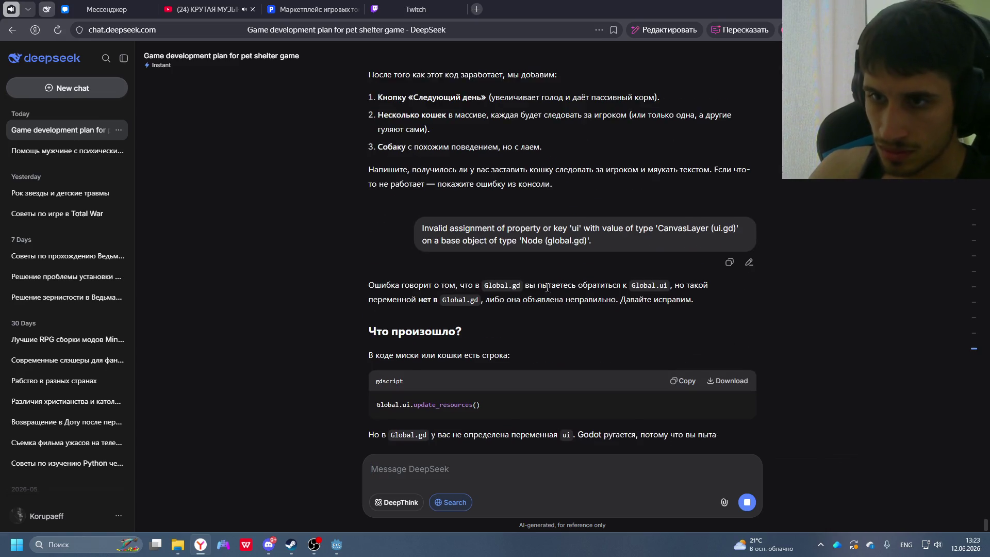
pyautogui.scroll(3, 608, 242)
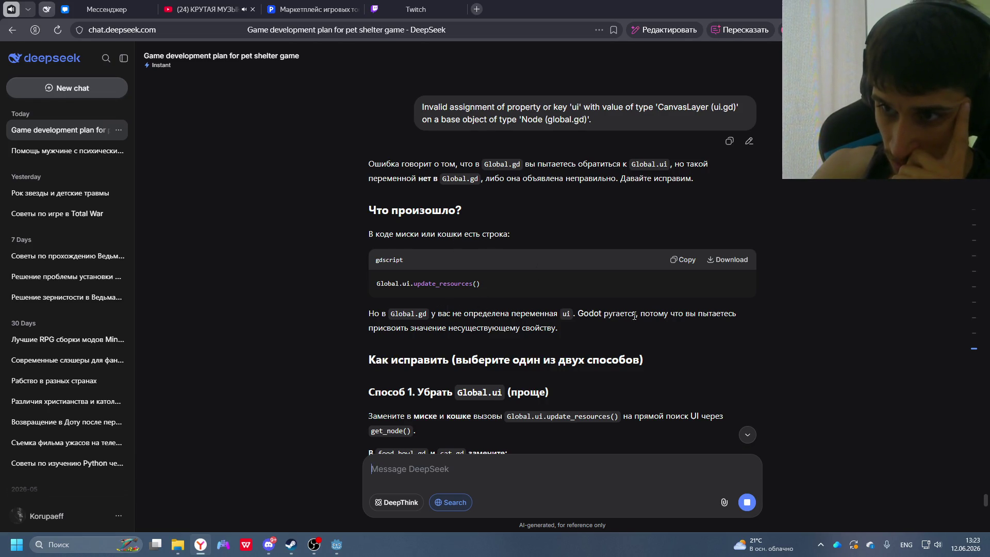
pyautogui.scroll(-2, 665, 313)
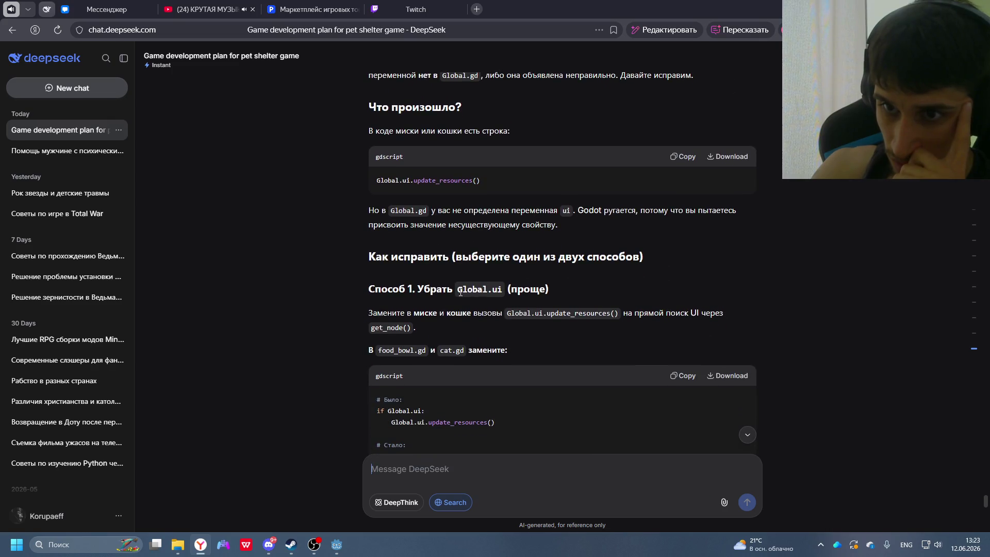
# - Copy the 'var ui = null' line from DeepSeek's second fix and return to ui.gd
pyautogui.scroll(-2, 487, 296)
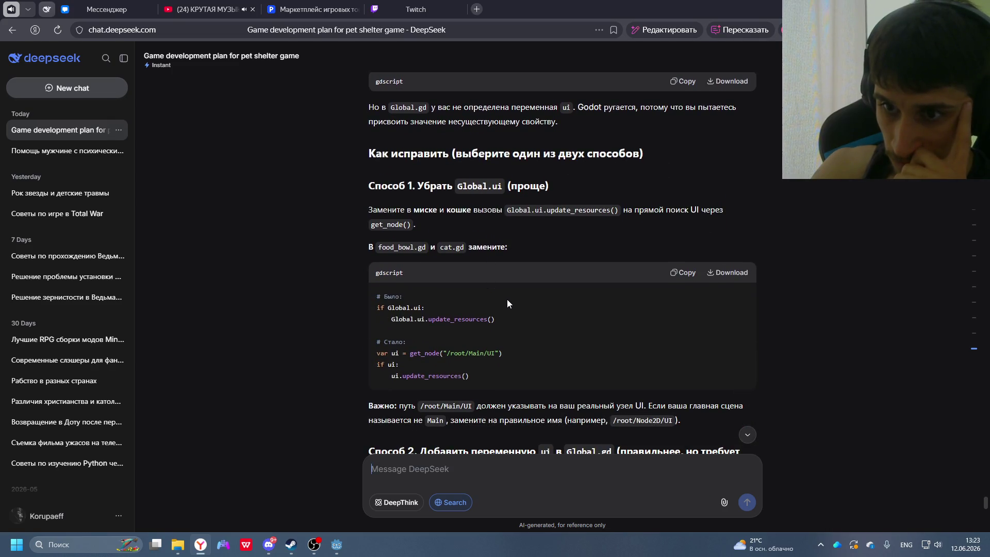
pyautogui.scroll(-4, 508, 322)
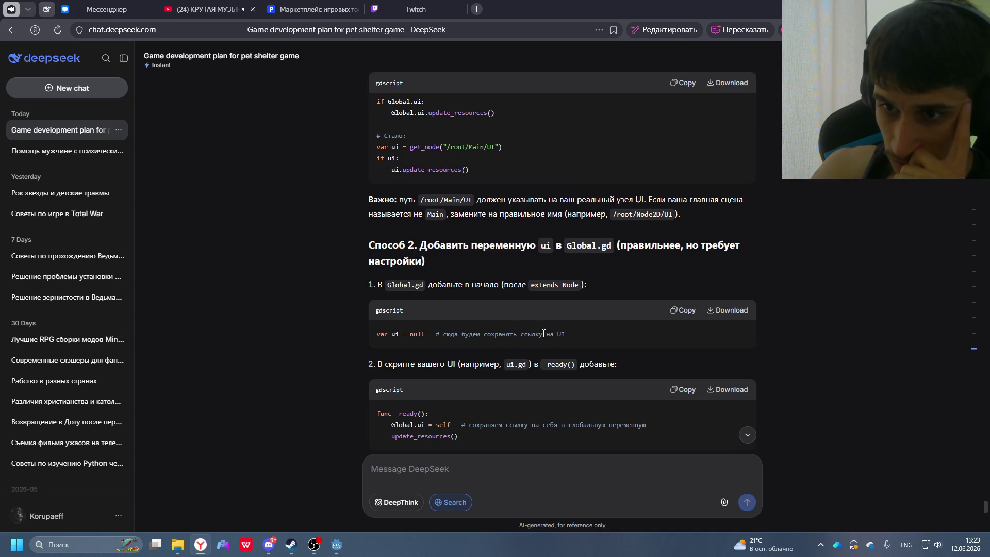
pyautogui.scroll(-4, 542, 333)
pyautogui.scroll(5, 542, 333)
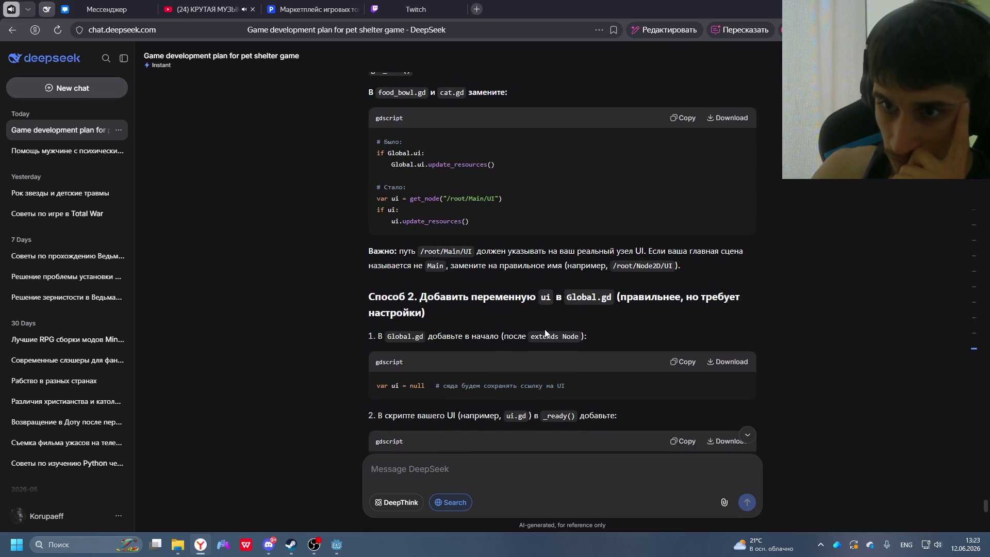
pyautogui.scroll(-2, 610, 341)
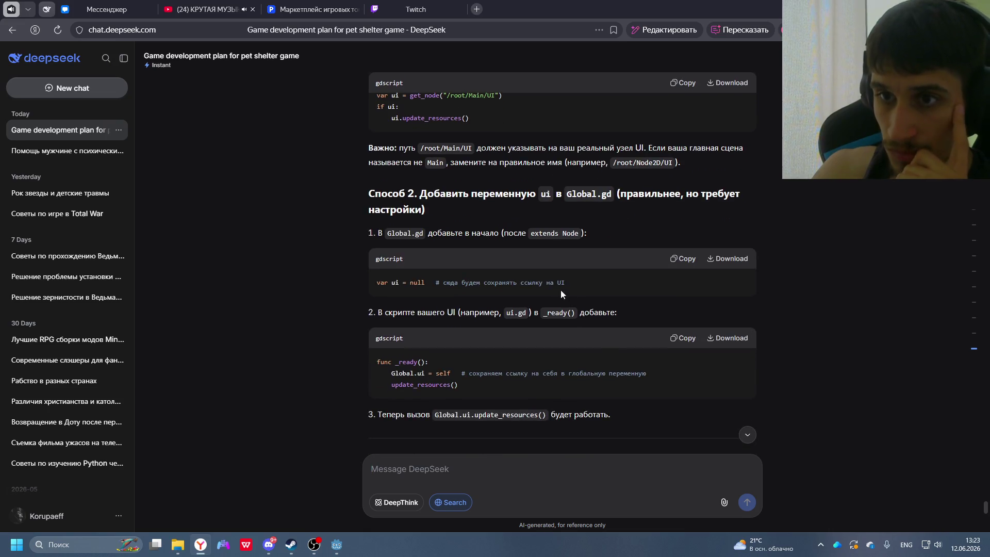
pyautogui.click(681, 259)
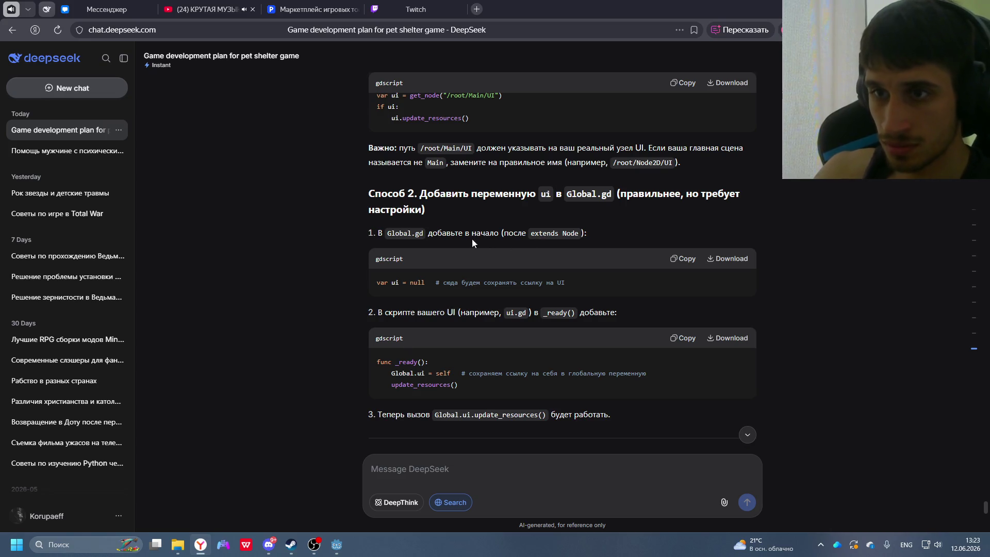
pyautogui.hotkey('alt', 'Tab')
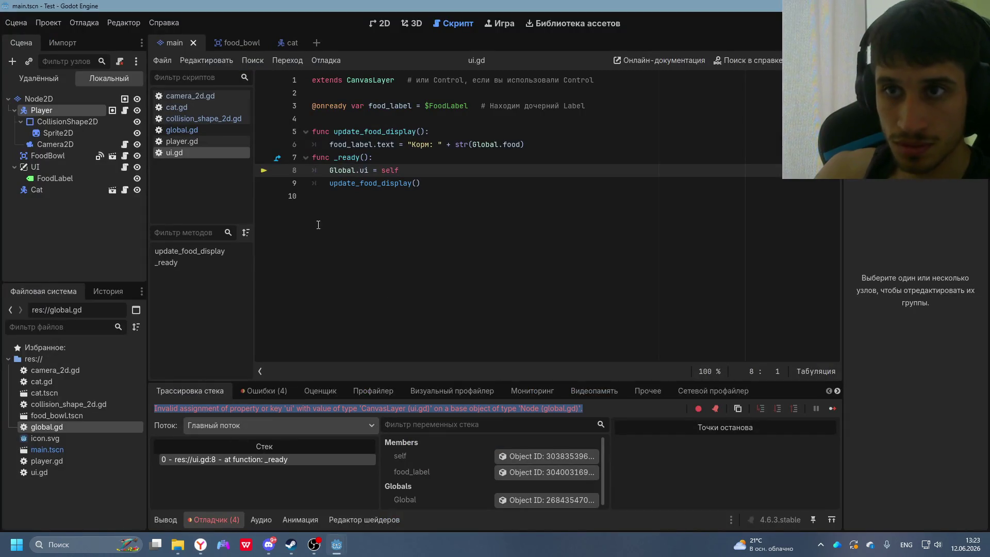
# - Paste 'var ui = null' into line 2 of ui.gd
pyautogui.hotkey('alt', 'Tab')
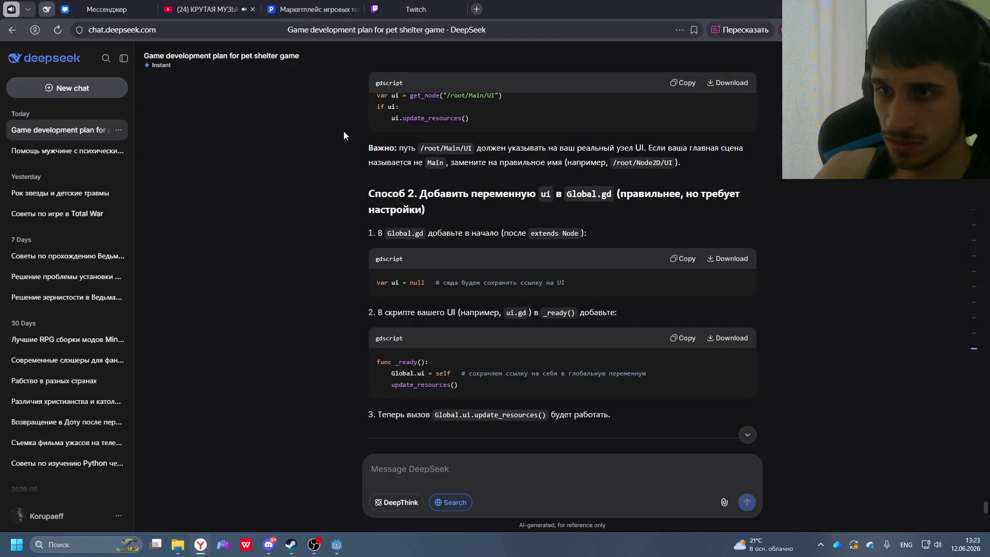
pyautogui.hotkey('alt', 'Tab')
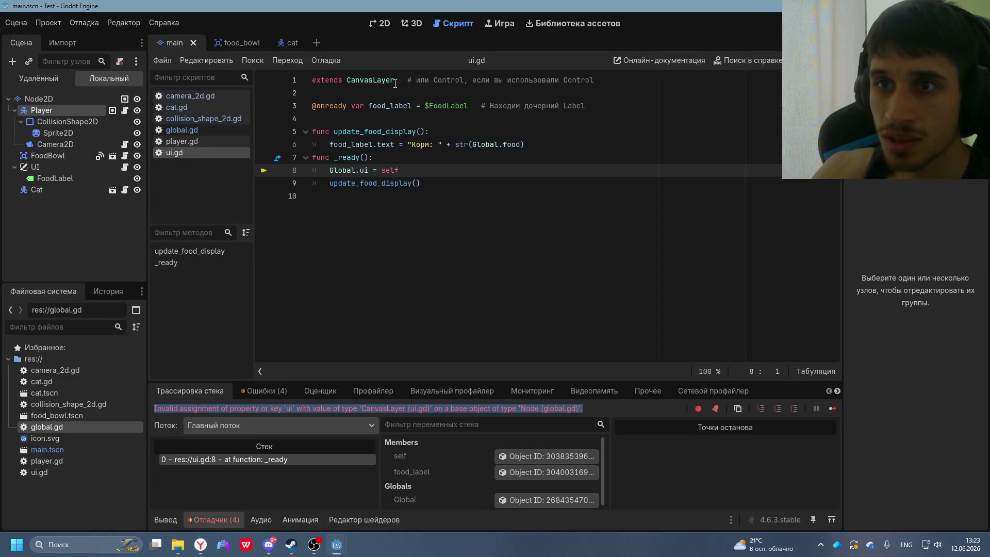
pyautogui.click(338, 90)
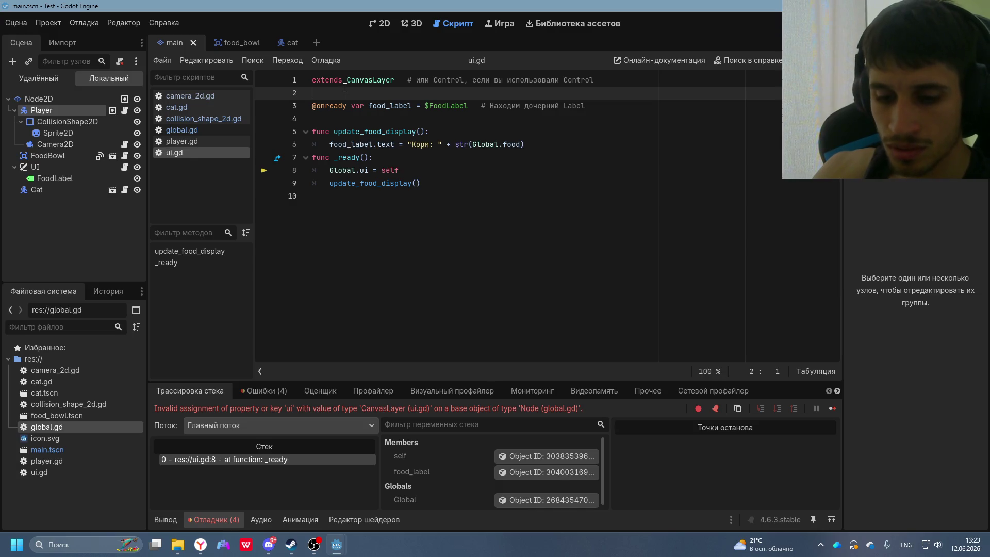
pyautogui.write('var ui = null   # сюда будем сохранять ссылку на UI')
# - Open global.gd from the FileSystem dock
pyautogui.hotkey('alt', 'Tab')
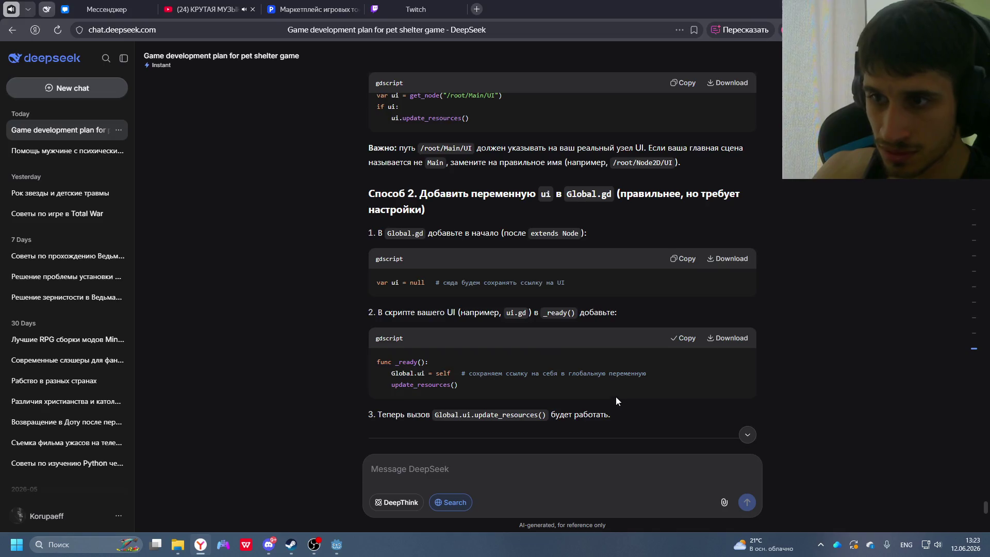
pyautogui.hotkey('alt', 'Tab')
pyautogui.click(38, 472)
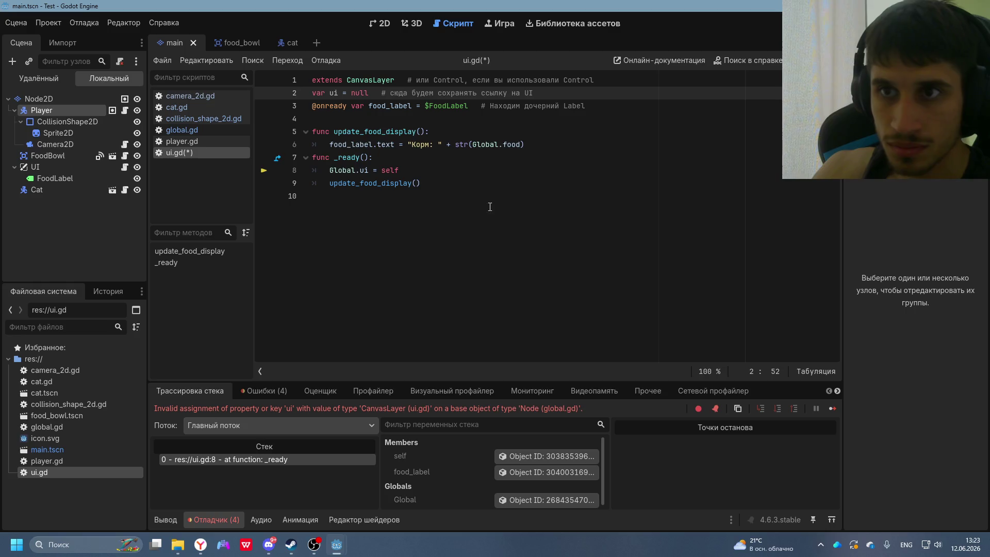
pyautogui.click(463, 216)
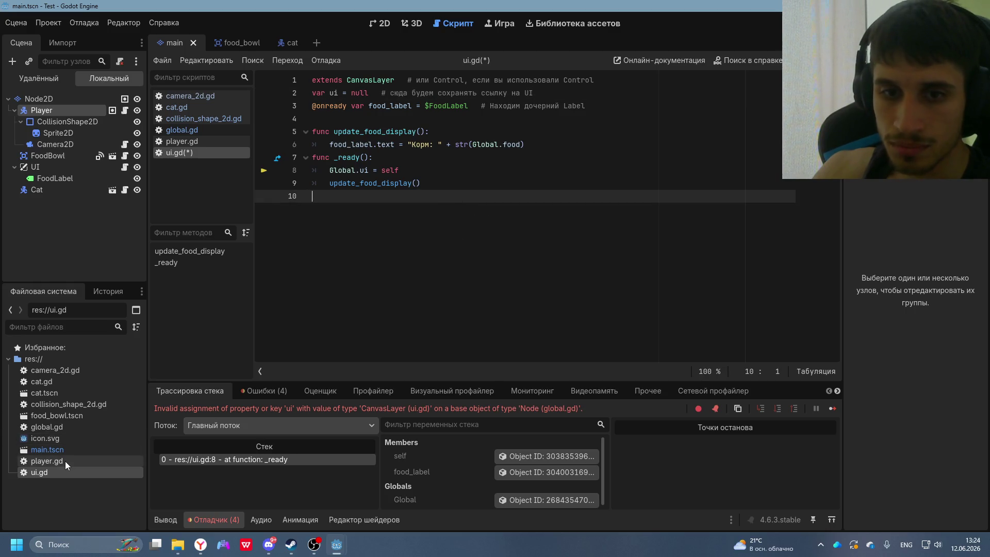
pyautogui.click(59, 429)
pyautogui.doubleClick(60, 432)
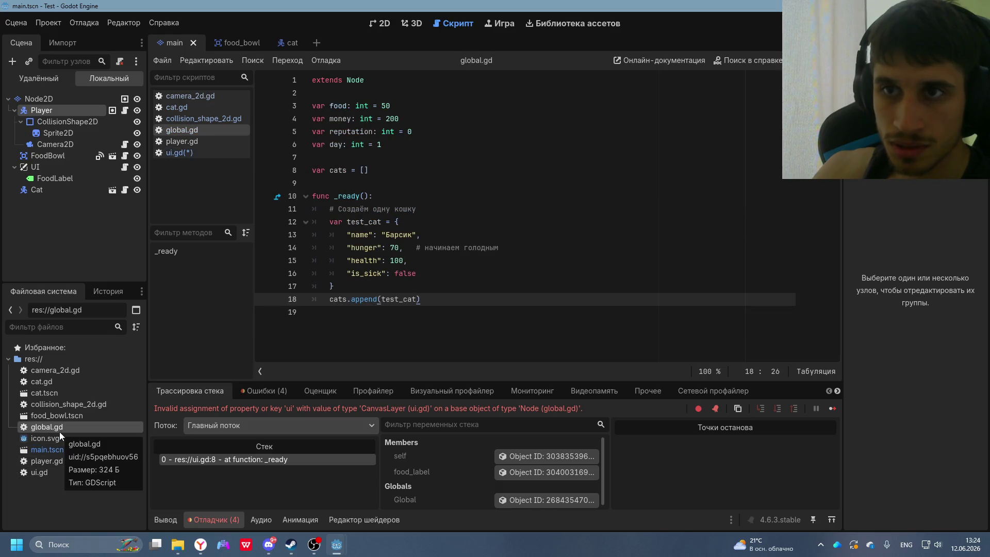
# - Replace global.gd's contents with DeepSeek's updated Global.gd code including the hungry test cat
pyautogui.hotkey('alt', 'Tab')
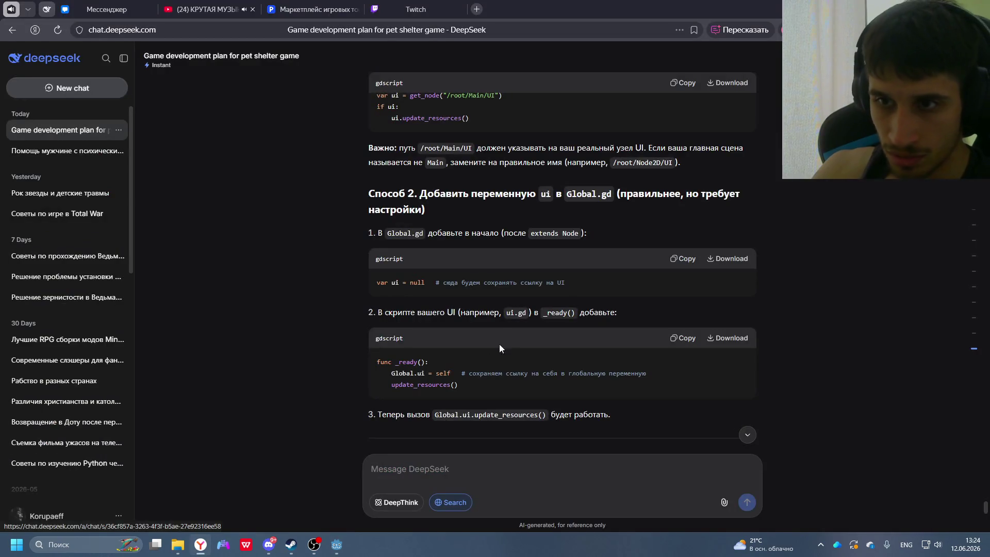
pyautogui.scroll(10, 496, 292)
pyautogui.scroll(-4, 486, 283)
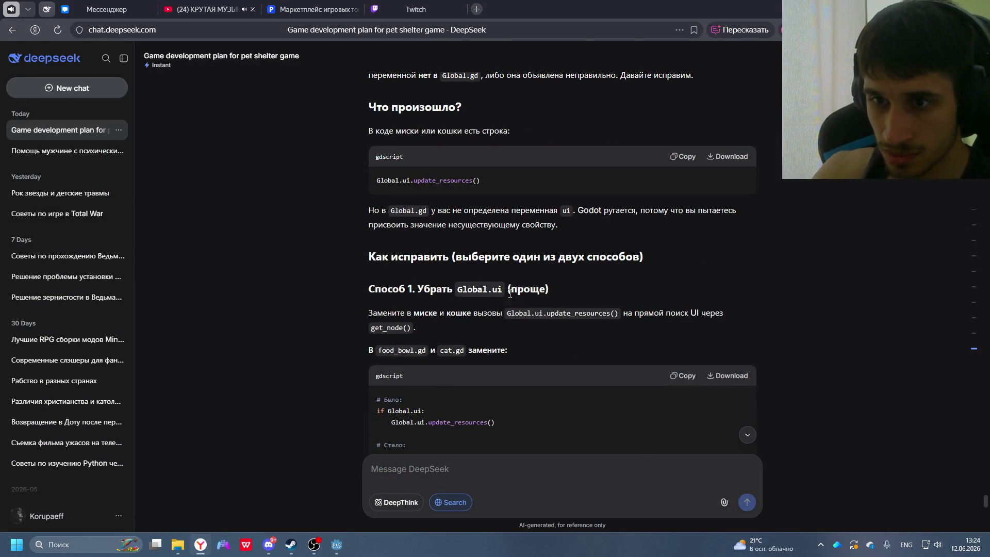
pyautogui.scroll(15, 537, 344)
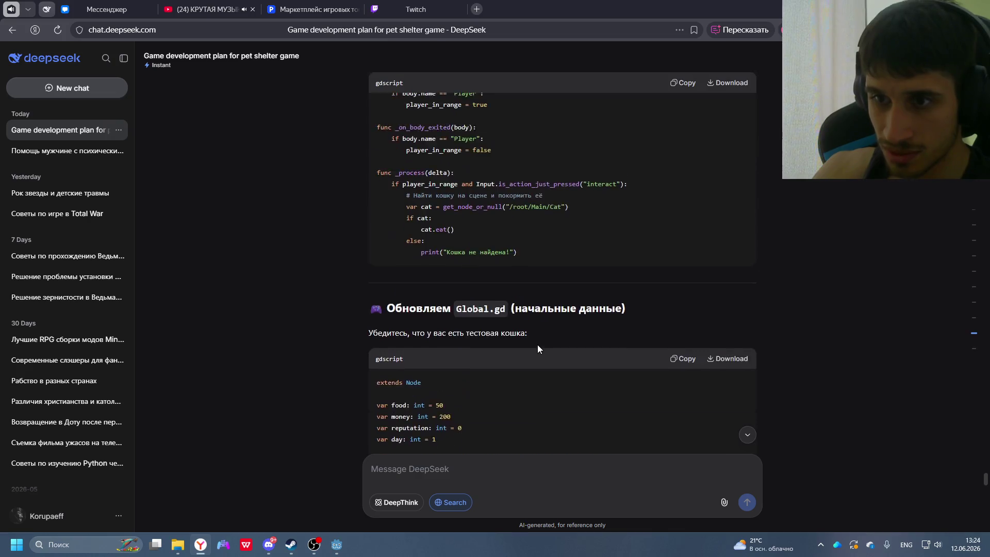
pyautogui.click(691, 258)
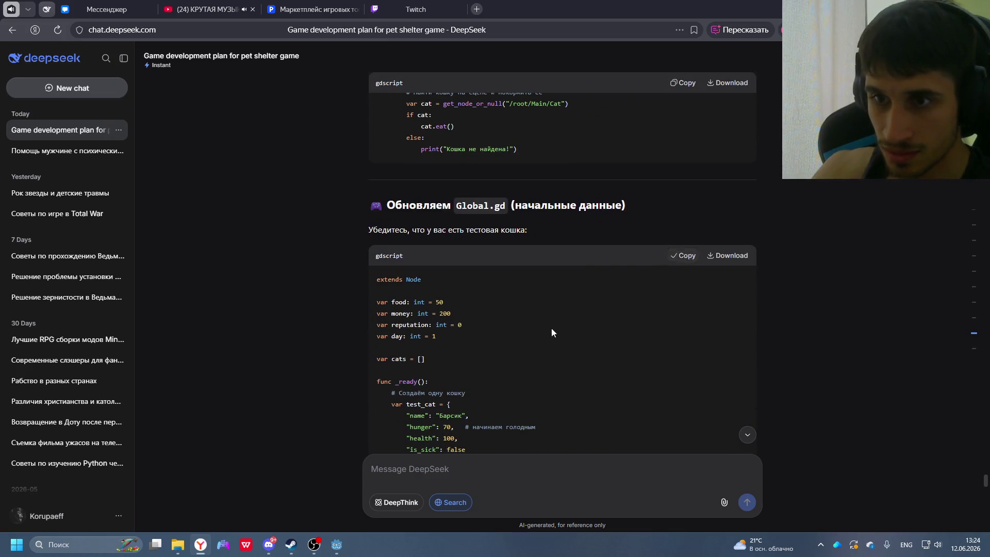
pyautogui.hotkey('alt', 'Tab')
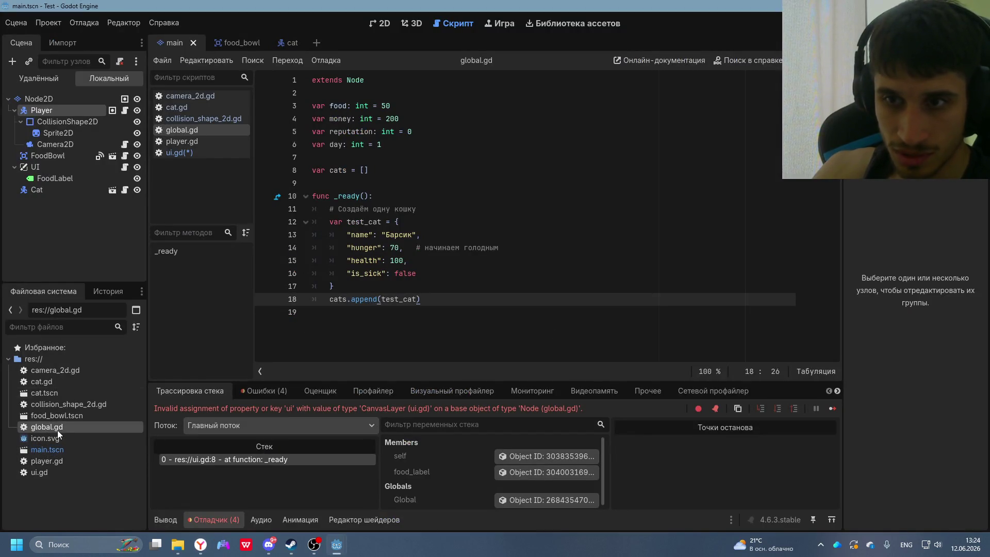
pyautogui.moveTo(439, 312); pyautogui.dragTo(234, 77)
pyautogui.hotkey('ctrl', 'v')
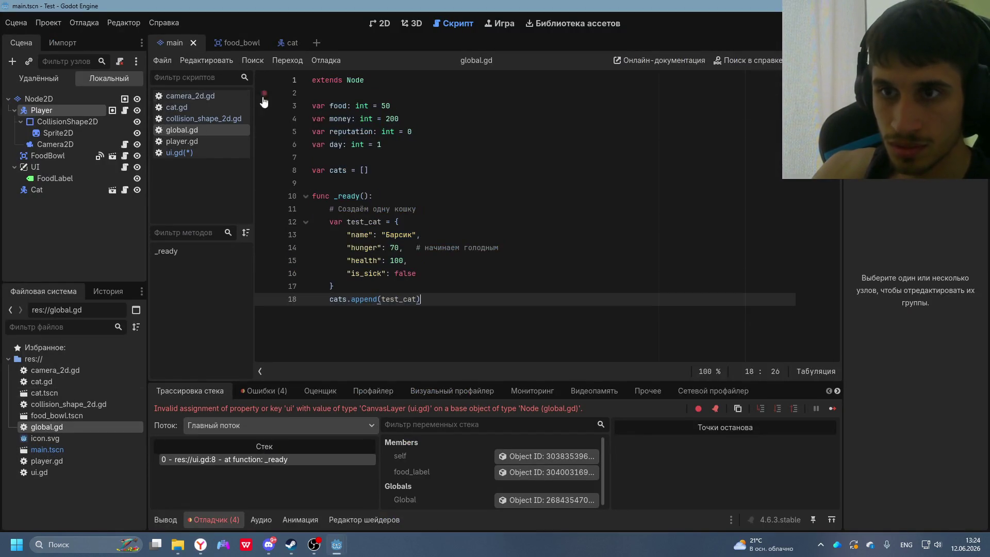
# - Open ui.gd and copy DeepSeek's _ready() snippet that sets Global.ui = self
pyautogui.click(43, 473)
pyautogui.doubleClick(44, 476)
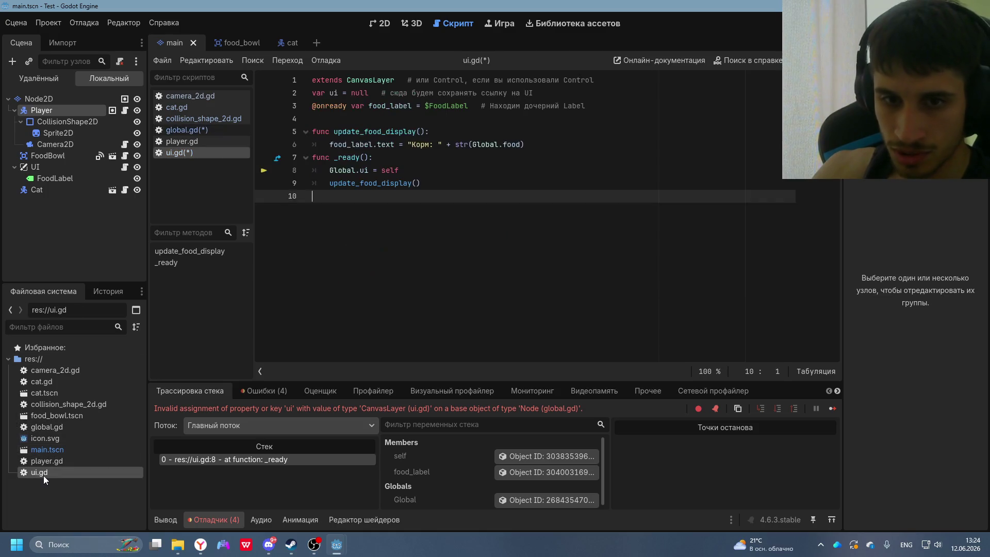
pyautogui.hotkey('alt', 'Tab')
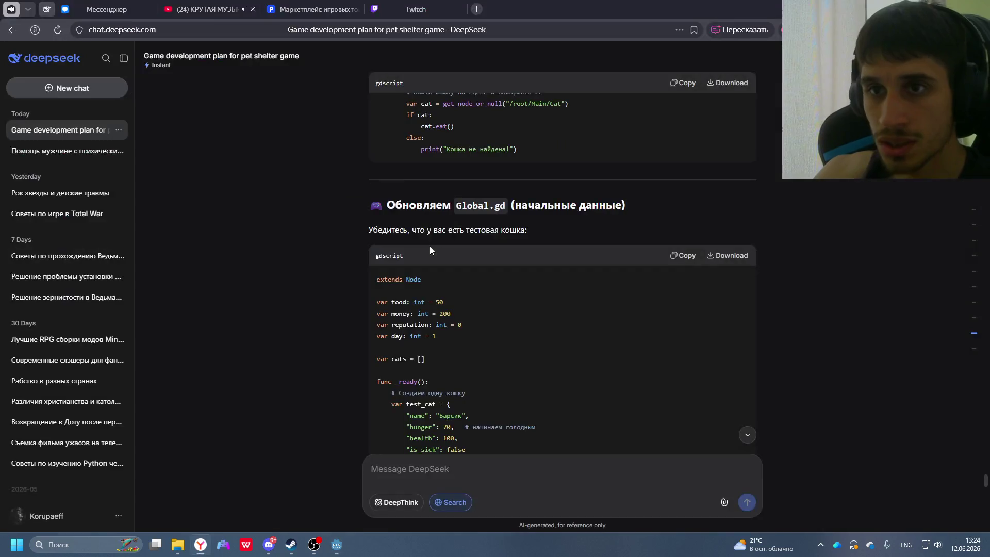
pyautogui.scroll(-15, 444, 268)
pyautogui.scroll(-7, 450, 278)
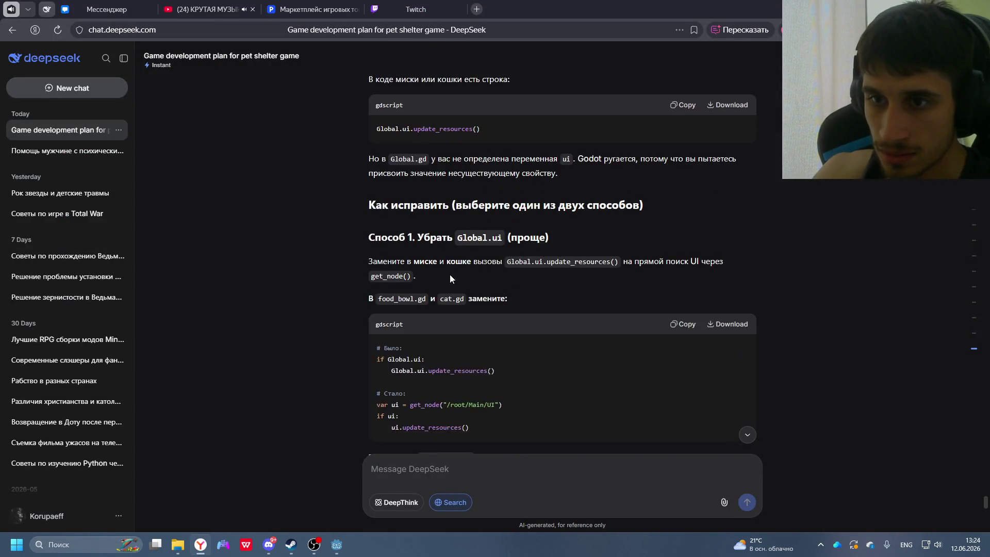
pyautogui.scroll(-5, 464, 191)
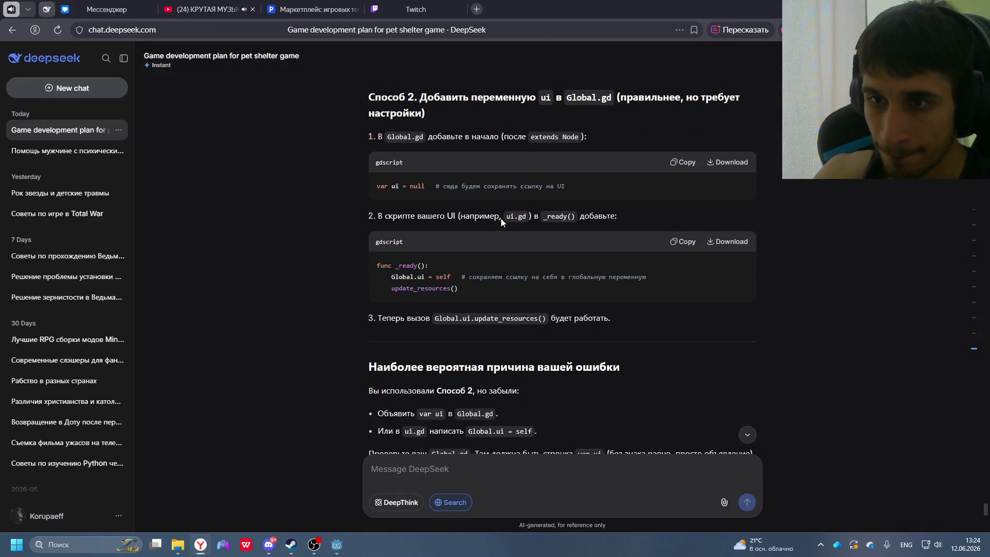
pyautogui.click(684, 236)
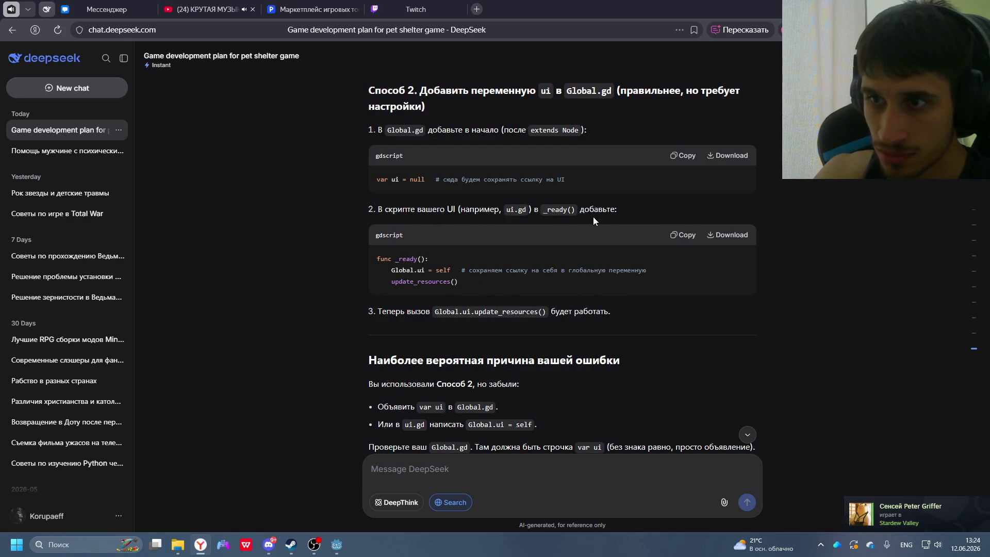
pyautogui.hotkey('alt', 'Tab')
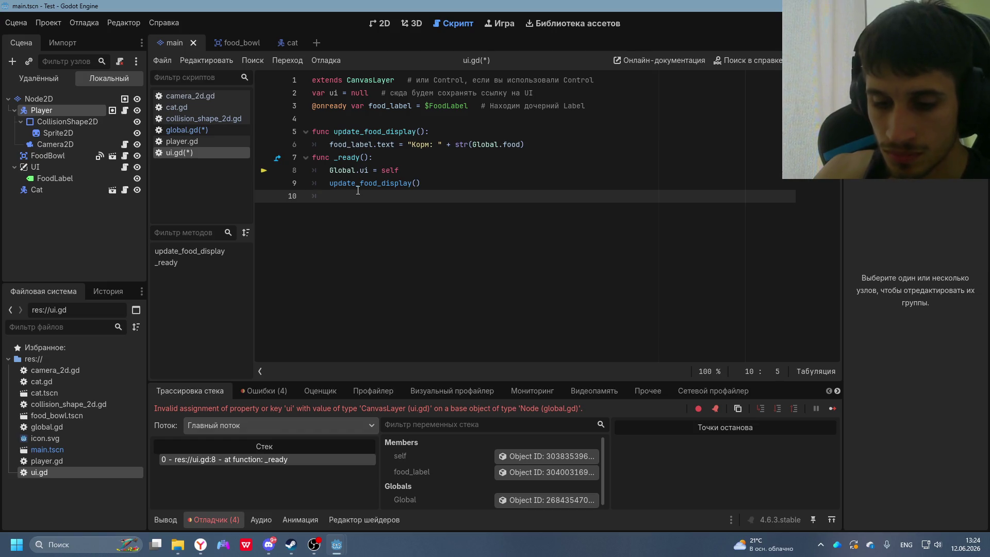
# - Swap ui.gd's old _ready lines for the pasted code assigning Global.ui and calling update_resources()
pyautogui.hotkey('ctrl', 'v')
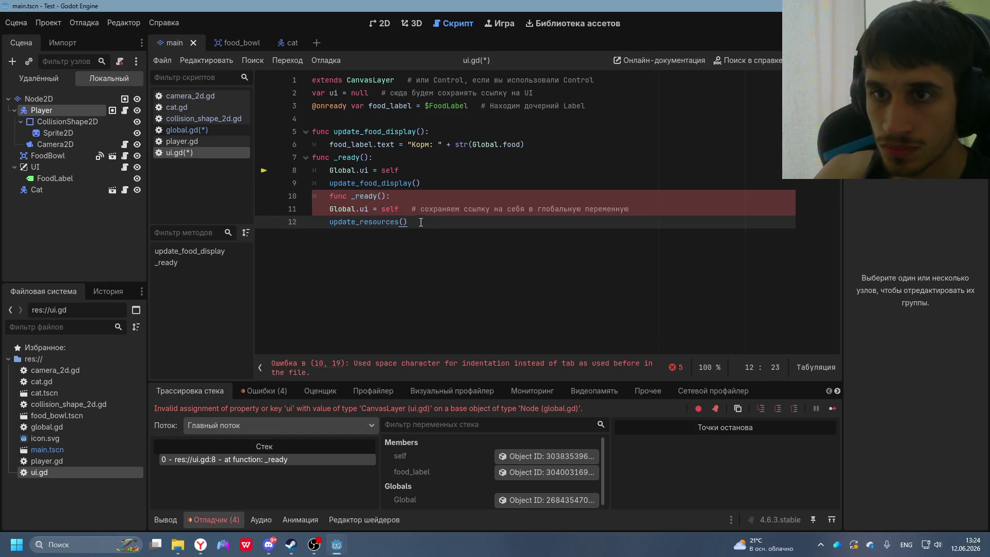
pyautogui.click(412, 195)
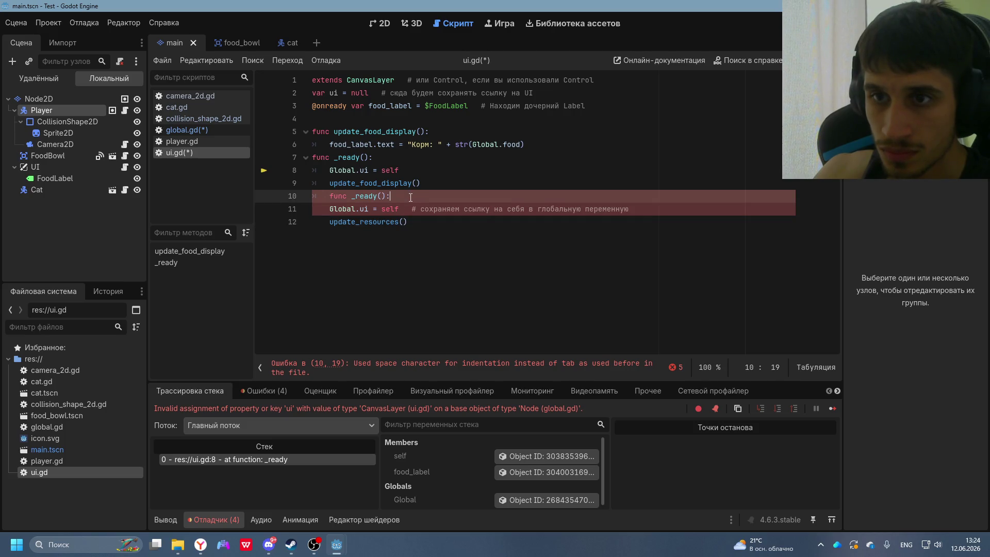
pyautogui.click(414, 220)
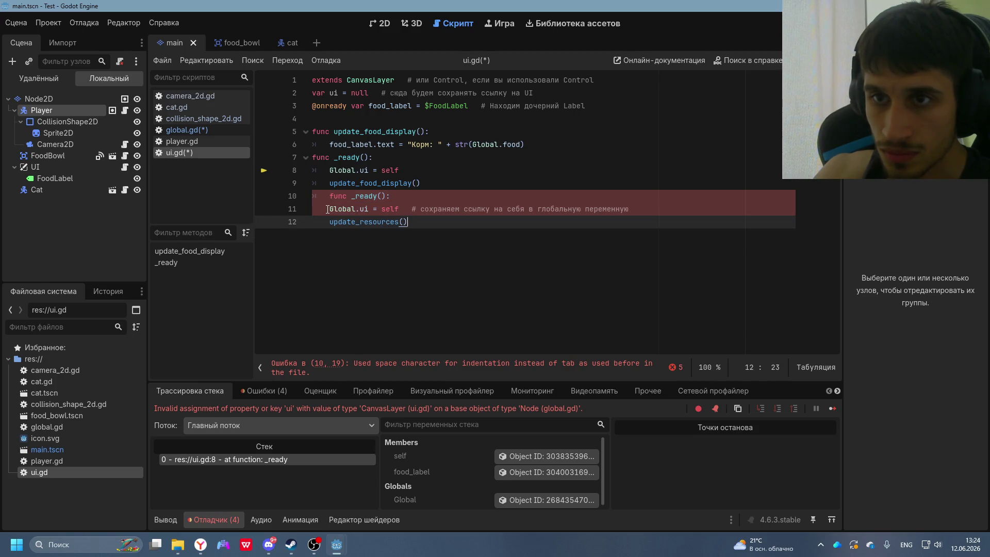
pyautogui.hotkey('alt', 'Tab')
pyautogui.hotkey('alt', 'Tab')
pyautogui.moveTo(430, 225); pyautogui.dragTo(302, 192)
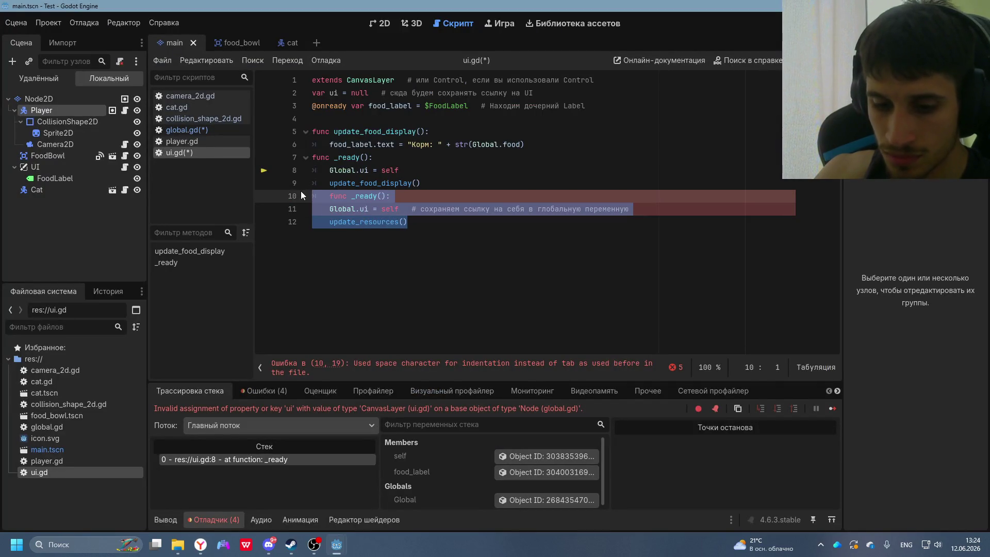
pyautogui.press('BackSpace')
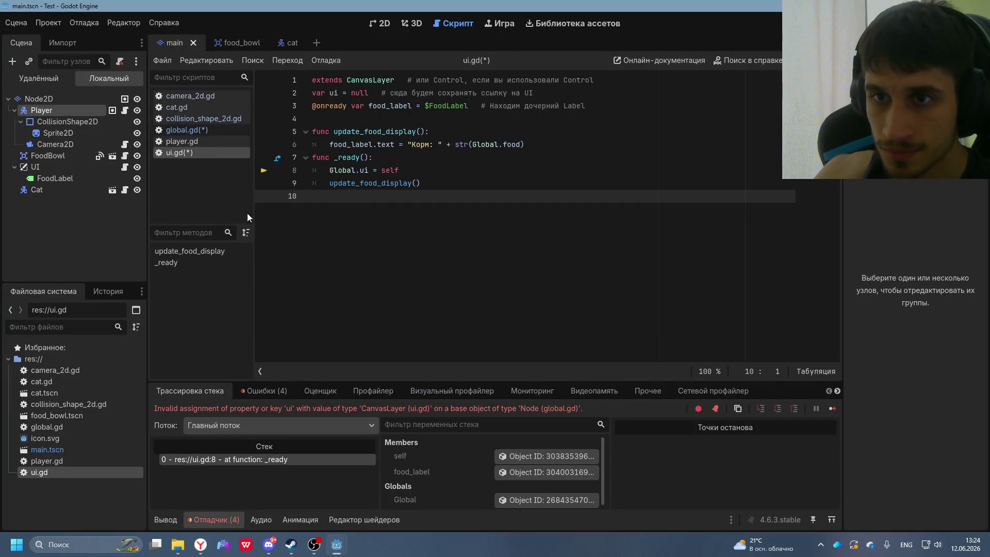
pyautogui.moveTo(433, 181); pyautogui.dragTo(275, 165)
pyautogui.hotkey('ctrl', 'v')
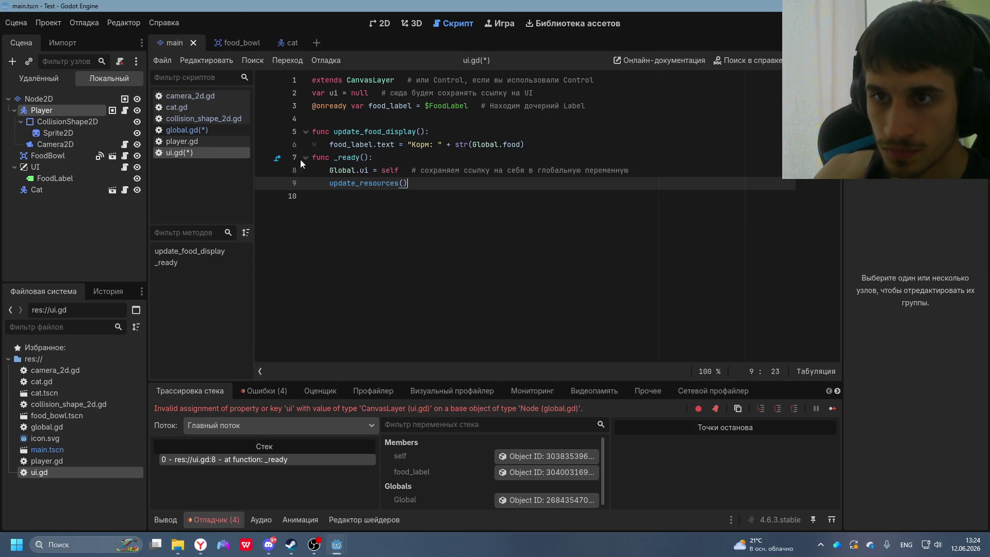
# - Run the game with F5 to test the Global.ui fix
pyautogui.hotkey('alt', 'Tab')
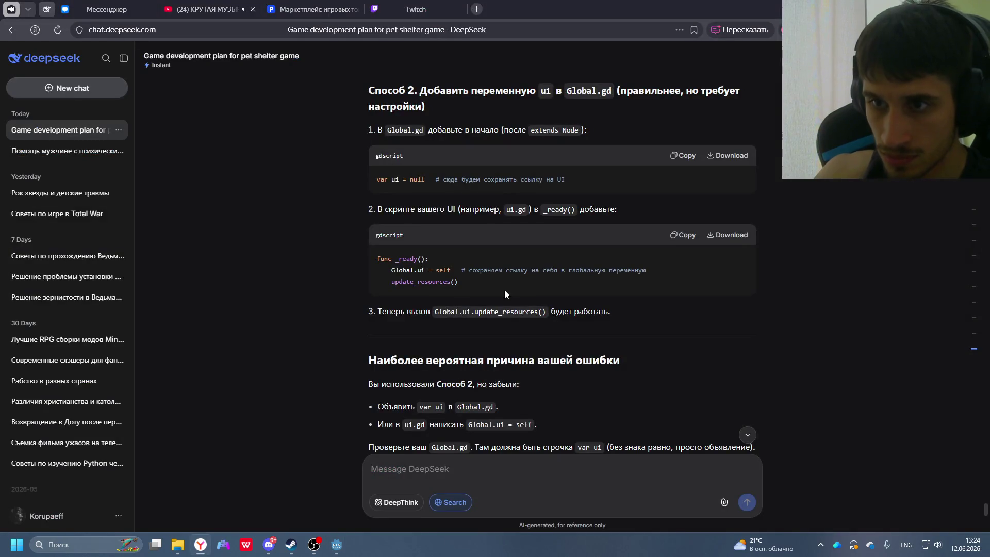
pyautogui.scroll(-2, 577, 314)
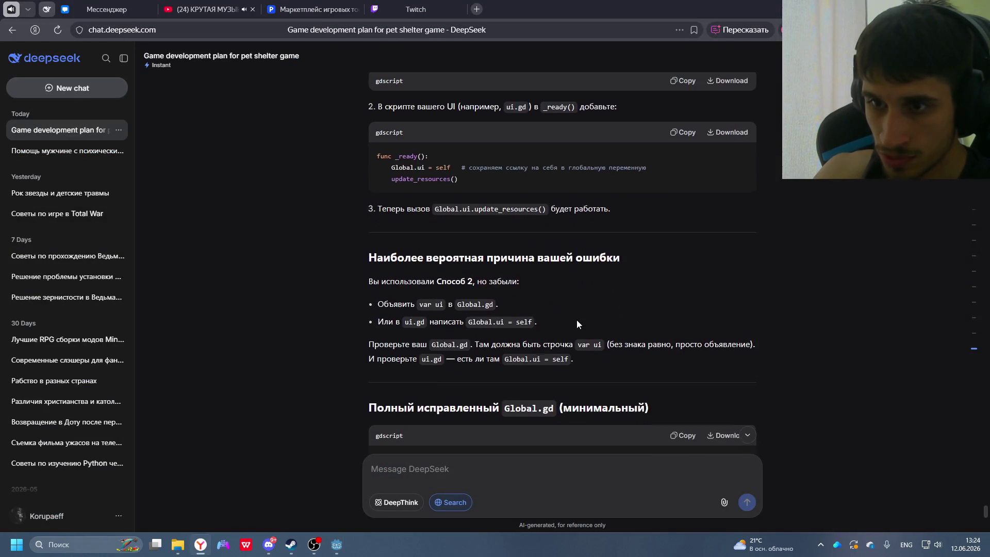
pyautogui.hotkey('alt', 'Tab')
pyautogui.press('F5')
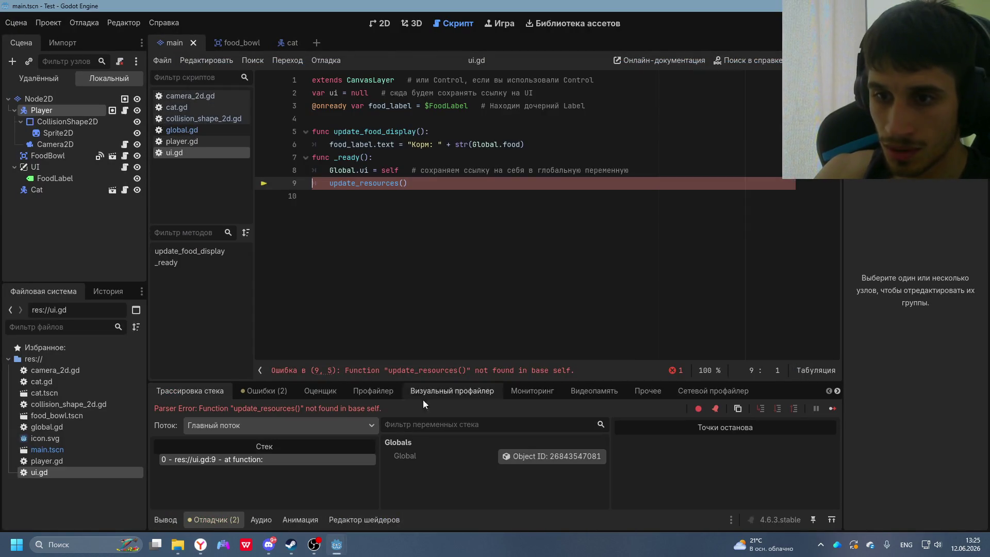
# - Select the update_resources() not-found parser error, rerun the game, and return to DeepSeek
pyautogui.moveTo(382, 409); pyautogui.dragTo(122, 408)
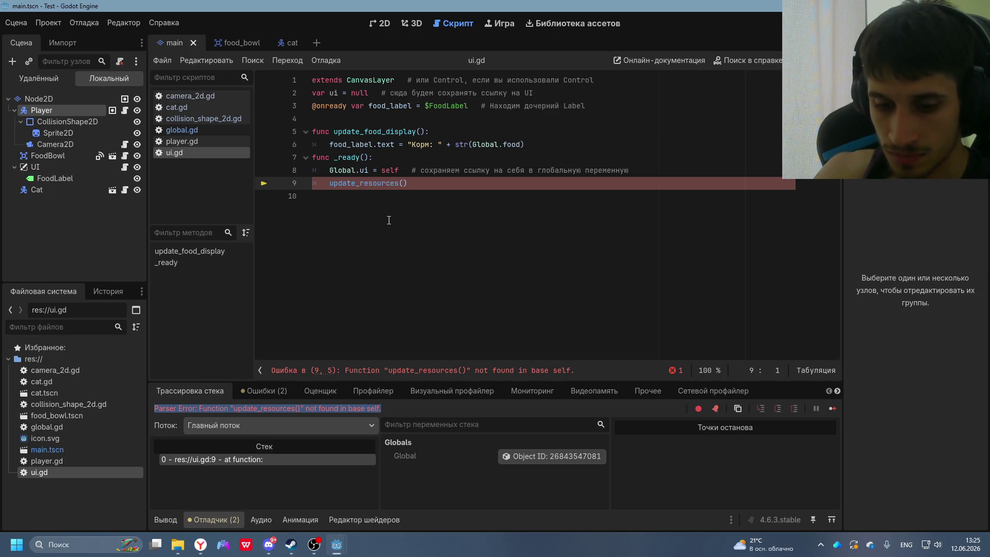
pyautogui.press('Tab')
pyautogui.press('F5')
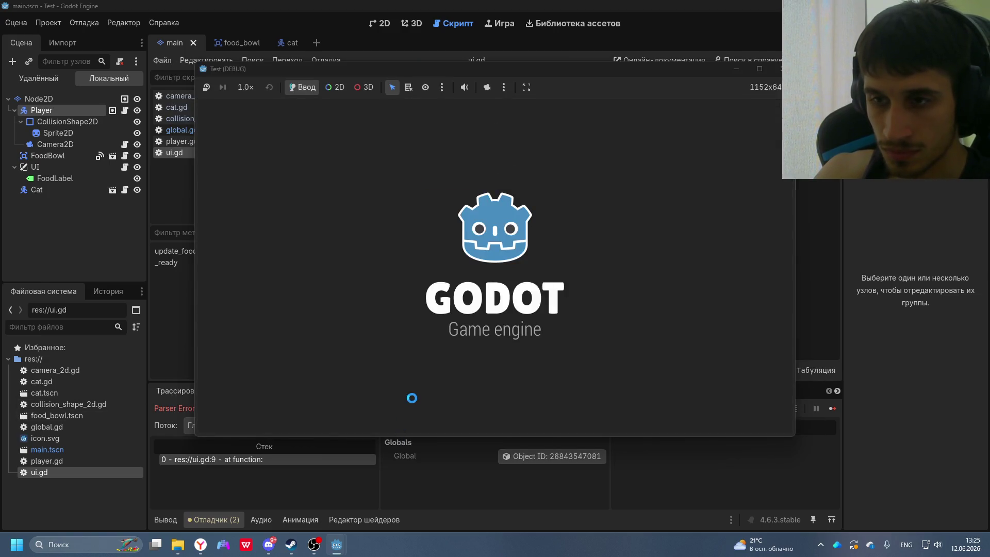
pyautogui.click(201, 544)
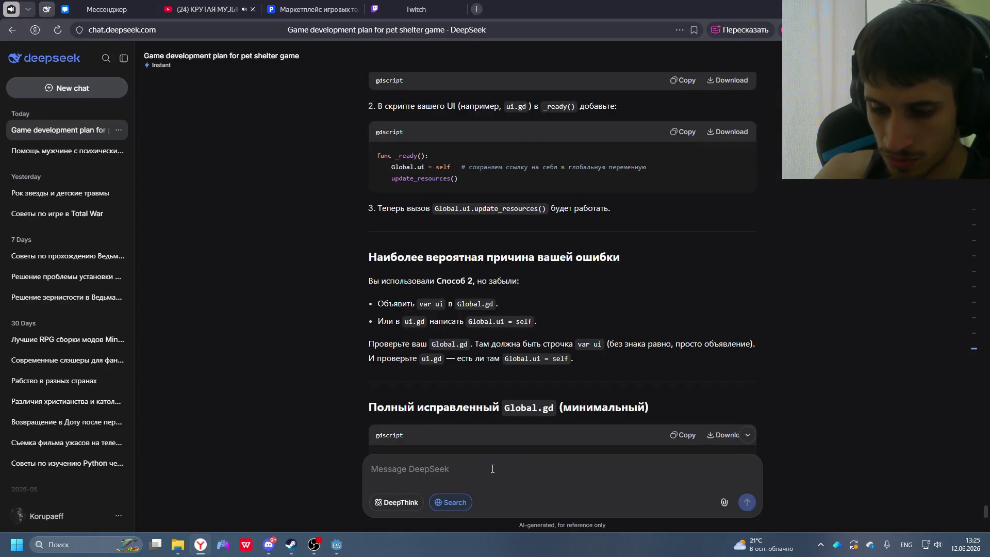
# - Scroll through DeepSeek's corrected Global.gd and ui.gd code defining update_resources()
pyautogui.scroll(-4, 511, 437)
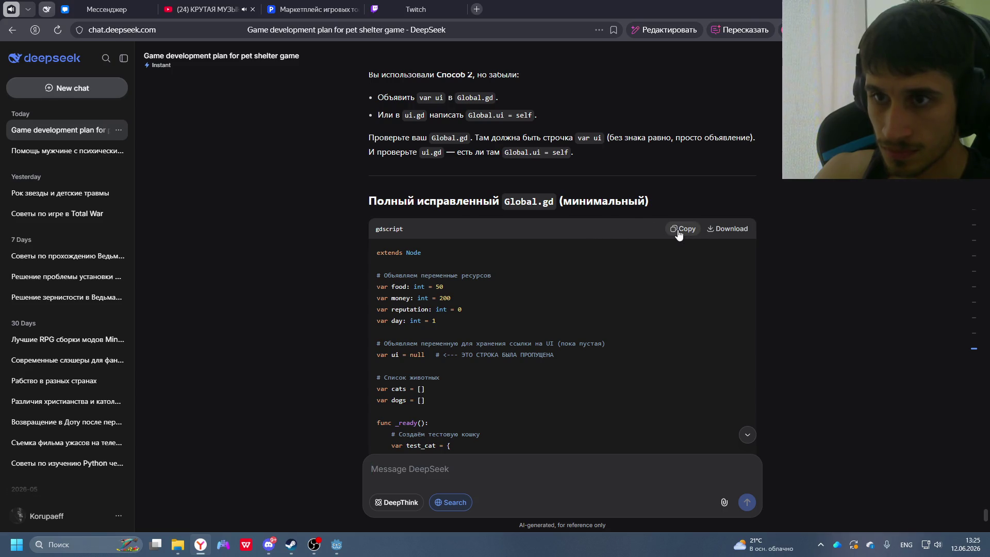
pyautogui.scroll(-8, 444, 310)
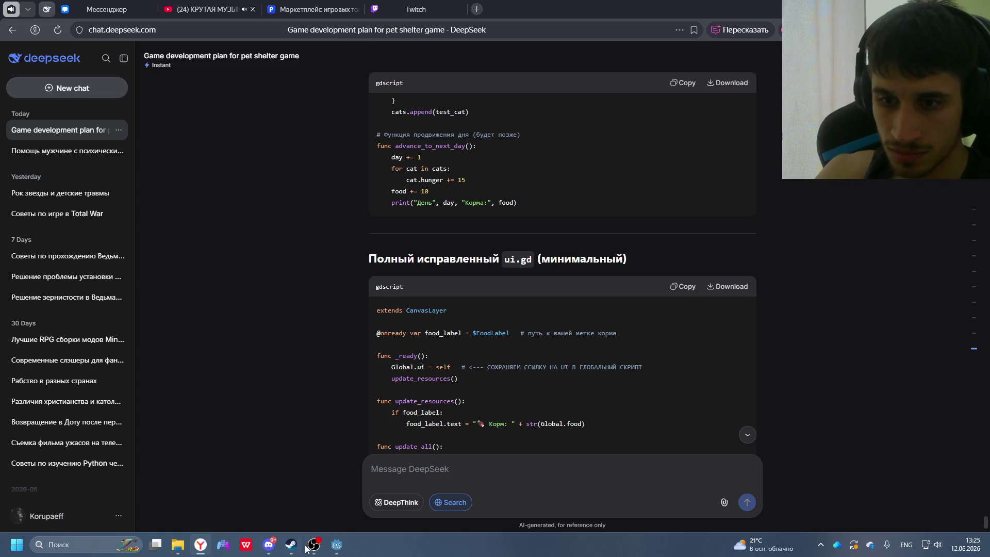
# - Replace all of ui.gd with DeepSeek's corrected code
pyautogui.click(339, 545)
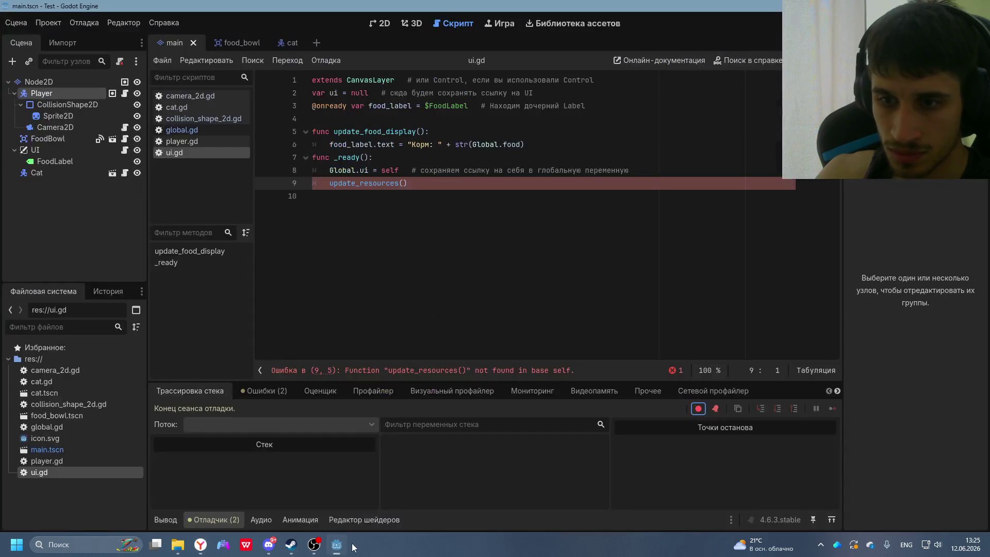
pyautogui.hotkey('ctrl', 'a')
pyautogui.hotkey('ctrl', 'v')
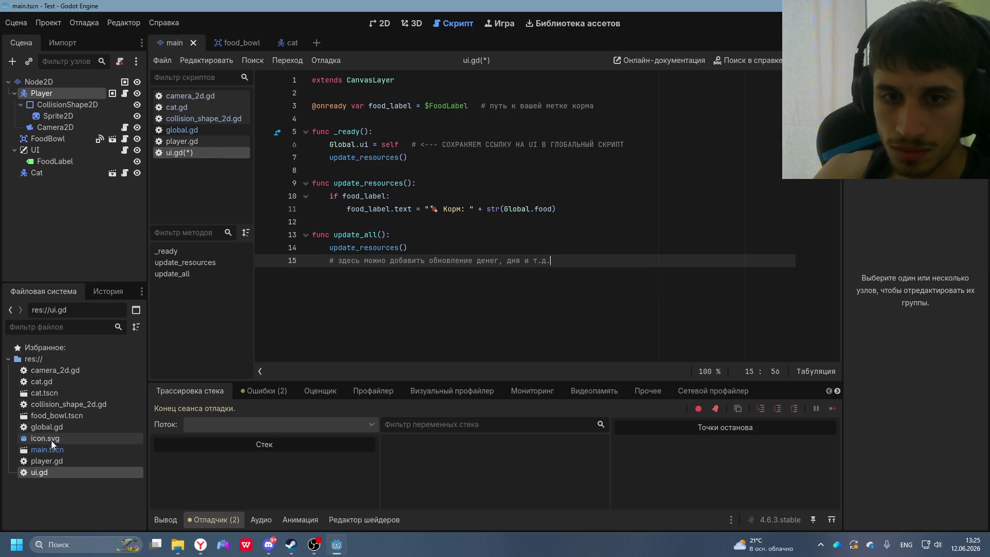
# - Paste DeepSeek's corrected global.gd with Global.ui and a hungry test cat, then run the game
pyautogui.hotkey('alt', 'Tab')
pyautogui.scroll(10, 571, 177)
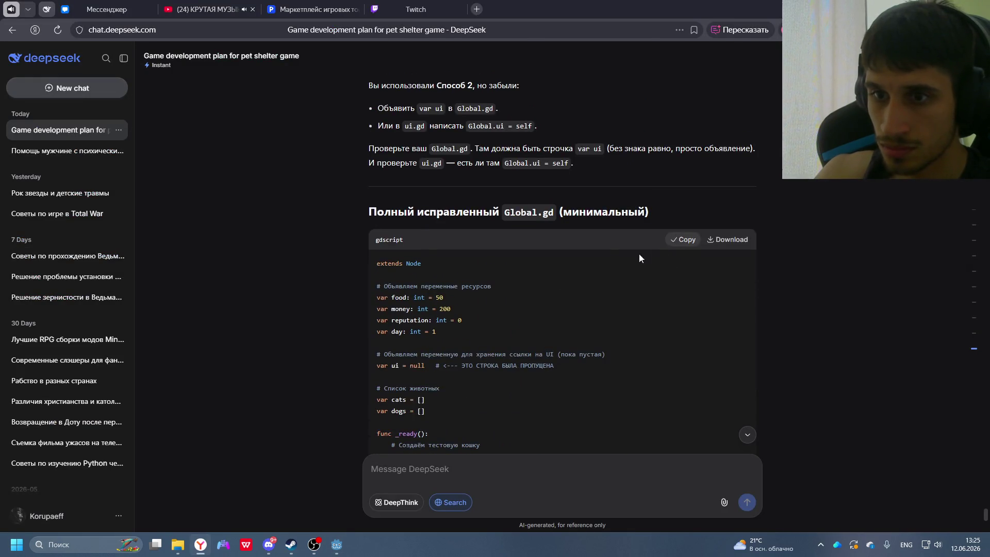
pyautogui.hotkey('alt', 'Tab')
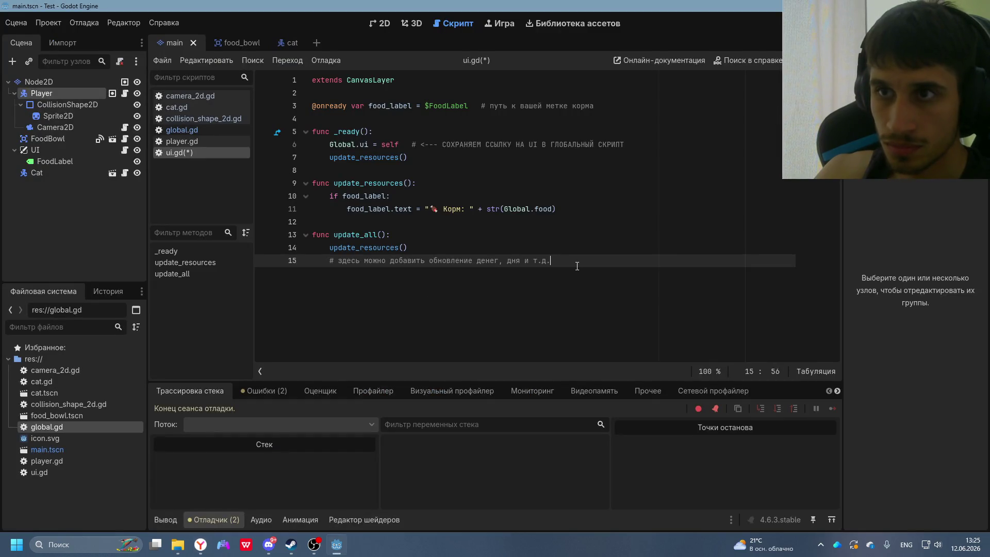
pyautogui.doubleClick(72, 426)
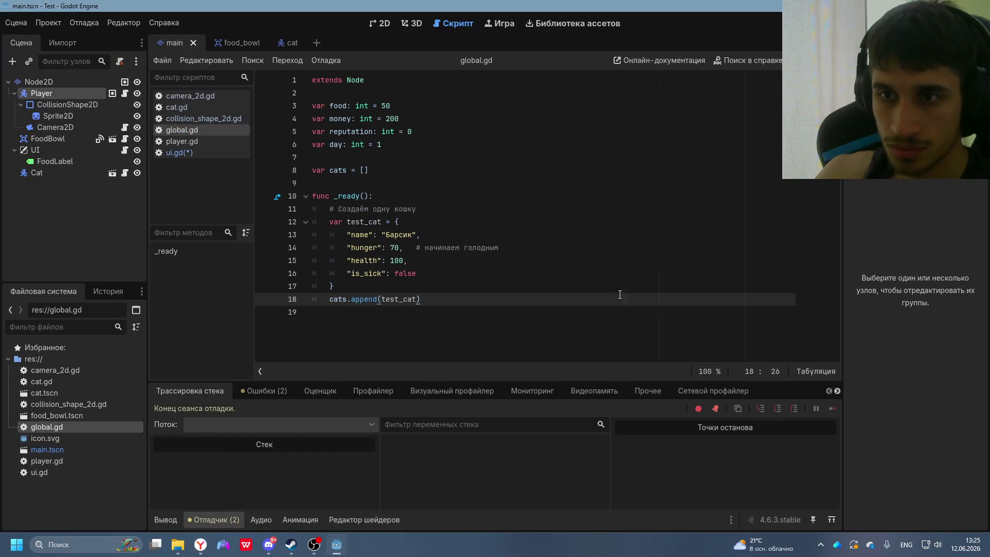
pyautogui.hotkey('ctrl', 'a')
pyautogui.hotkey('ctrl', 'v')
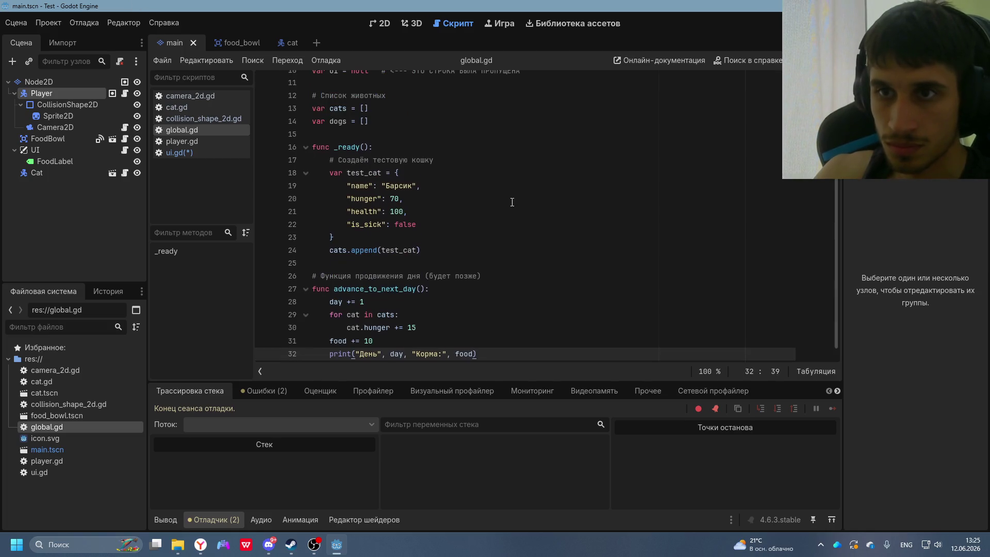
pyautogui.scroll(4, 512, 202)
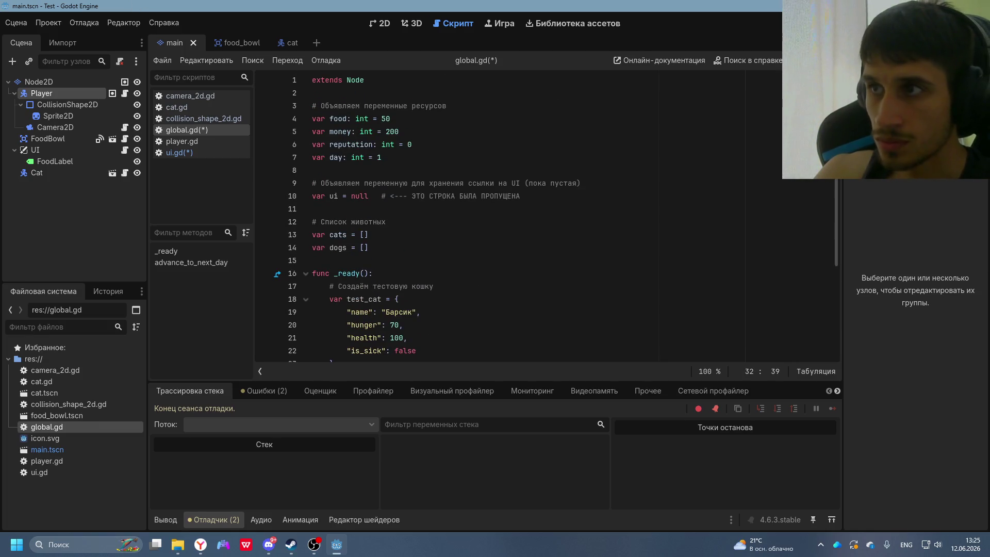
pyautogui.press('F5')
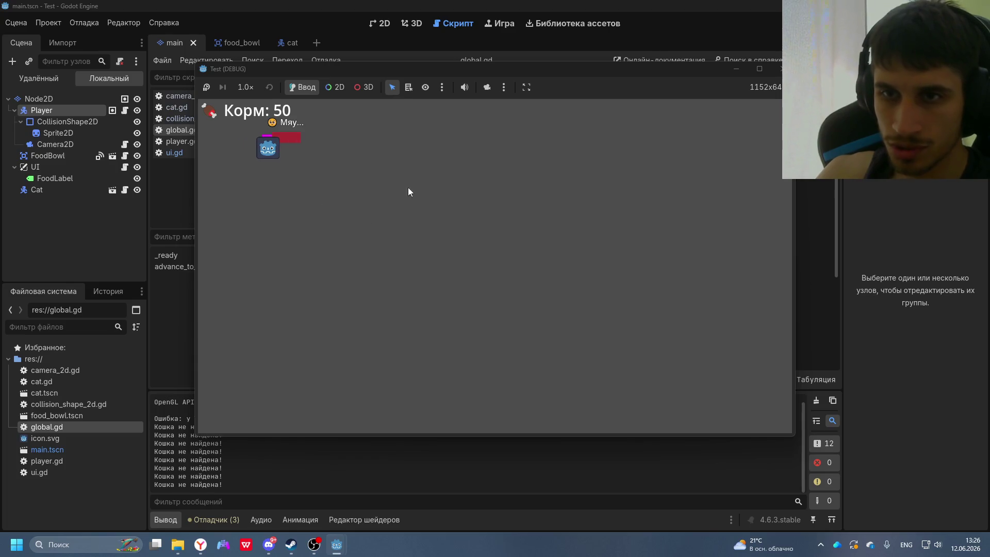
# - Close the running Test (DEBUG) window and return to the DeepSeek chat
pyautogui.click(779, 68)
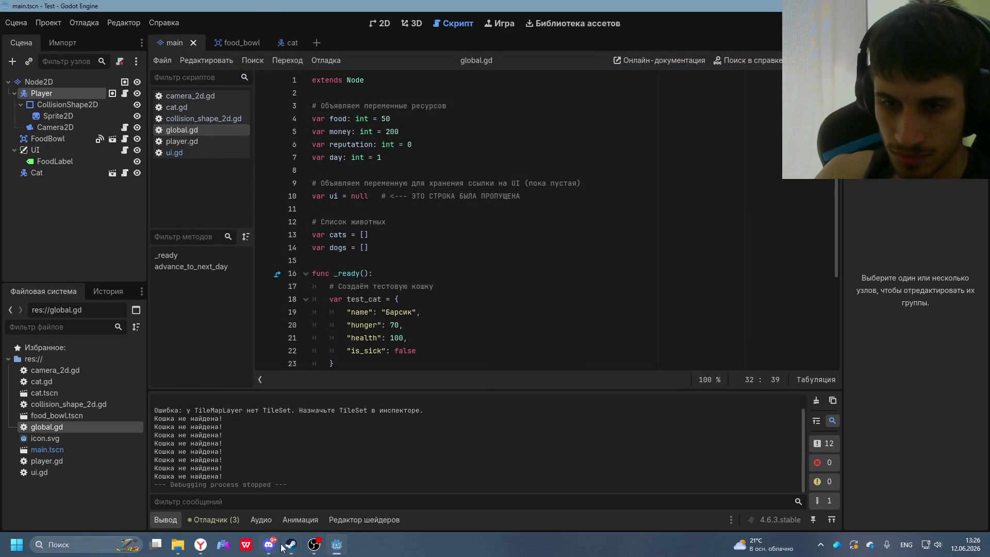
pyautogui.hotkey('alt', 'Tab')
# - Send DeepSeek a Russian bug report: the cat now sticks to the player and won't detach
pyautogui.scroll(-1, 537, 334)
pyautogui.scroll(-10, 537, 334)
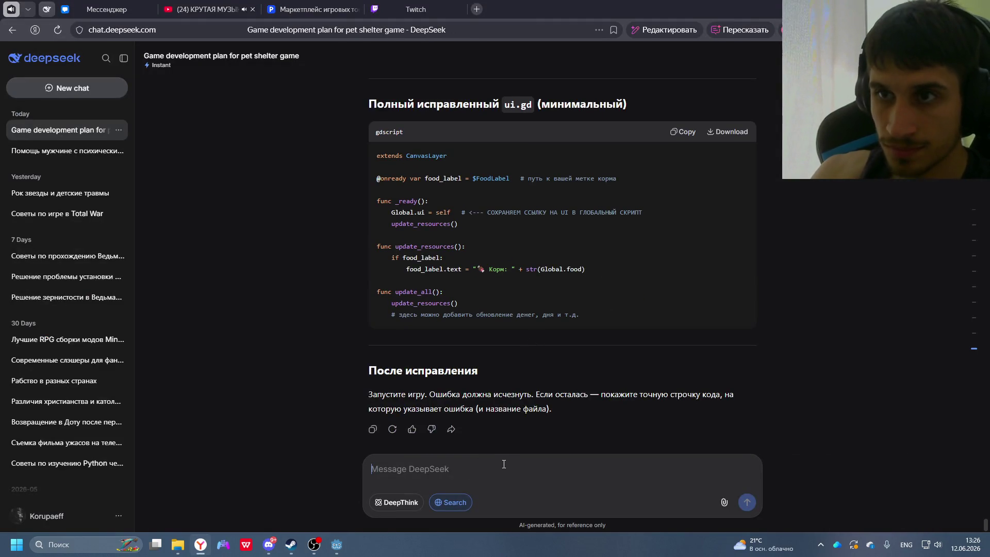
pyautogui.write('e')
pyautogui.press('BackSpace')
pyautogui.hotkey('alt', 'shift')
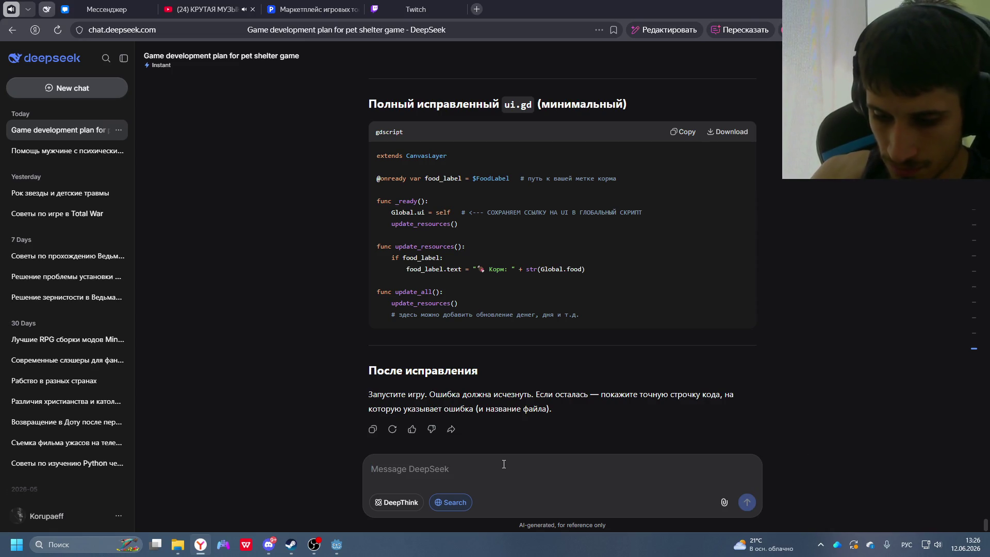
pyautogui.write('Текп')
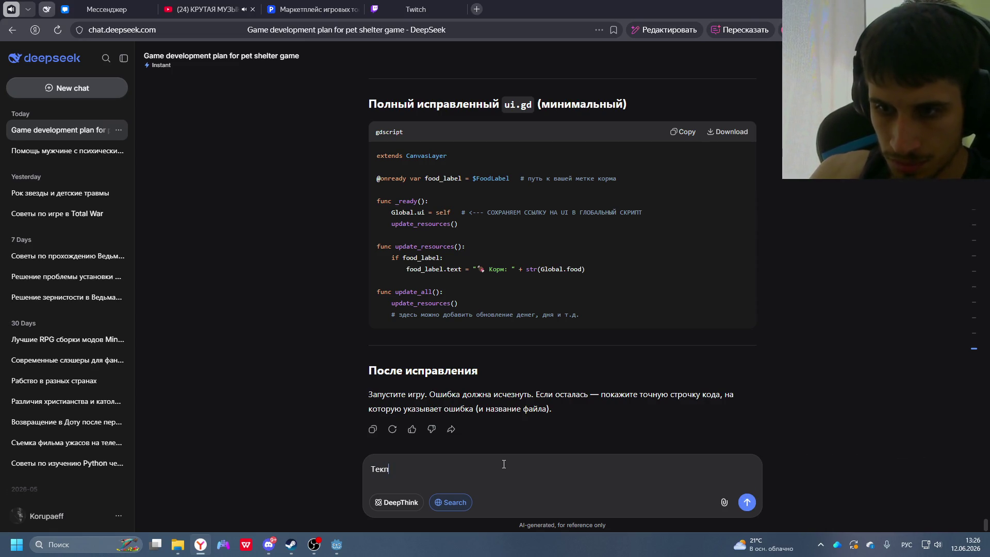
pyautogui.press('BackSpace')
pyautogui.press('BackSpace')
pyautogui.press('BackSpace')
pyautogui.write('епер')
pyautogui.press('BackSpace')
pyautogui.press('BackSpace')
pyautogui.press('BackSpace')
pyautogui.write('пер')
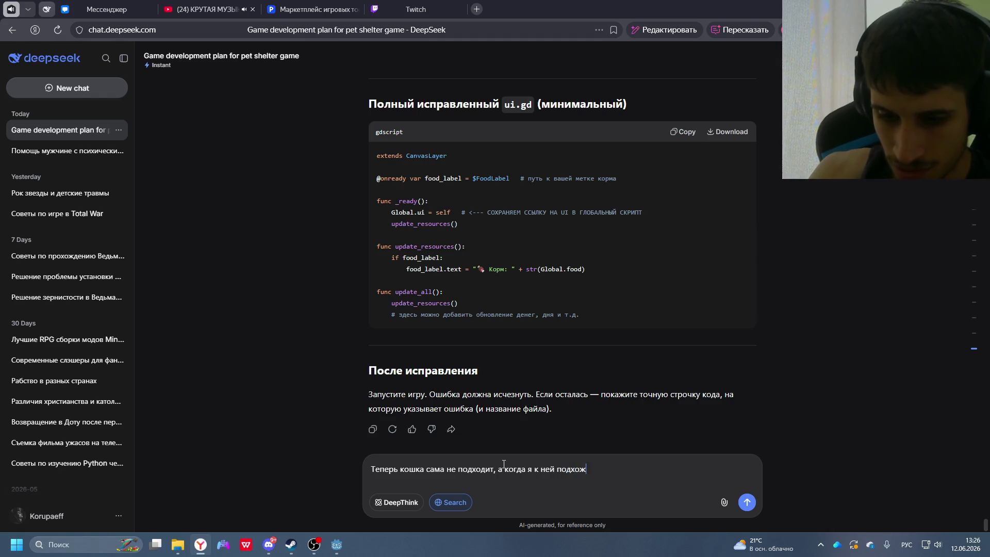
pyautogui.write('росто прилип')
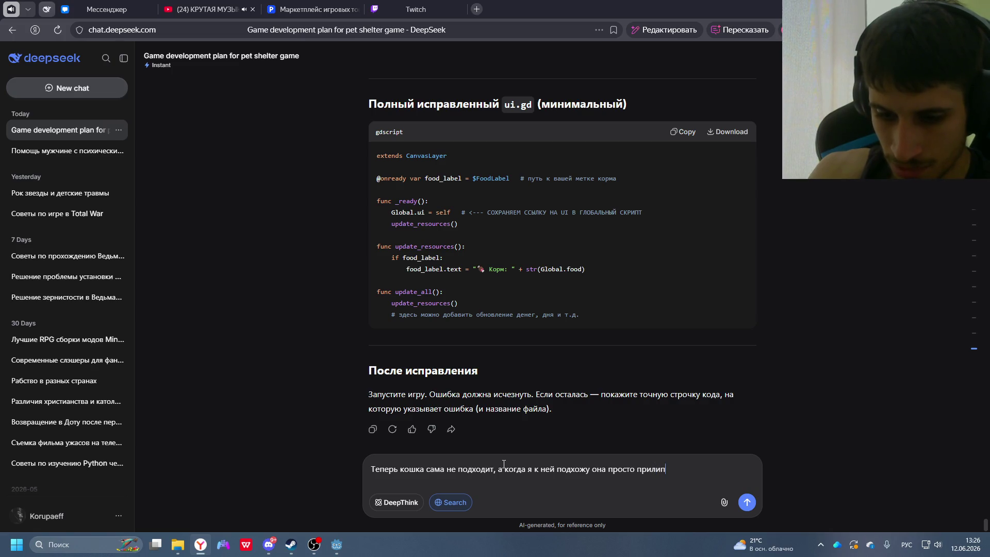
pyautogui.write('ает ко мне ')
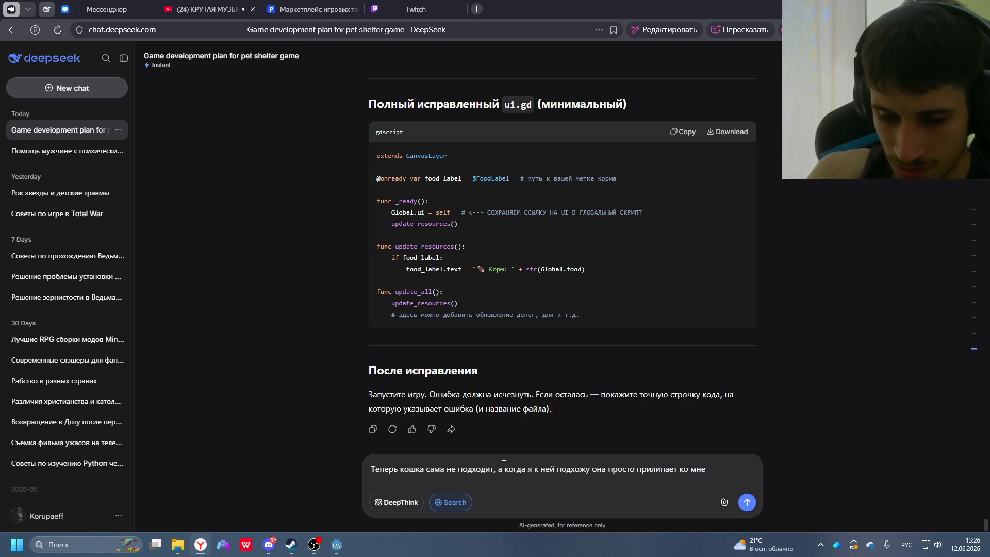
pyautogui.write('и не отлип')
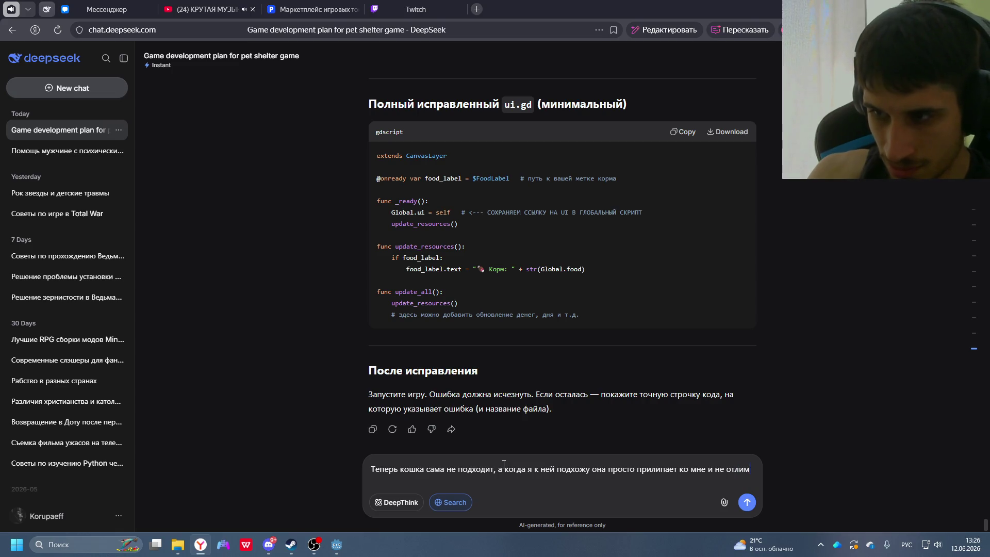
pyautogui.write('ает. Подхо')
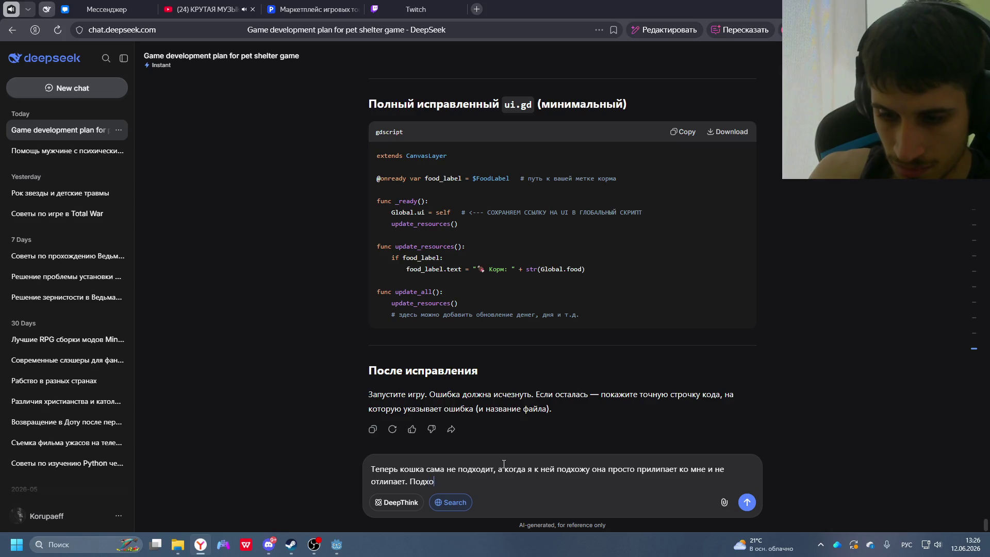
pyautogui.write('жу с прилипшей кошкой к миске, н')
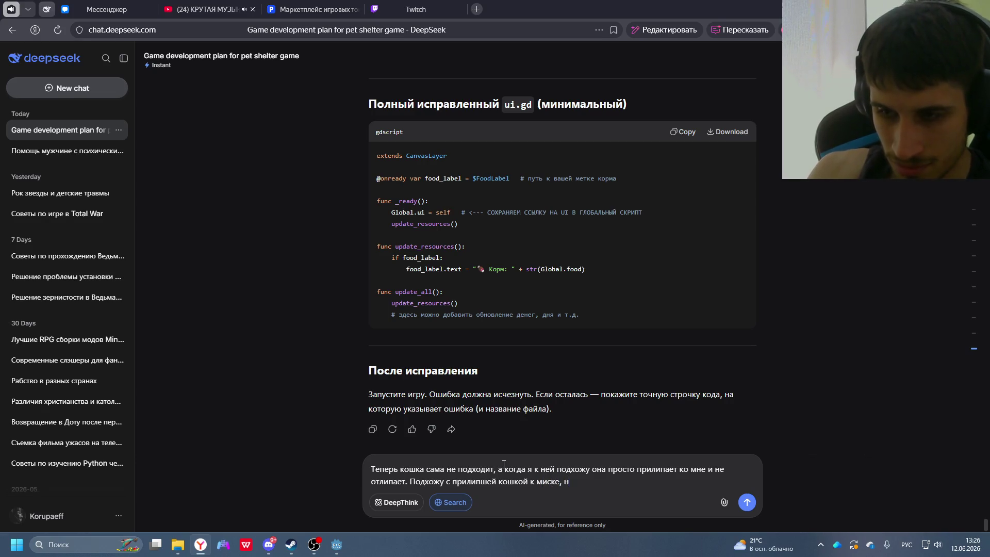
pyautogui.write('мне и ')
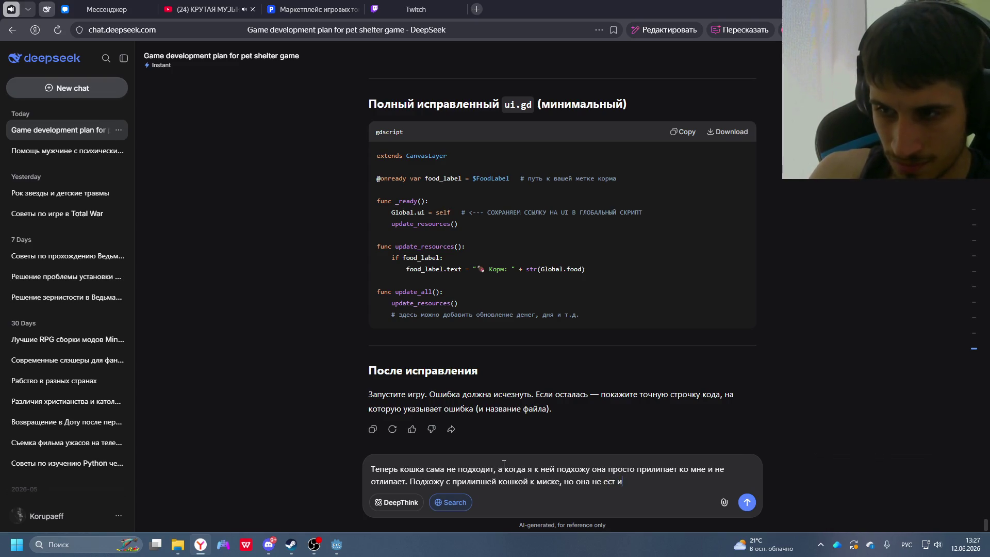
pyautogui.write('не отл')
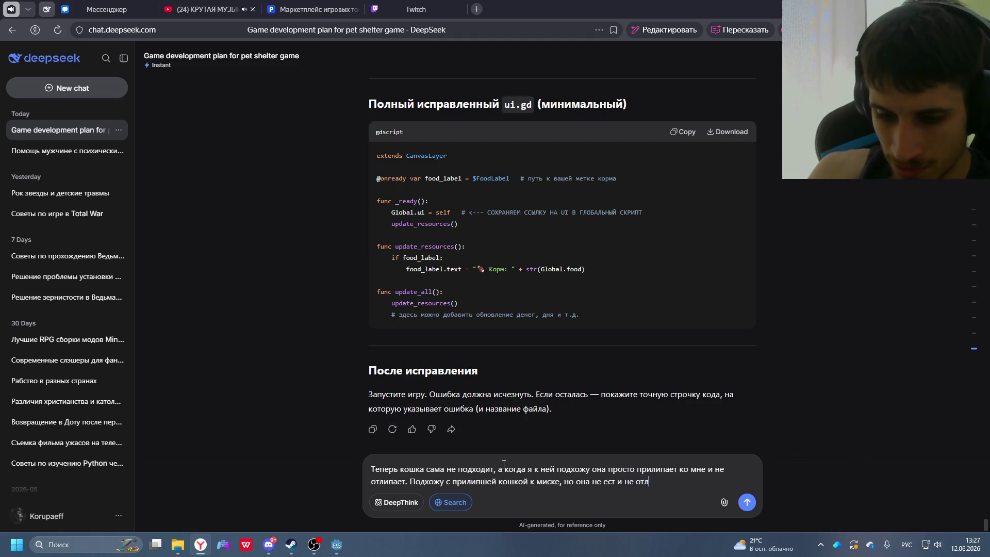
pyautogui.write('ипает')
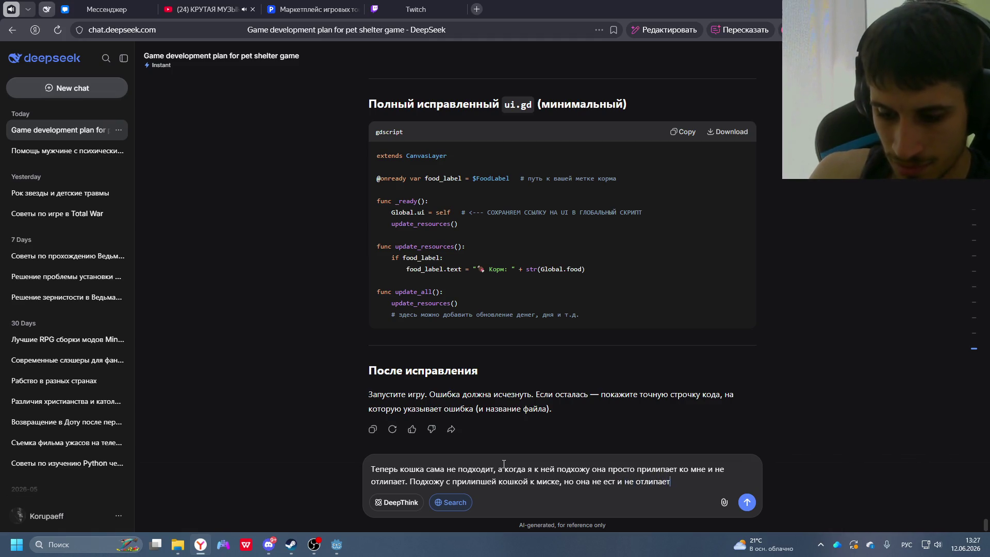
pyautogui.write('.')
pyautogui.press('Return')
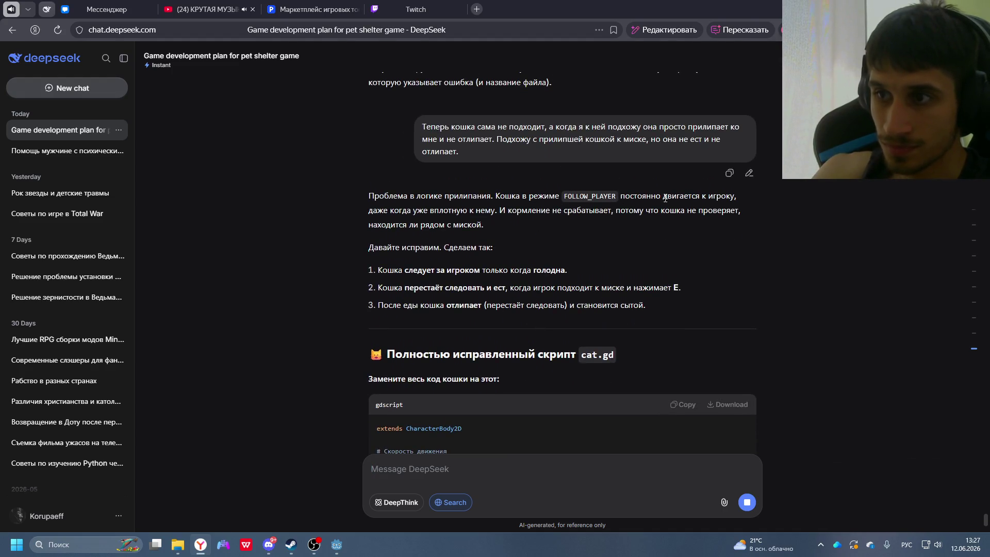
# - Copy the fully corrected cat.gd code block from DeepSeek's answer
pyautogui.scroll(-3, 490, 296)
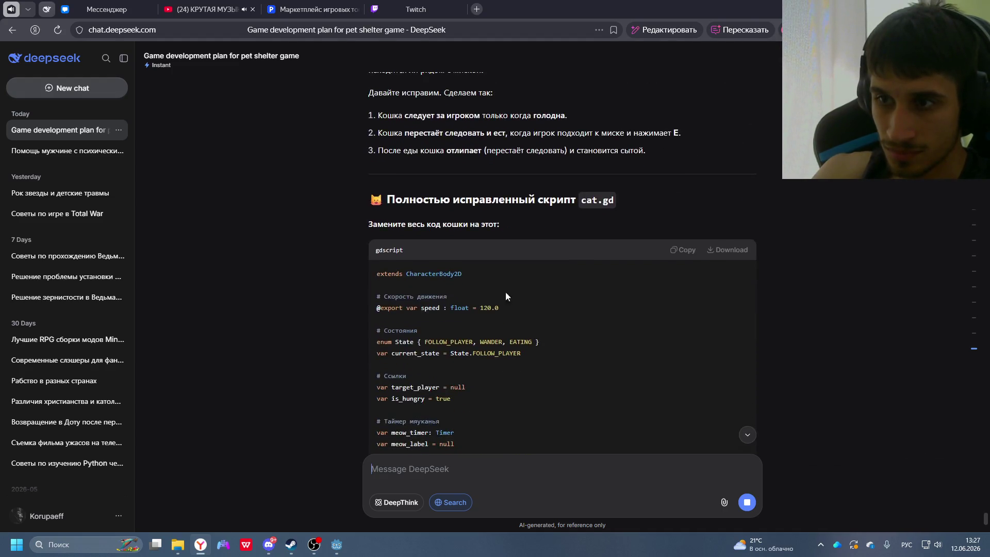
pyautogui.scroll(-1, 567, 281)
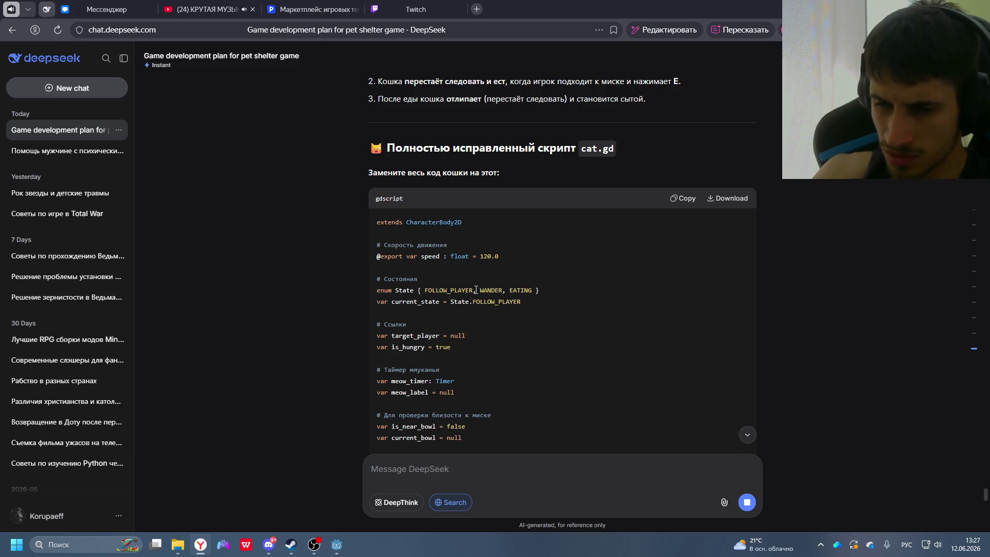
pyautogui.scroll(-2, 527, 298)
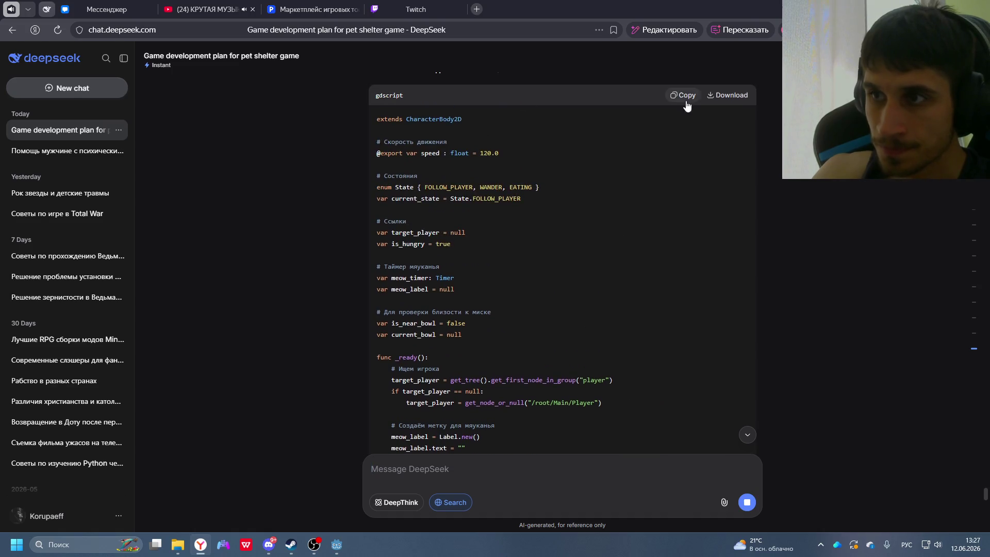
pyautogui.click(685, 101)
pyautogui.hotkey('alt', 'Tab')
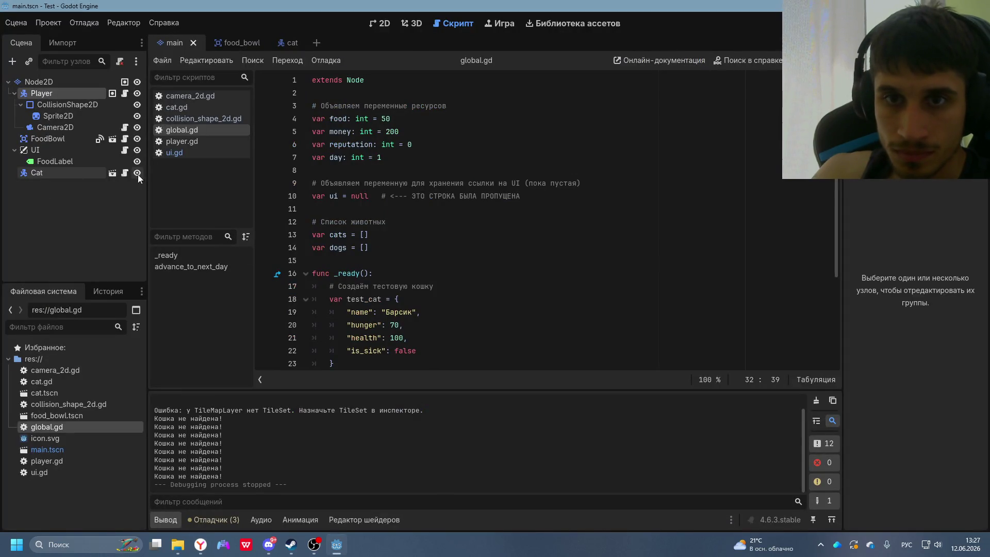
# - Replace the whole cat.gd script with the corrected version and run the game to test it
pyautogui.click(124, 173)
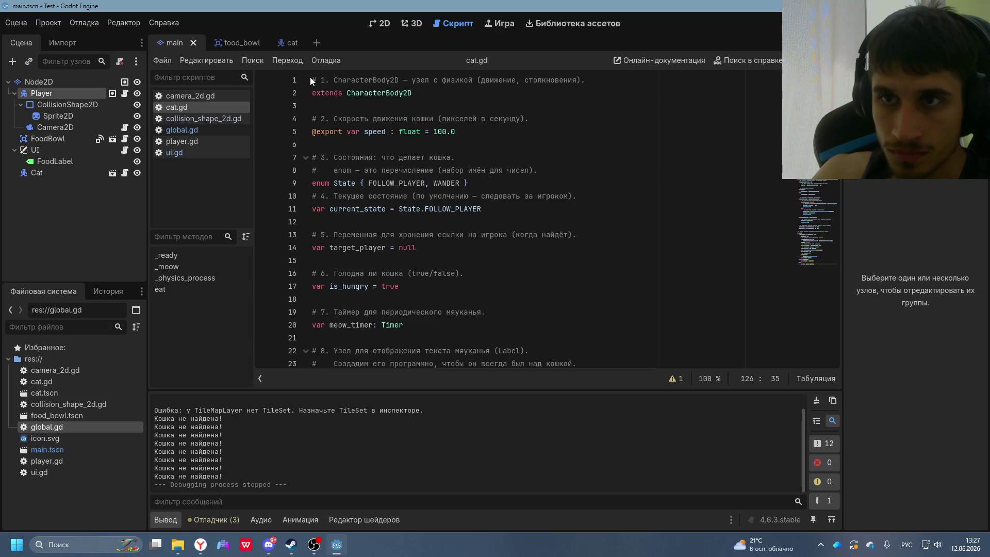
pyautogui.moveTo(311, 76)
pyautogui.mouseDown()
pyautogui.moveTo(464, 240)
pyautogui.moveTo(545, 514)
pyautogui.mouseUp()
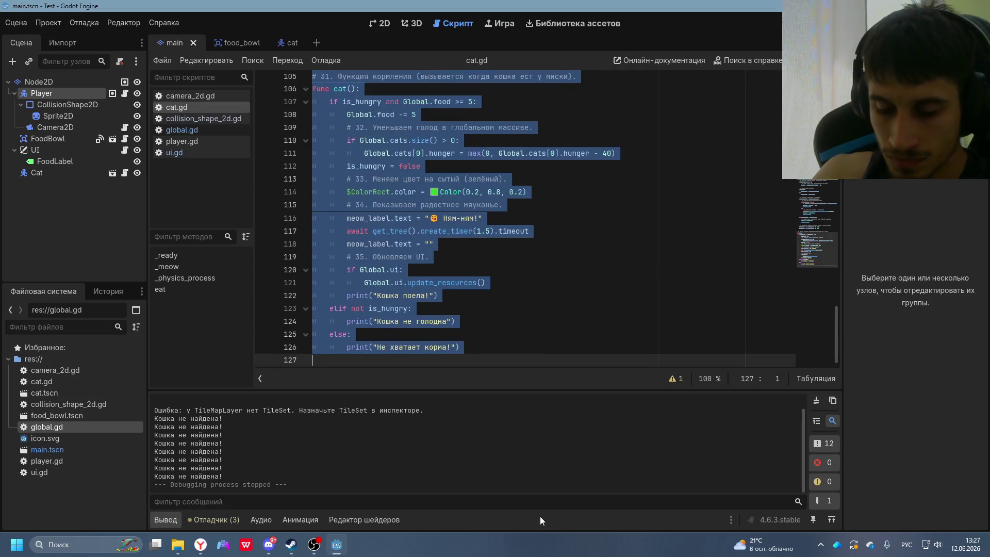
pyautogui.press('Delete')
pyautogui.hotkey('ctrl', 'v')
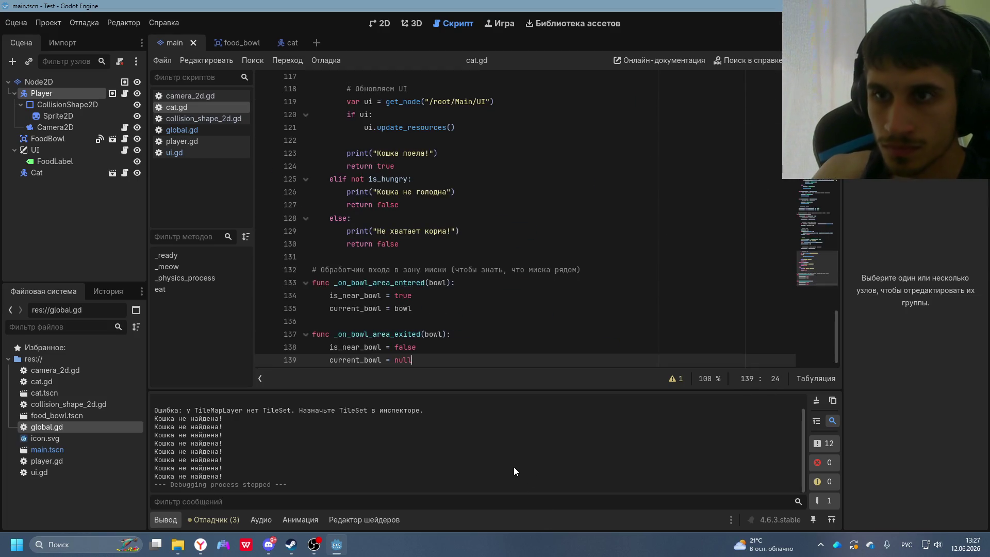
pyautogui.press('F5')
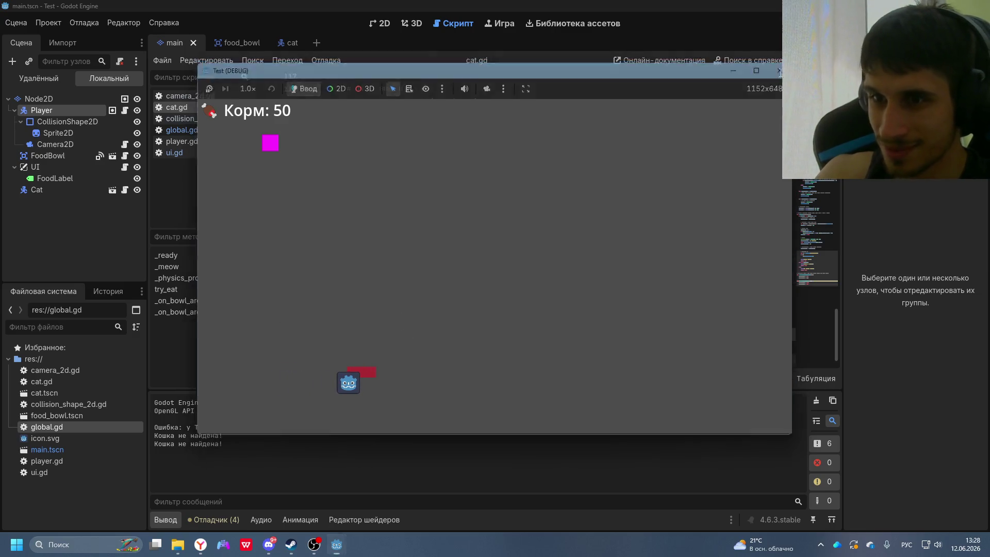
pyautogui.hotkey('alt', 'Tab')
pyautogui.scroll(-20, 521, 373)
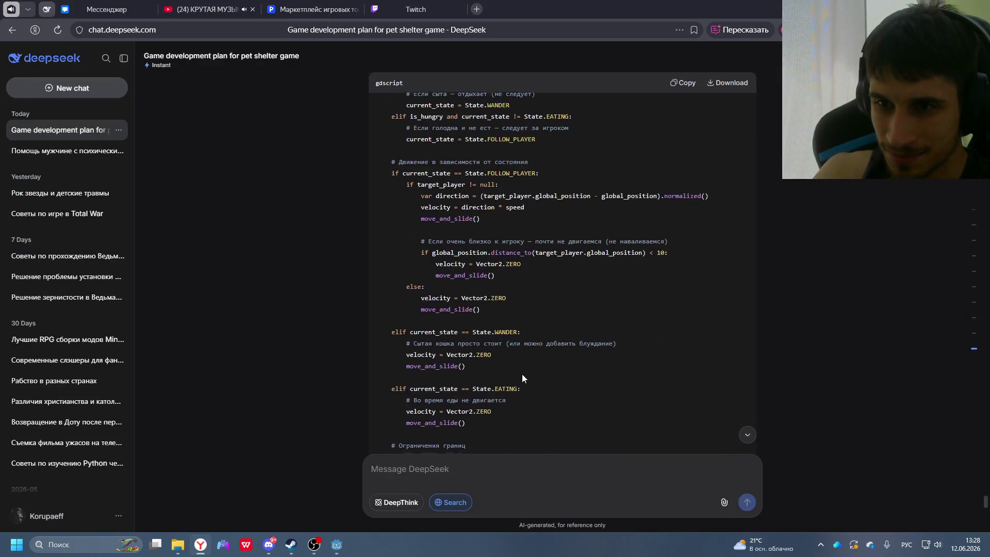
# - Paste the updated food_bowl.gd code over collision_shape_2d.gd
pyautogui.scroll(-15, 518, 345)
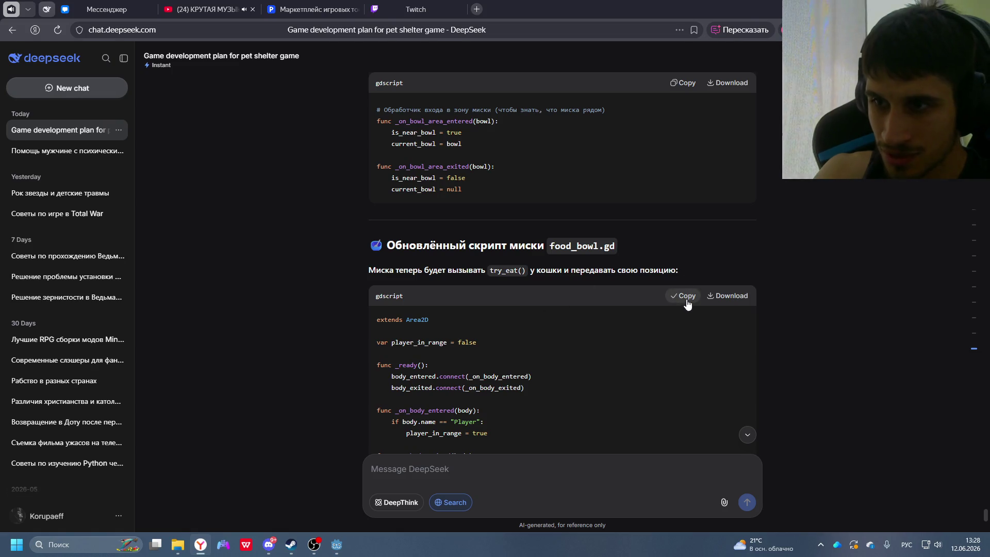
pyautogui.hotkey('alt', 'Tab')
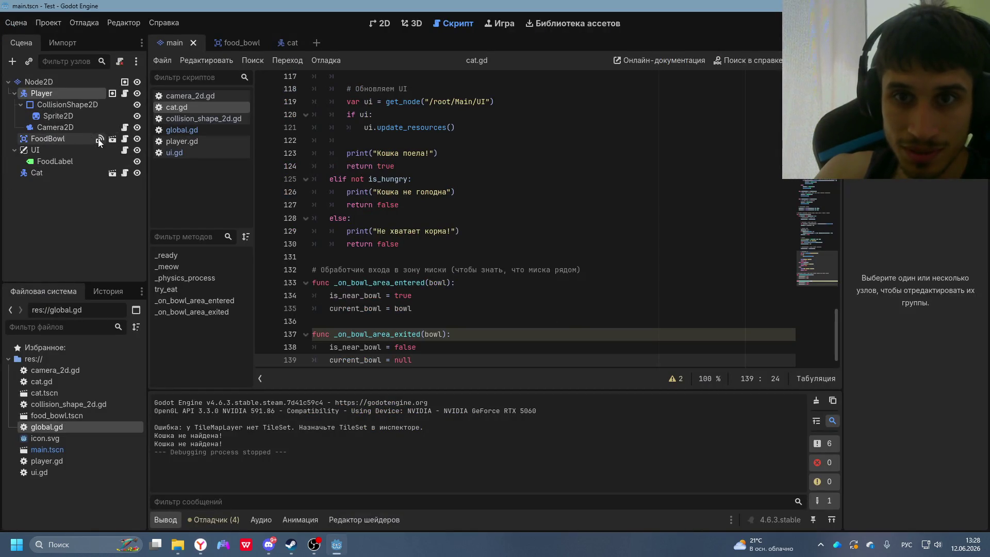
pyautogui.click(125, 139)
pyautogui.scroll(-1, 455, 332)
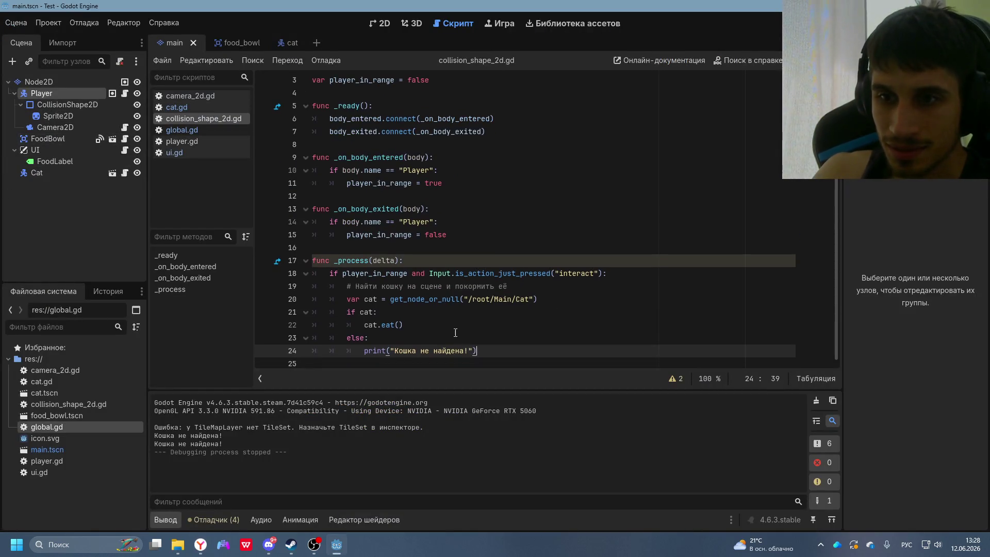
pyautogui.hotkey('ctrl', 'a')
pyautogui.hotkey('ctrl', 'v')
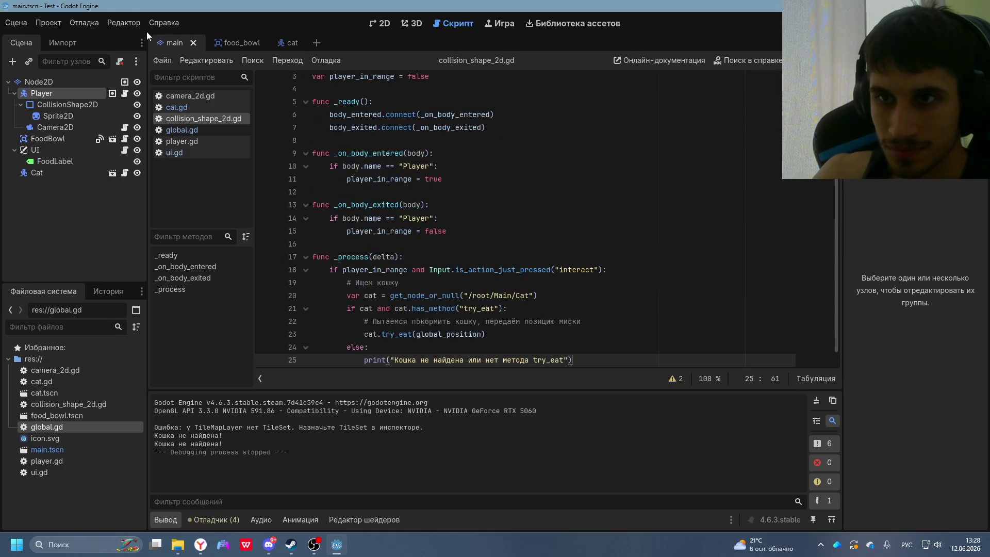
# - Read the rest of DeepSeek's answer on remaining checks and expected behaviour
pyautogui.hotkey('alt', 'Tab')
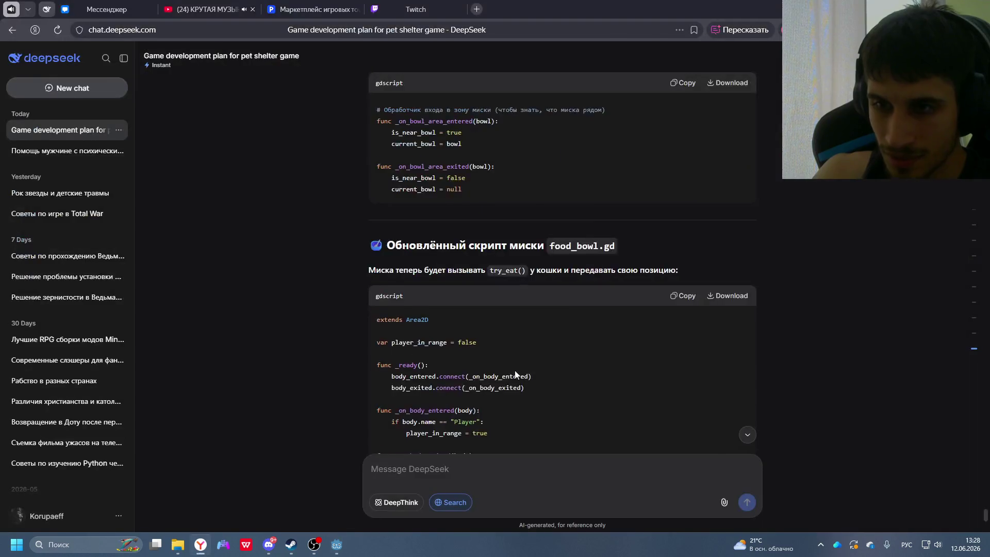
pyautogui.scroll(-8, 520, 369)
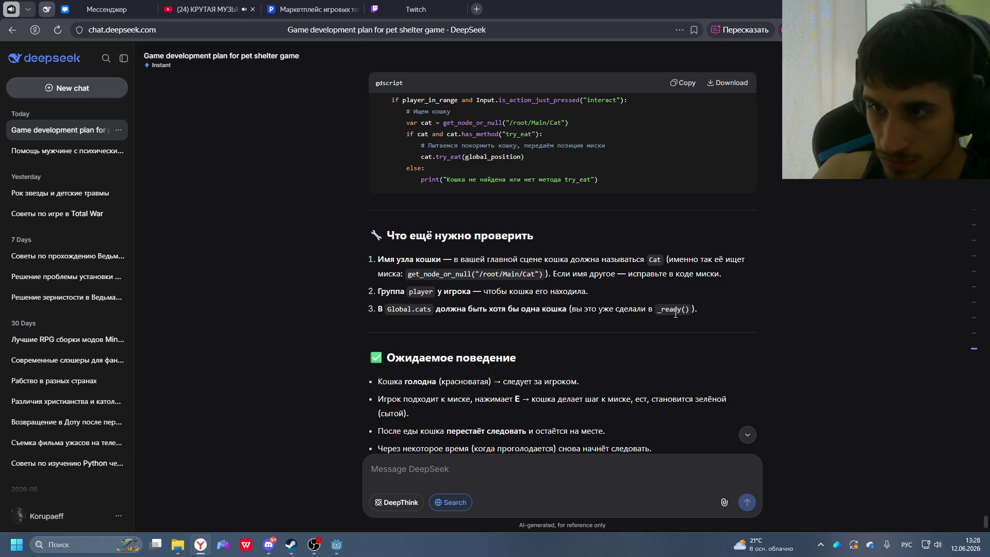
pyautogui.scroll(-4, 597, 330)
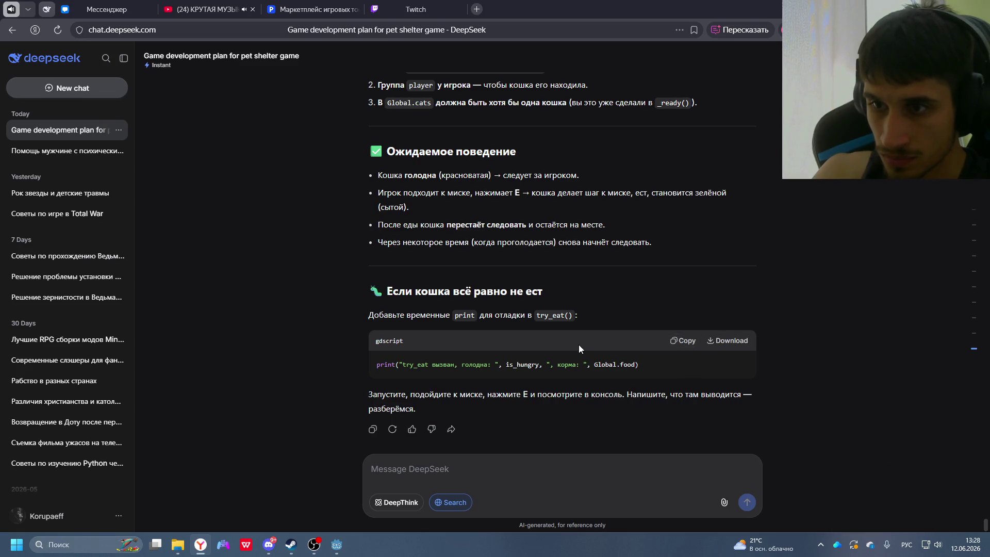
pyautogui.hotkey('alt', 'Tab')
# - Run the game, walk the player with the arrow keys onto the red cat, then stop with F8
pyautogui.press('F5')
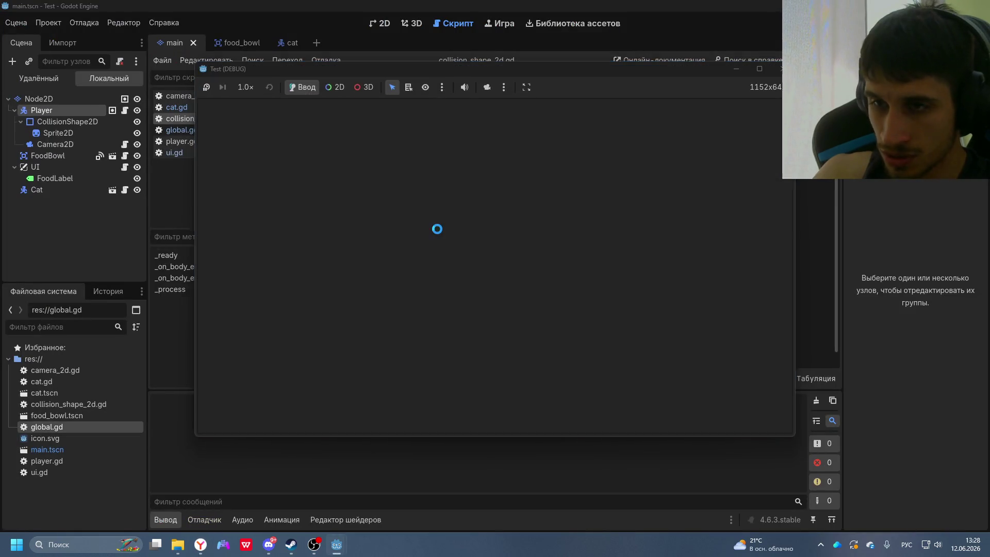
pyautogui.press('Right')
pyautogui.press('Down')
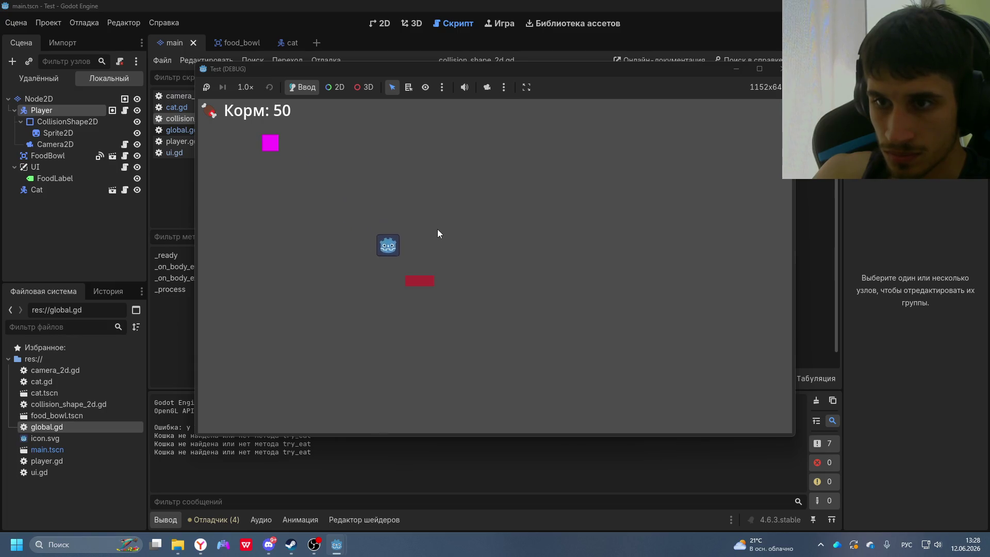
pyautogui.press('Left')
pyautogui.press('Up')
pyautogui.press('Right')
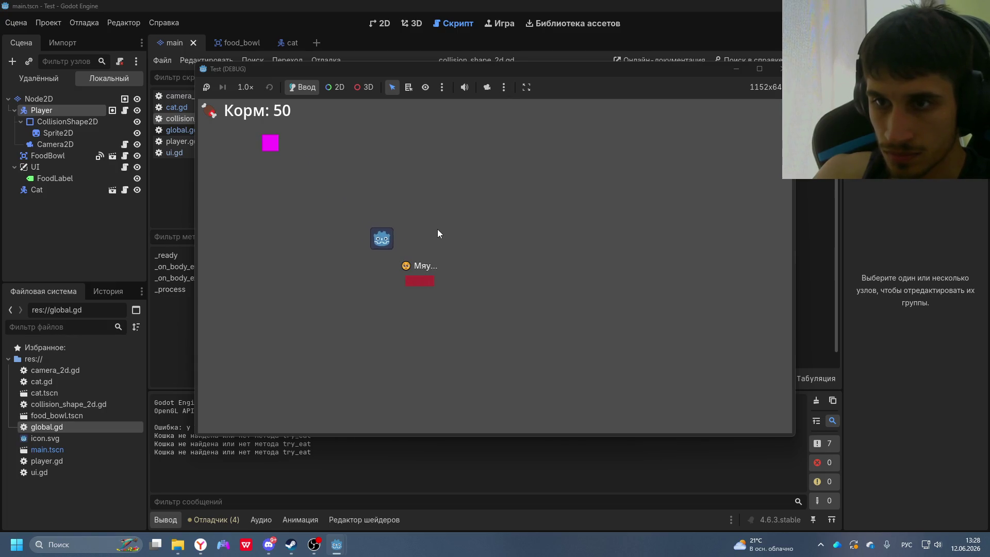
pyautogui.press('Down')
pyautogui.press('Right')
pyautogui.press('Left')
pyautogui.press('Down')
pyautogui.press('Left')
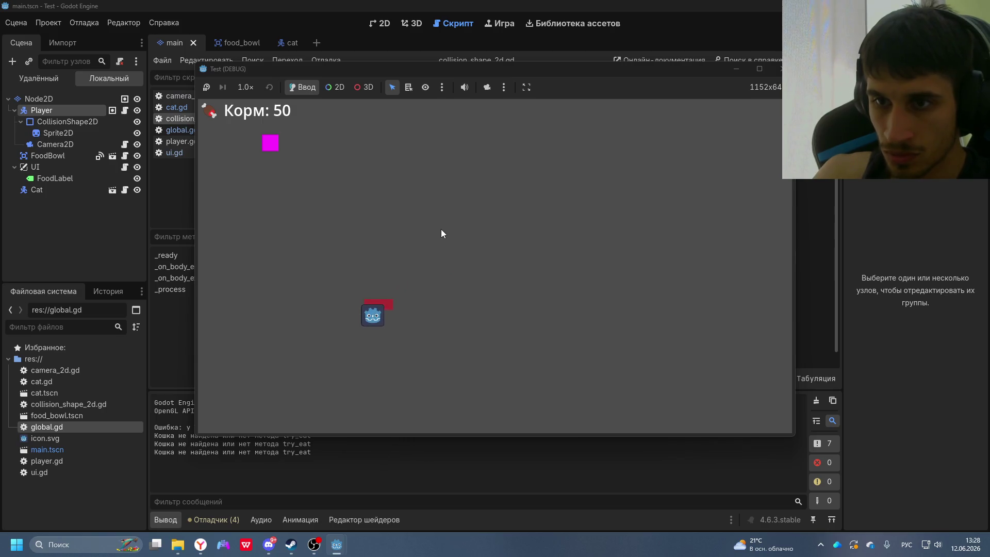
pyautogui.press('Right')
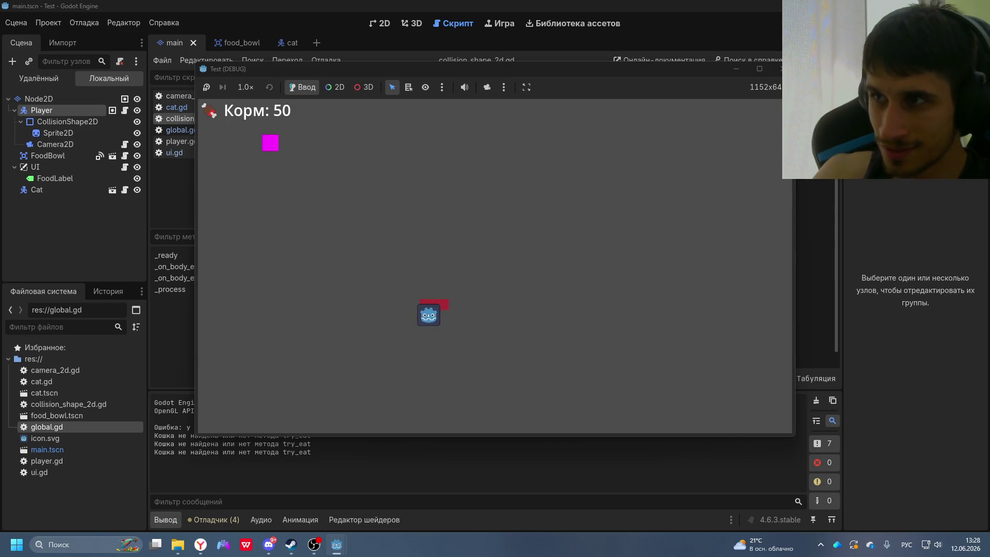
pyautogui.press('F8')
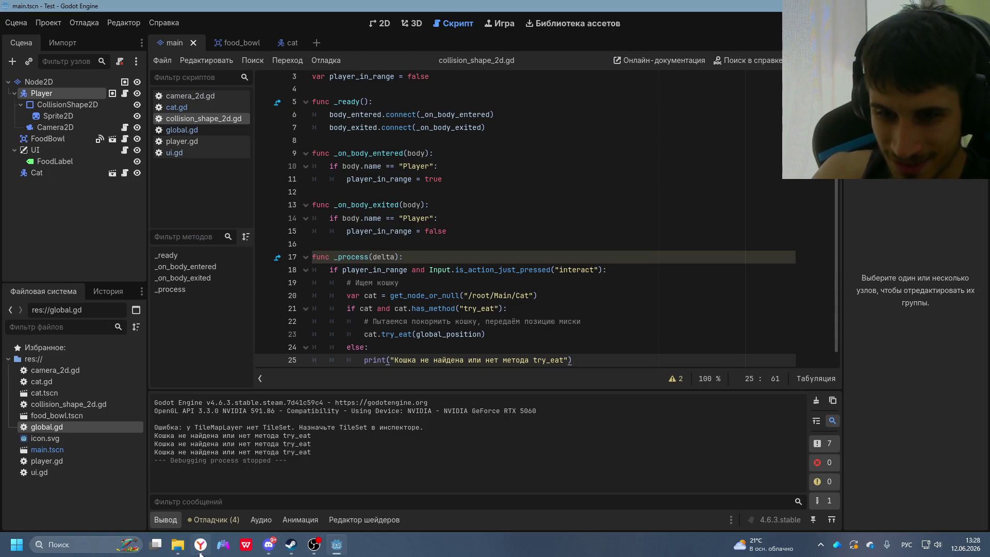
pyautogui.click(200, 544)
# - Open cat.gd and look over its try_eat(bowl_position) function
pyautogui.click(669, 342)
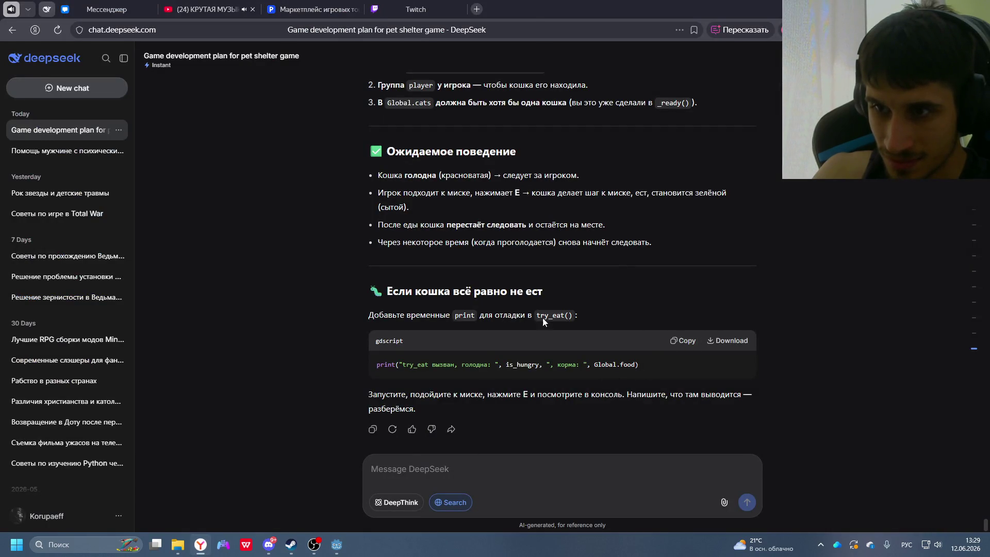
pyautogui.hotkey('alt', 'Tab')
pyautogui.scroll(-1, 449, 254)
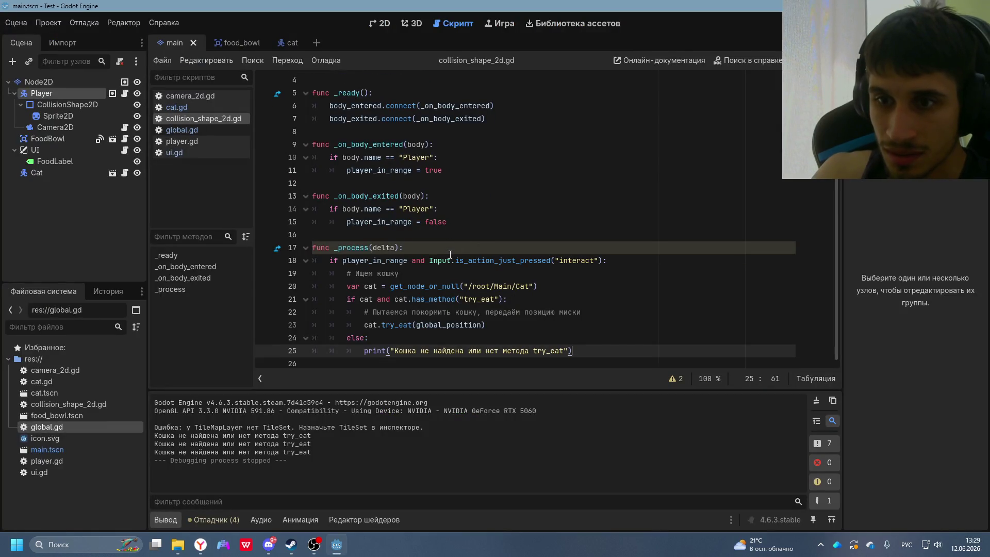
pyautogui.click(124, 172)
pyautogui.scroll(-1, 415, 278)
pyautogui.scroll(3, 415, 281)
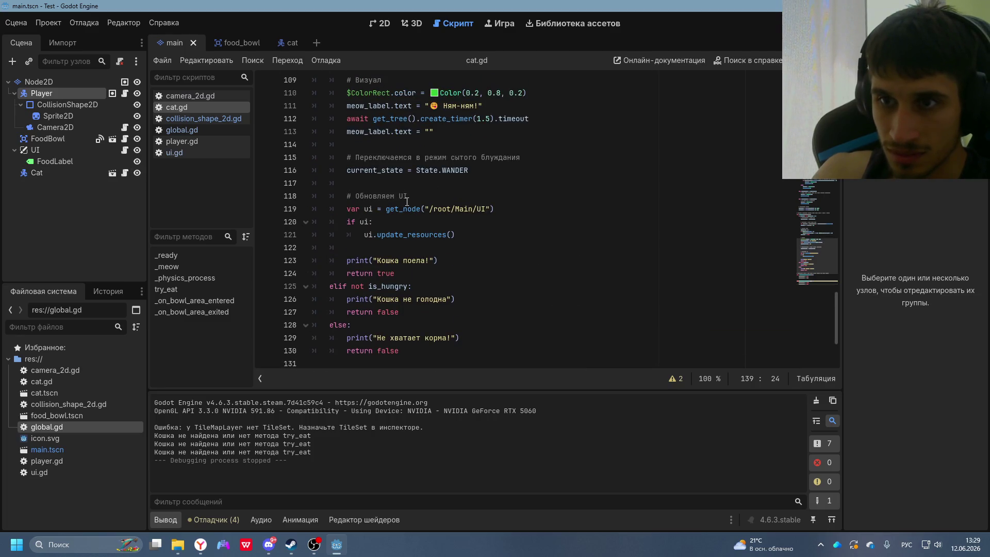
pyautogui.scroll(7, 407, 201)
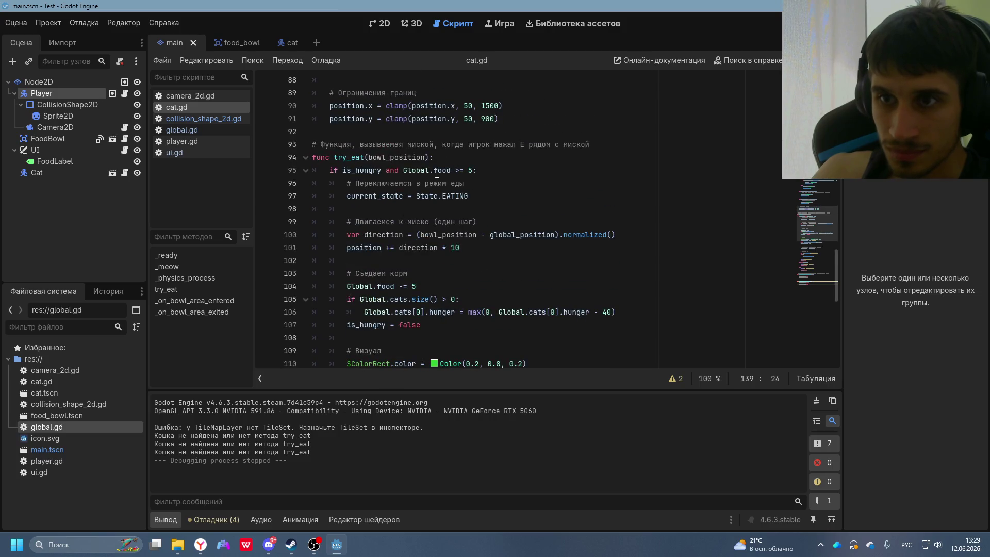
pyautogui.scroll(-7, 436, 173)
pyautogui.scroll(5, 437, 173)
# - Compare cat.gd against DeepSeek's debugging suggestions, ending on the chat
pyautogui.hotkey('alt', 'Tab')
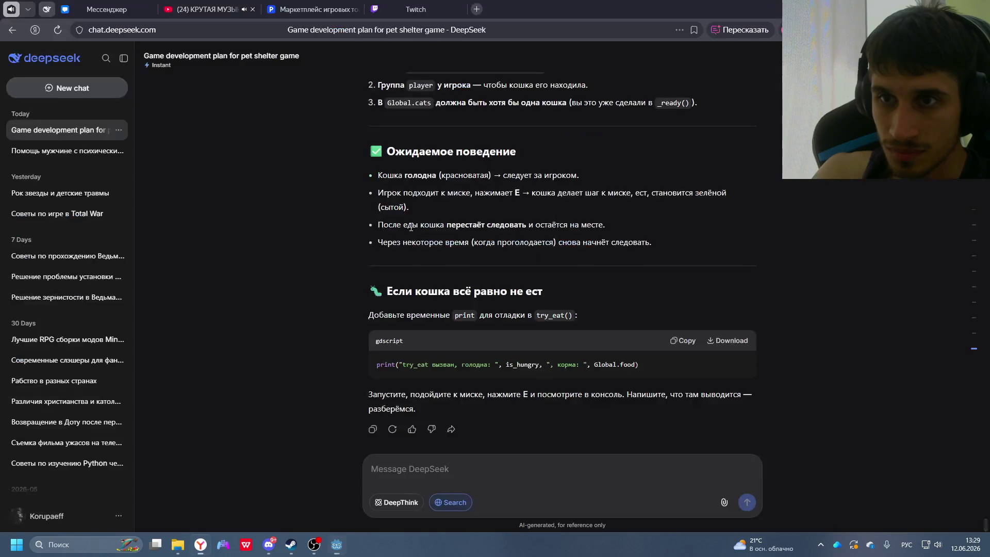
pyautogui.hotkey('alt', 'Tab')
pyautogui.scroll(-9, 435, 255)
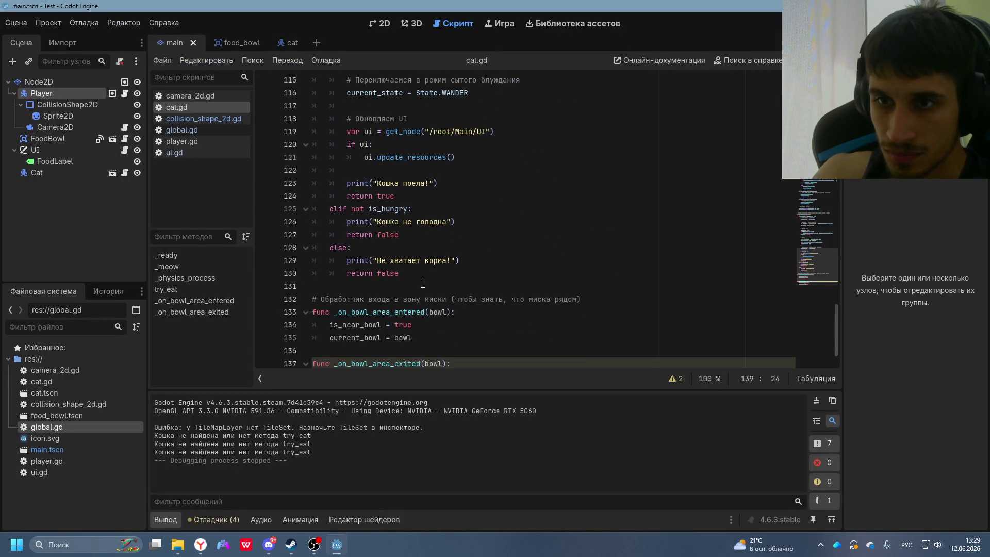
pyautogui.scroll(10, 422, 283)
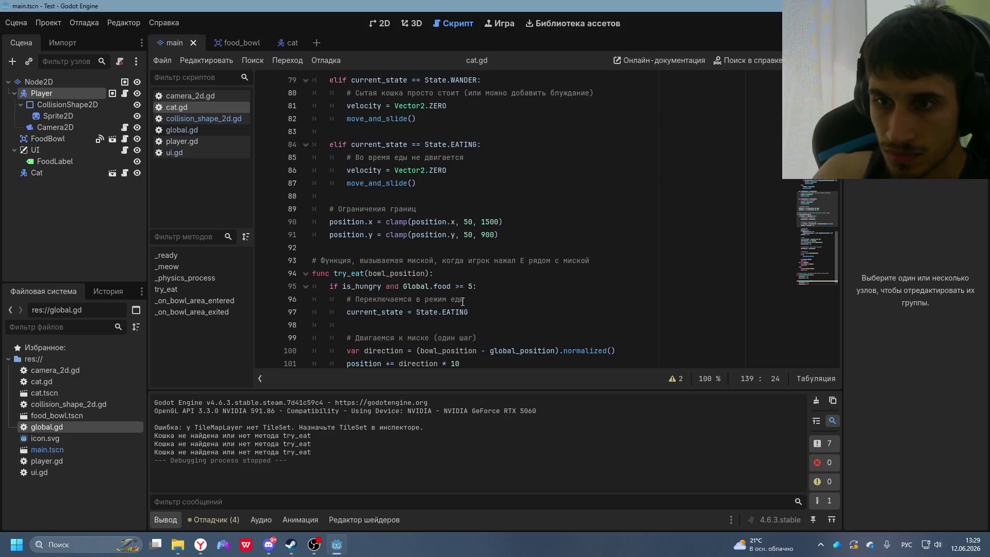
pyautogui.hotkey('alt', 'Tab')
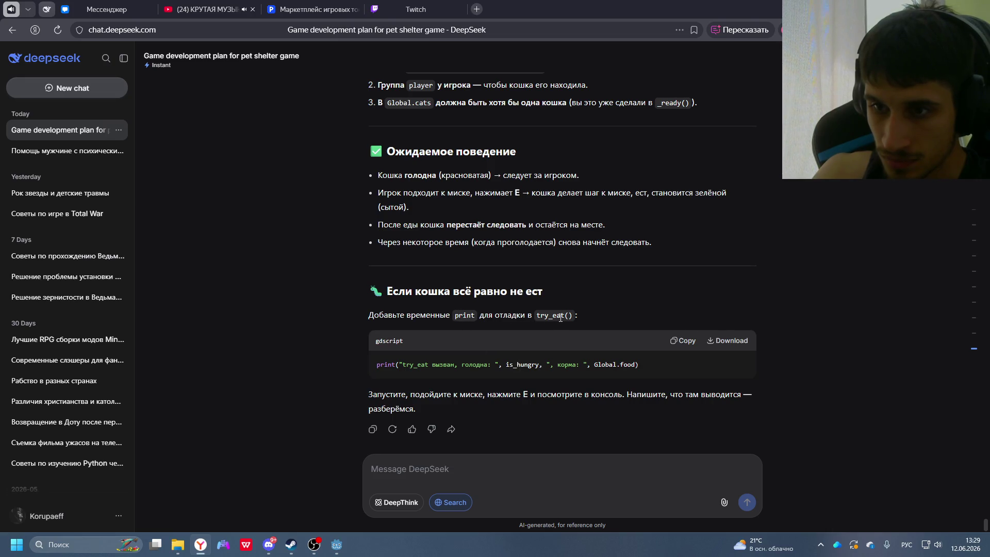
# - Tell DeepSeek the cat still sticks and now blocks the player from moving up
pyautogui.click(499, 468)
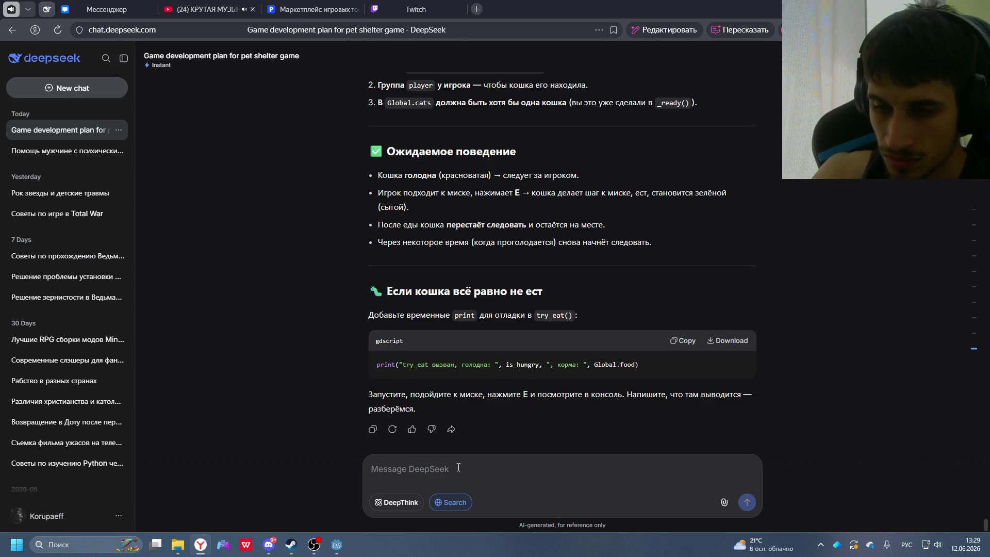
pyautogui.write('Вс')
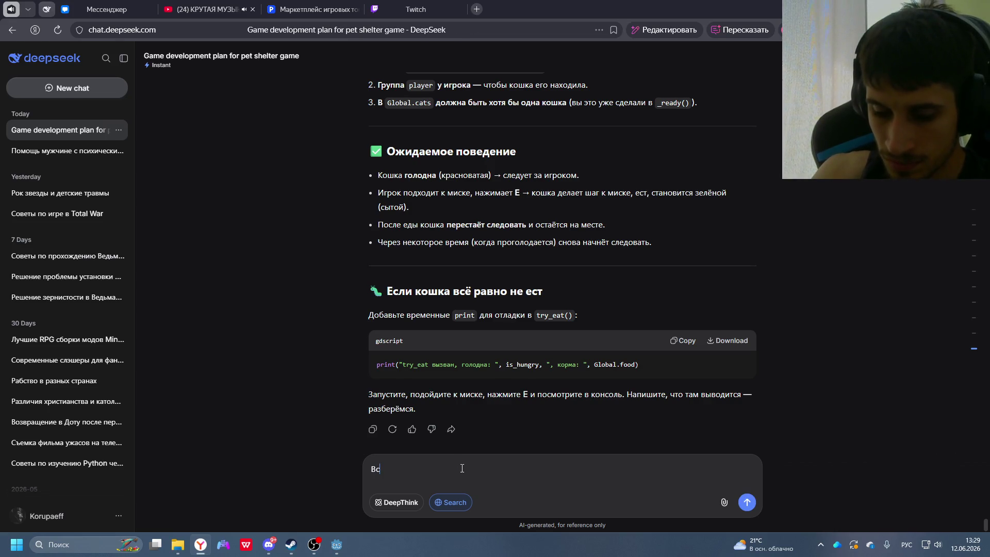
pyautogui.write('е е')
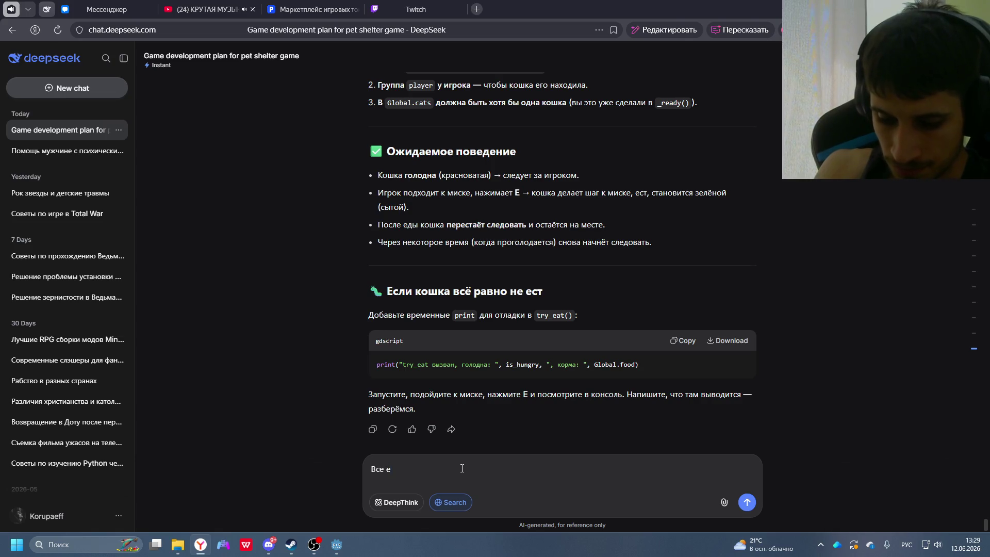
pyautogui.write('ще ')
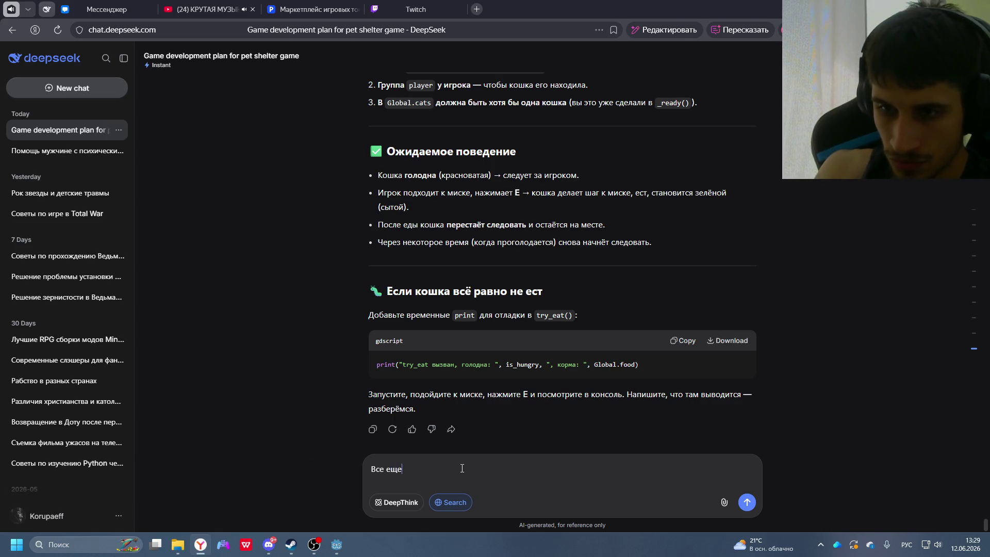
pyautogui.write('прилипает ')
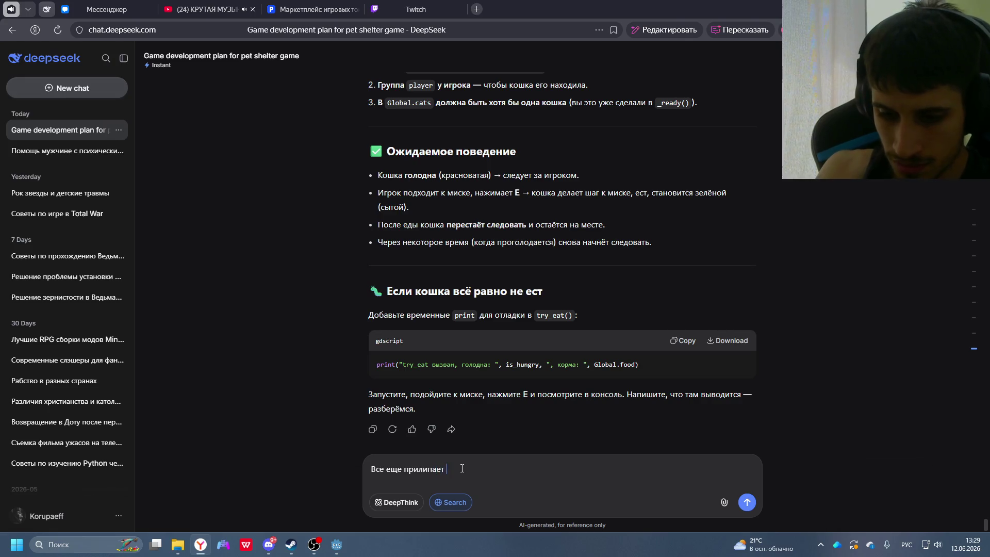
pyautogui.write('и к тому ж')
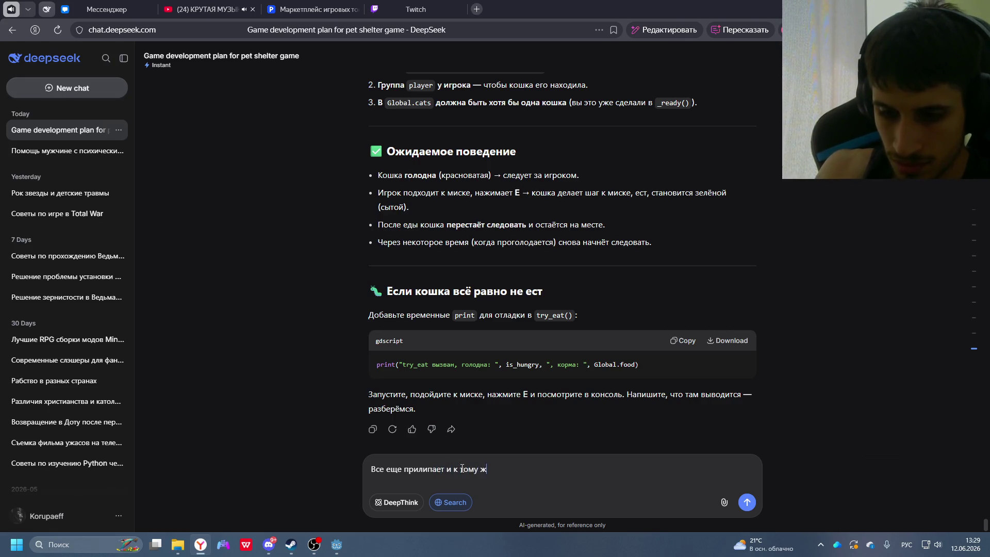
pyautogui.write('е теперь я ')
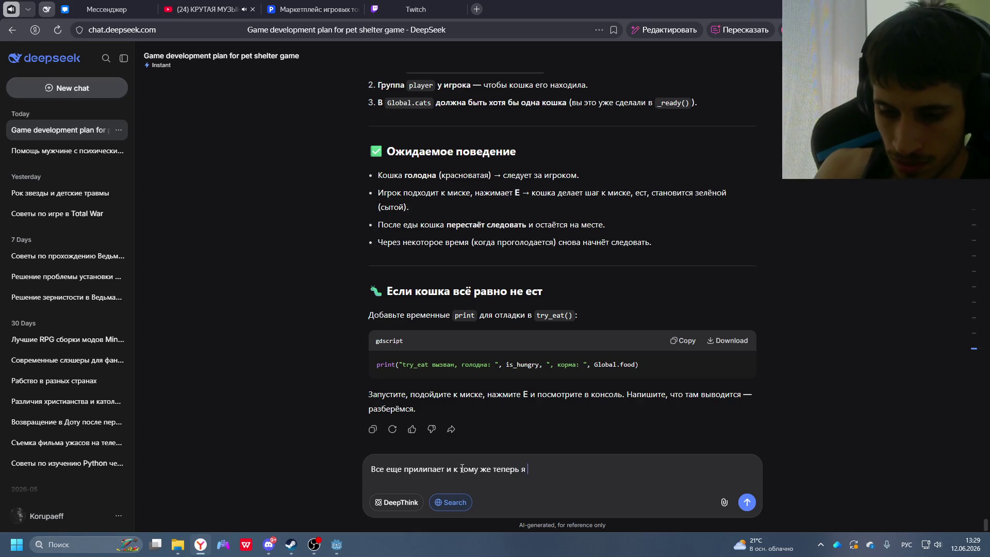
pyautogui.write('не могу с ней двигаться вве')
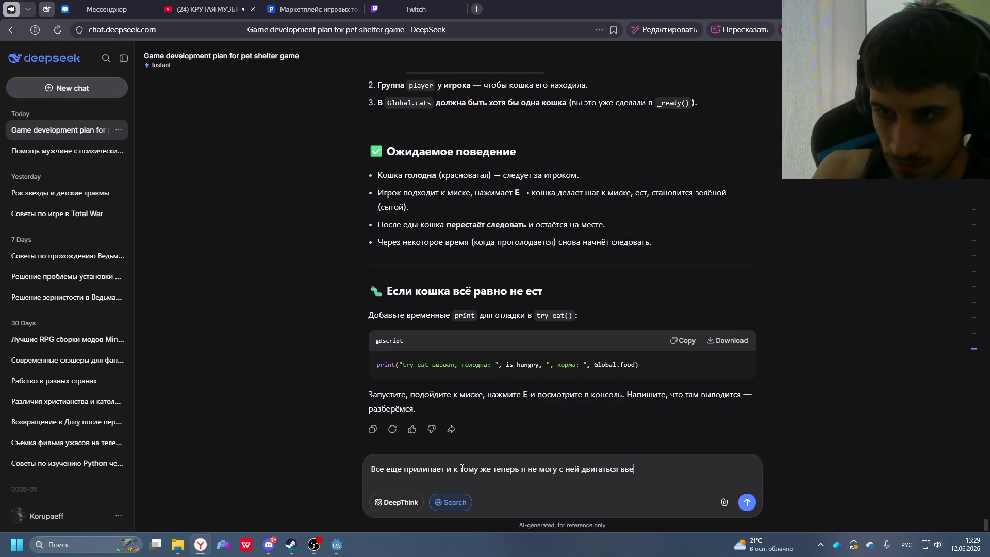
pyautogui.write('рх,')
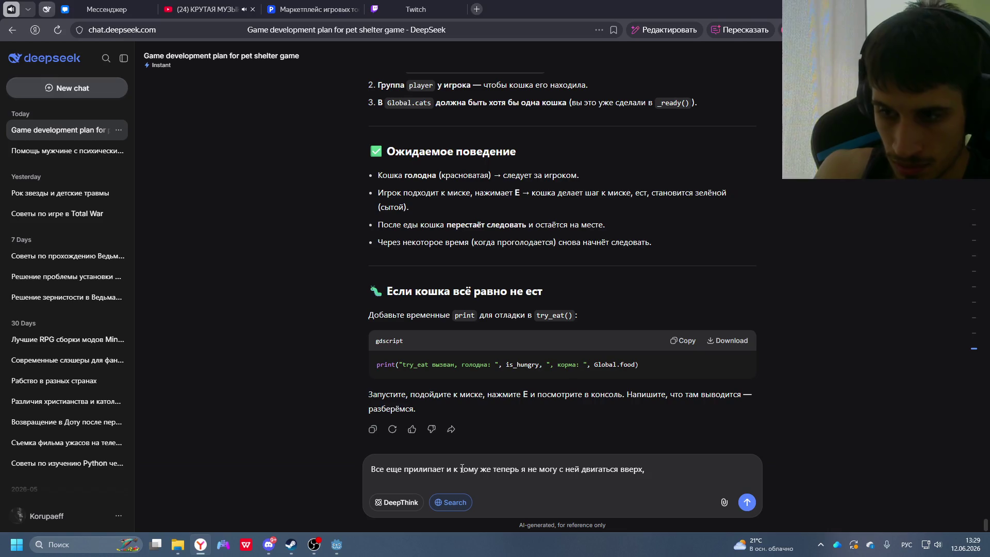
pyautogui.write(' она бло')
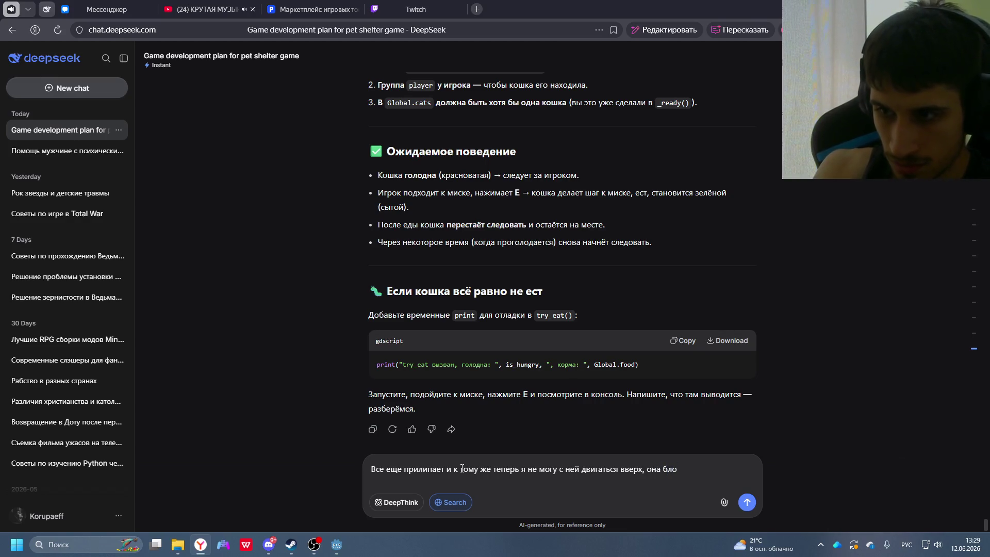
pyautogui.write('кирует мне прохо')
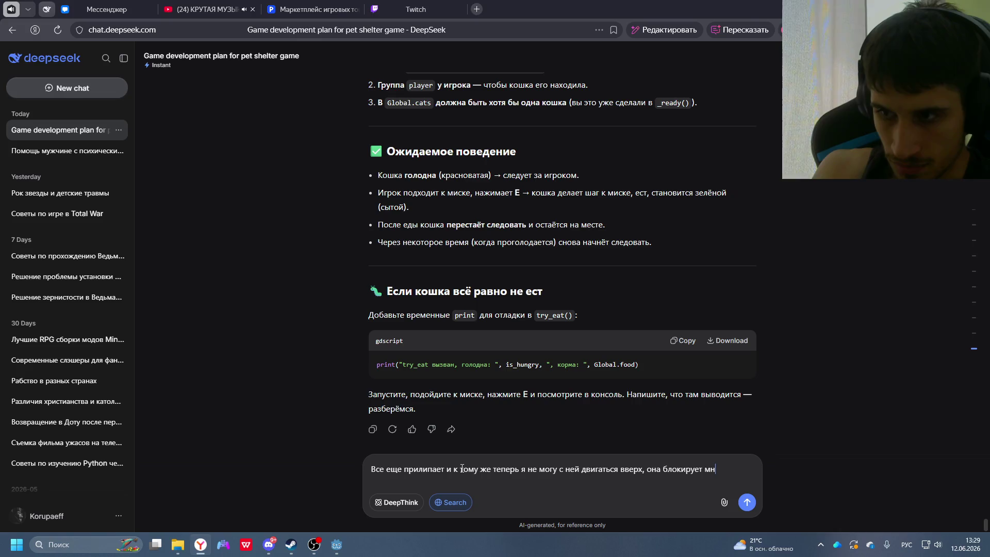
pyautogui.write('д.')
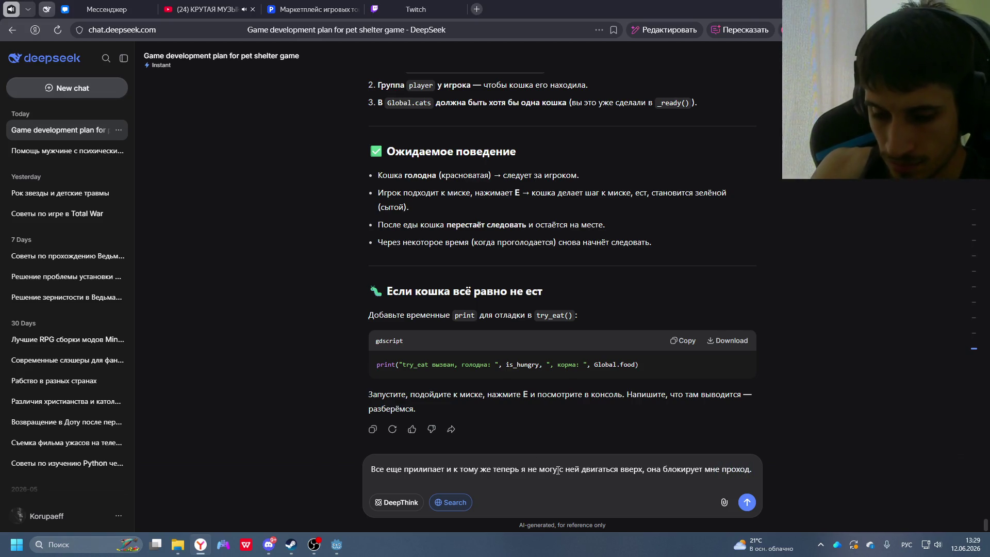
pyautogui.press('Return')
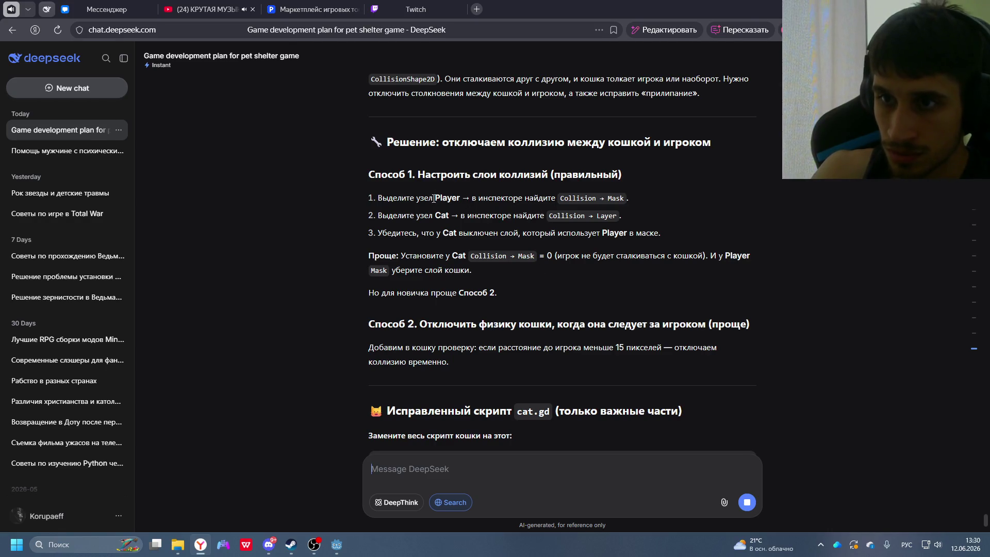
# - Select the Player node and expand its collision layer and mask settings
pyautogui.hotkey('alt', 'Tab')
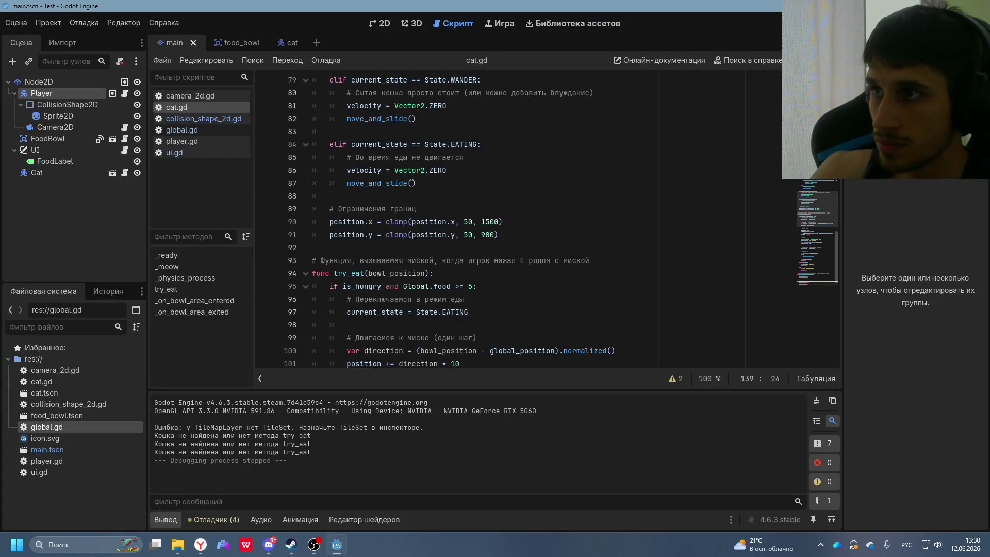
pyautogui.hotkey('alt', 'Tab')
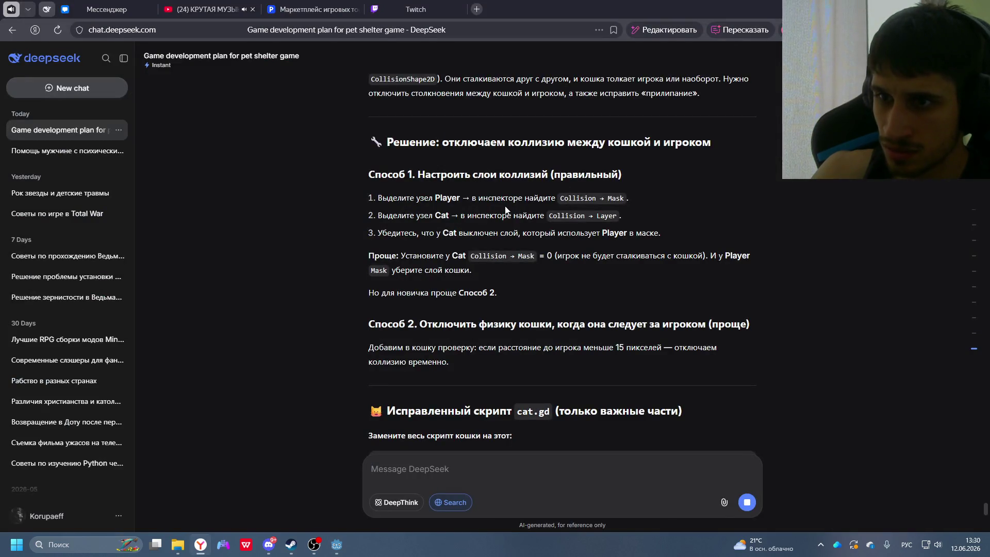
pyautogui.hotkey('alt', 'Tab')
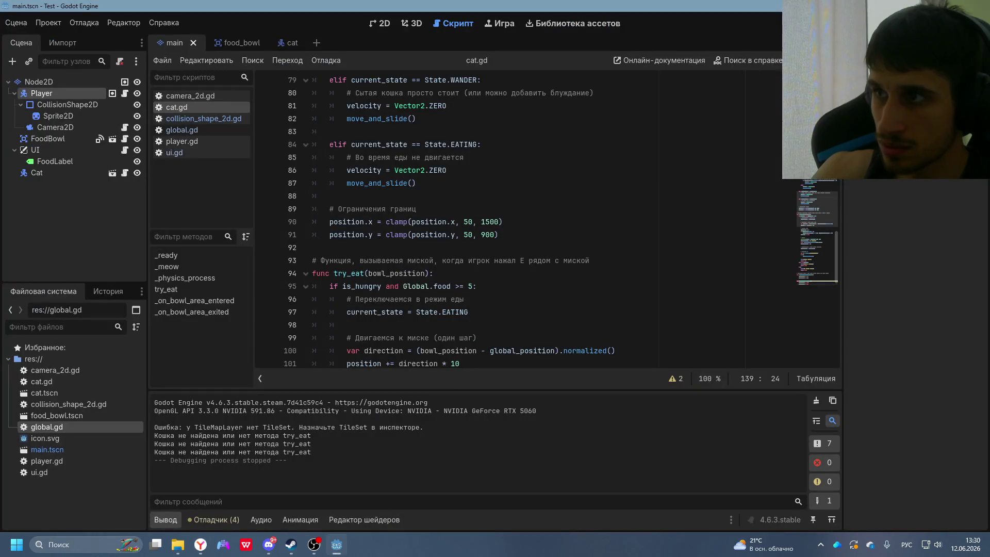
pyautogui.doubleClick(56, 91)
pyautogui.scroll(-1, 886, 200)
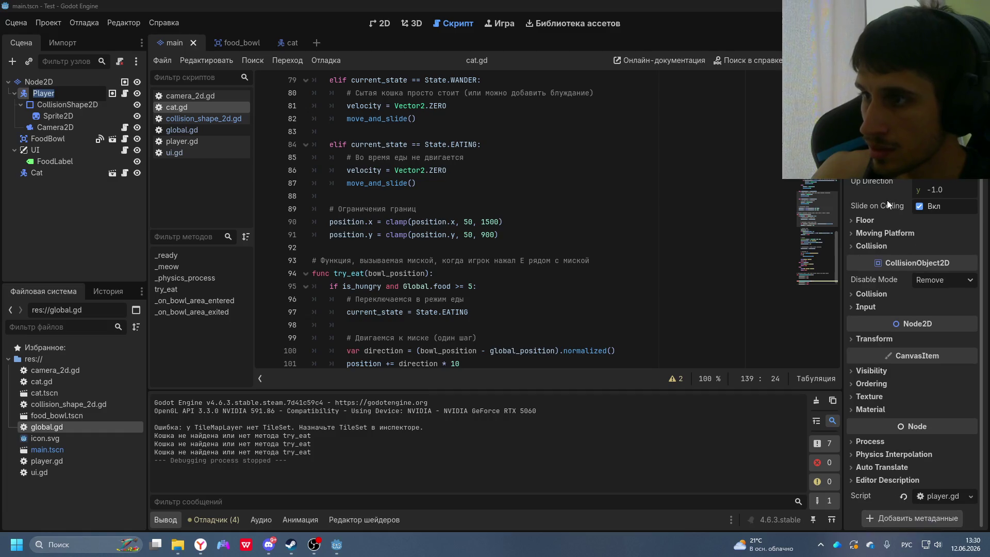
pyautogui.click(852, 297)
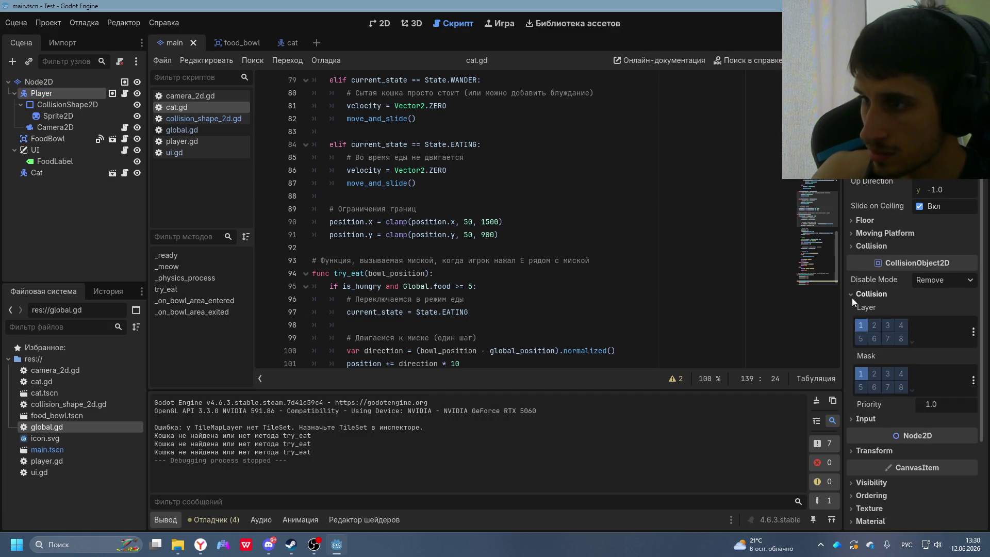
# - Recheck DeepSeek's collision advice, then expand the Cat node's collision layer and mask
pyautogui.hotkey('alt', 'Tab')
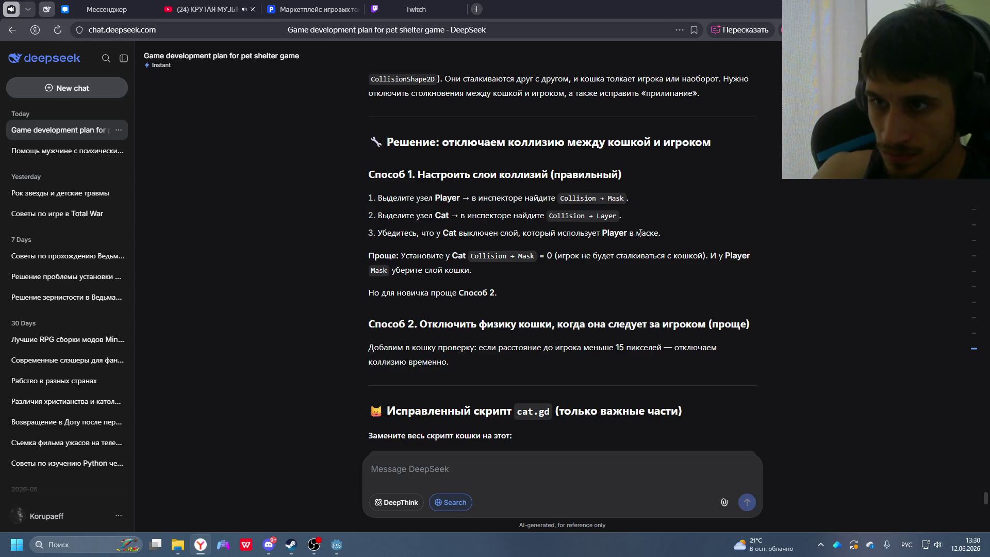
pyautogui.hotkey('alt', 'Tab')
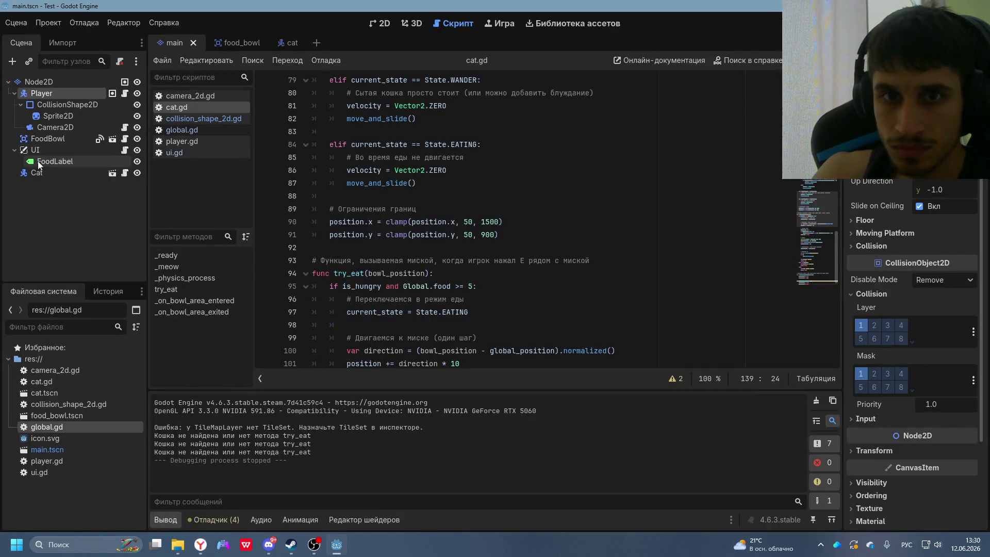
pyautogui.click(26, 172)
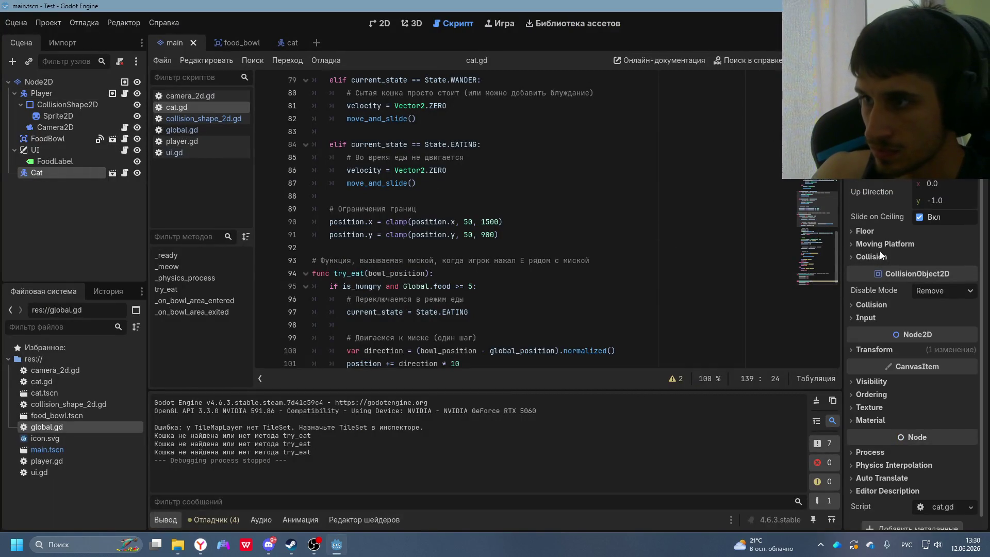
pyautogui.click(865, 256)
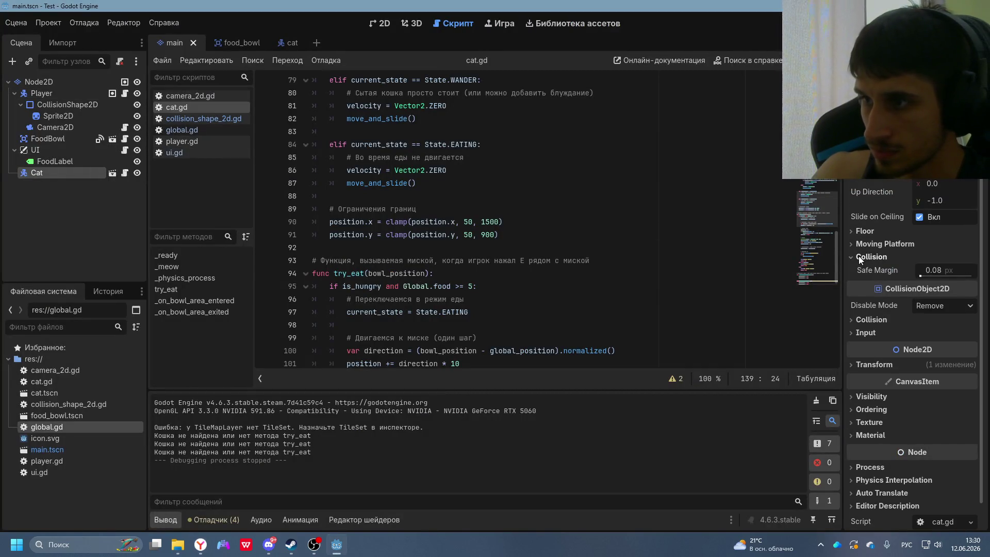
pyautogui.click(862, 319)
pyautogui.scroll(-2, 924, 330)
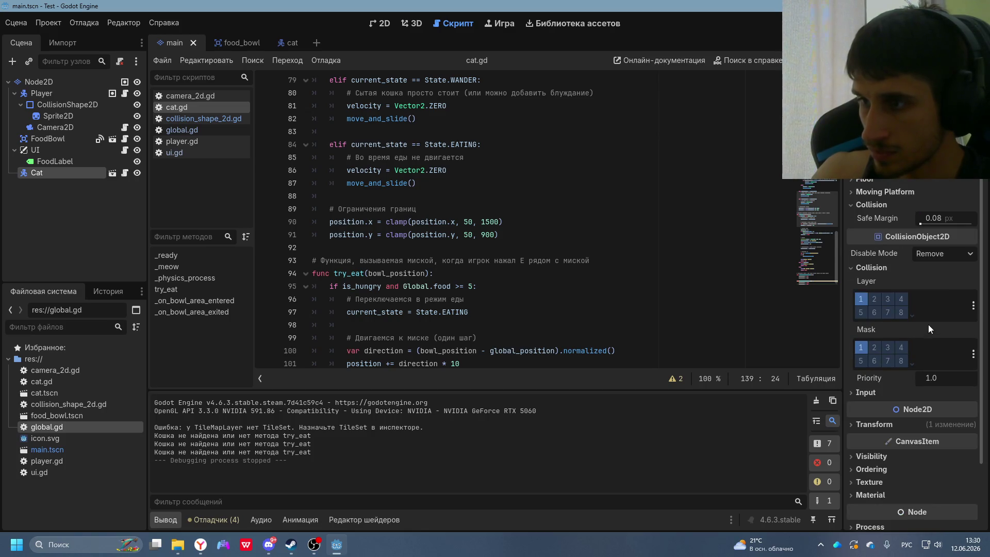
# - Show all 32 Cat mask layers, check its input settings and keep disable mode on Remove
pyautogui.hotkey('alt', 'Tab')
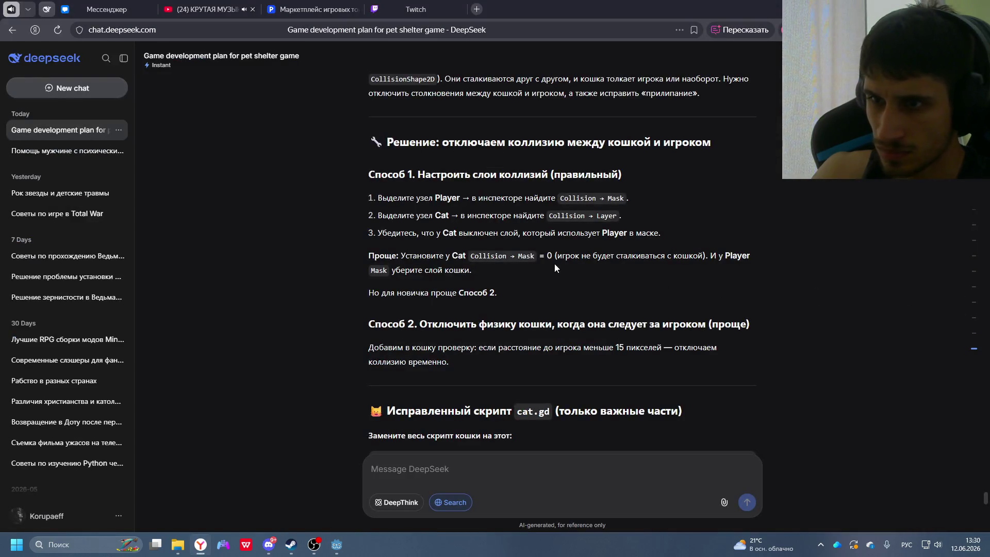
pyautogui.hotkey('alt', 'Tab')
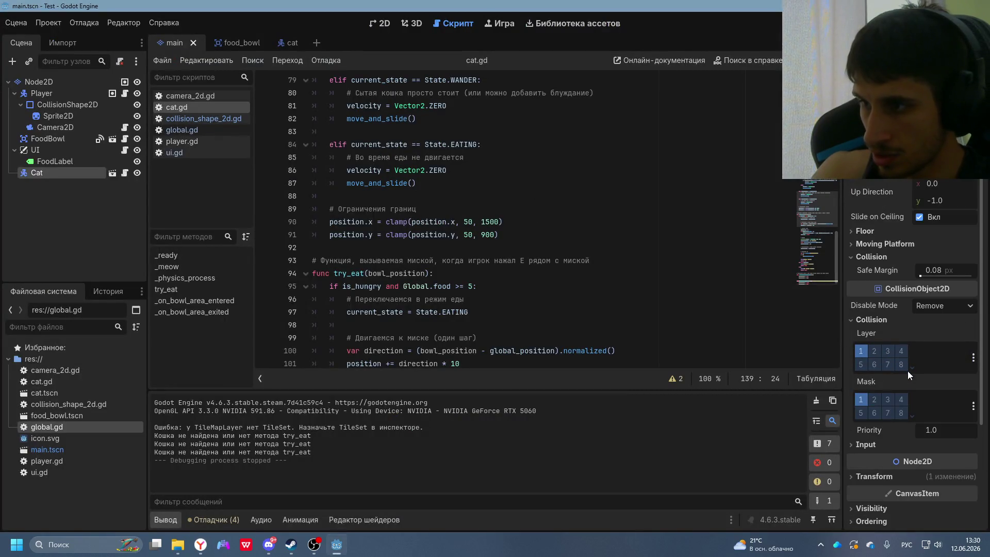
pyautogui.click(911, 417)
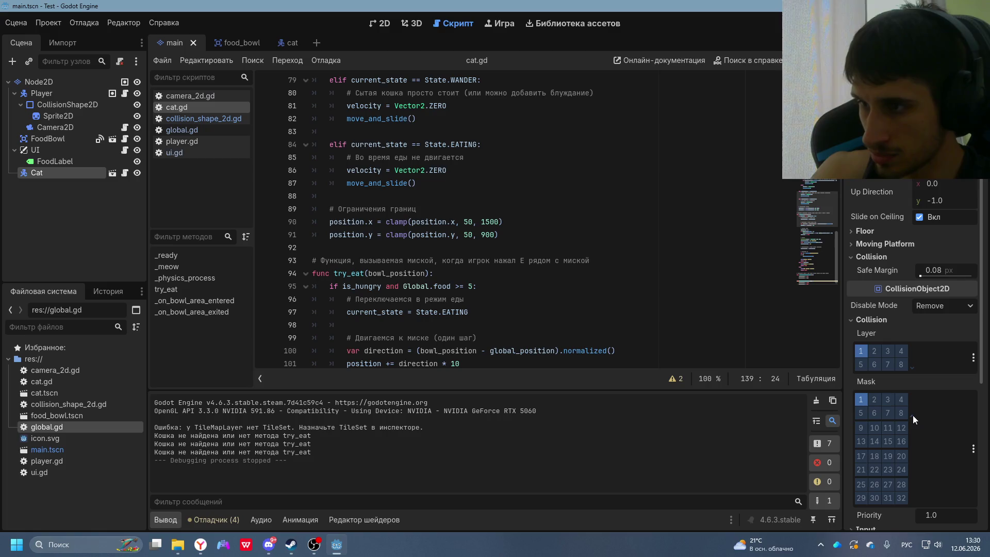
pyautogui.scroll(-5, 912, 416)
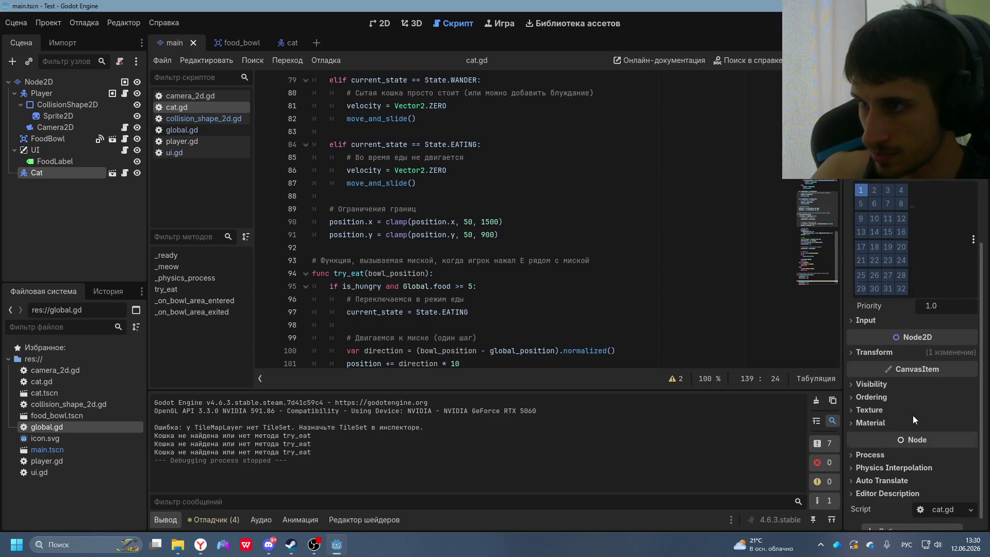
pyautogui.click(855, 319)
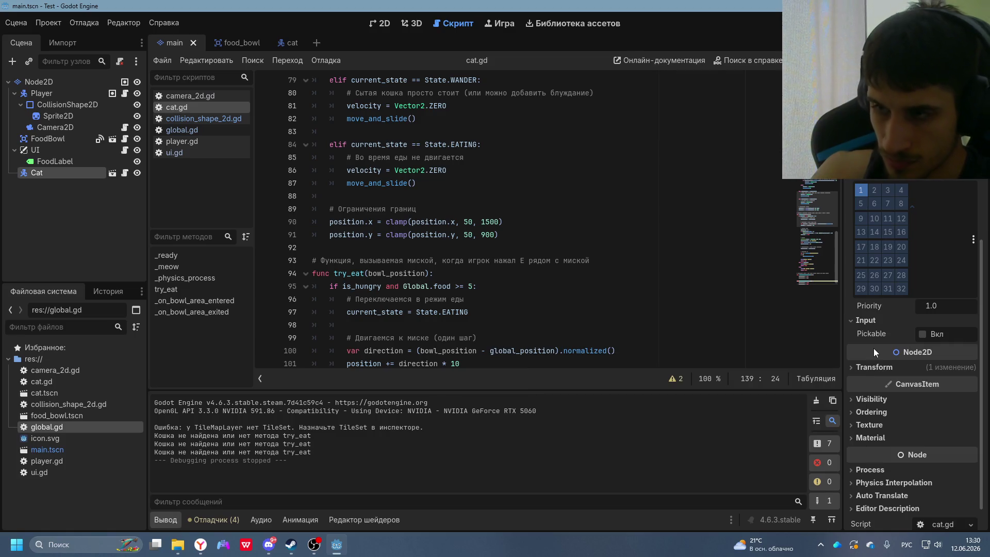
pyautogui.scroll(5, 876, 346)
pyautogui.click(957, 251)
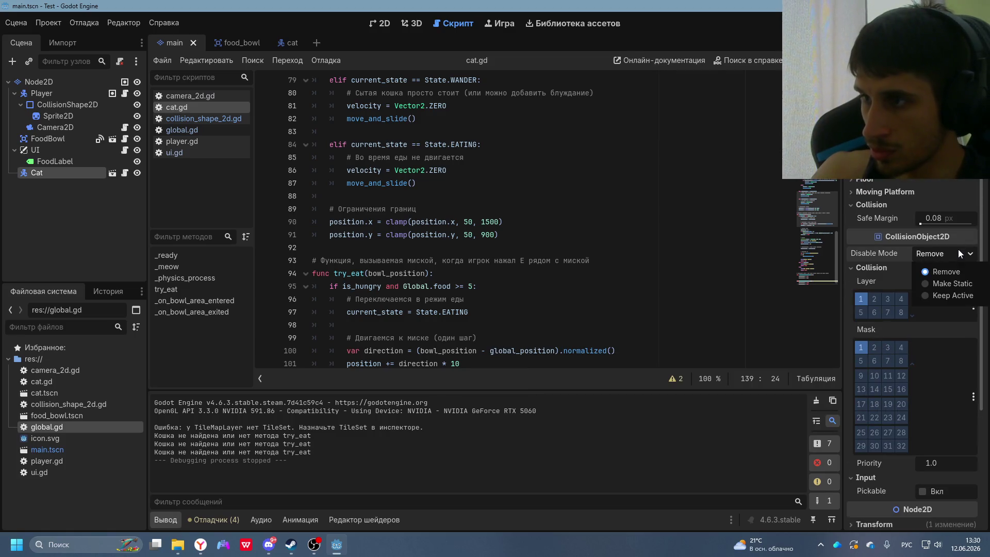
pyautogui.click(961, 255)
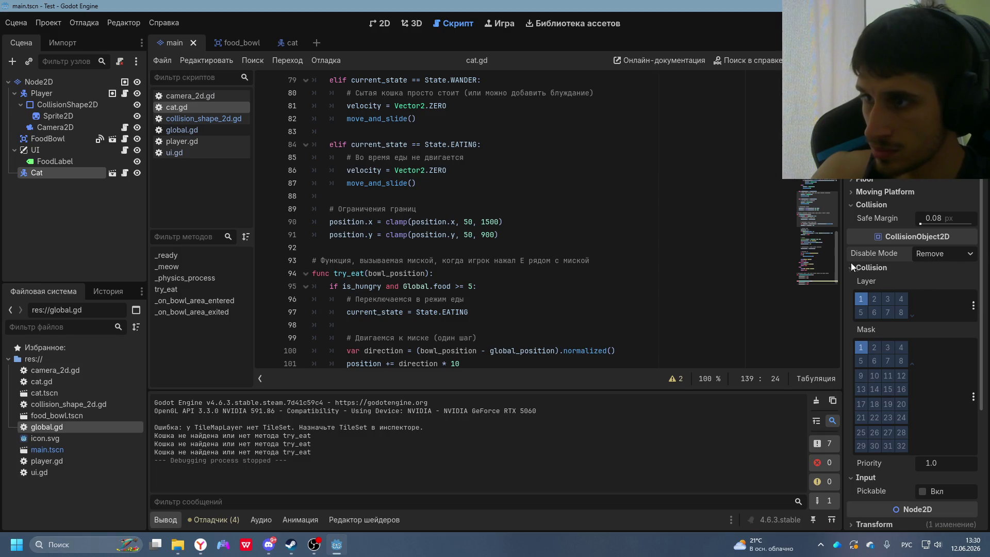
# - Reselect the Player node and scroll DeepSeek to the replacement cat.gd code
pyautogui.click(41, 93)
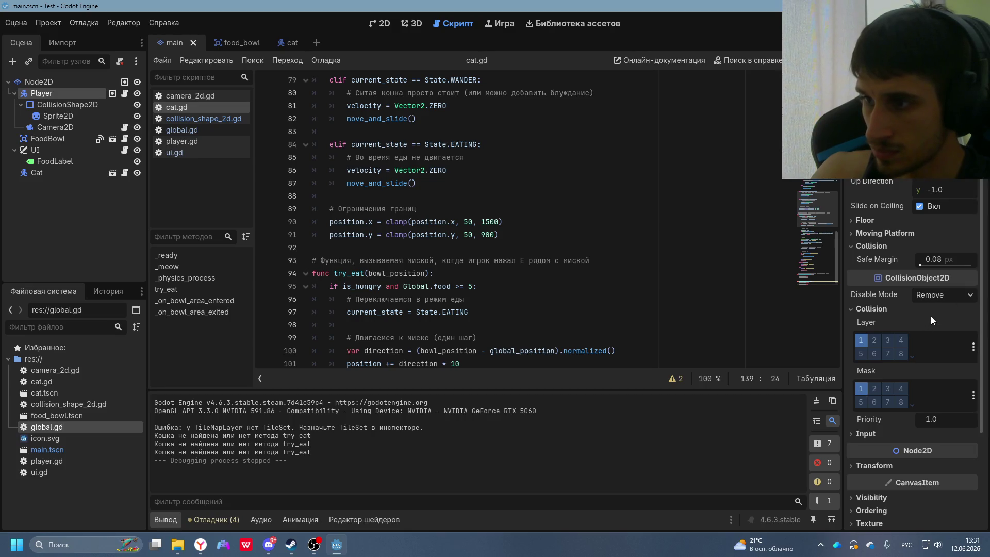
pyautogui.hotkey('alt', 'Tab')
pyautogui.scroll(-5, 536, 293)
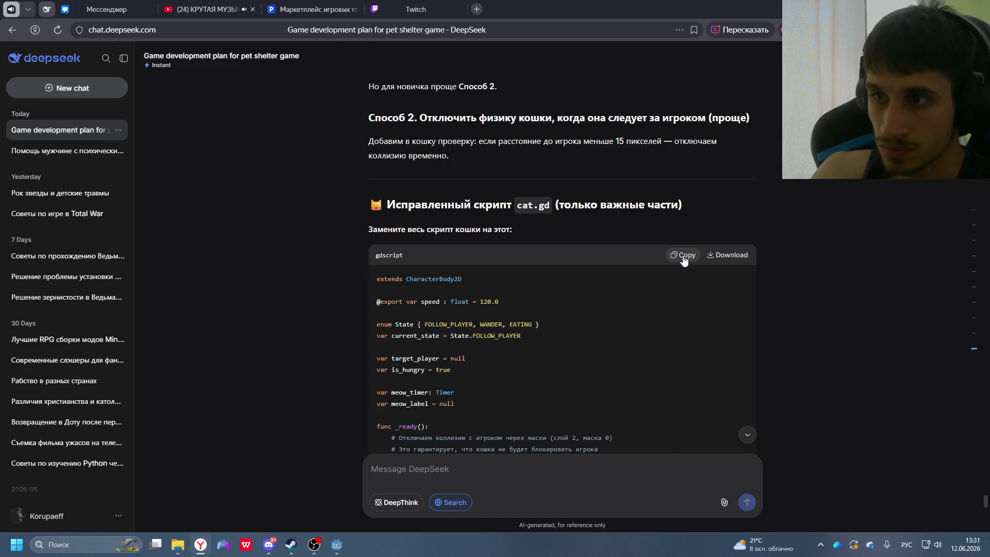
# - Overwrite all of cat.gd with DeepSeek's corrected script, then save and run the game
pyautogui.scroll(-15, 557, 289)
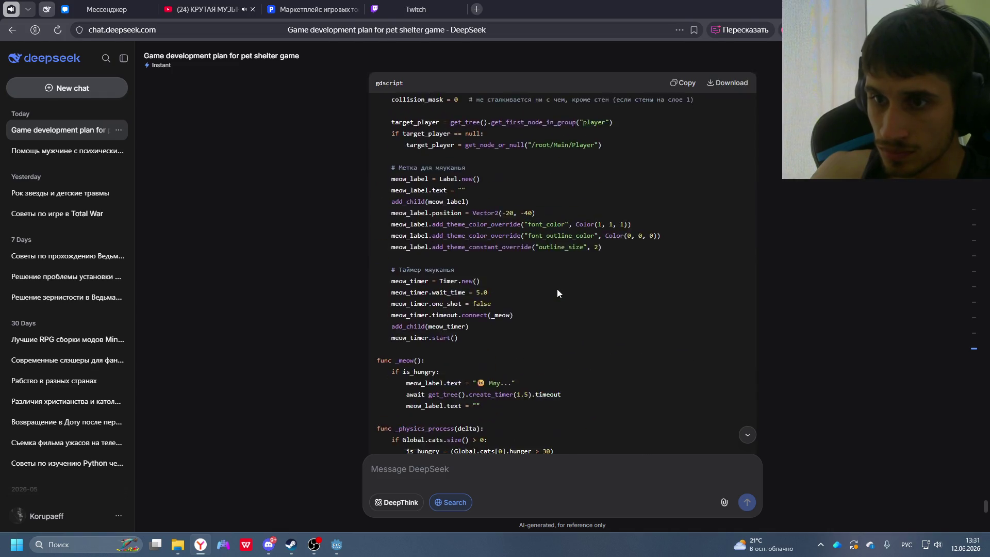
pyautogui.hotkey('alt', 'Tab')
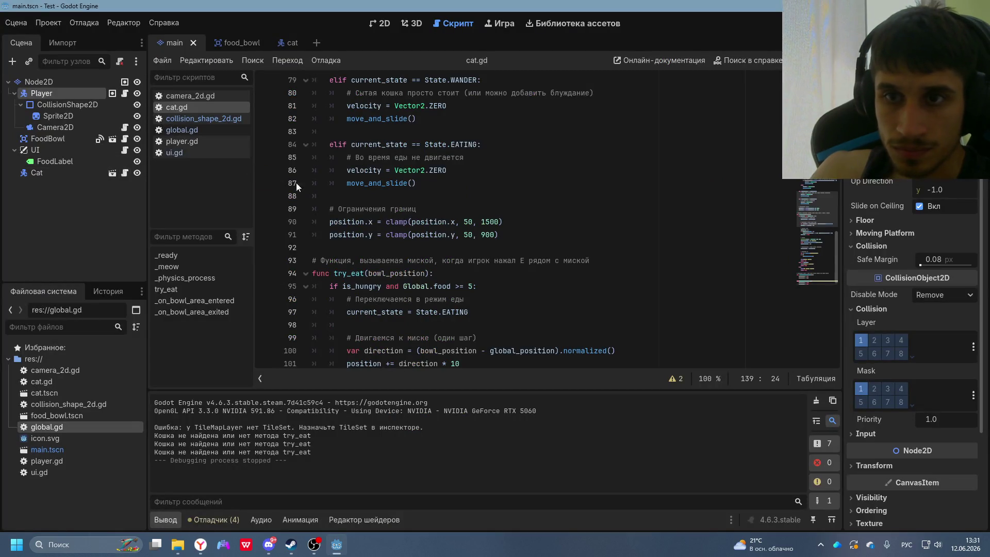
pyautogui.scroll(10, 458, 194)
pyautogui.scroll(15, 458, 193)
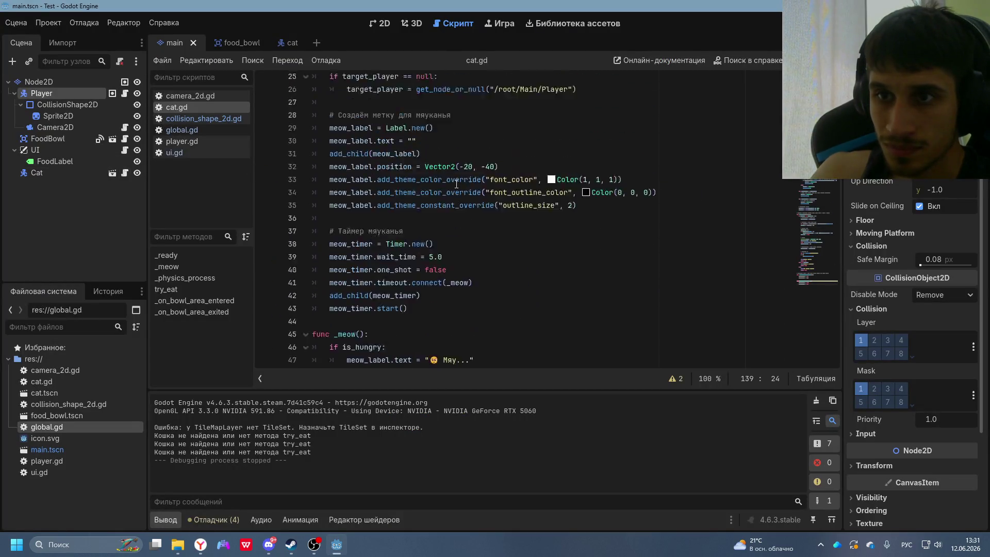
pyautogui.scroll(-20, 454, 196)
pyautogui.scroll(-15, 450, 200)
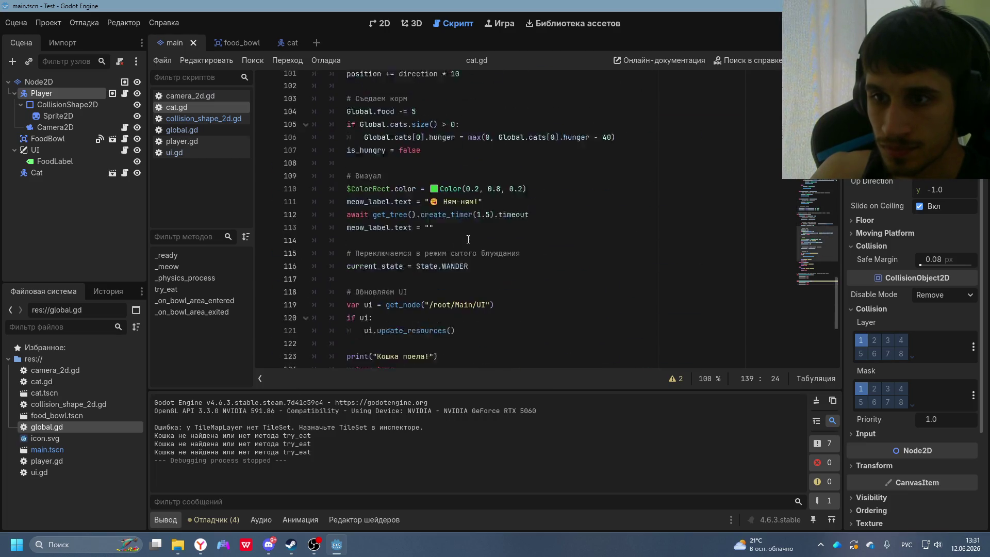
pyautogui.hotkey('ctrl', 'a')
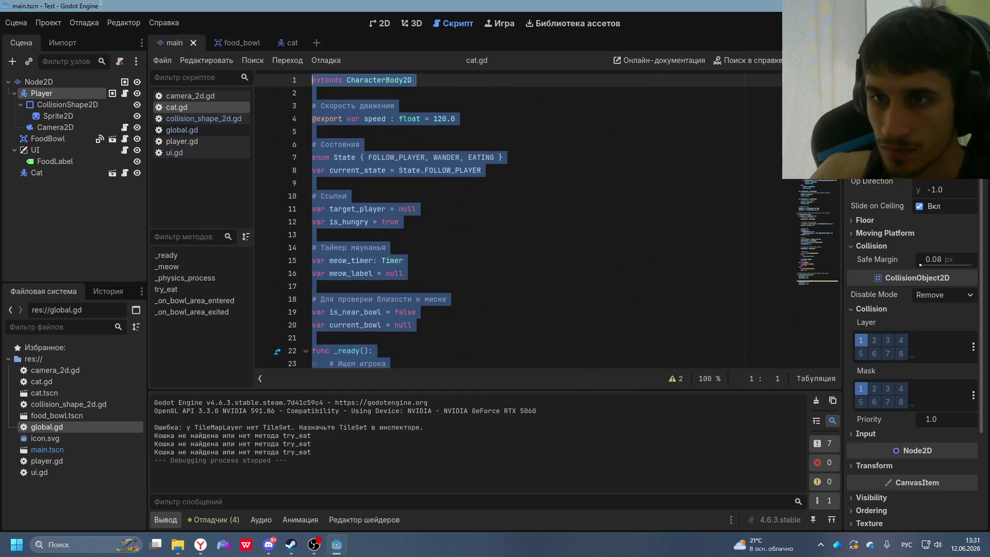
pyautogui.hotkey('ctrl', 'v')
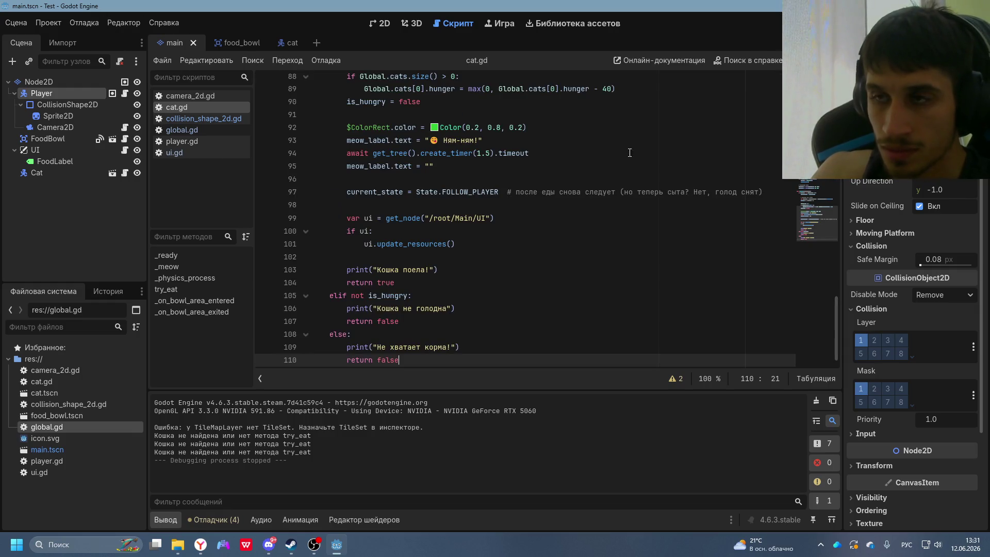
pyautogui.press('F5')
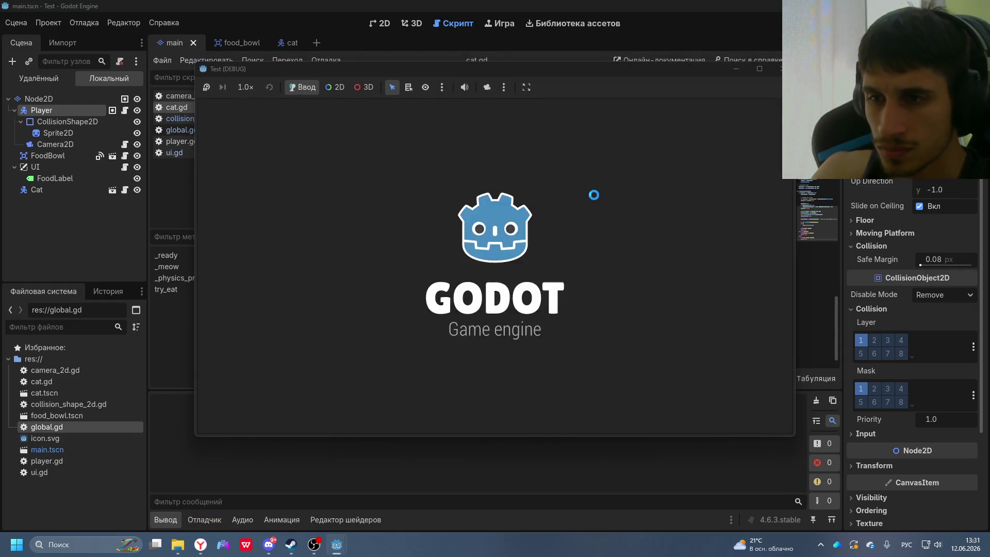
# - Walk the player down, up and right past the cat in the running game, then return to DeepSeek
pyautogui.press('Down')
pyautogui.press('Up')
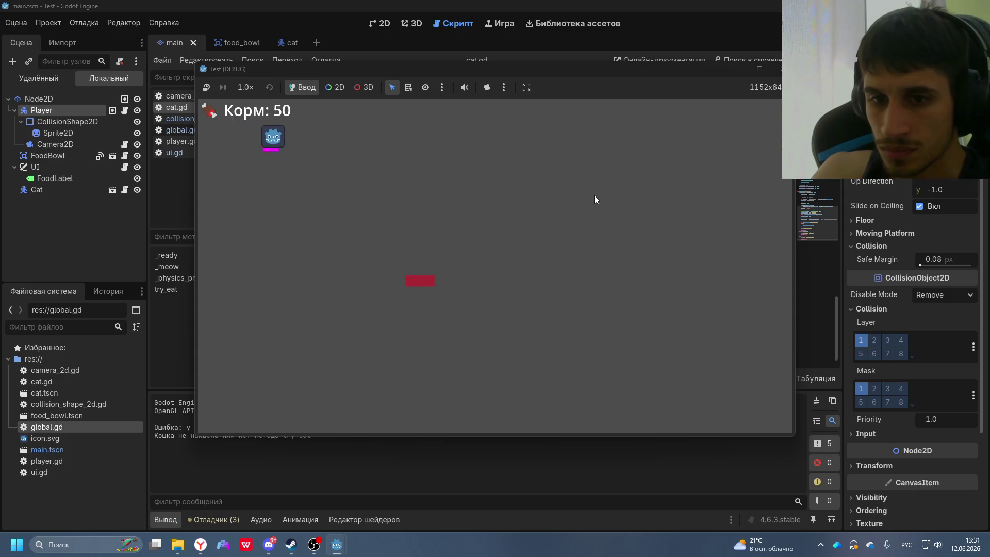
pyautogui.press('Right')
pyautogui.press('Right')
pyautogui.press('Down')
pyautogui.press('Down')
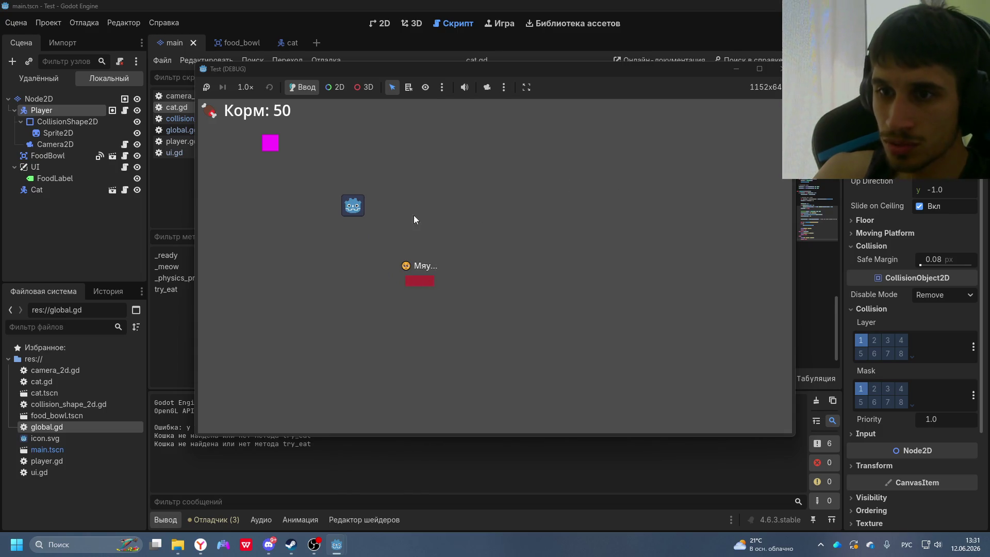
pyautogui.hotkey('alt', 'Tab')
pyautogui.hotkey('alt', 'Tab')
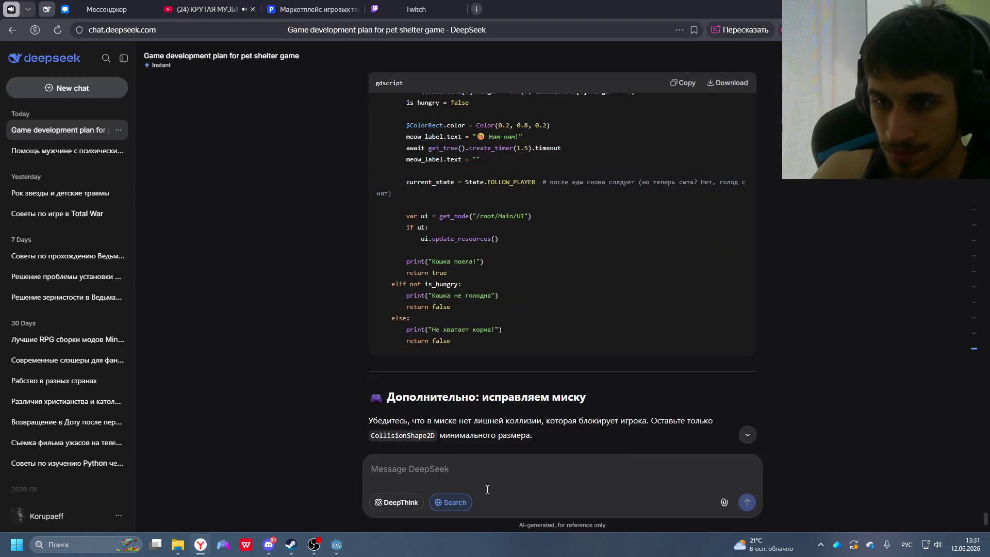
# - Begin a DeepSeek reply saying the cat still just stands and meows, rechecking Player in Godot
pyautogui.scroll(-5, 492, 348)
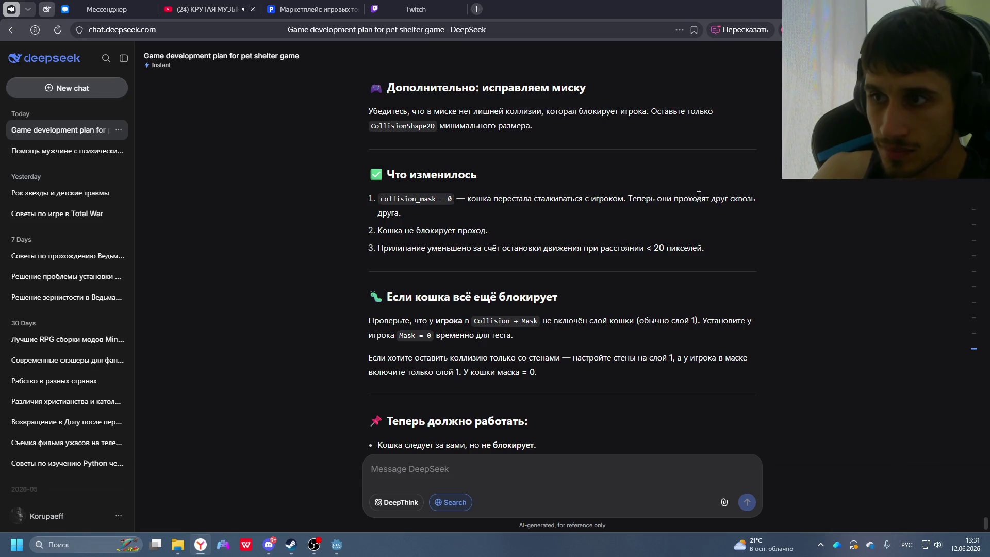
pyautogui.click(445, 477)
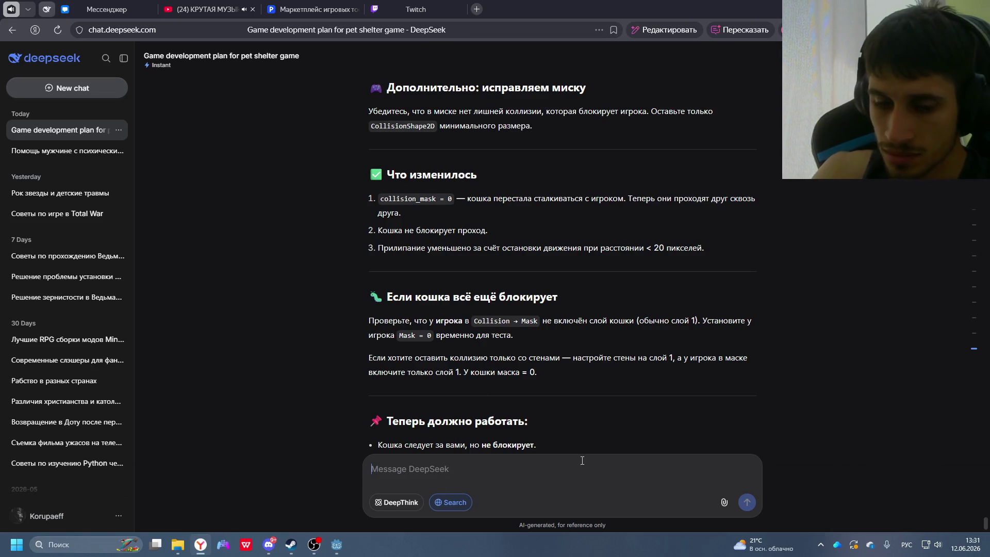
pyautogui.write('Koшка все еще ')
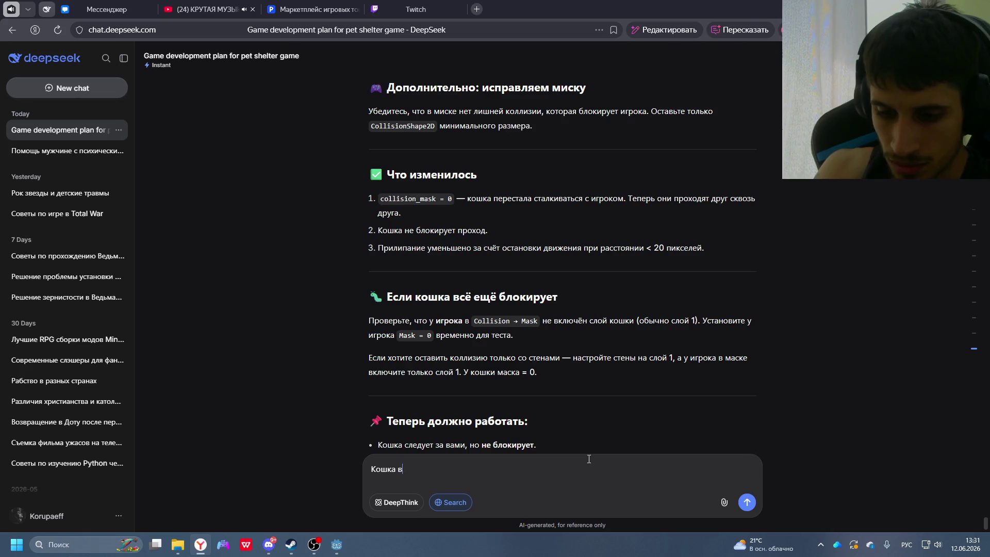
pyautogui.write('стоит.')
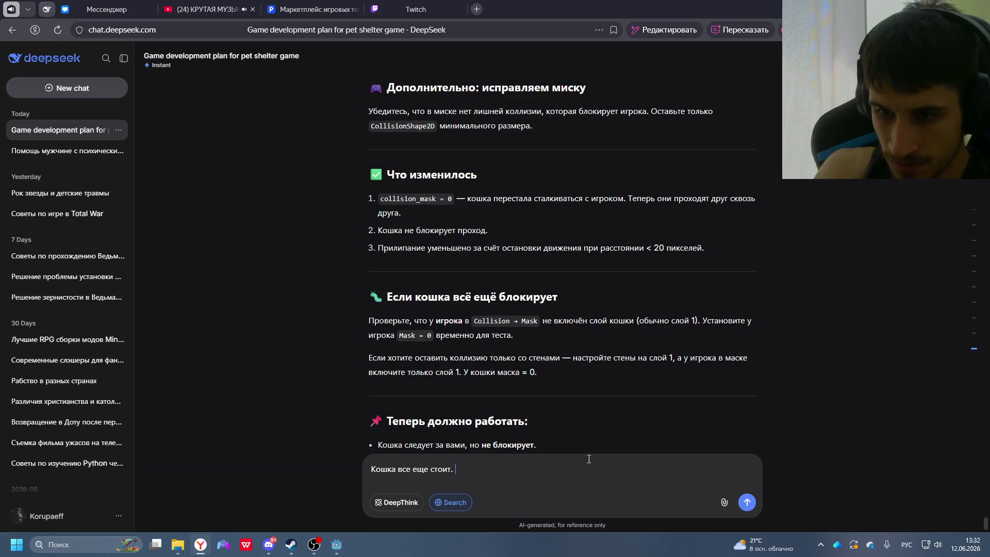
pyautogui.write('Просто ')
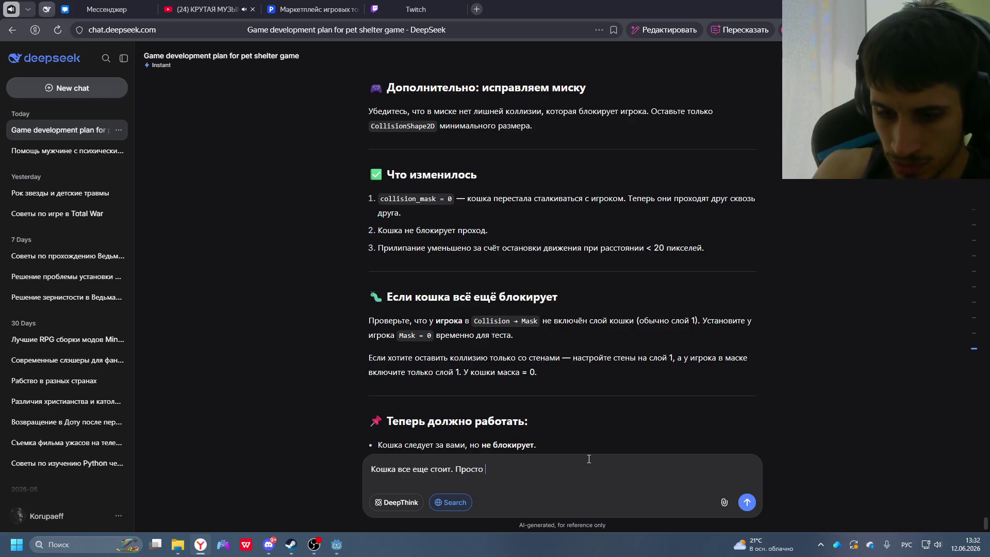
pyautogui.write('мук')
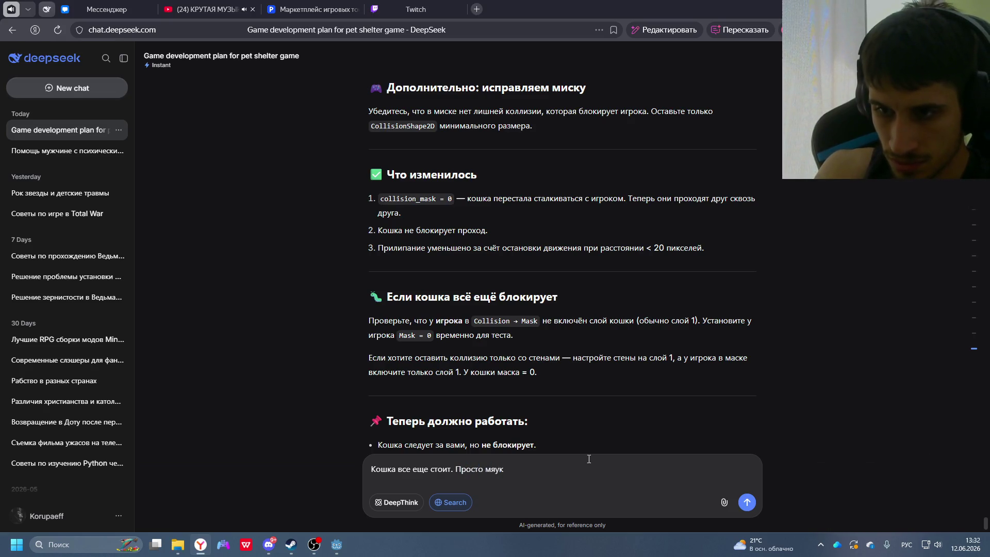
pyautogui.write('аетс ')
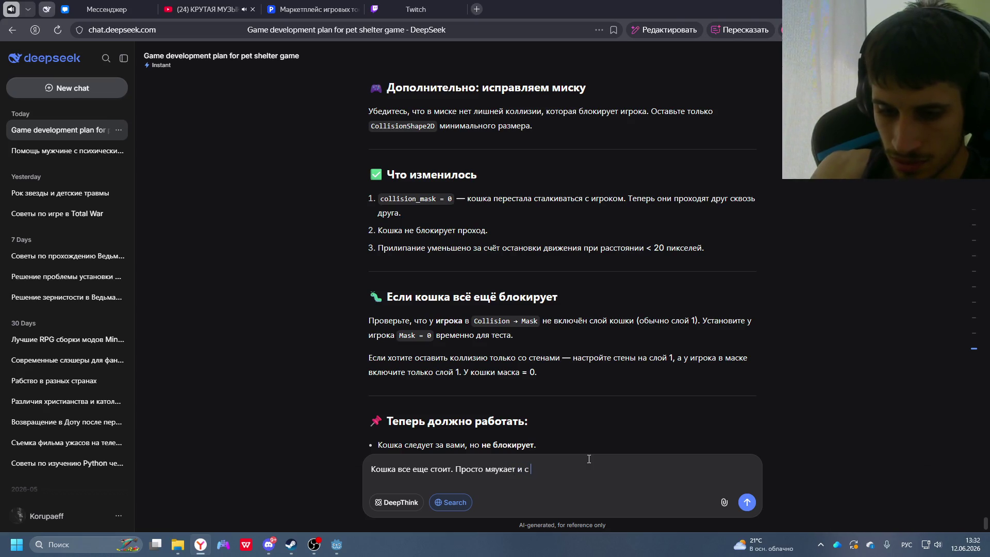
pyautogui.write('ней никак не позваит')
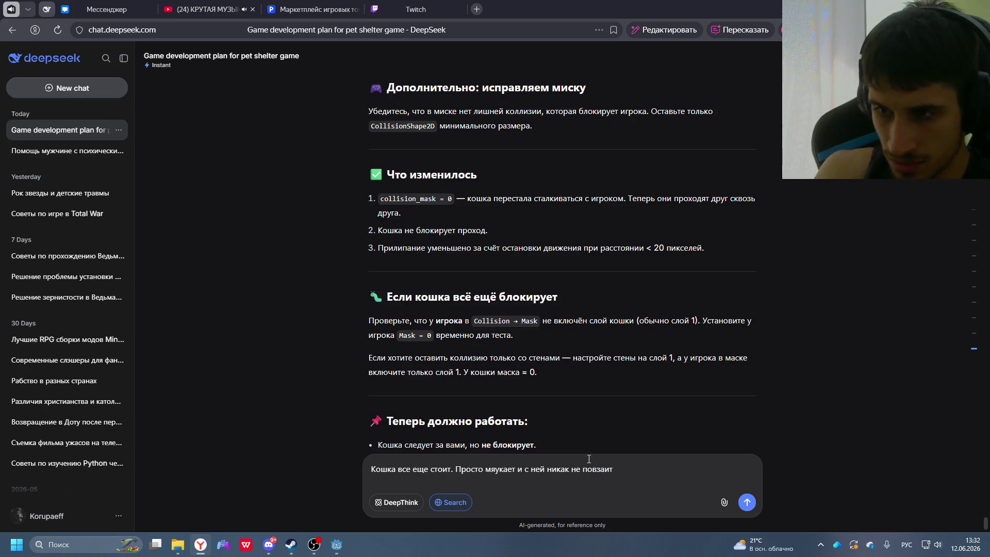
pyautogui.write('действовать.')
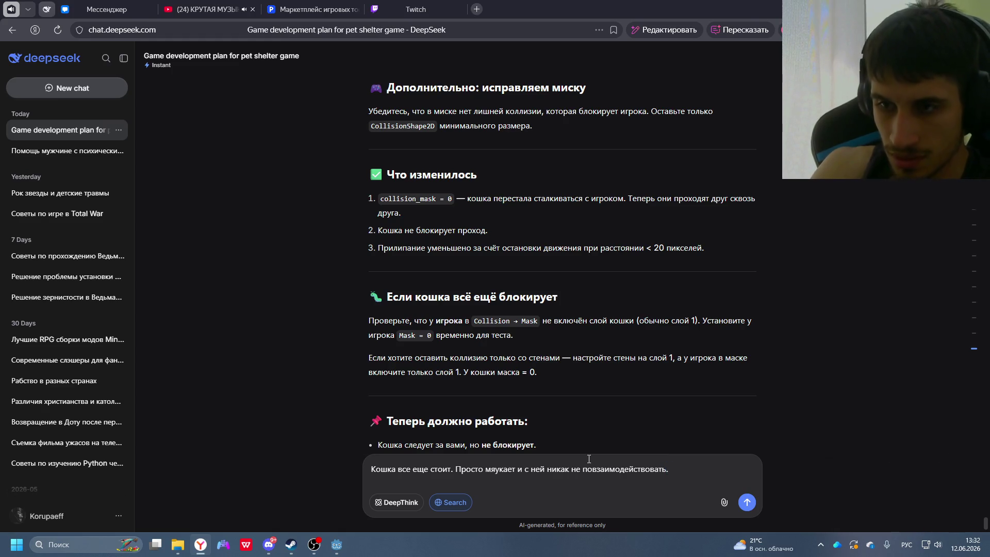
pyautogui.hotkey('alt', 'Tab')
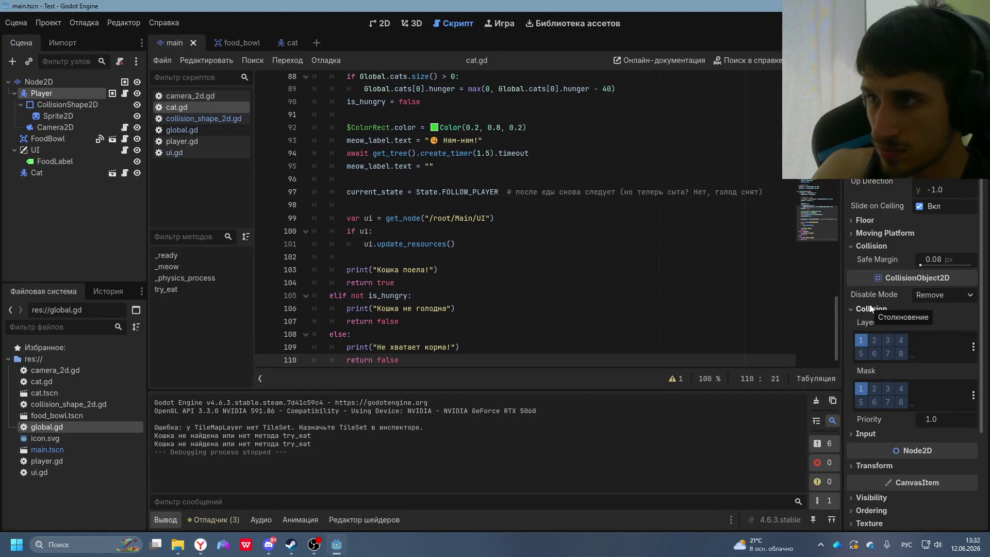
pyautogui.scroll(-5, 882, 258)
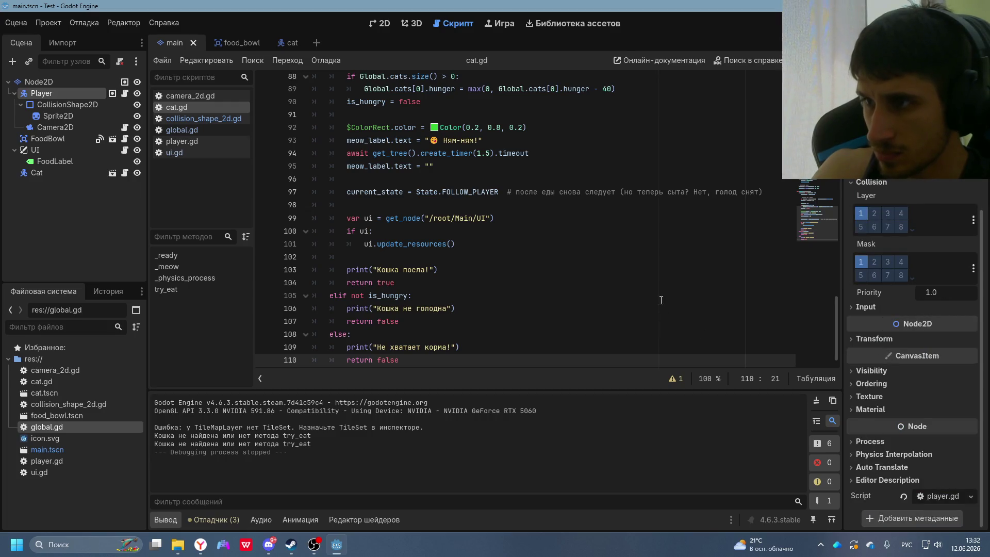
pyautogui.hotkey('alt', 'Tab')
# - Add that Player's Collision Layer and Mask are set to 1, and Cat is the same
pyautogui.write('У')
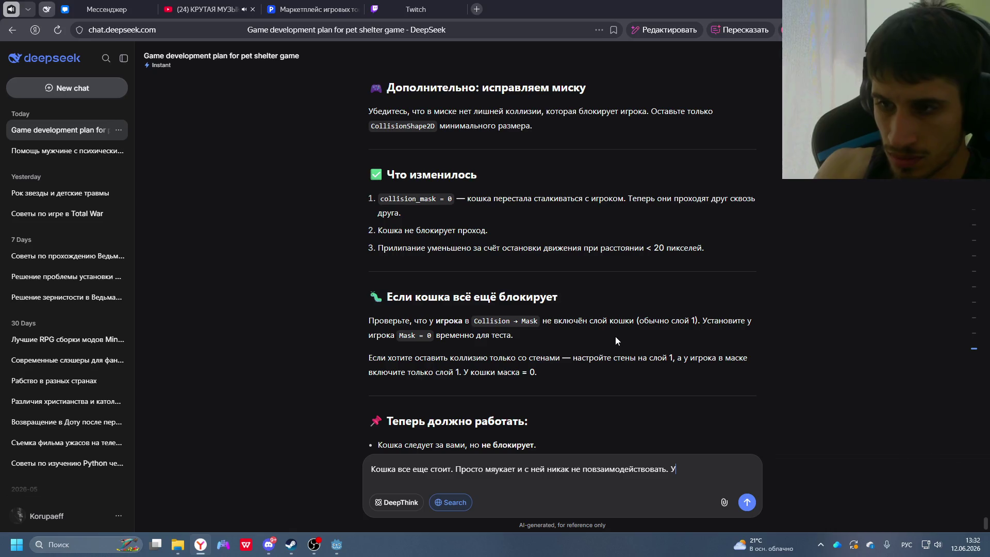
pyautogui.hotkey('alt', 'shift')
pyautogui.write(' P')
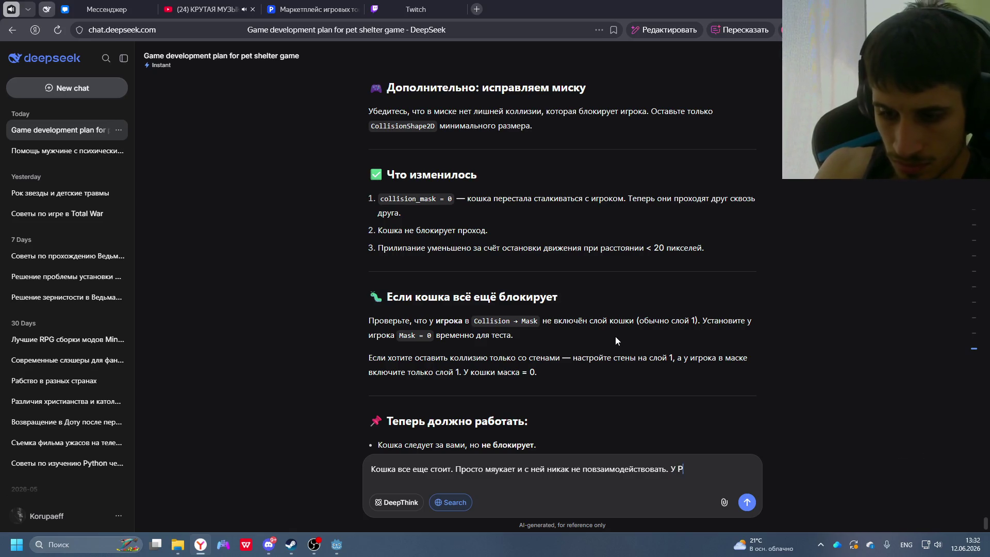
pyautogui.write('layer')
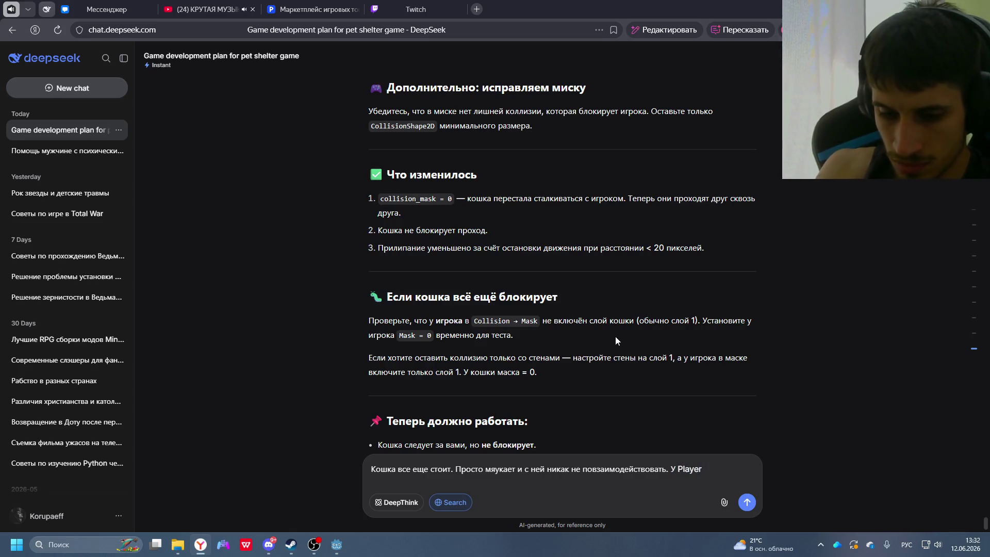
pyautogui.hotkey('alt', 'shift')
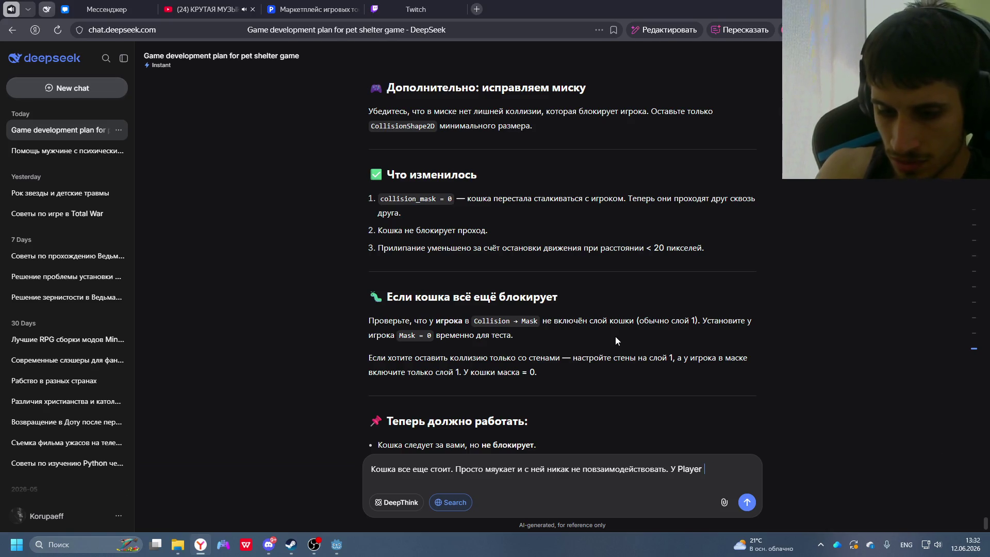
pyautogui.write('Colli')
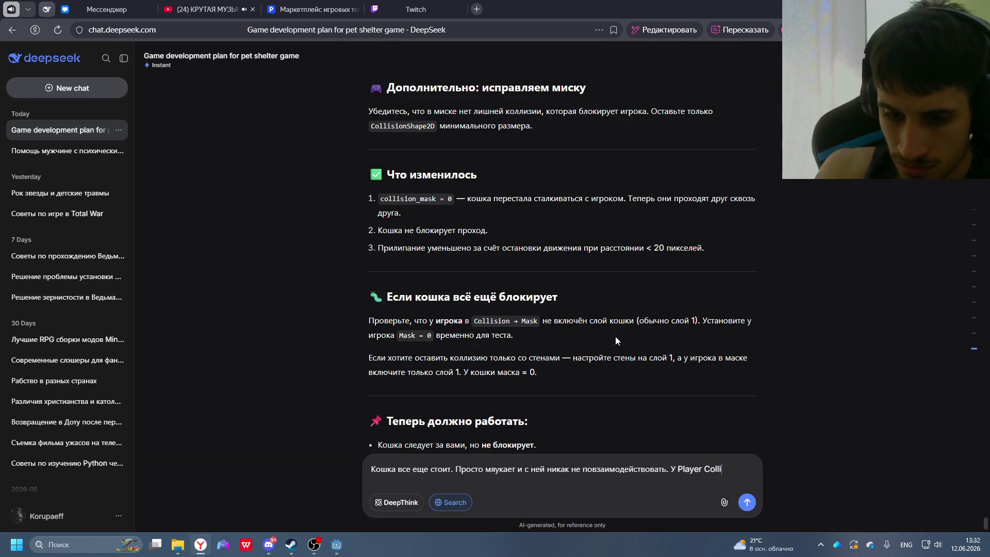
pyautogui.write('sion')
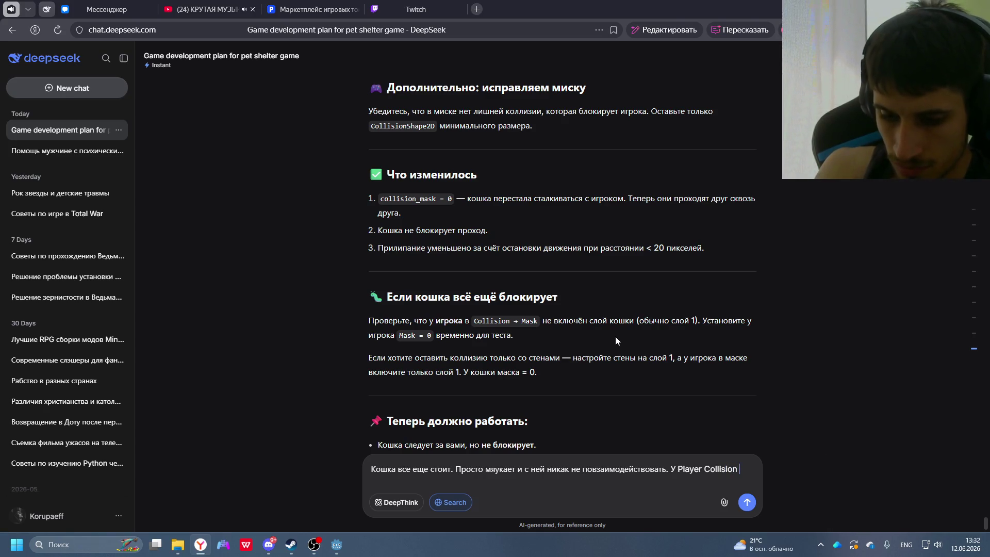
pyautogui.write(' IA')
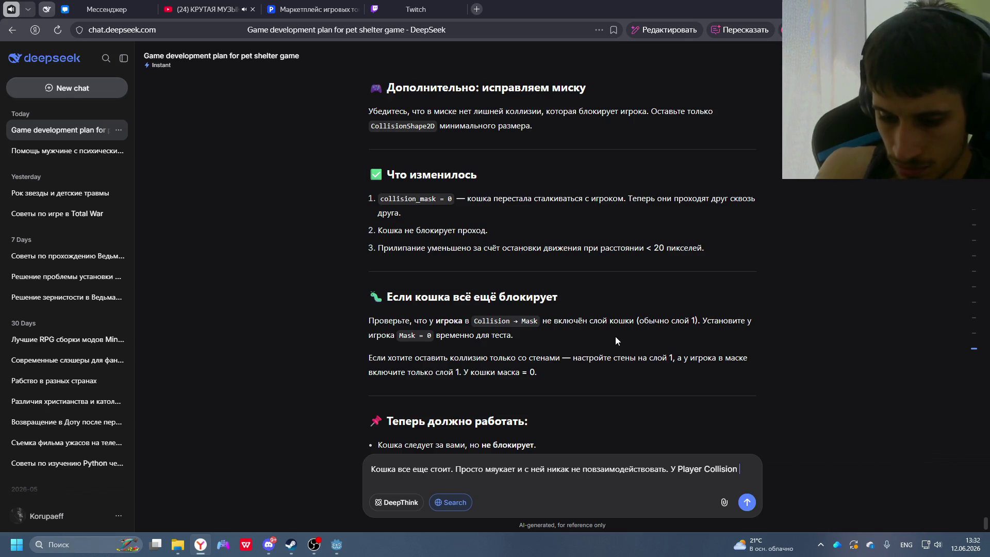
pyautogui.write('ayer и Mask  = 1')
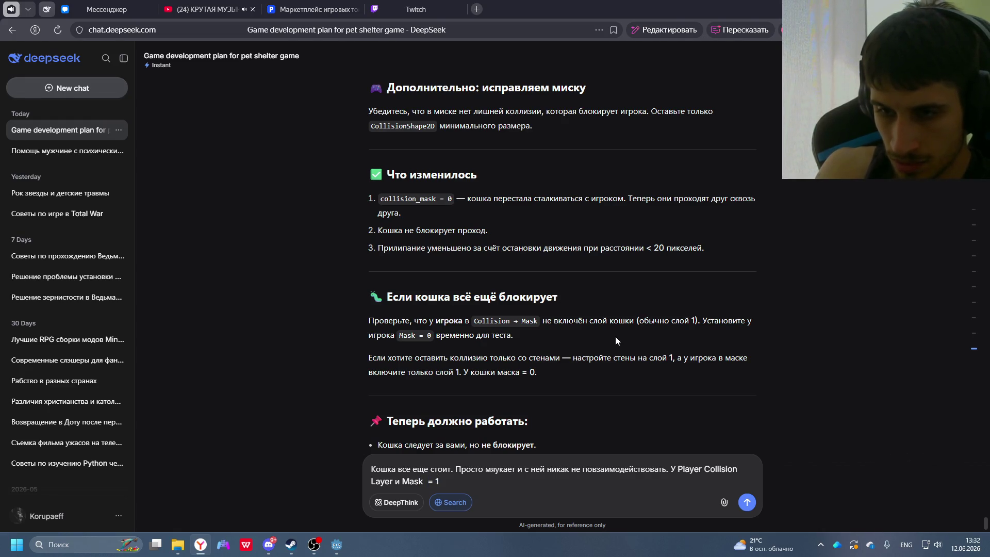
pyautogui.press('BackSpace')
pyautogui.press('BackSpace')
pyautogui.press('BackSpace')
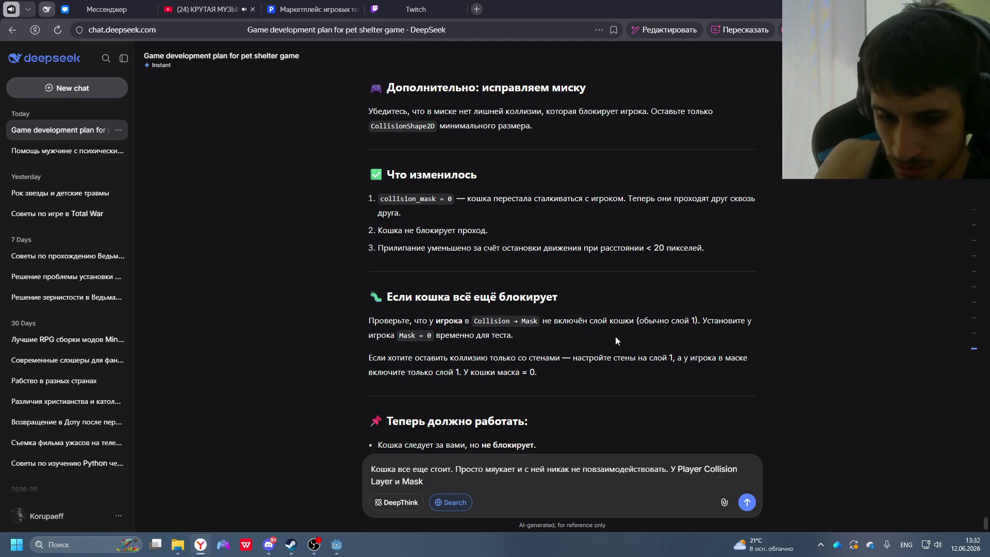
pyautogui.hotkey('alt', 'shift')
pyautogui.write('выбрано 1, у')
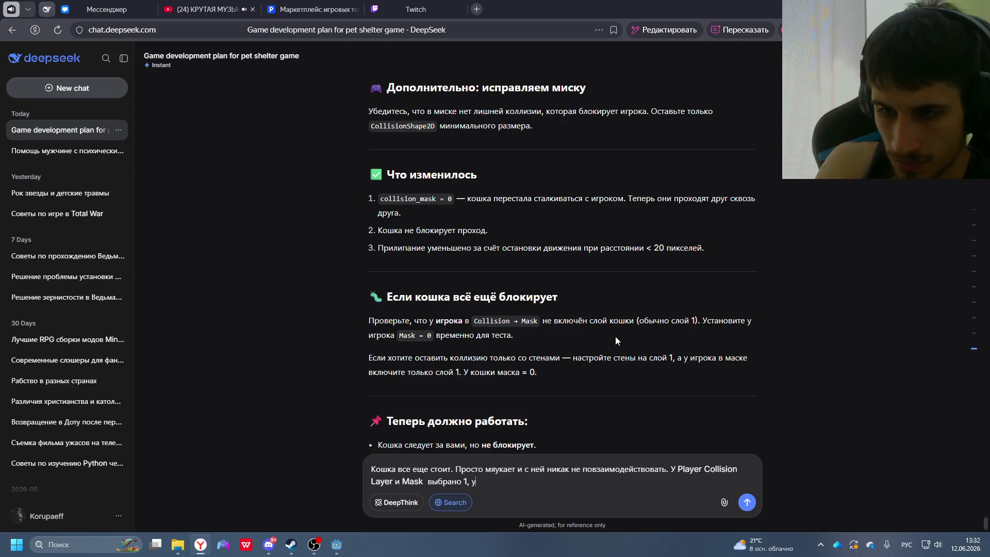
pyautogui.hotkey('alt', 'shift')
pyautogui.write(' Ca')
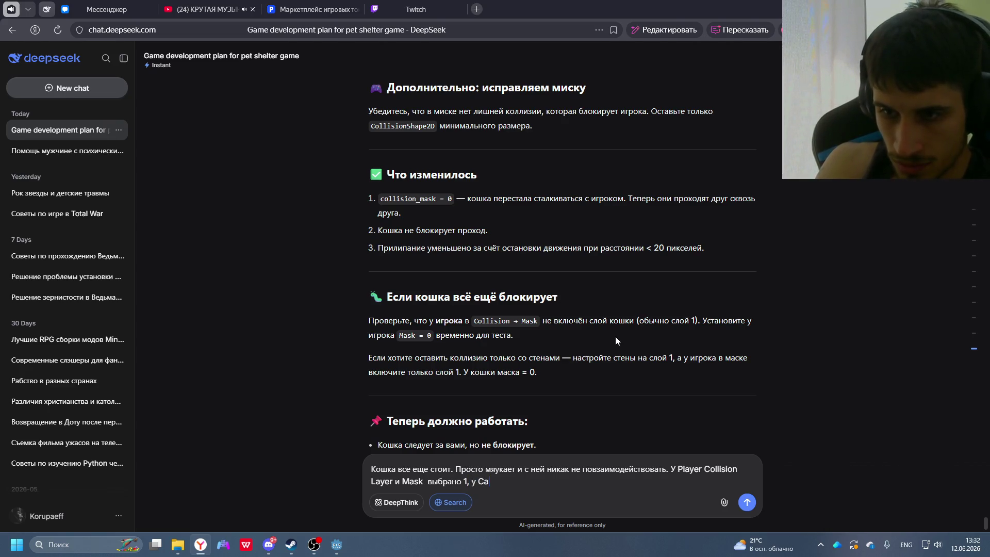
pyautogui.write('t тоже ')
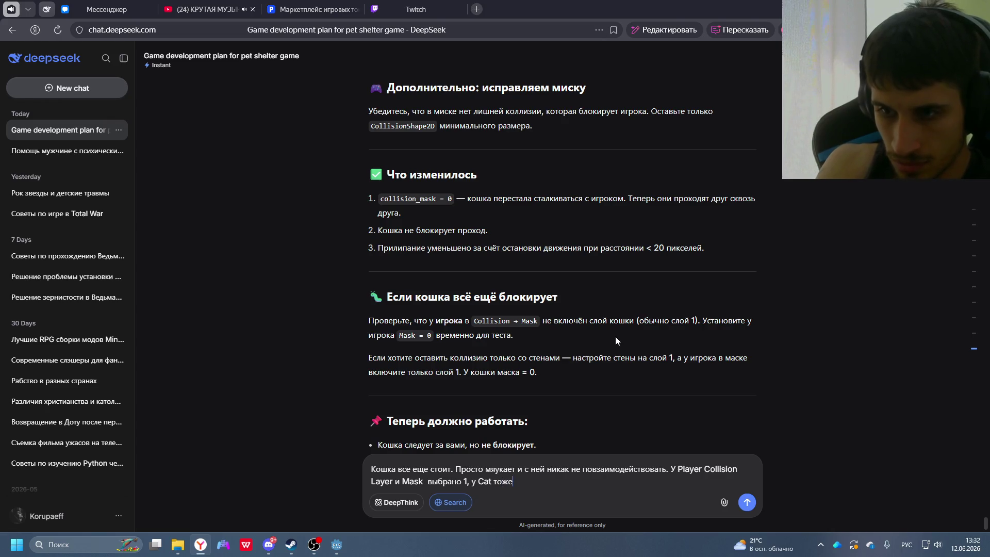
pyautogui.write('самоеъ')
# - Send the stuck-cat report and read DeepSeek's Step 1 and Step 2 for a physics-free Node2D cat
pyautogui.press('Return')
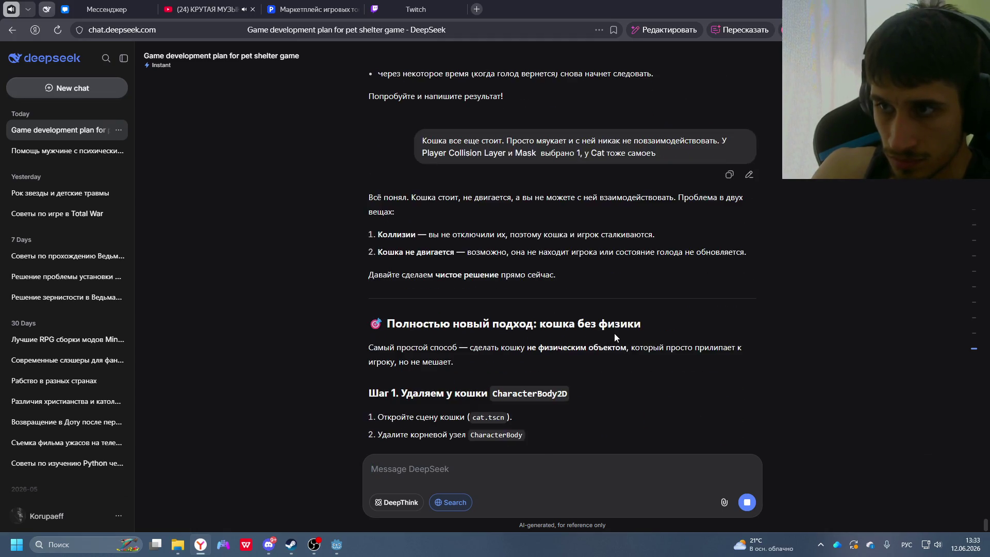
pyautogui.scroll(2, 607, 238)
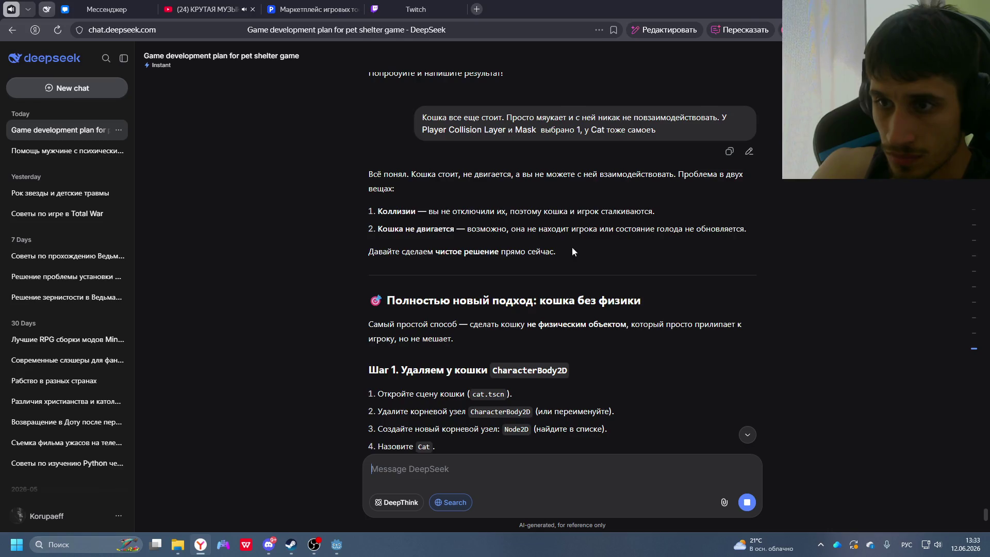
pyautogui.scroll(-3, 492, 348)
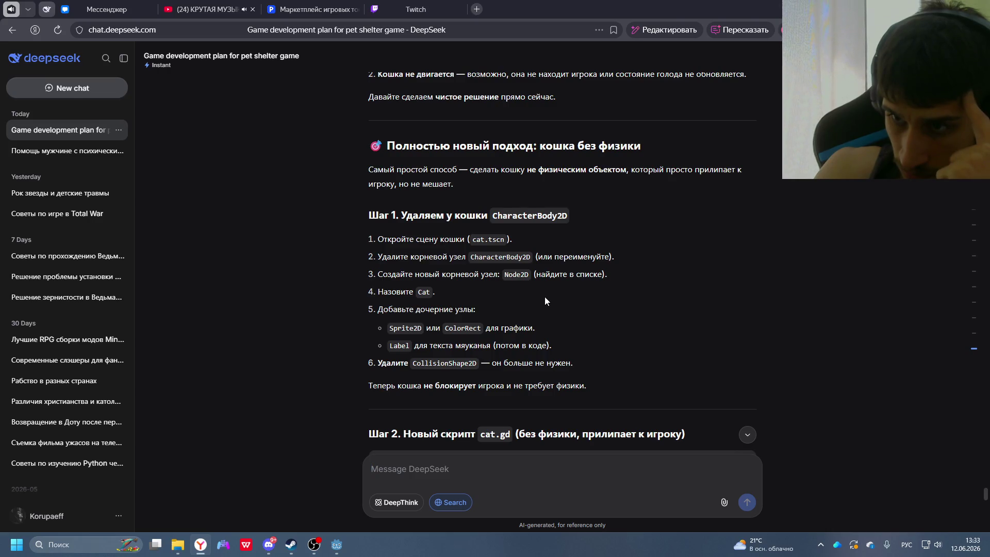
pyautogui.scroll(-3, 545, 299)
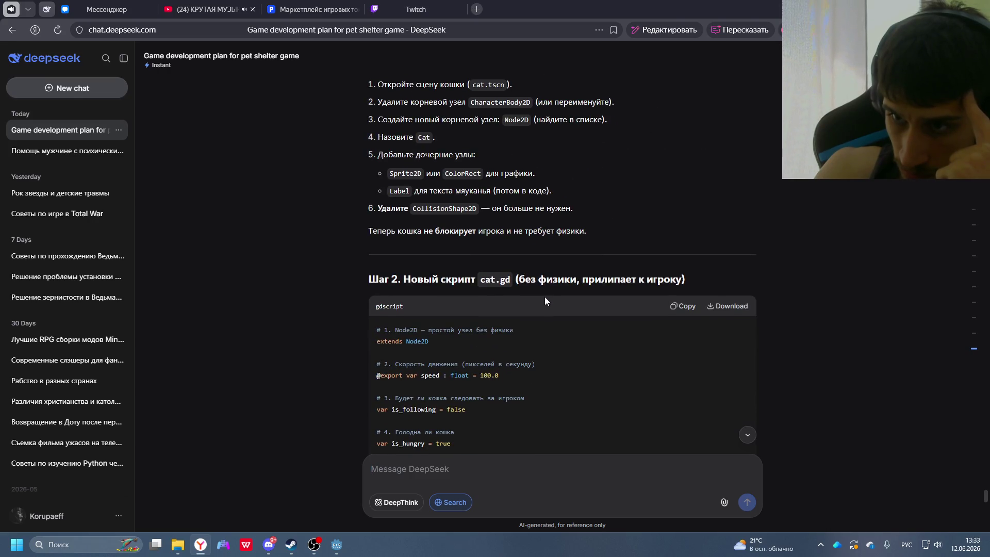
pyautogui.scroll(4, 464, 324)
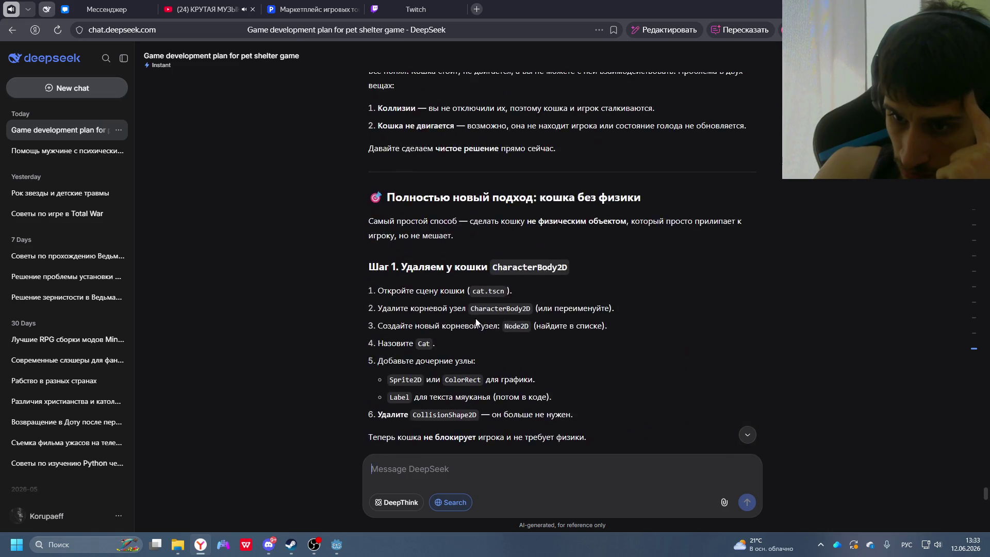
pyautogui.scroll(-2, 476, 322)
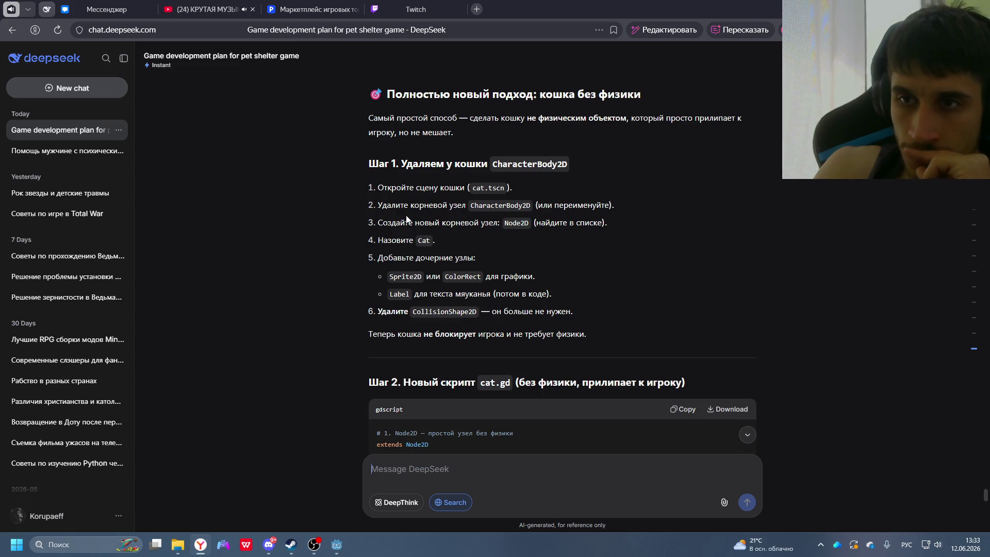
# - Open the cat scene and compare its Cat root and CollisionShape2D with DeepSeek's instructions
pyautogui.click(336, 544)
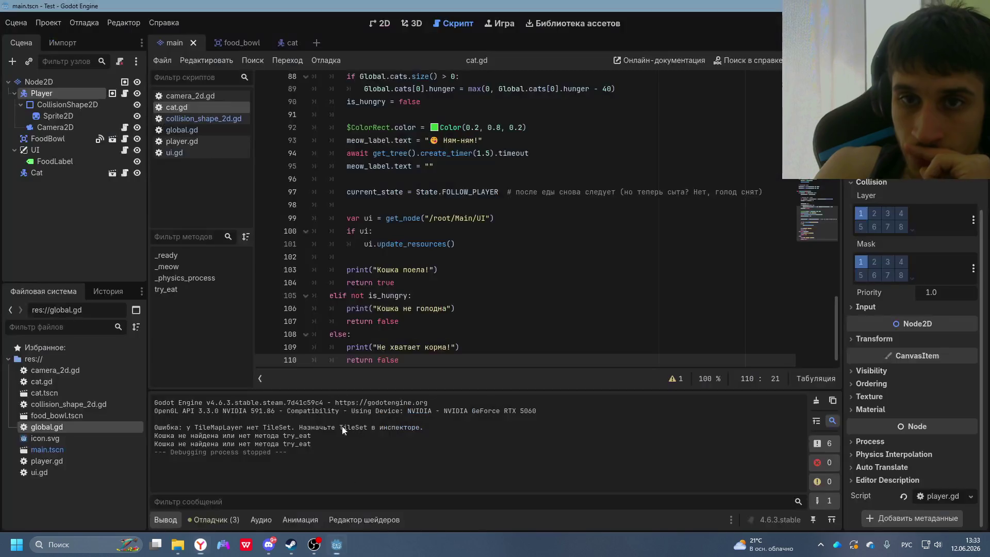
pyautogui.click(298, 45)
pyautogui.click(75, 93)
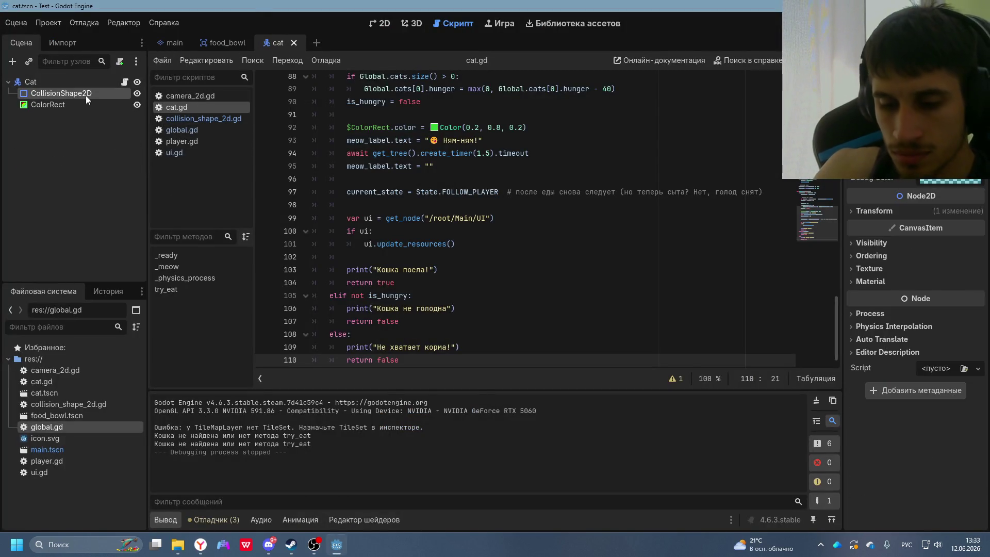
pyautogui.hotkey('alt', 'Tab')
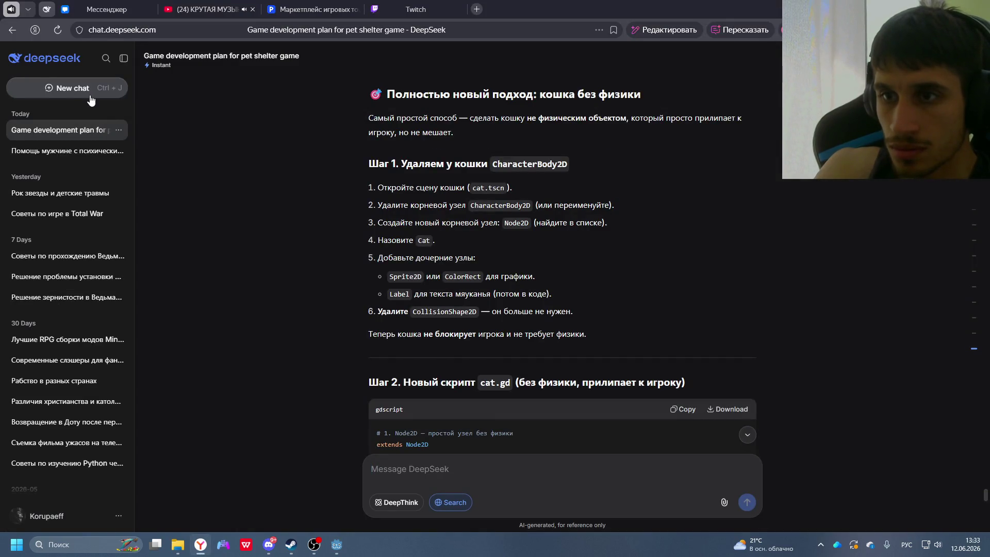
pyautogui.hotkey('alt', 'Tab')
pyautogui.click(44, 82)
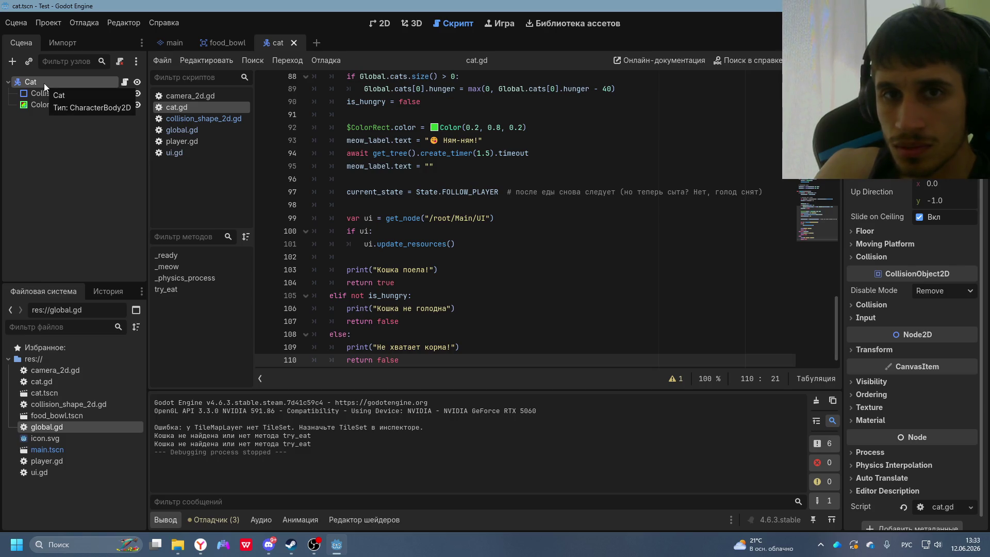
pyautogui.hotkey('alt', 'Tab')
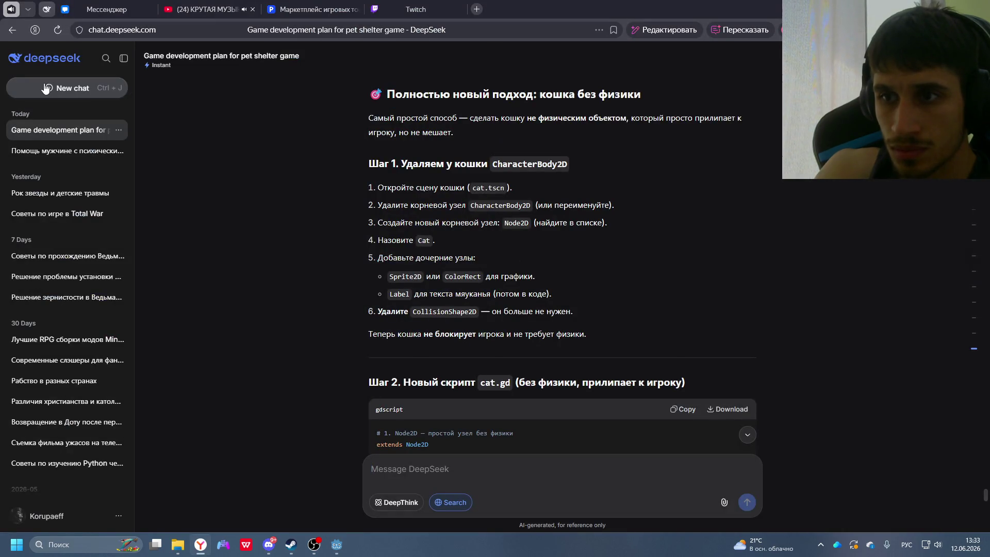
pyautogui.hotkey('alt', 'Tab')
# - Rename the Cat root node to 'Cat 1' and begin adding a child node to it
pyautogui.rightClick(44, 83)
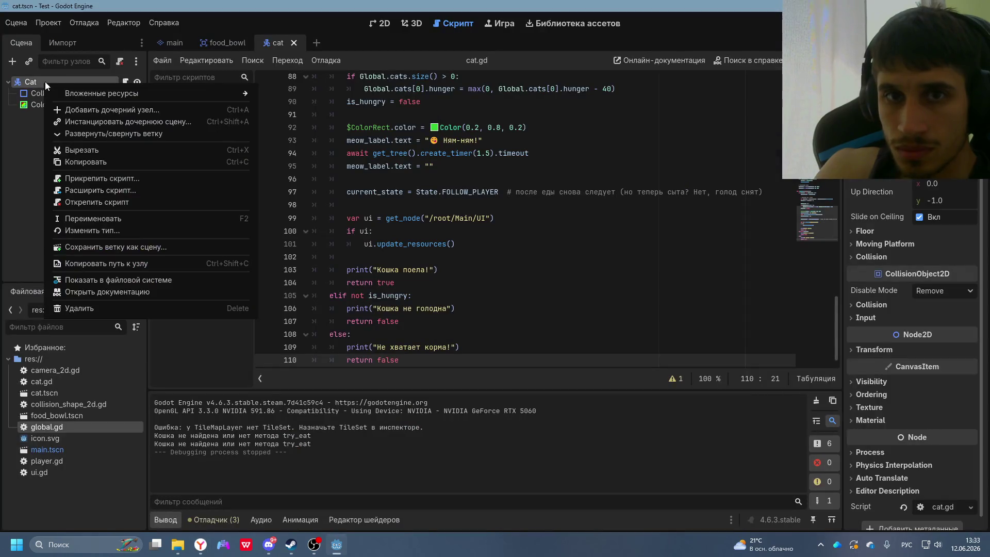
pyautogui.click(93, 217)
pyautogui.press('End')
pyautogui.write('1')
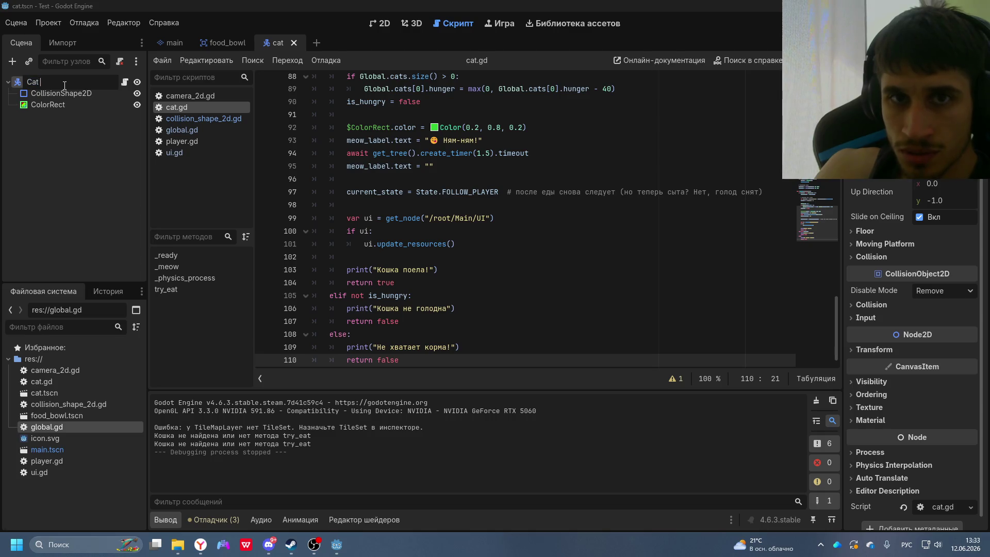
pyautogui.press('Return')
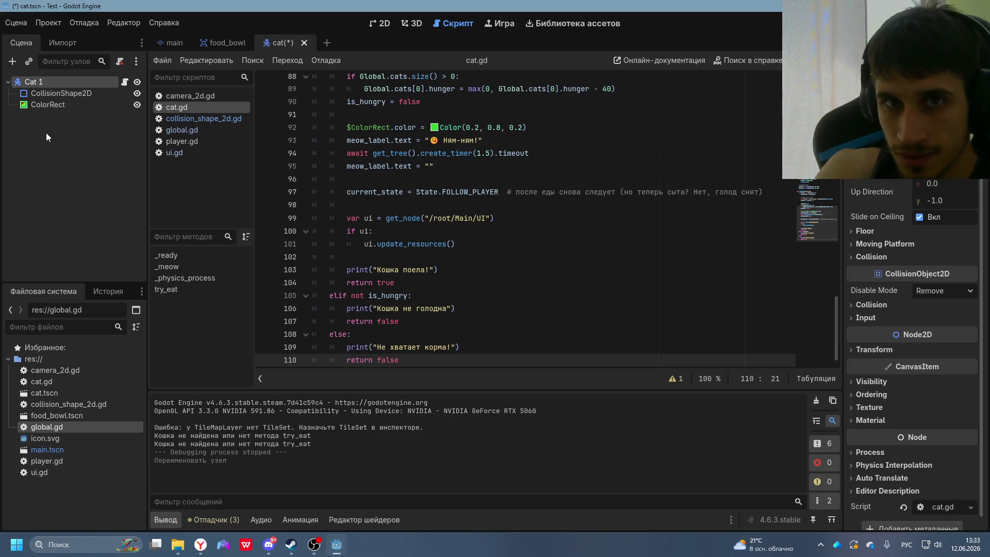
pyautogui.rightClick(46, 132)
pyautogui.click(61, 163)
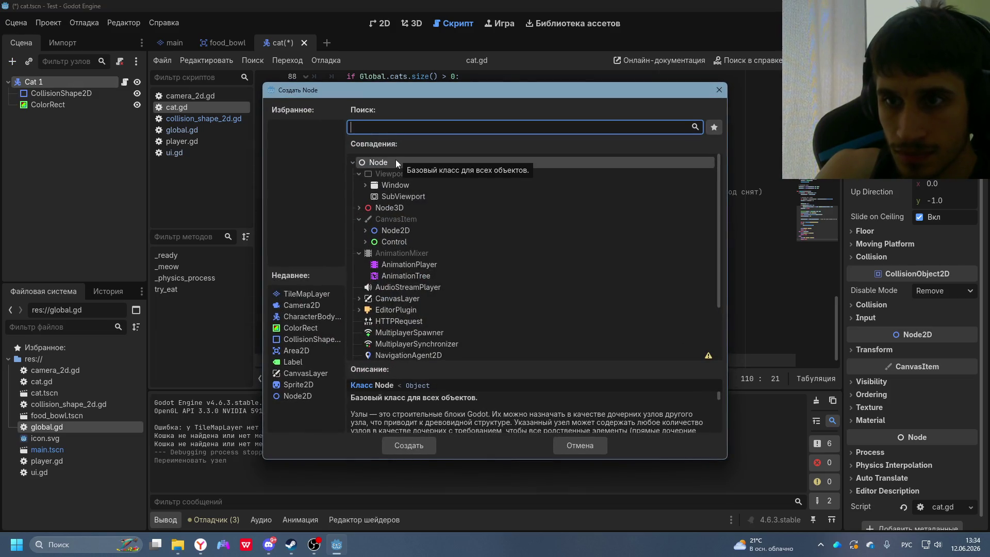
# - Add a Node2D child under Cat 1 and rename it 'Cat'
pyautogui.doubleClick(391, 231)
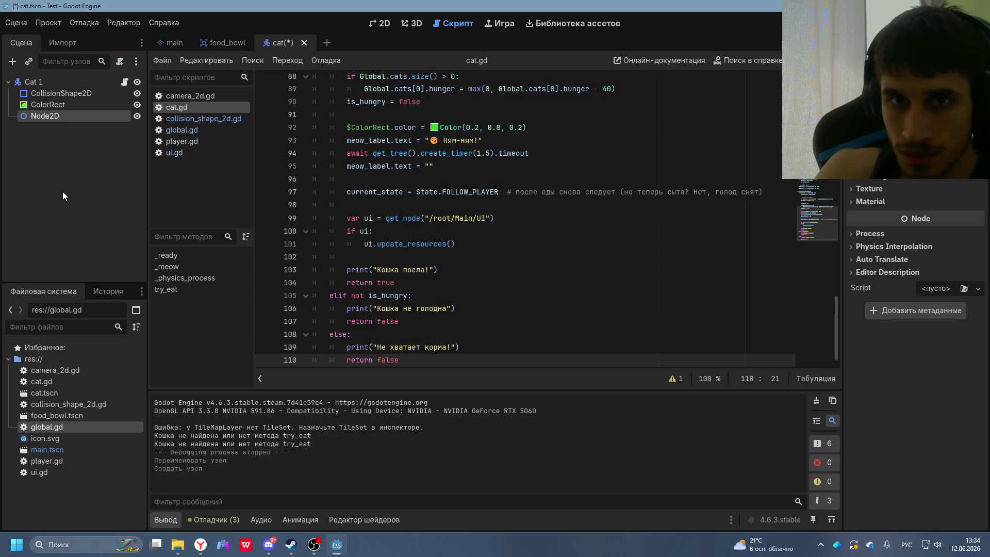
pyautogui.hotkey('alt', 'Tab')
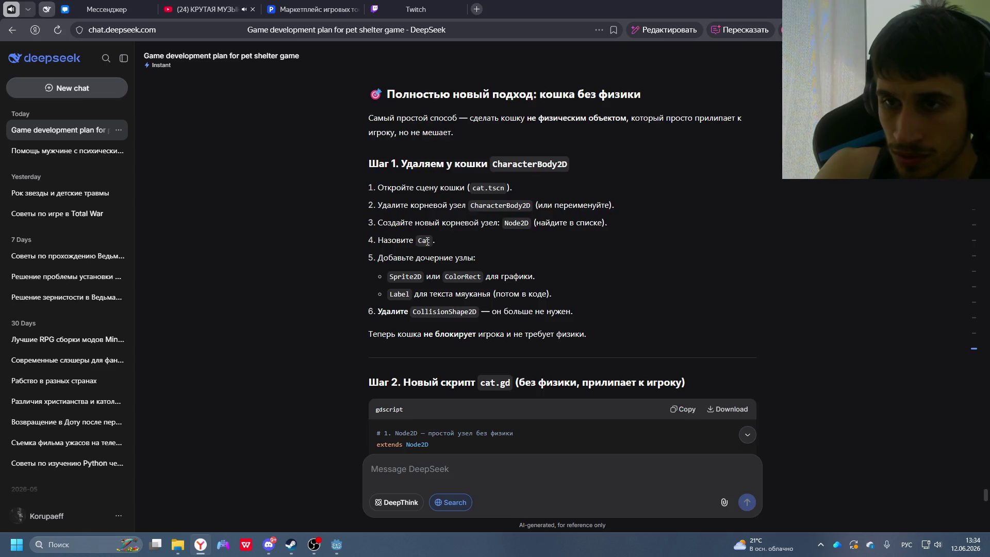
pyautogui.hotkey('alt', 'Tab')
pyautogui.rightClick(43, 118)
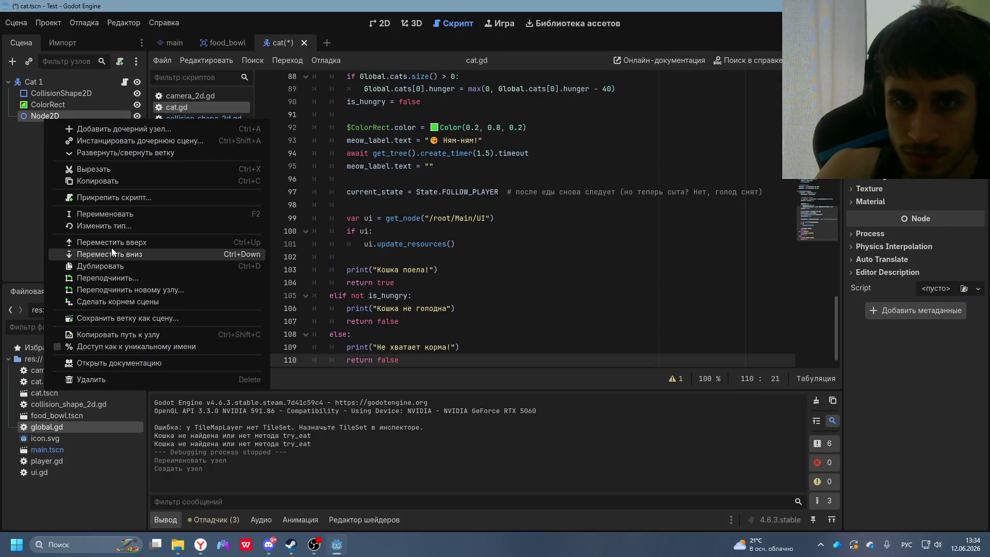
pyautogui.click(105, 213)
pyautogui.write('Cф')
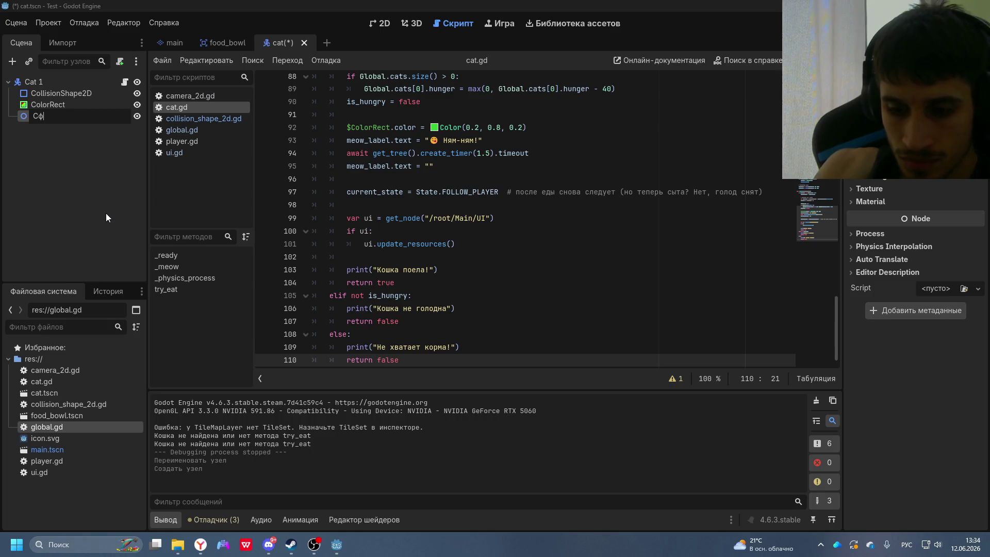
pyautogui.press('BackSpace')
pyautogui.hotkey('alt', 'shift')
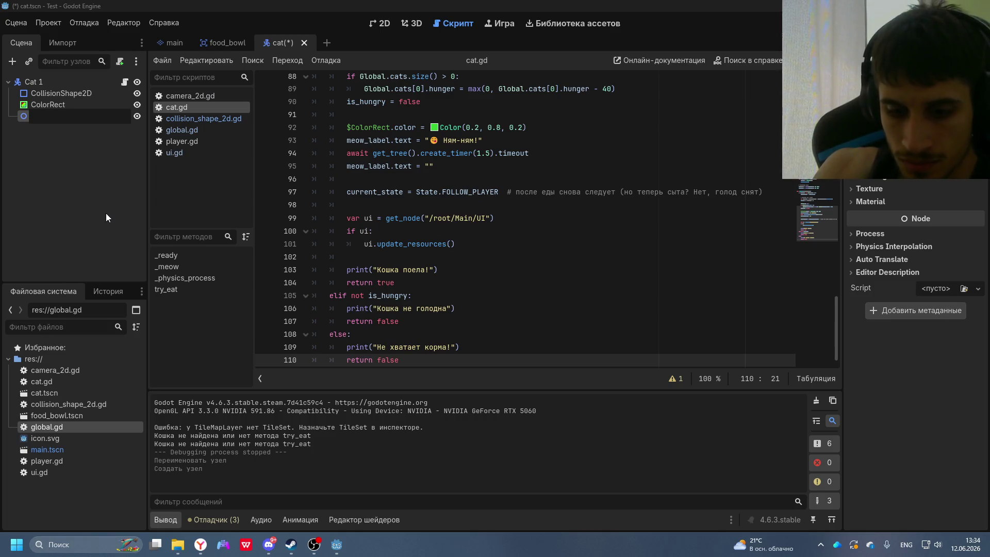
pyautogui.write('Cat')
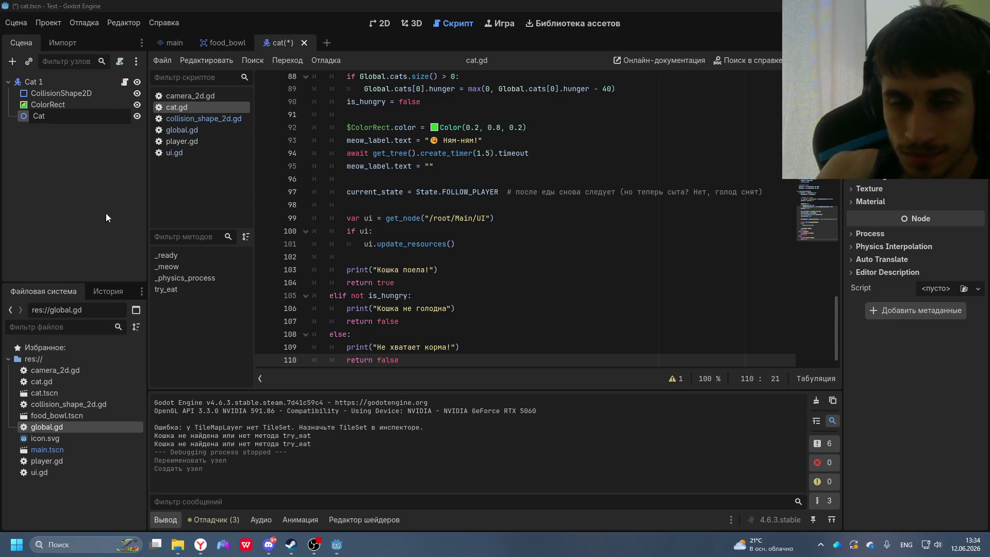
pyautogui.press('Return')
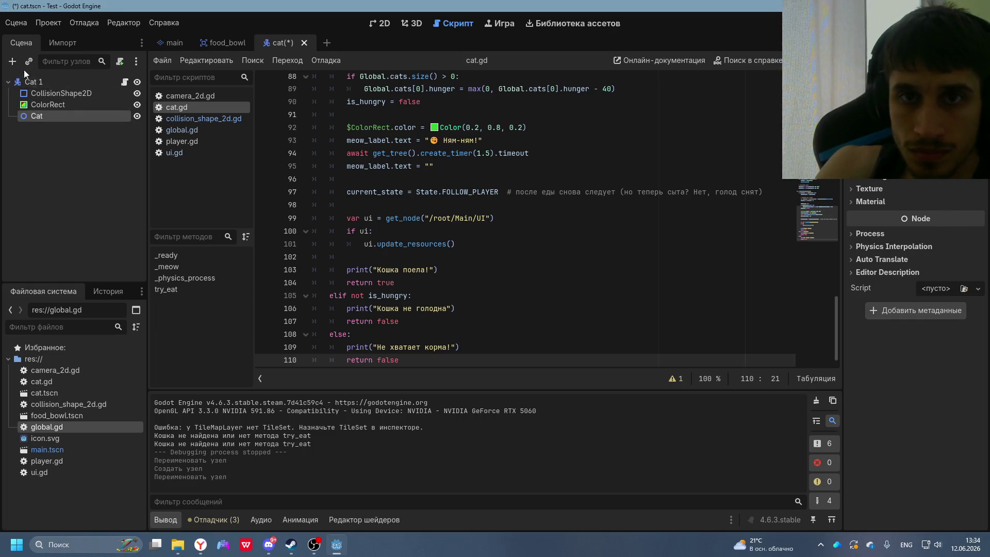
# - Delete the new Cat node, then briefly open and close the node-creation window
pyautogui.press('Delete')
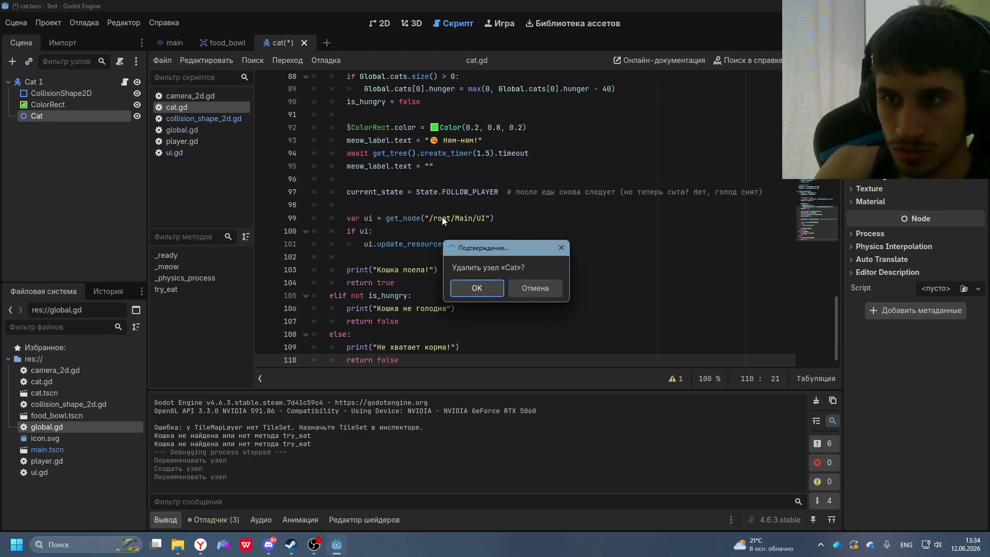
pyautogui.click(476, 287)
pyautogui.click(12, 62)
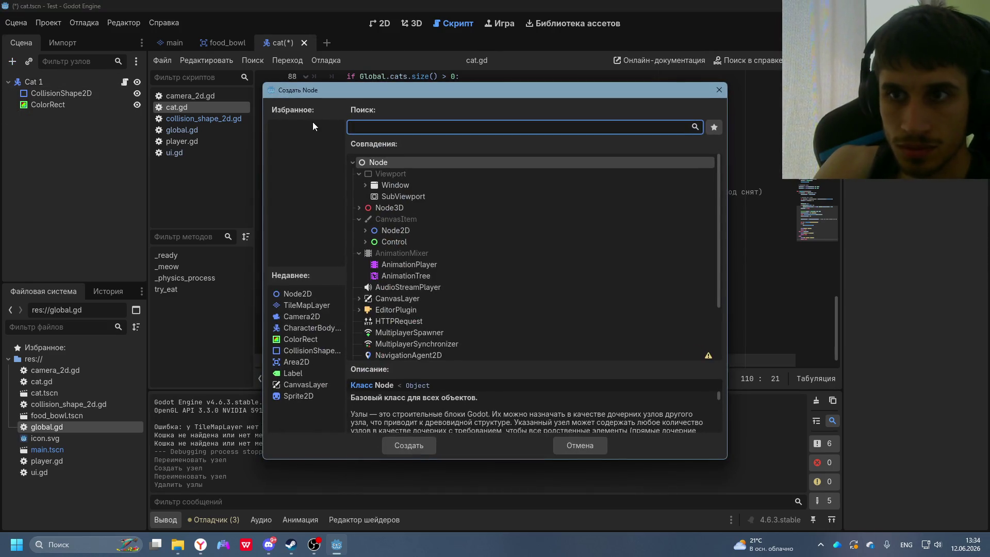
pyautogui.click(718, 90)
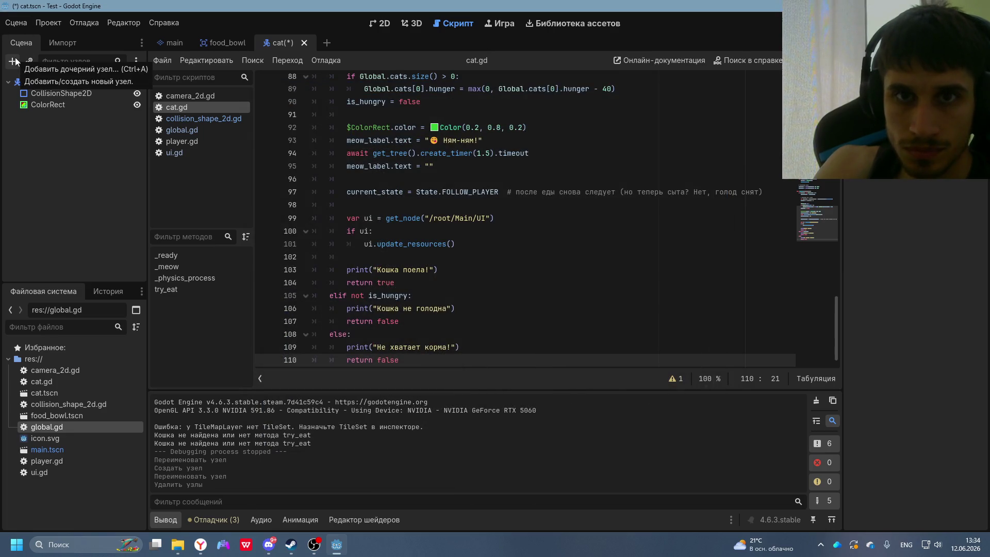
# - From Cat 1's Add Child Node dialog, add a Node2D next to CollisionShape2D and ColorRect
pyautogui.rightClick(41, 82)
pyautogui.click(72, 89)
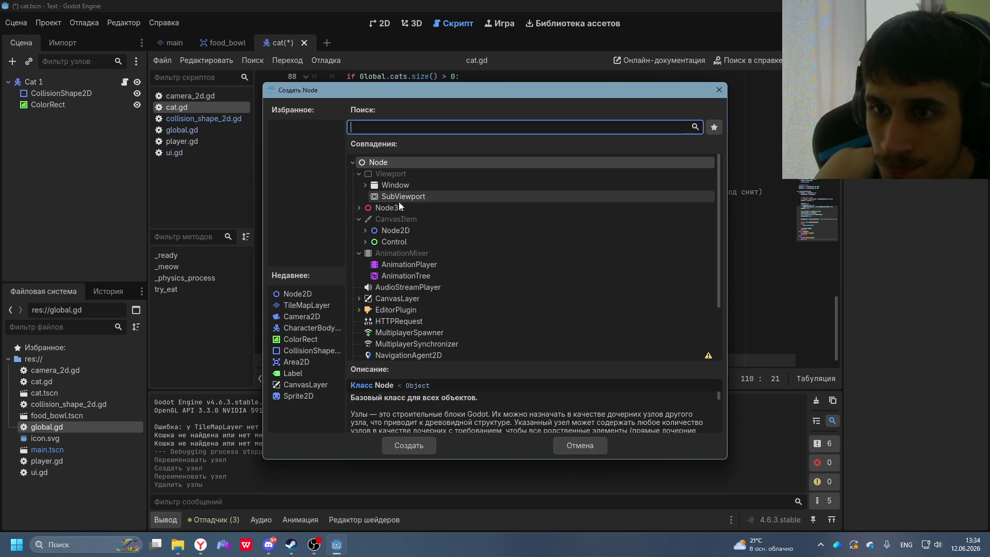
pyautogui.click(365, 229)
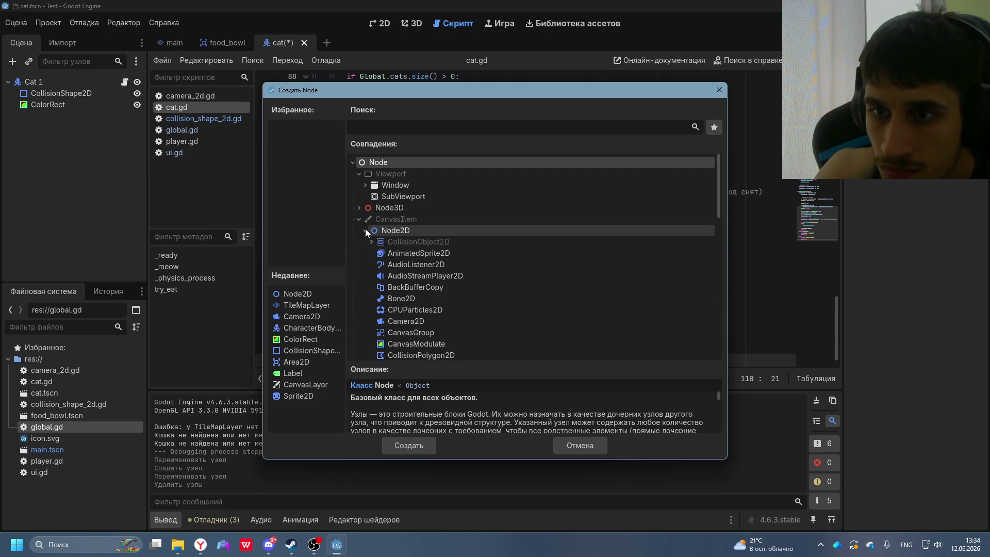
pyautogui.click(365, 231)
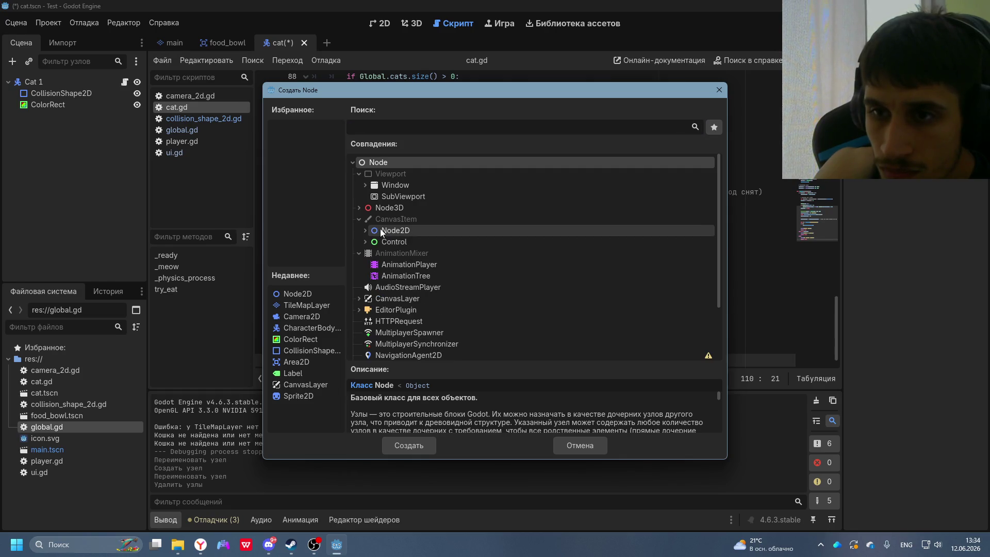
pyautogui.scroll(-3, 384, 240)
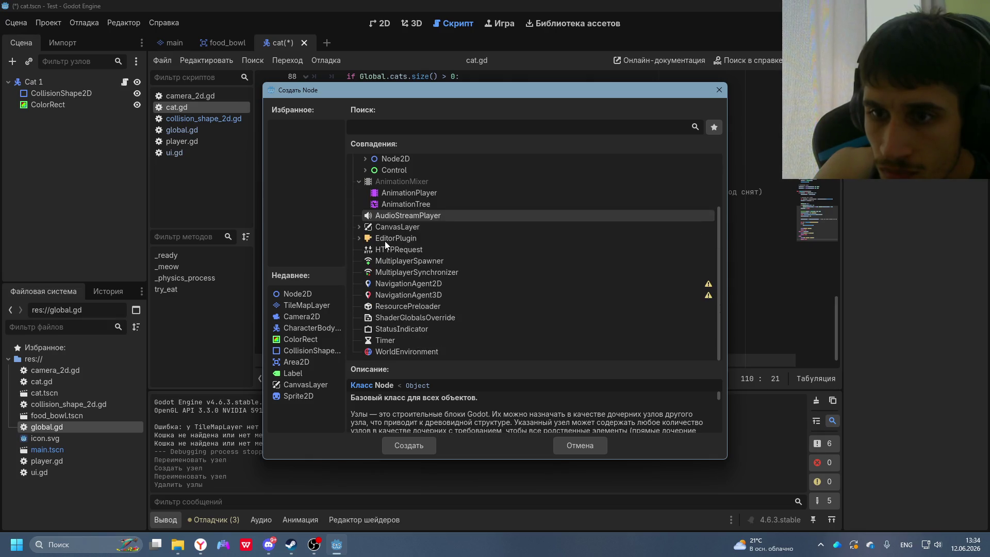
pyautogui.scroll(2, 398, 209)
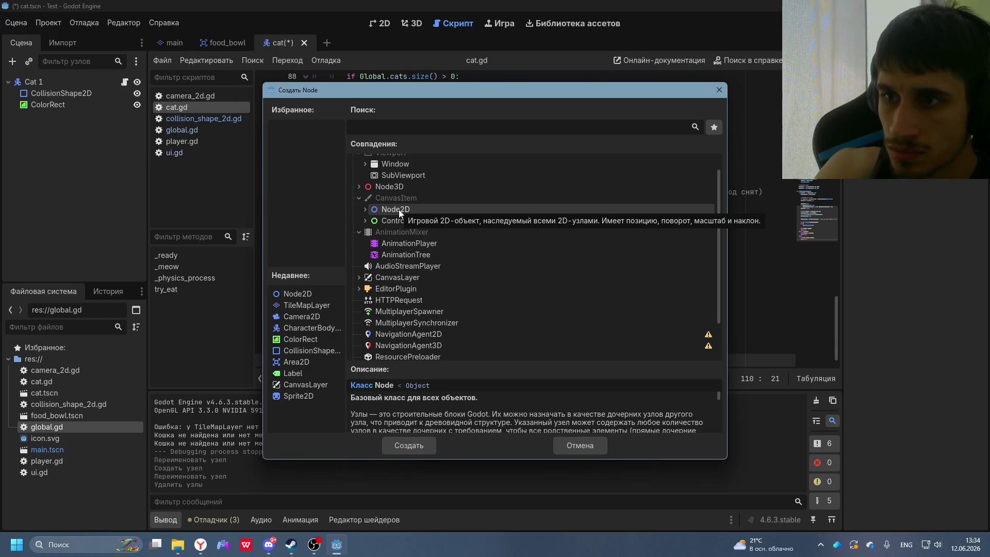
pyautogui.doubleClick(399, 209)
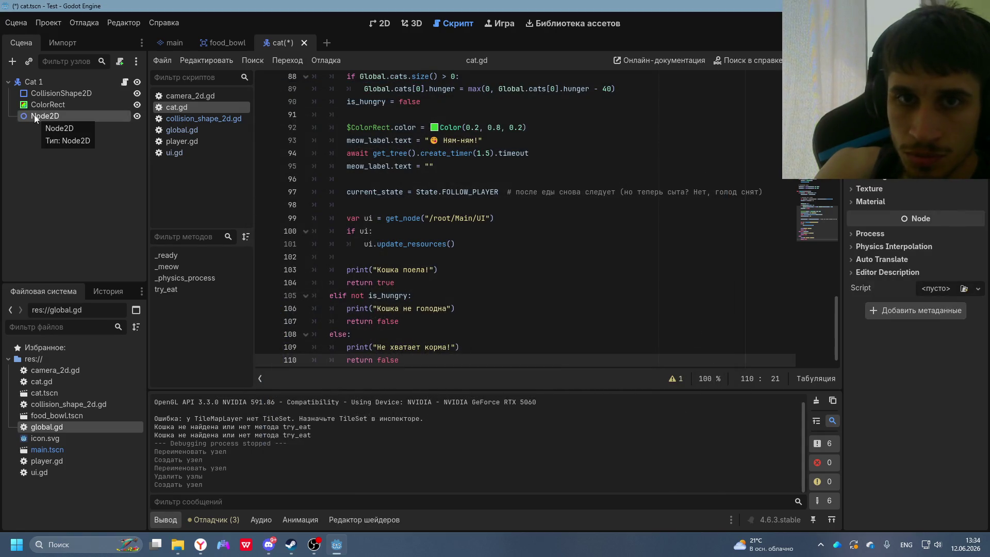
# - Try dragging the Node2D above Cat 1, then delete that Node2D instead
pyautogui.rightClick(38, 116)
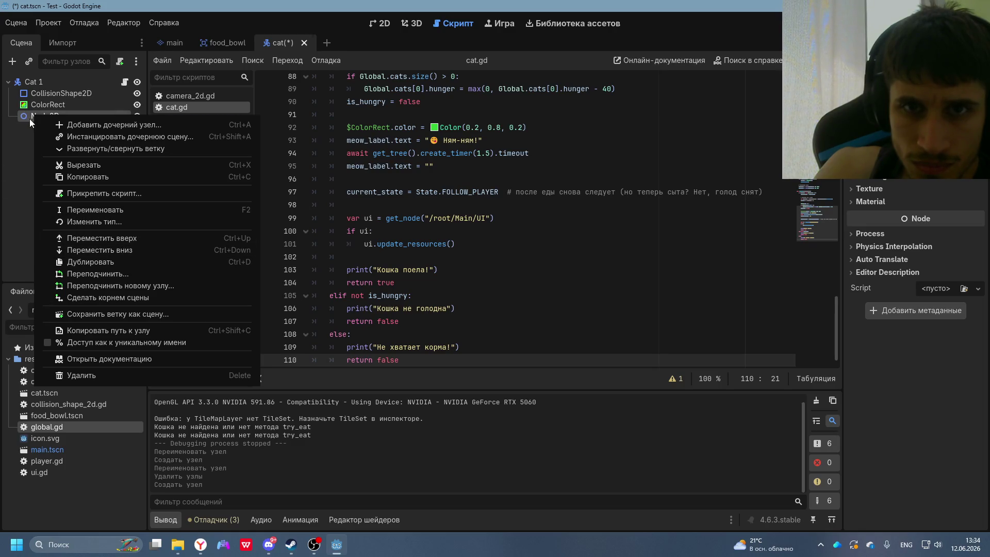
pyautogui.click(28, 77)
pyautogui.moveTo(46, 115)
pyautogui.mouseDown()
pyautogui.moveTo(40, 69)
pyautogui.moveTo(45, 117)
pyautogui.moveTo(33, 76)
pyautogui.mouseUp()
pyautogui.hotkey('alt', 'Tab')
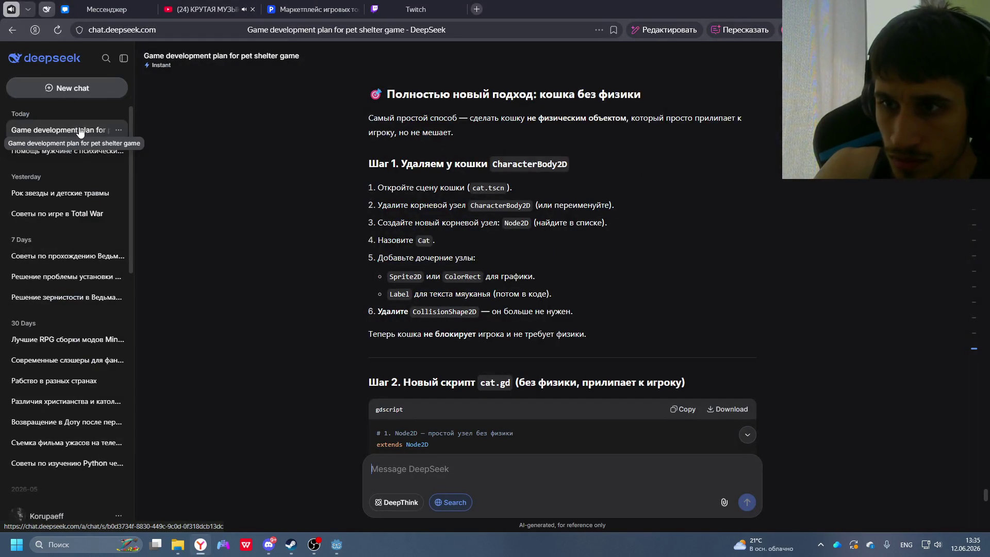
pyautogui.hotkey('alt', 'Tab')
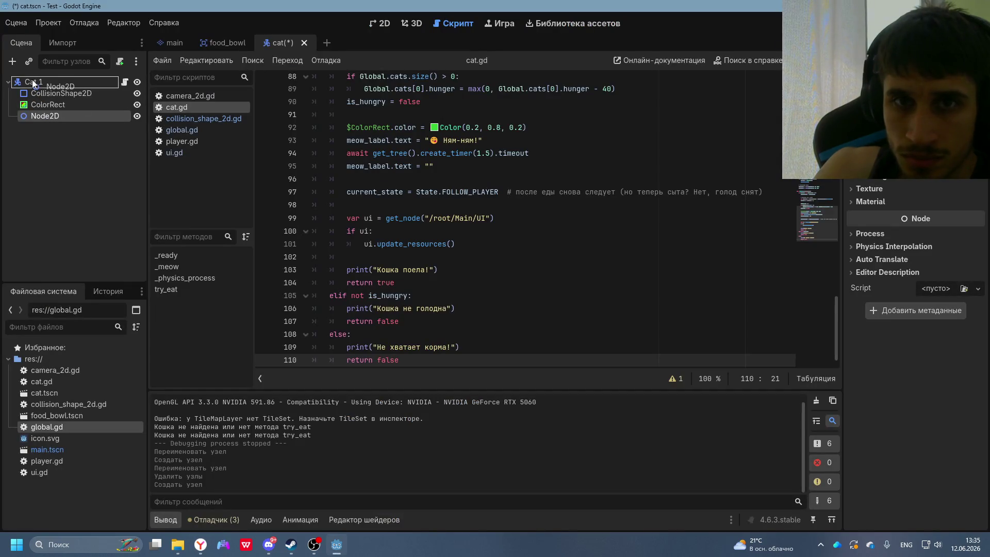
pyautogui.rightClick(39, 116)
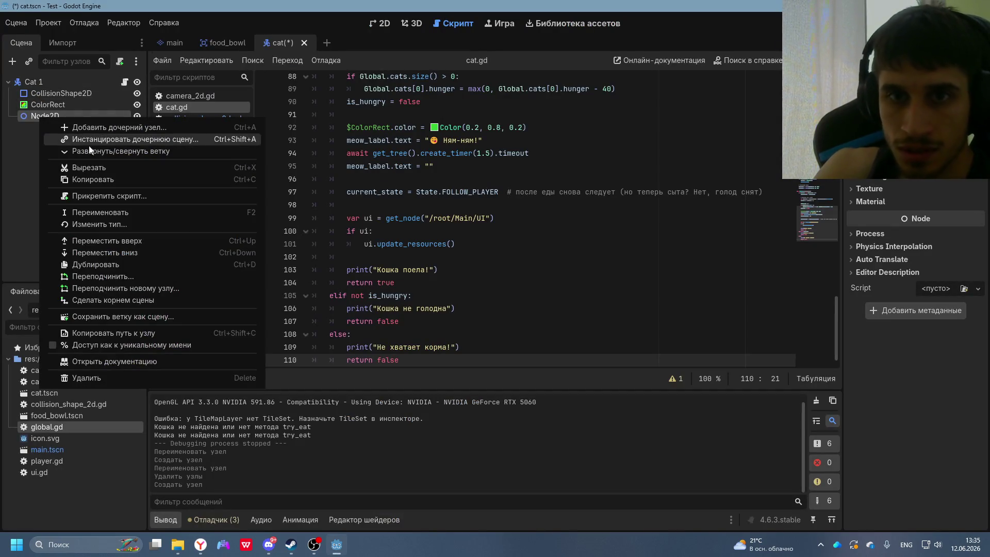
pyautogui.click(106, 377)
pyautogui.click(465, 287)
# - Delete the whole Cat 1 root and create a new 2D Scene root node
pyautogui.click(38, 85)
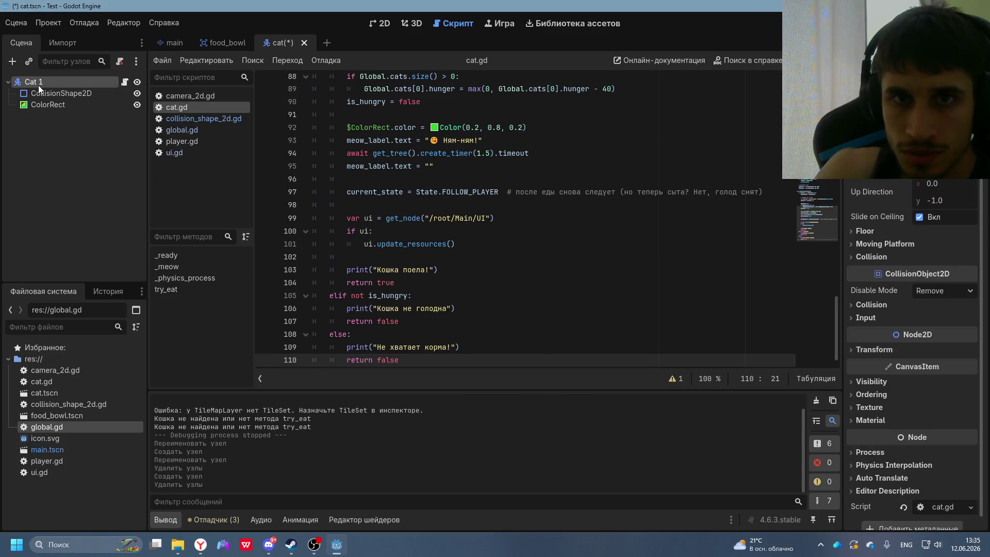
pyautogui.rightClick(38, 85)
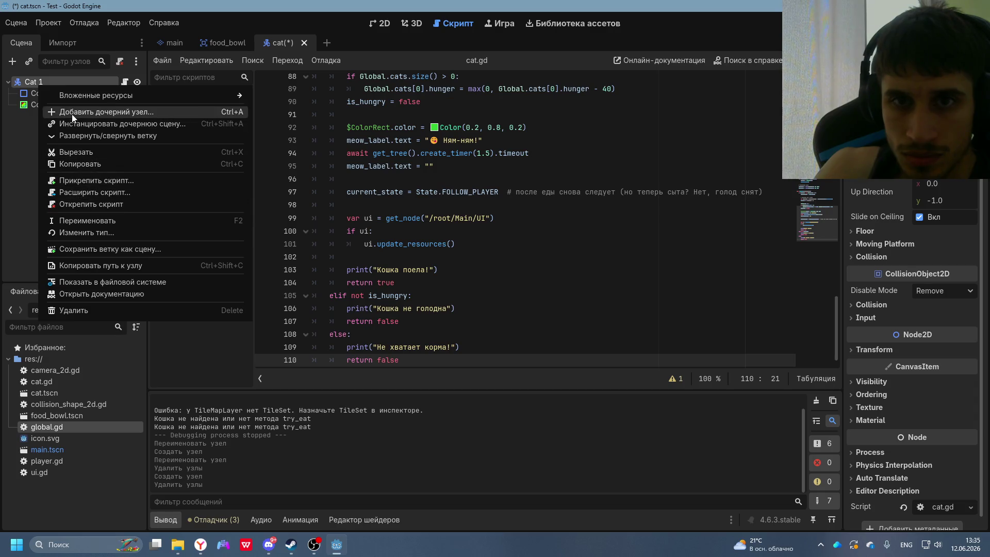
pyautogui.click(81, 310)
pyautogui.click(465, 287)
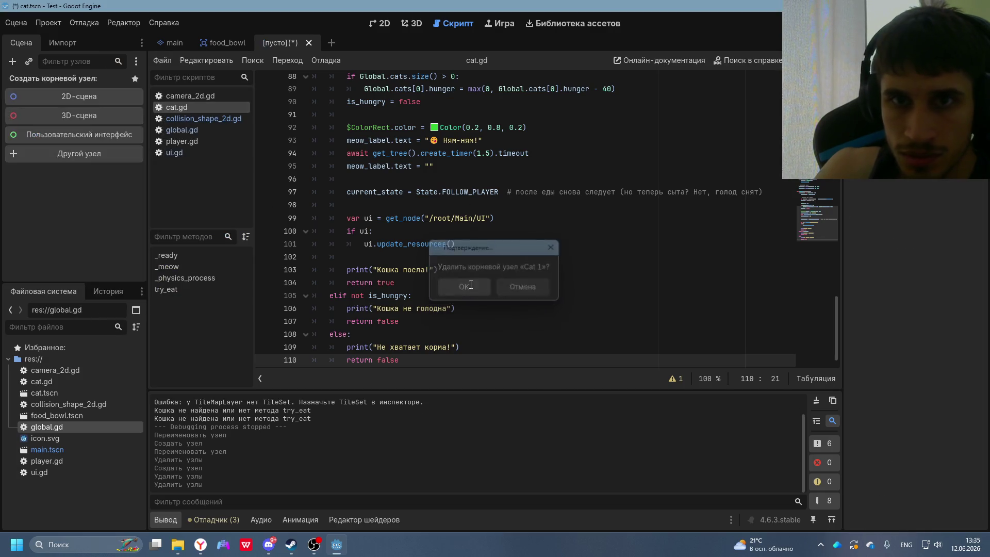
pyautogui.click(61, 100)
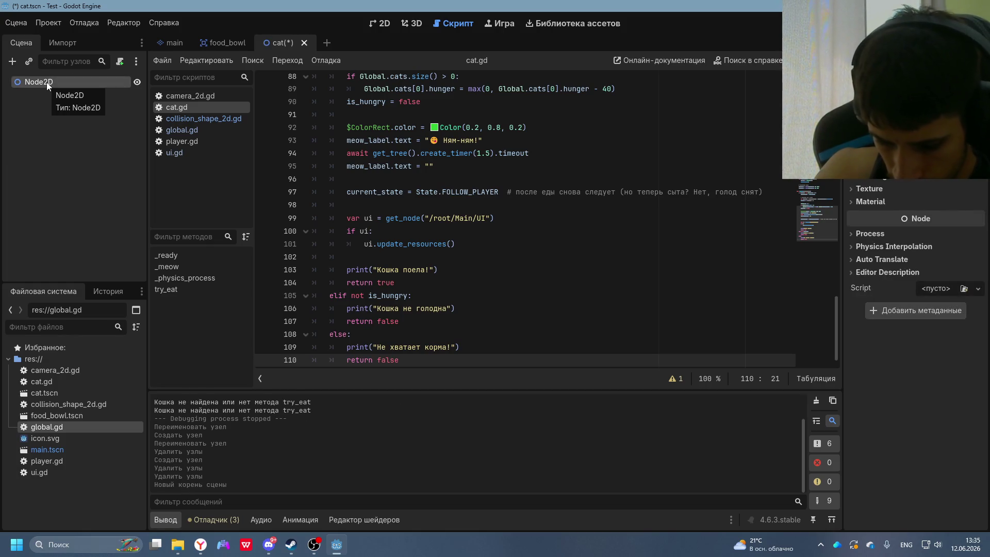
# - Rename the new Node2D root to 'Cat', following DeepSeek's step 4
pyautogui.hotkey('alt', 'Tab')
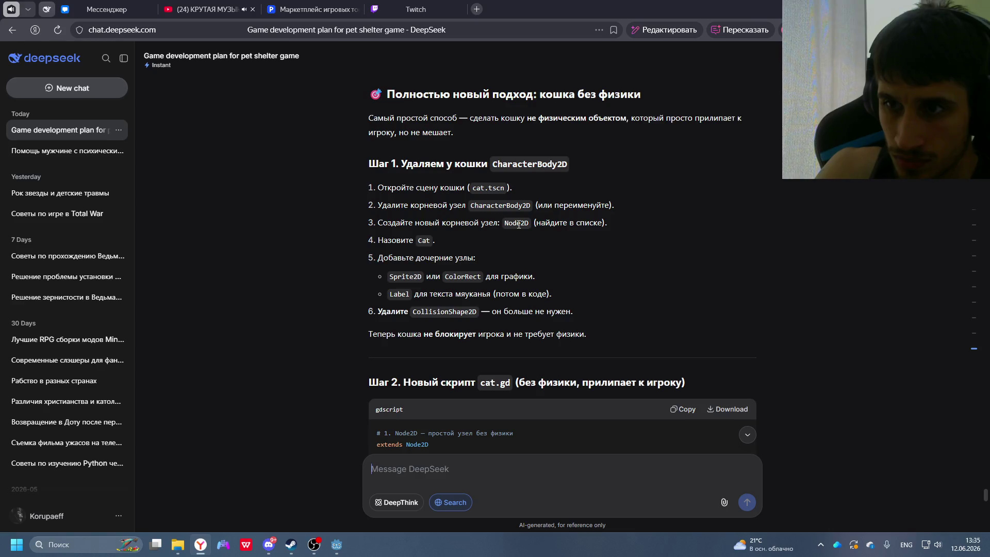
pyautogui.hotkey('alt', 'Tab')
pyautogui.rightClick(50, 83)
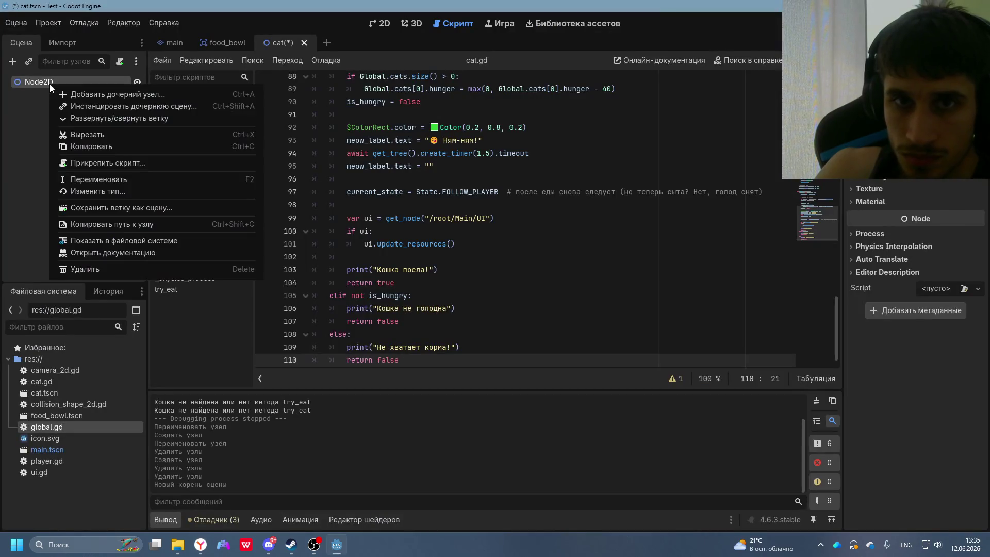
pyautogui.click(105, 184)
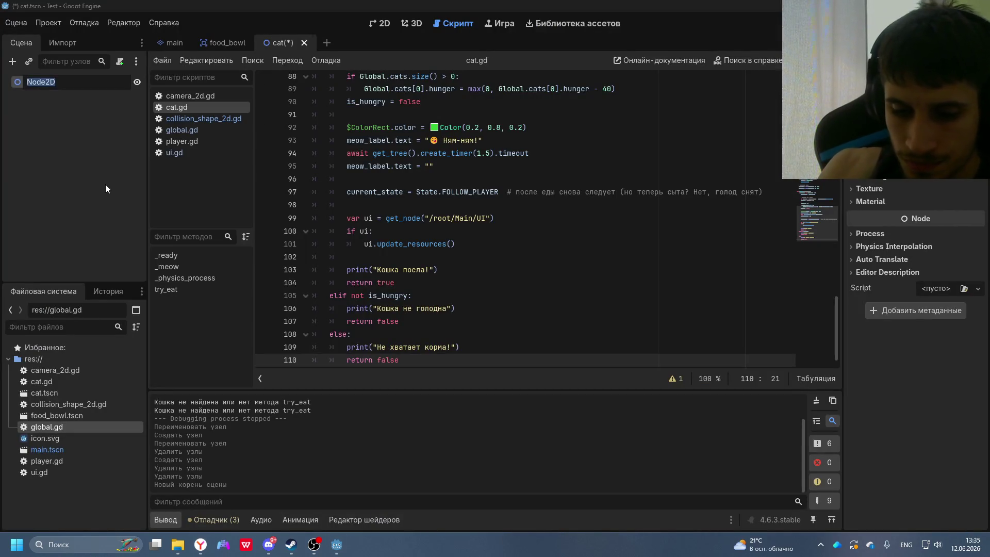
pyautogui.press('BackSpace')
pyautogui.write('Cat')
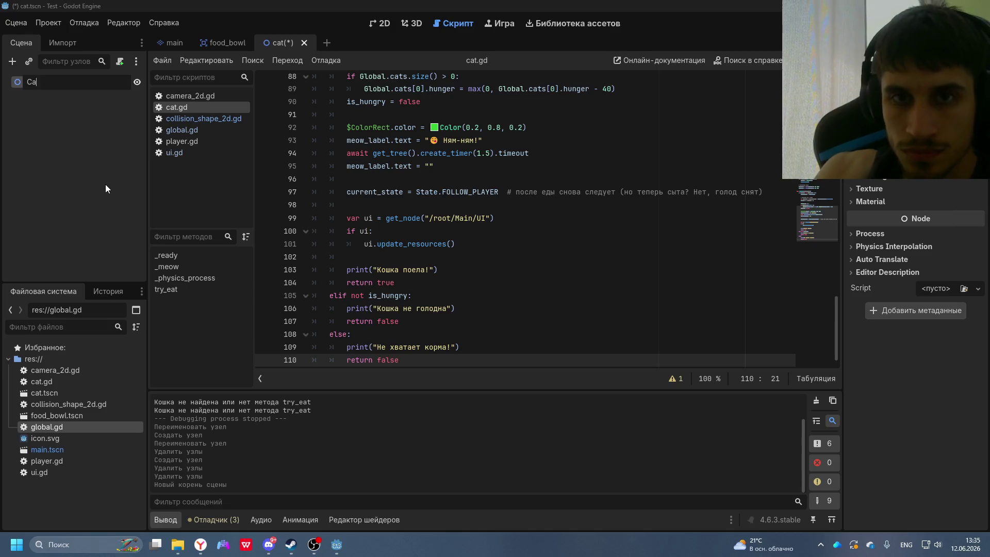
pyautogui.press('Return')
pyautogui.hotkey('alt', 'Tab')
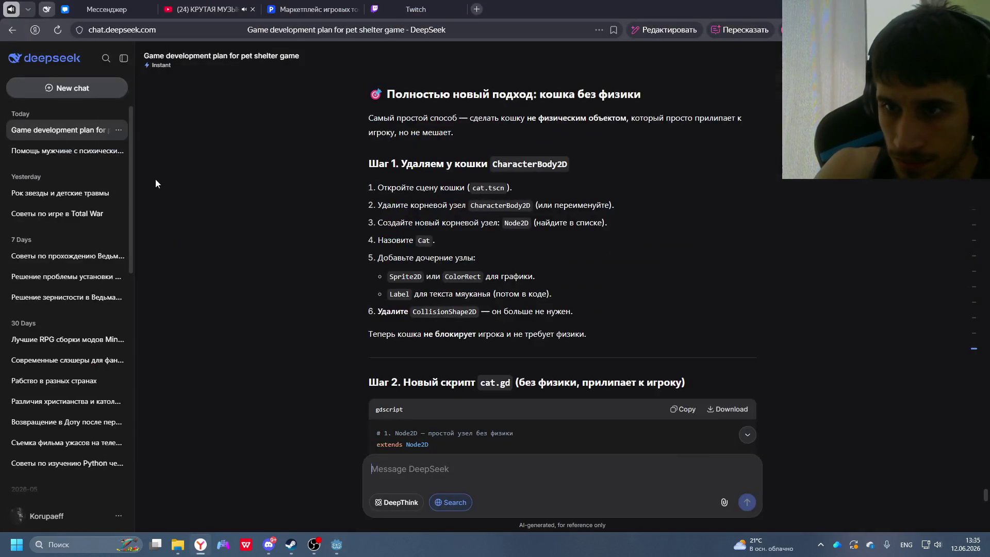
pyautogui.hotkey('alt', 'Tab')
pyautogui.rightClick(54, 77)
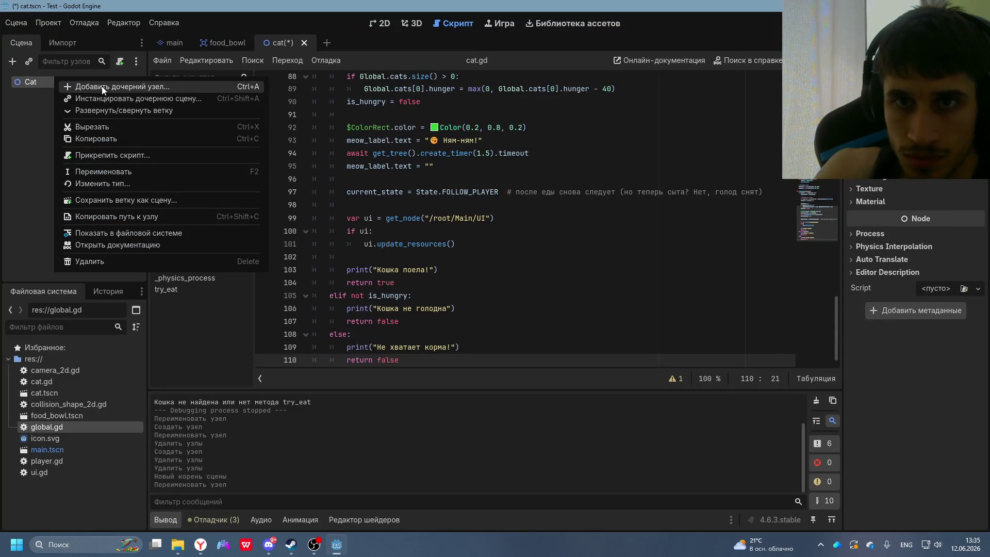
# - Add a Sprite2D child under Cat, then delete it again
pyautogui.click(82, 87)
pyautogui.write('spr')
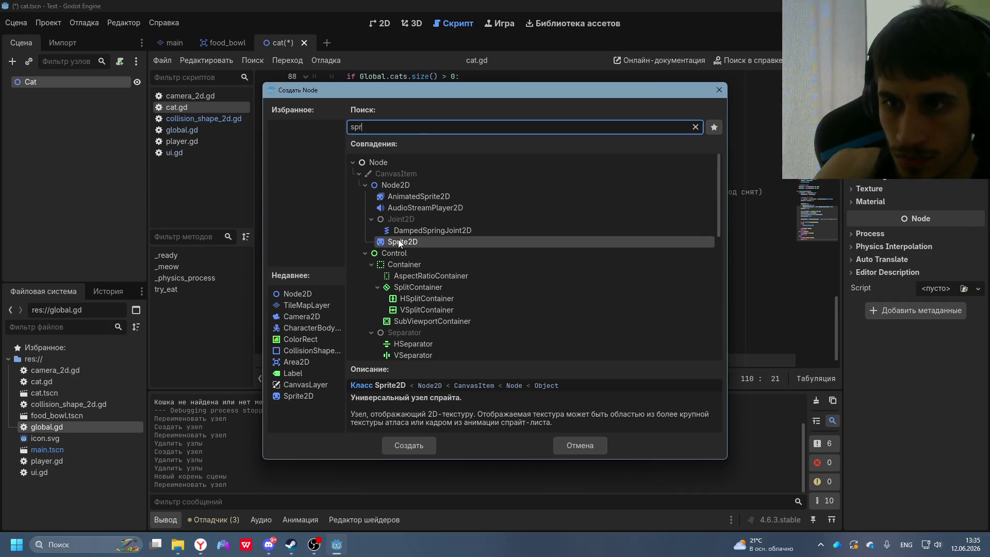
pyautogui.doubleClick(400, 240)
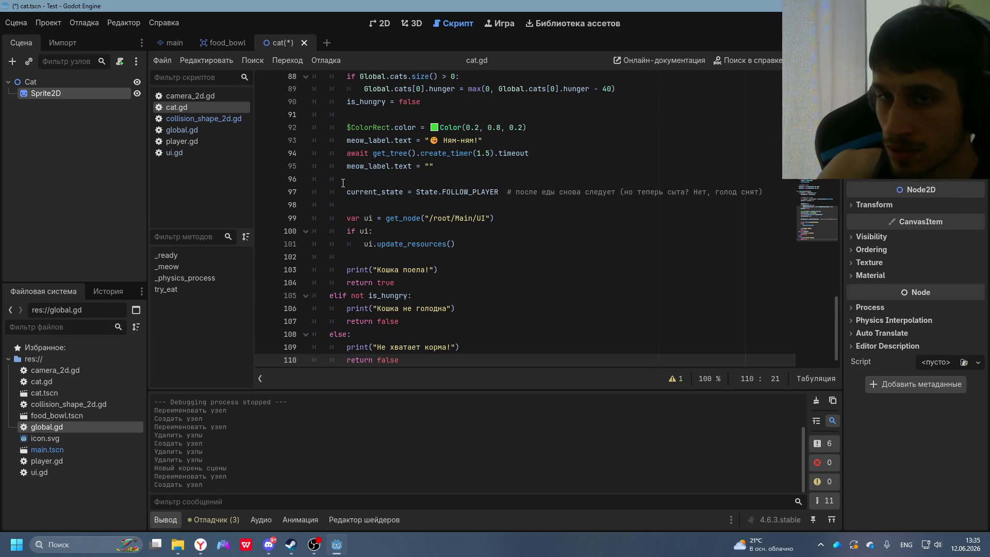
pyautogui.hotkey('alt', 'Tab')
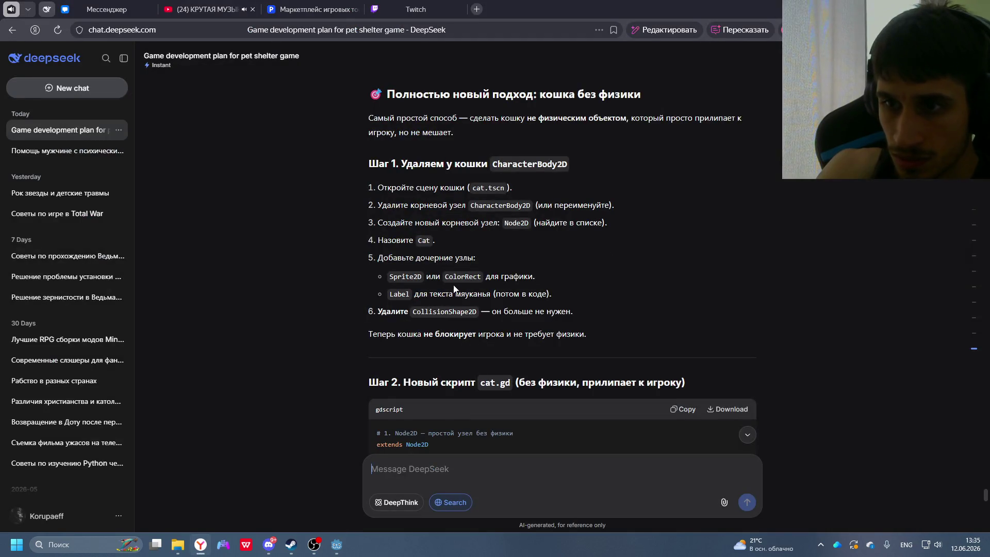
pyautogui.hotkey('alt', 'Tab')
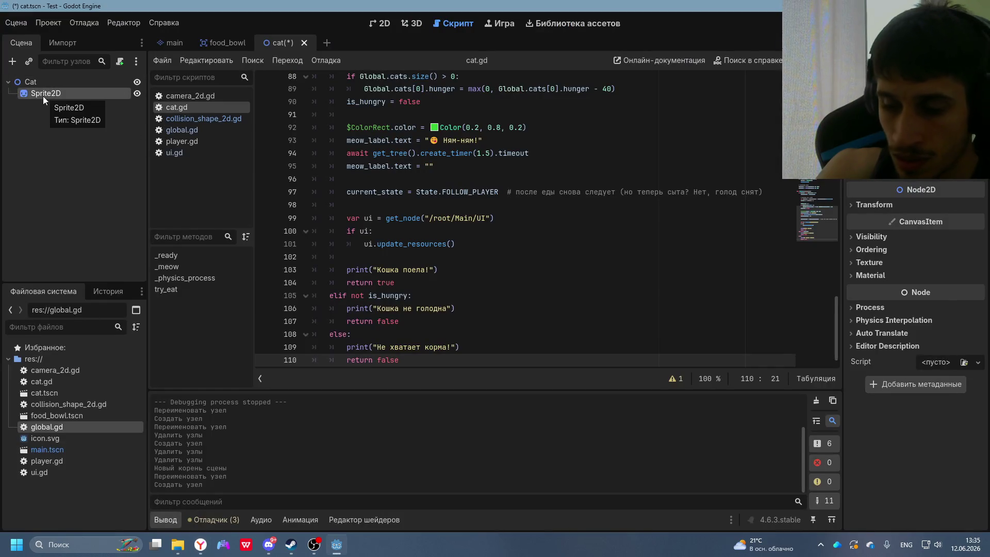
pyautogui.press('Delete')
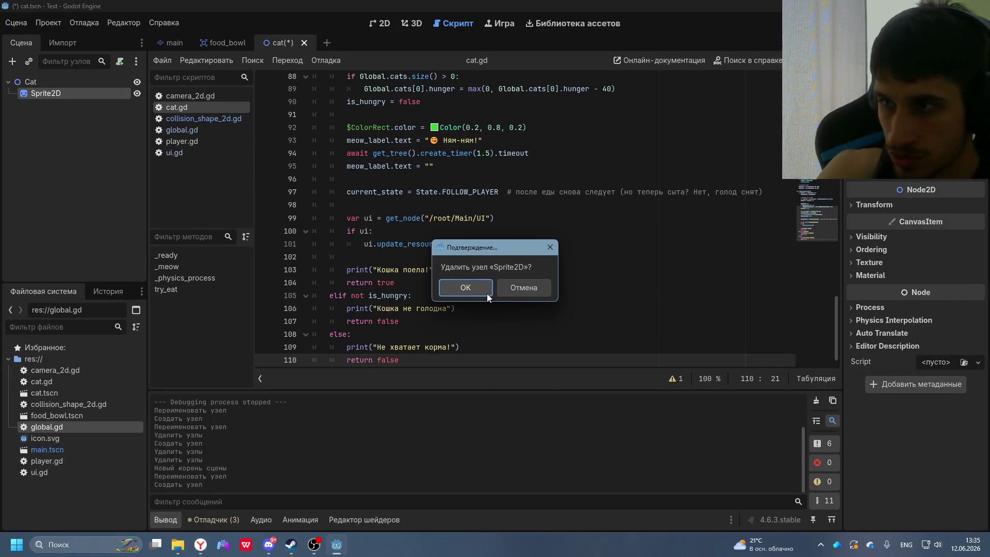
pyautogui.click(473, 290)
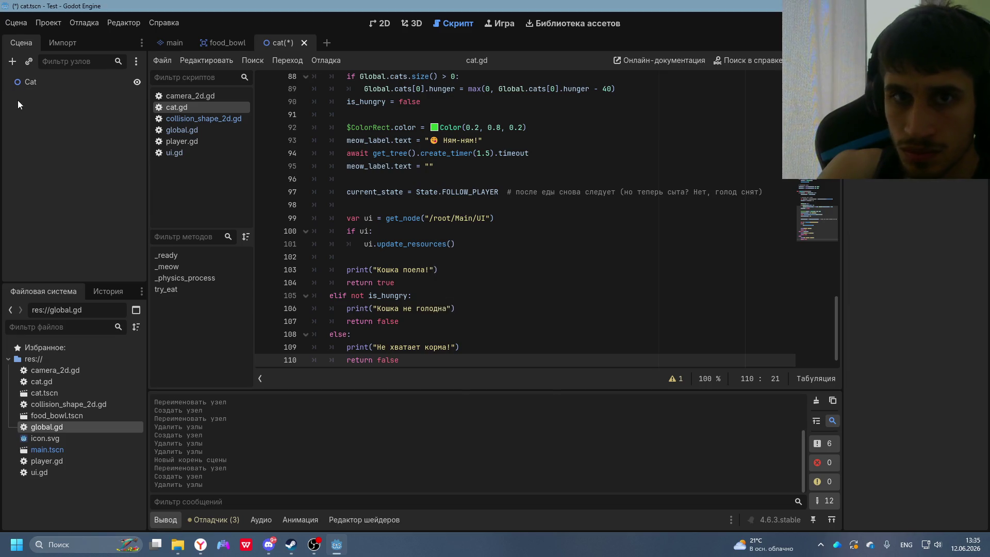
# - Add a ColorRect child under Cat and set its colour to dark teal #166161
pyautogui.rightClick(23, 82)
pyautogui.click(57, 94)
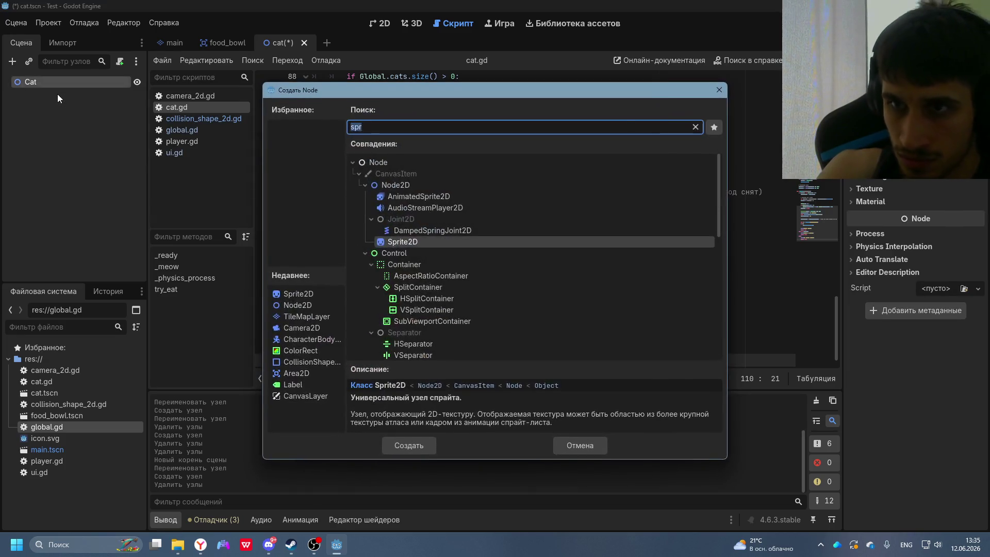
pyautogui.write('colo')
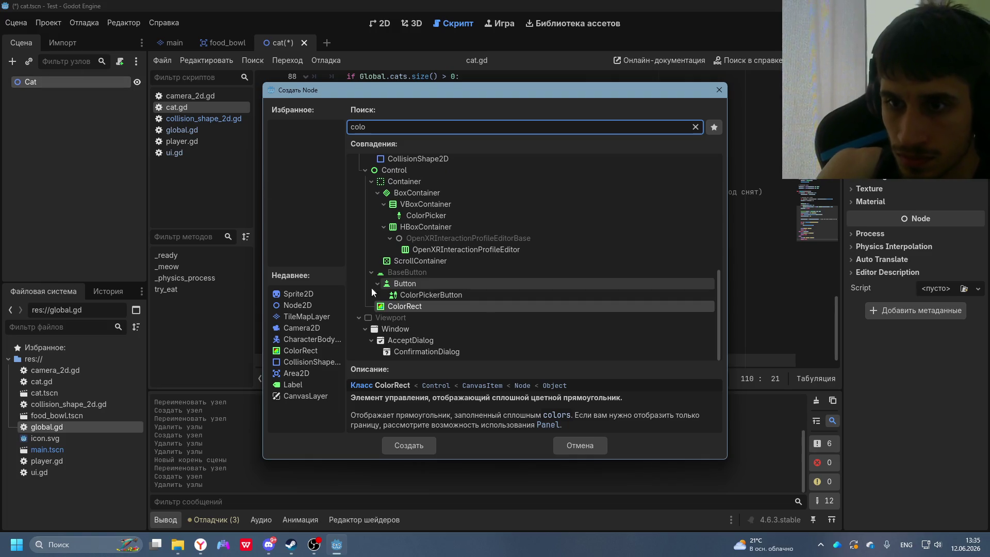
pyautogui.doubleClick(481, 302)
pyautogui.click(917, 155)
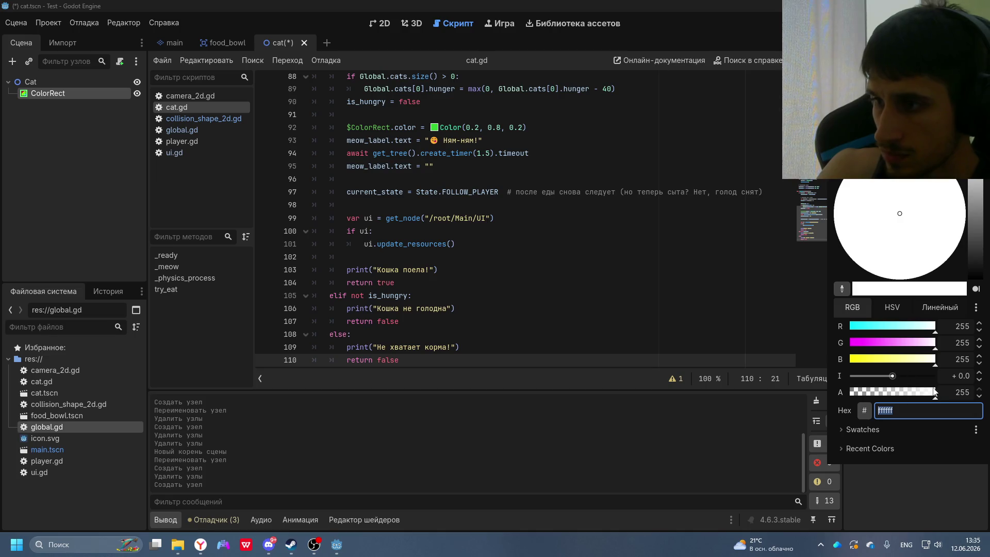
pyautogui.click(979, 231)
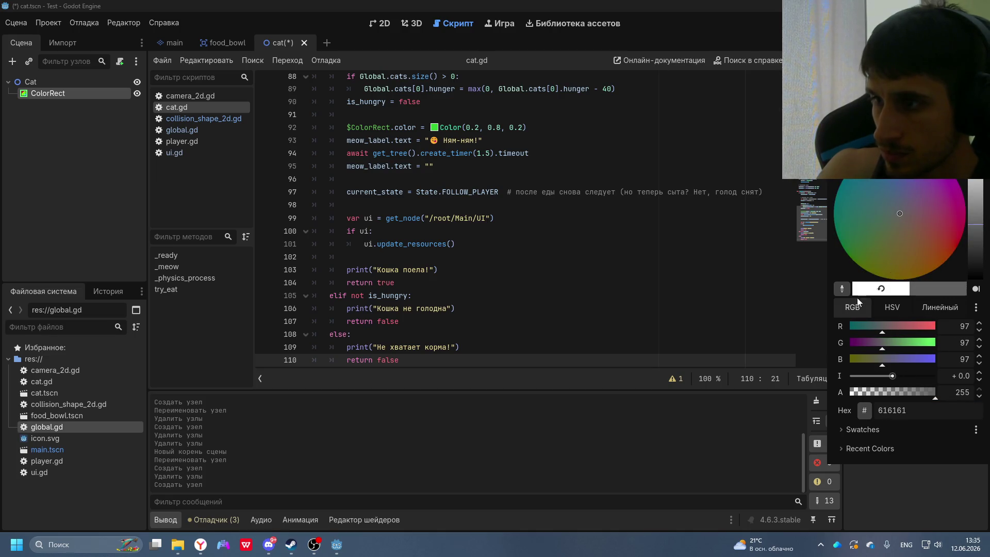
pyautogui.click(857, 330)
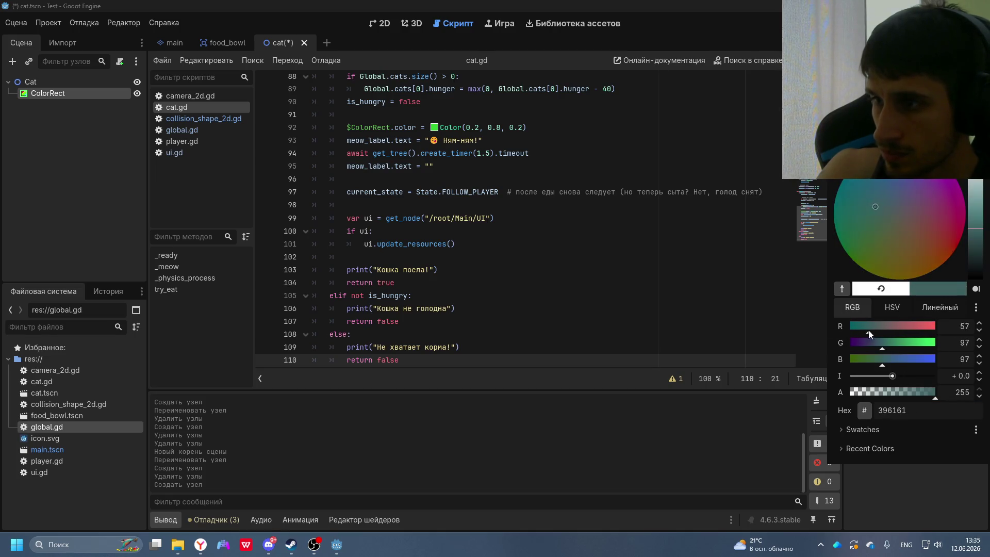
pyautogui.click(746, 360)
pyautogui.hotkey('alt', 'Tab')
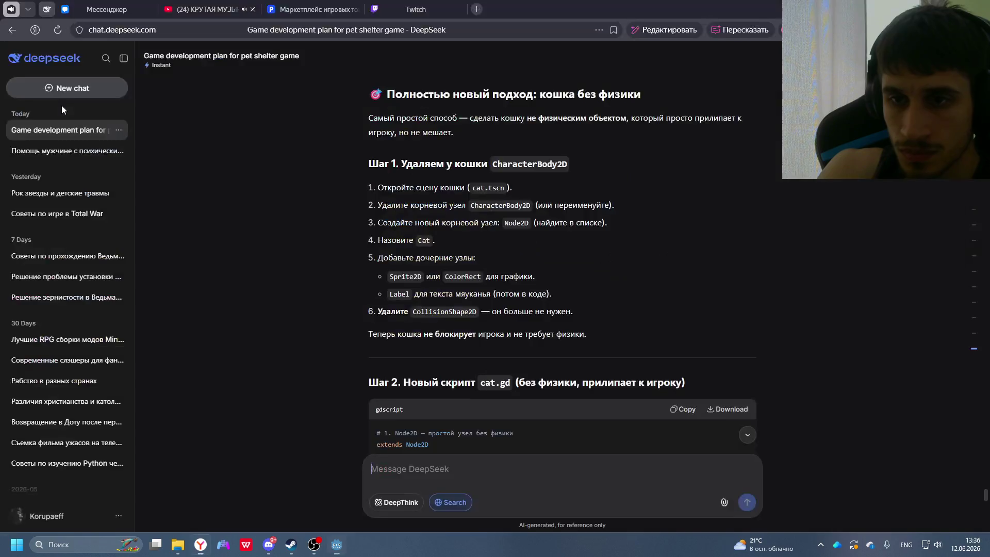
# - Add a Label node to the cat scene and move it directly under the Cat root
pyautogui.hotkey('alt', 'Tab')
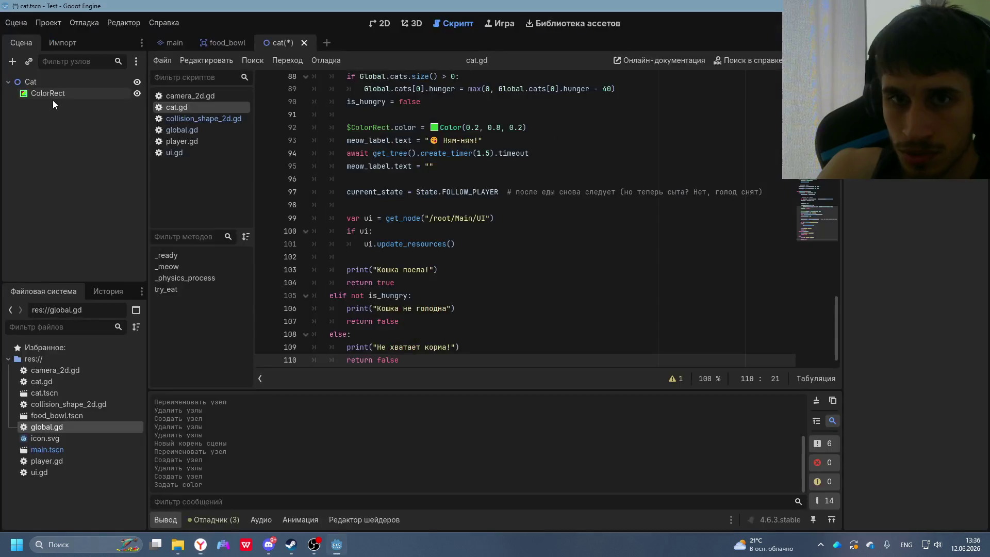
pyautogui.rightClick(43, 92)
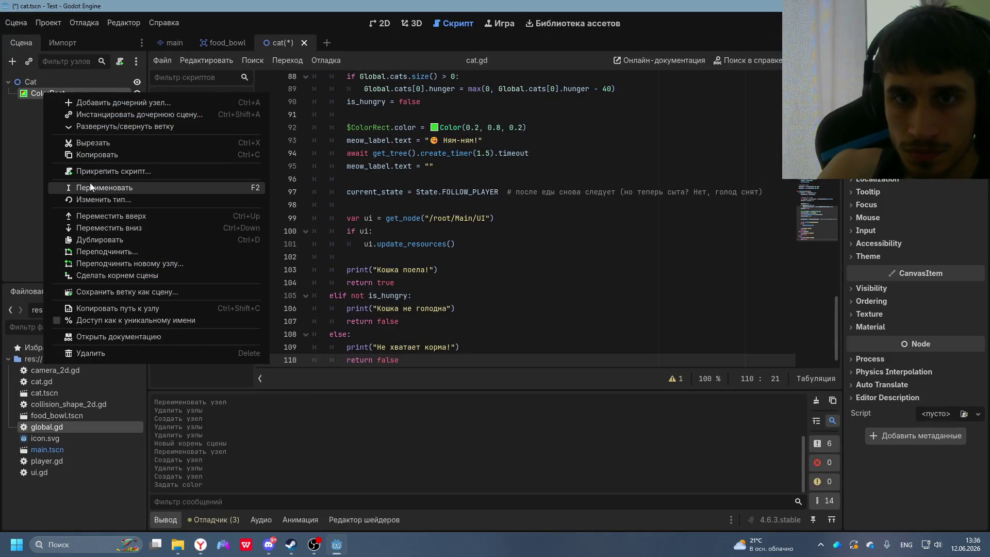
pyautogui.click(100, 105)
pyautogui.write(';')
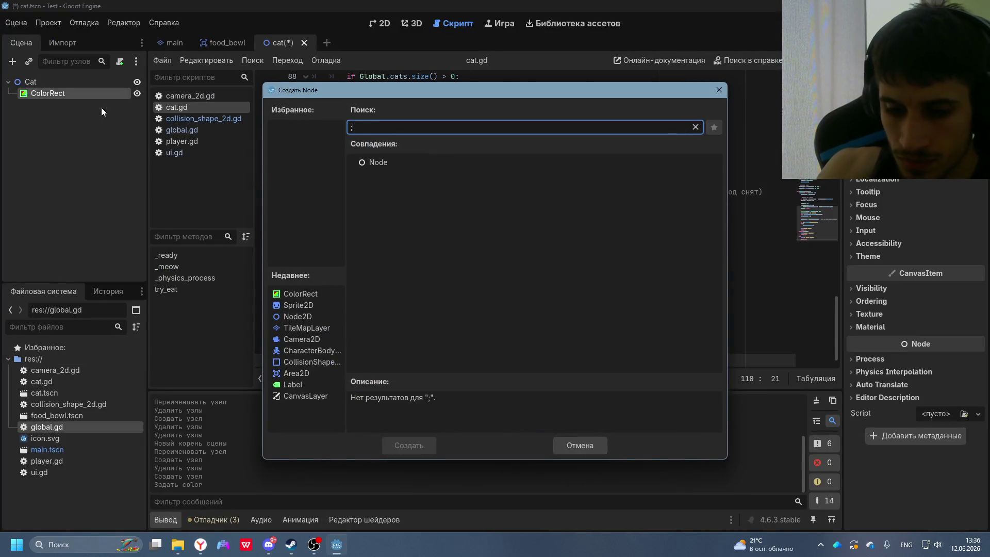
pyautogui.press('BackSpace')
pyautogui.write('label')
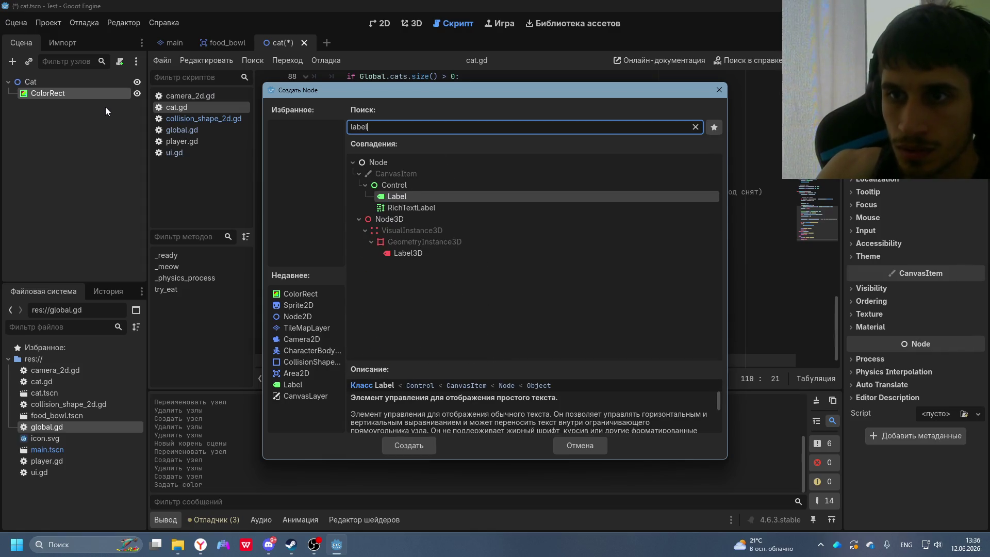
pyautogui.doubleClick(419, 195)
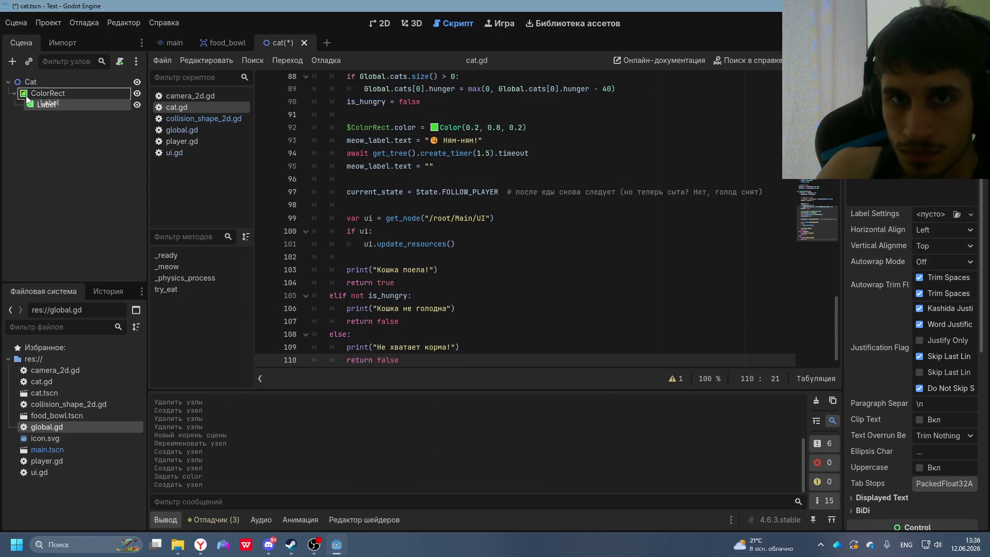
pyautogui.moveTo(27, 99); pyautogui.dragTo(31, 103)
# - Check DeepSeek's step 5, then confirm the Label node's default name
pyautogui.hotkey('alt', 'Tab')
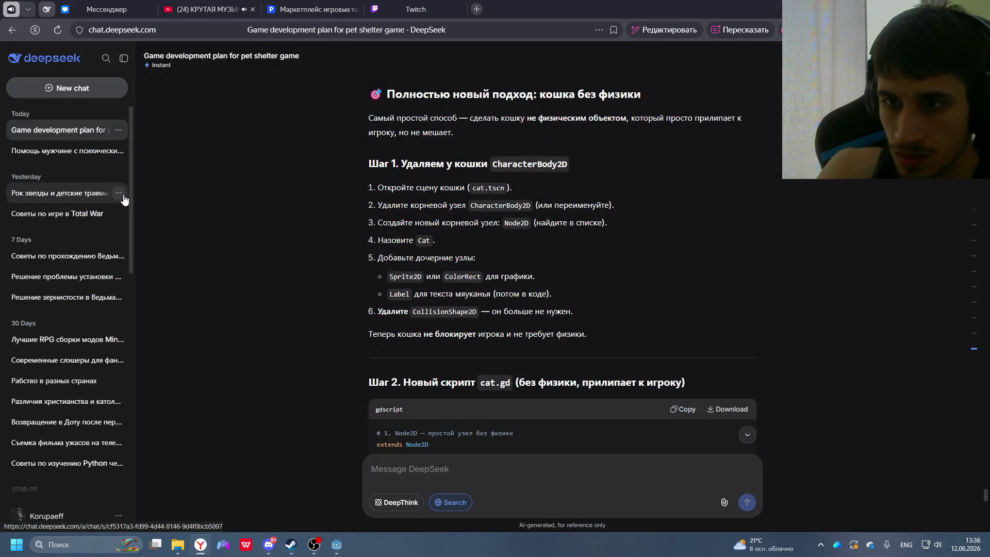
pyautogui.hotkey('alt', 'Tab')
pyautogui.hotkey('alt', 'Tab')
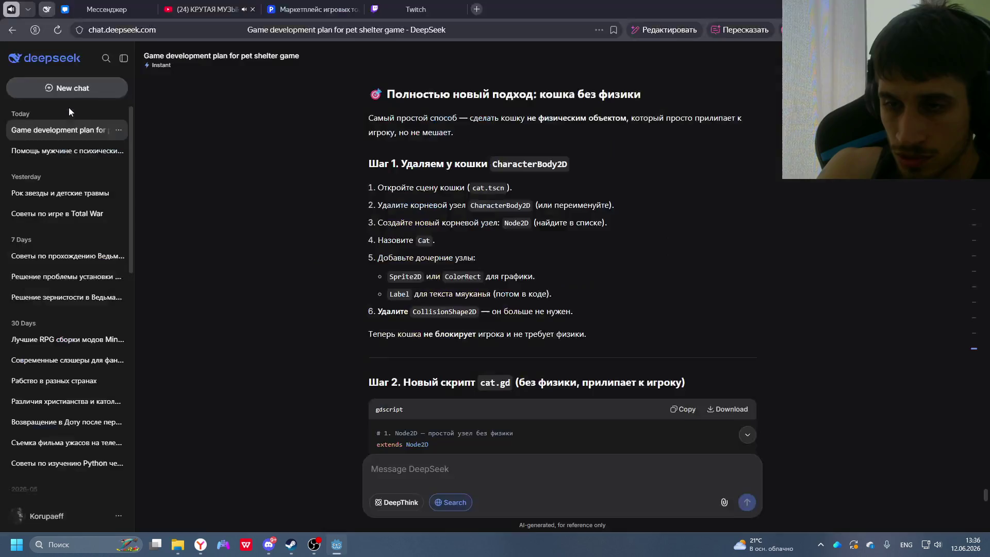
pyautogui.hotkey('alt', 'Tab')
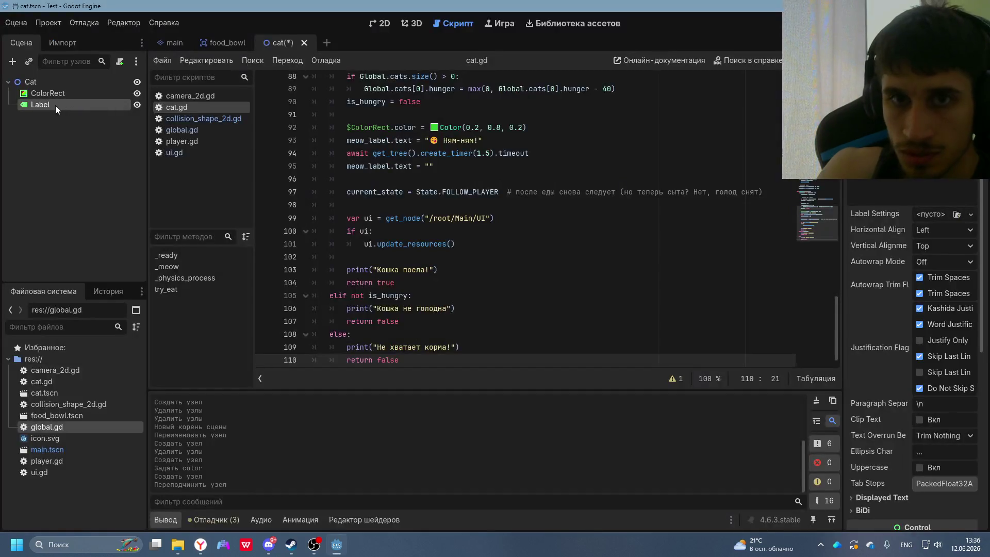
pyautogui.click(55, 105)
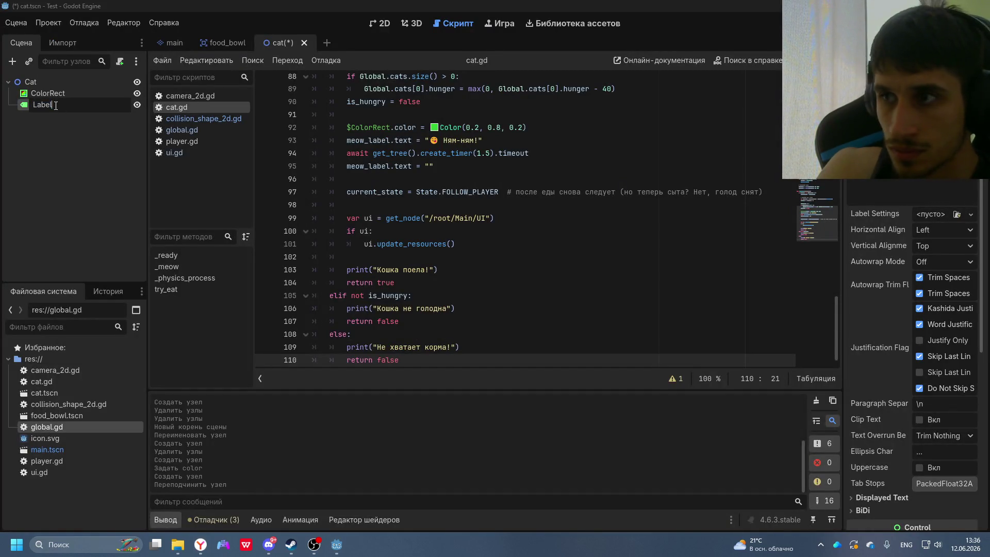
pyautogui.press('Return')
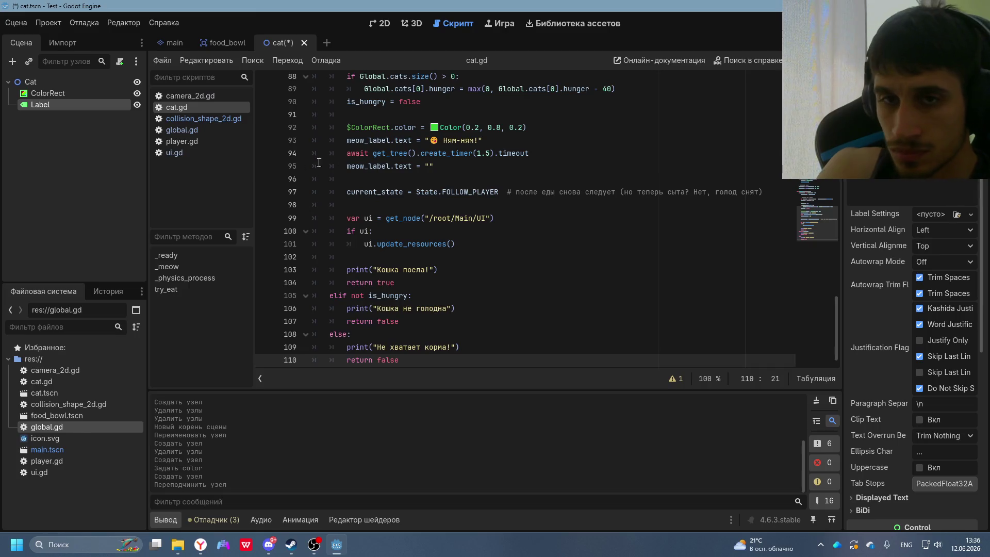
# - Copy the new cat.gd code from DeepSeek's chat
pyautogui.hotkey('alt', 'Tab')
pyautogui.scroll(-4, 438, 261)
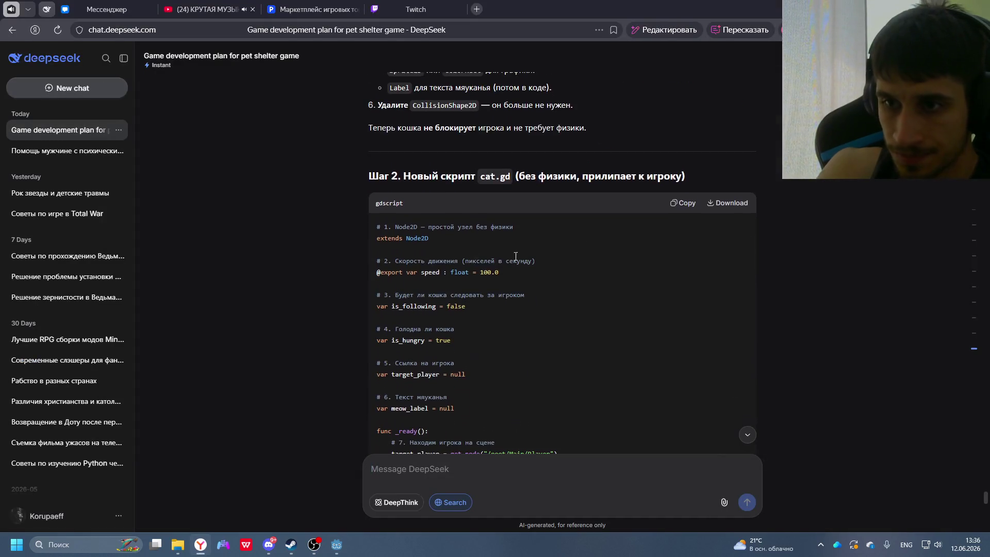
pyautogui.click(691, 208)
pyautogui.hotkey('alt', 'Tab')
# - Attach cat.gd from the FileSystem to the Cat root node
pyautogui.rightClick(43, 93)
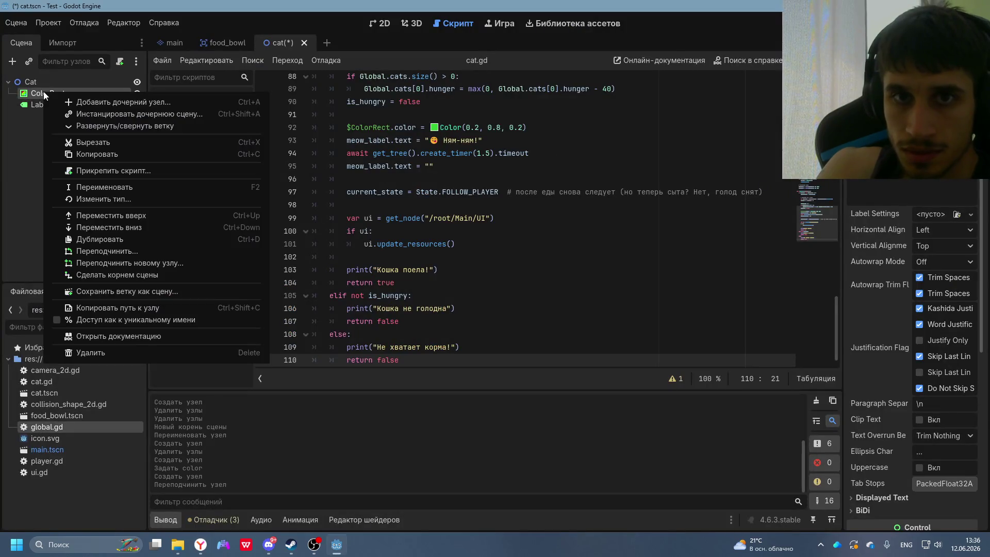
pyautogui.rightClick(33, 82)
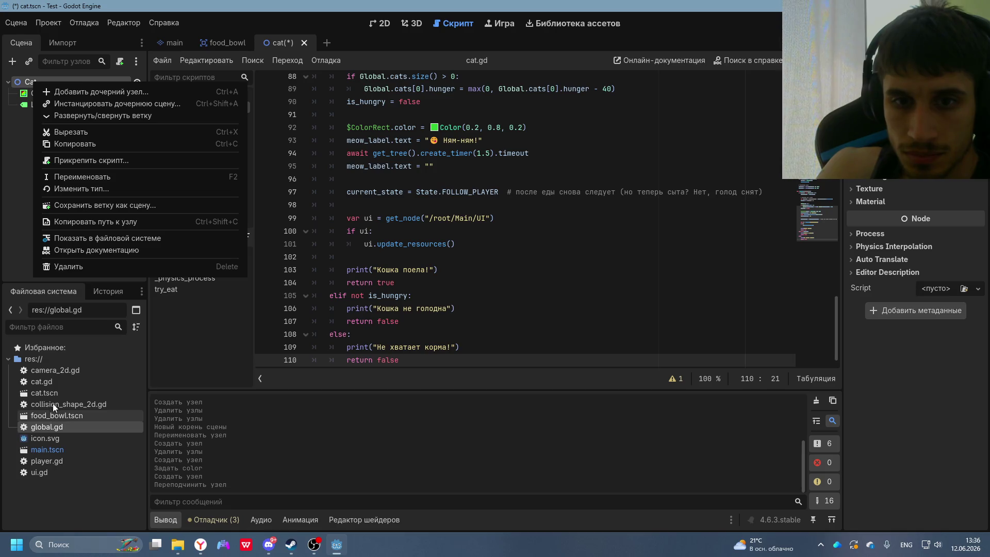
pyautogui.click(57, 381)
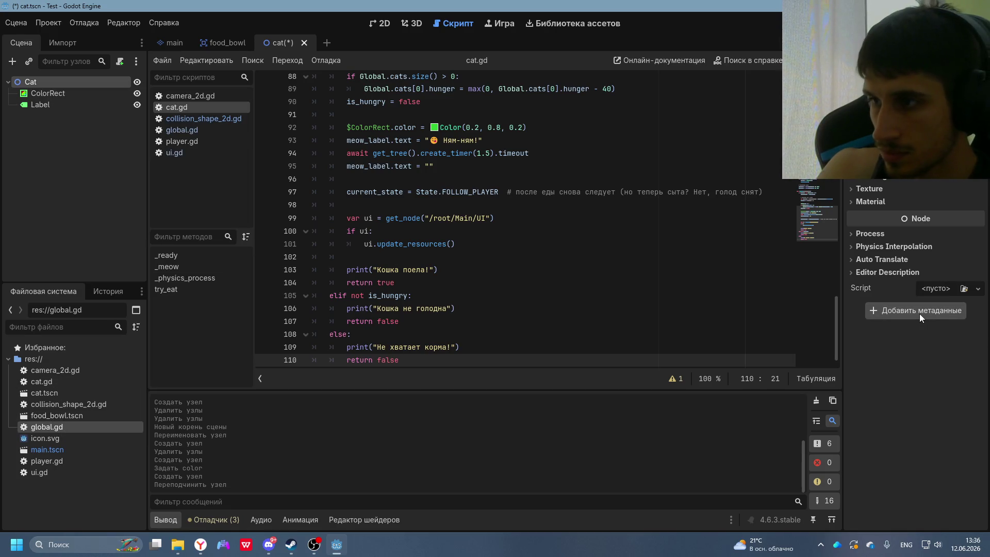
pyautogui.click(936, 290)
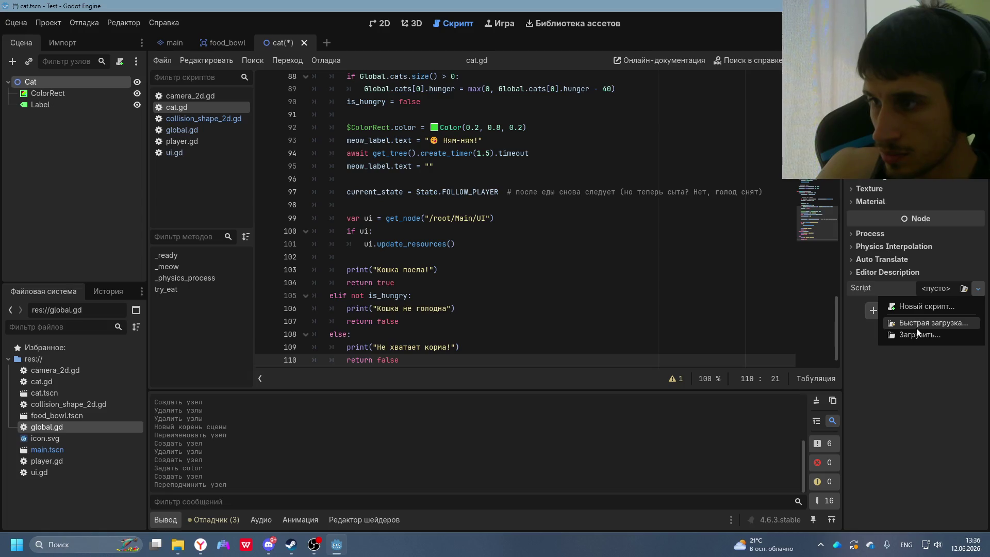
pyautogui.click(45, 381)
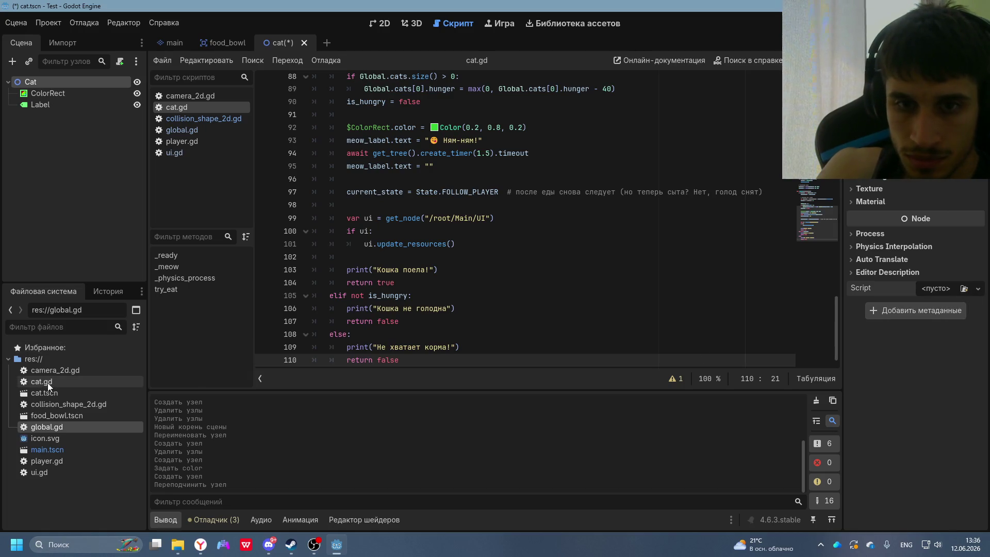
pyautogui.moveTo(48, 382)
pyautogui.mouseDown()
pyautogui.moveTo(62, 165)
pyautogui.moveTo(43, 83)
pyautogui.mouseUp()
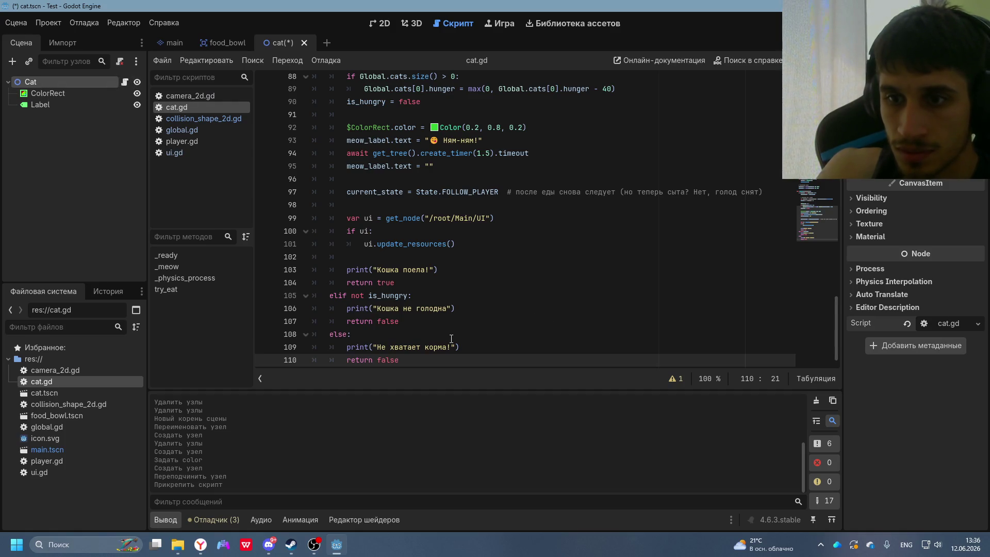
# - Replace cat.gd's old code with DeepSeek's Node2D cat script
pyautogui.hotkey('ctrl', 'a')
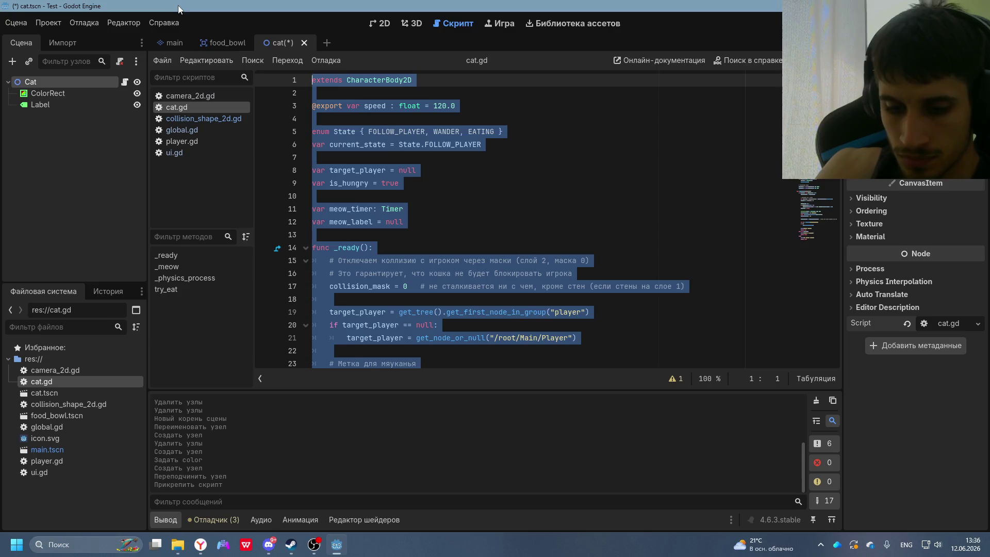
pyautogui.hotkey('ctrl', 'v')
pyautogui.hotkey('ctrl', 'z')
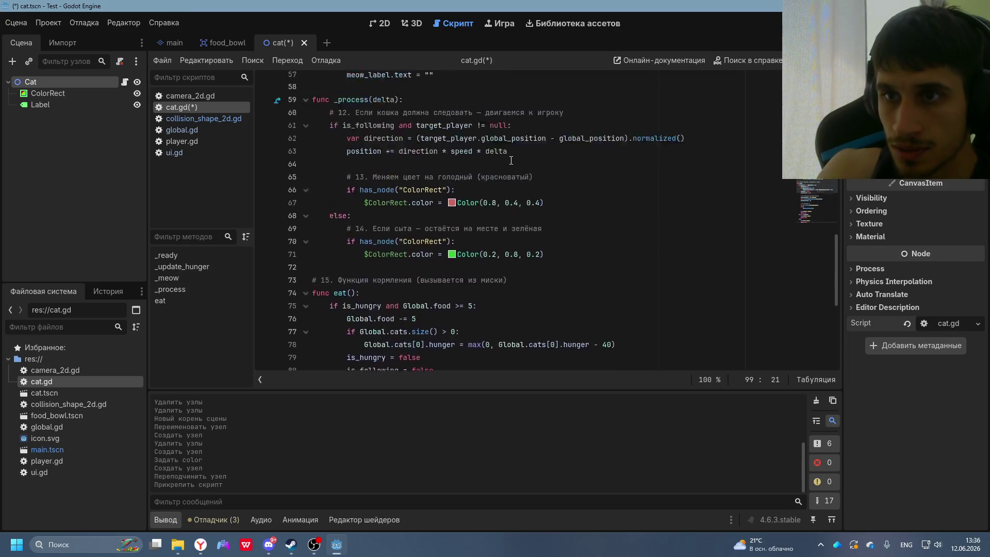
pyautogui.scroll(6, 511, 159)
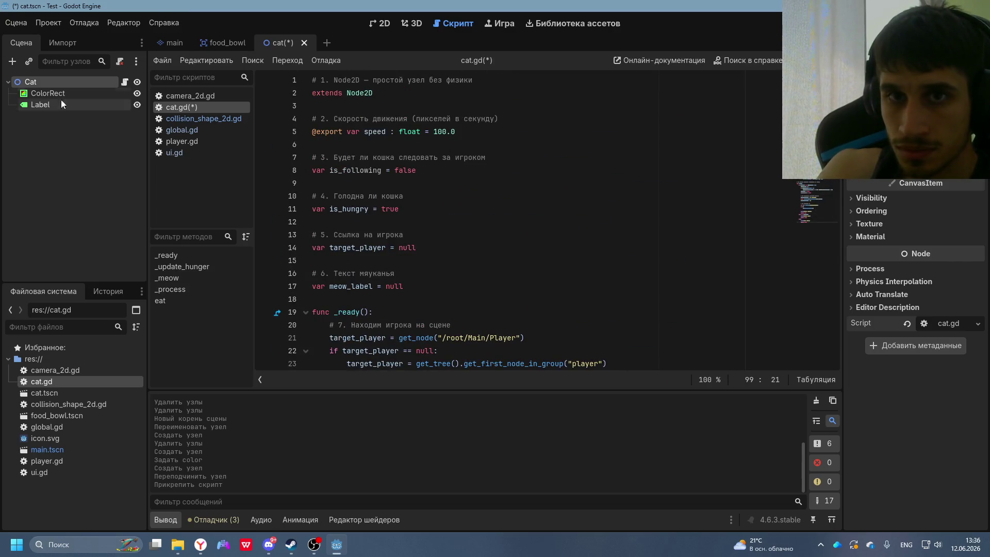
pyautogui.hotkey('alt', 'Tab')
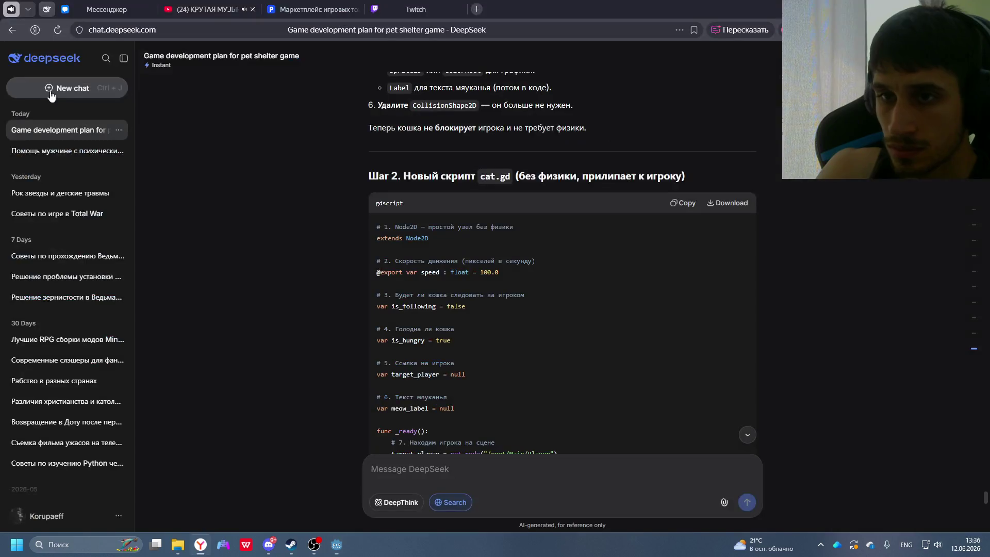
pyautogui.scroll(2, 301, 193)
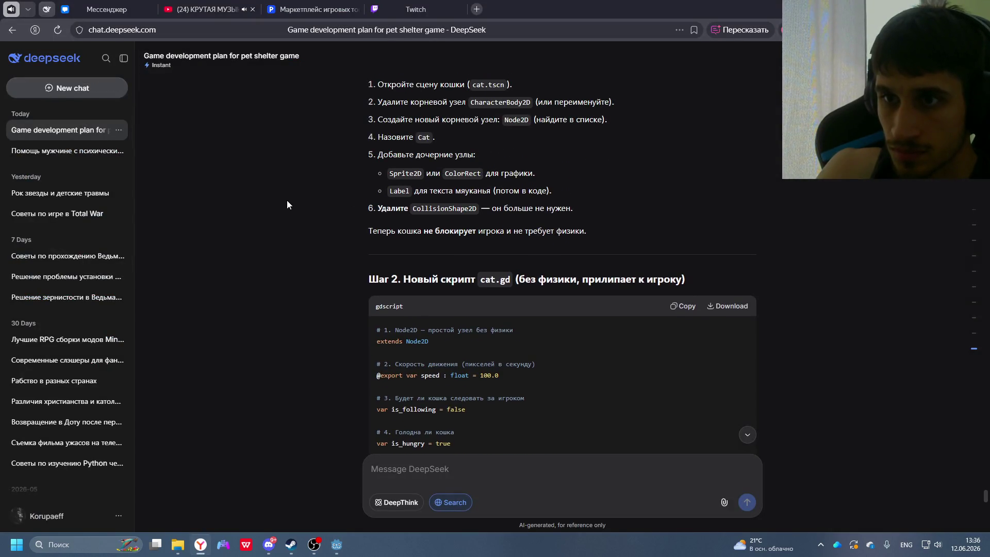
pyautogui.hotkey('alt', 'Tab')
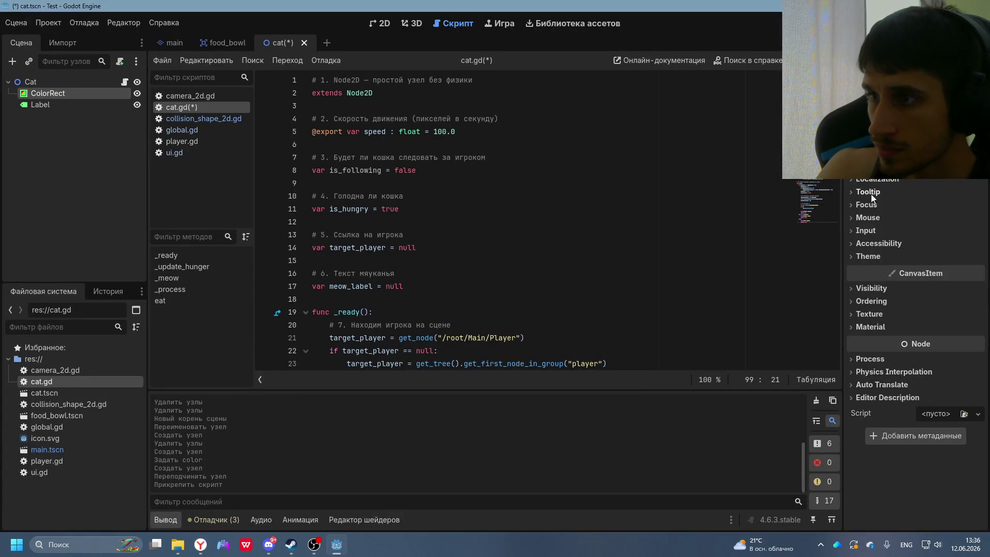
# - Test-run the game, move the player around the cat, and stop debugging
pyautogui.press('F5')
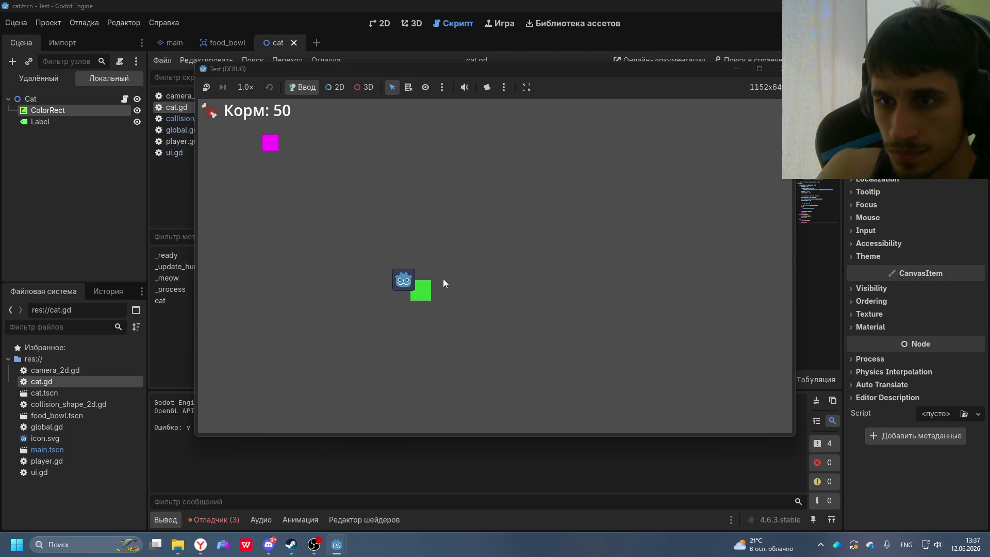
pyautogui.press('Up')
pyautogui.press('Left')
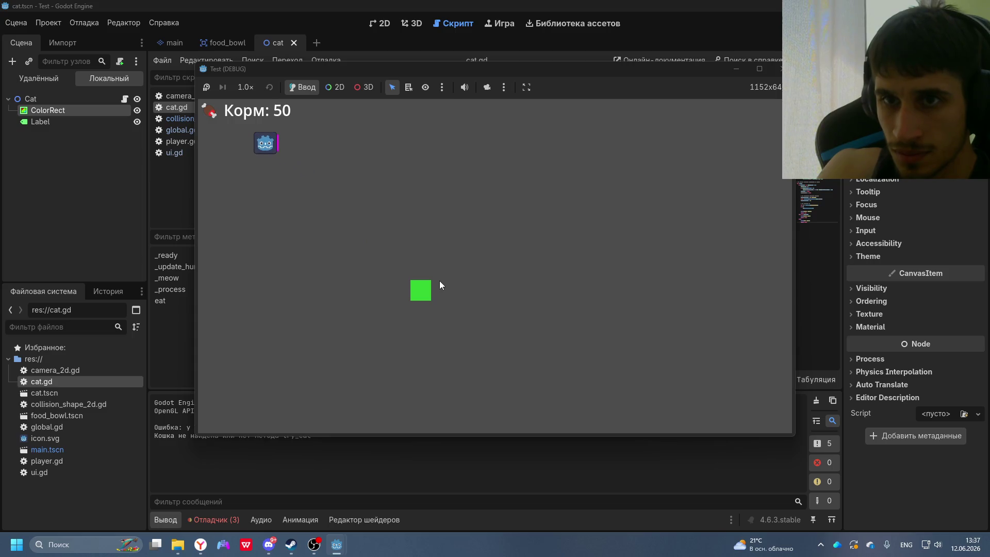
pyautogui.press('Down')
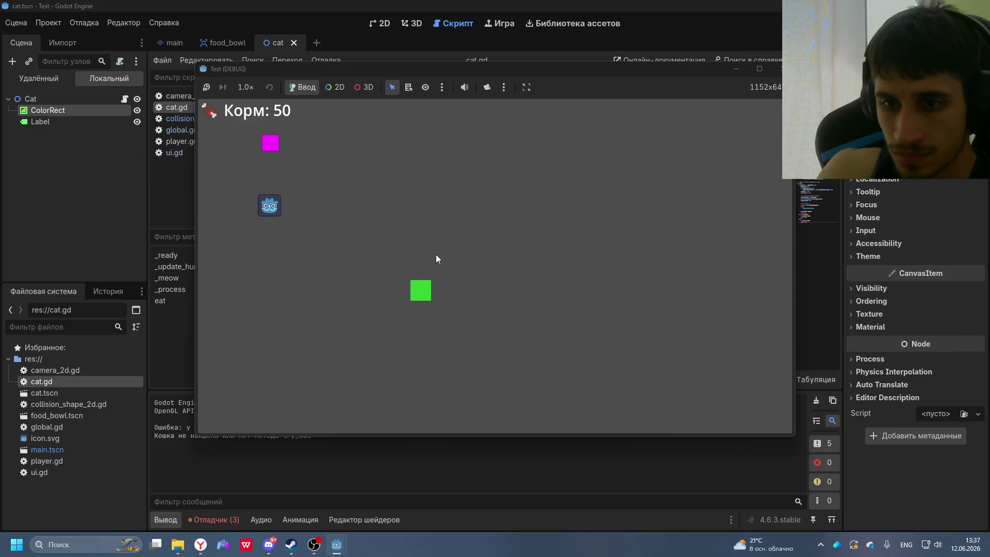
pyautogui.press('F8')
pyautogui.moveTo(259, 440); pyautogui.dragTo(149, 434)
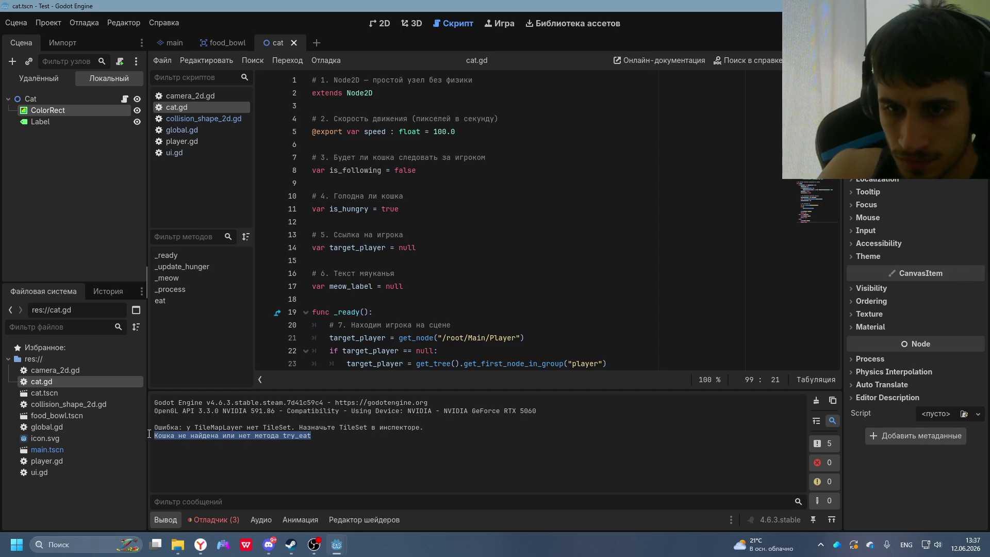
pyautogui.press('F5')
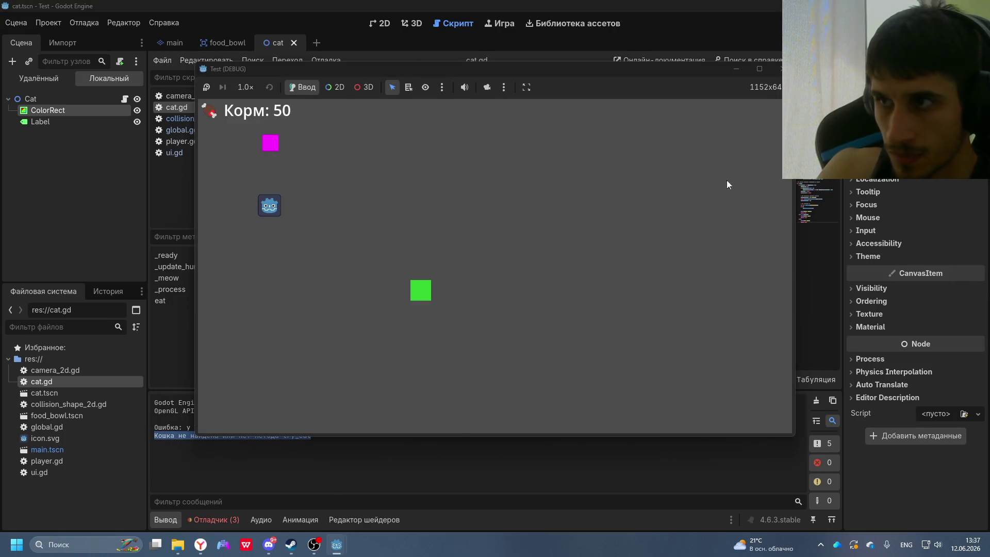
pyautogui.click(780, 69)
# - Copy DeepSeek's corrected food_bowl.gd code from the chat
pyautogui.click(207, 549)
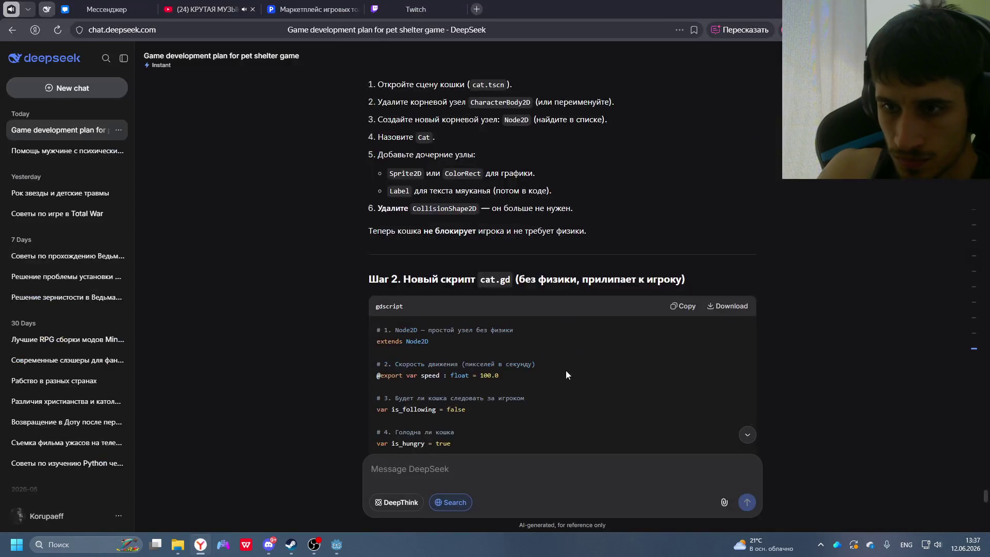
pyautogui.scroll(-2, 557, 375)
pyautogui.scroll(2, 557, 375)
pyautogui.scroll(-20, 593, 255)
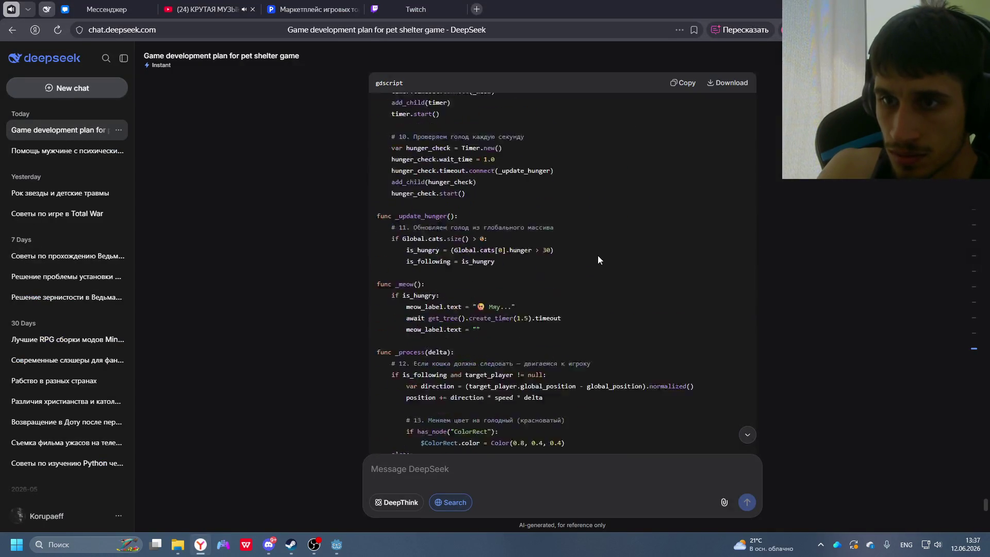
pyautogui.scroll(5, 590, 259)
pyautogui.scroll(-4, 590, 255)
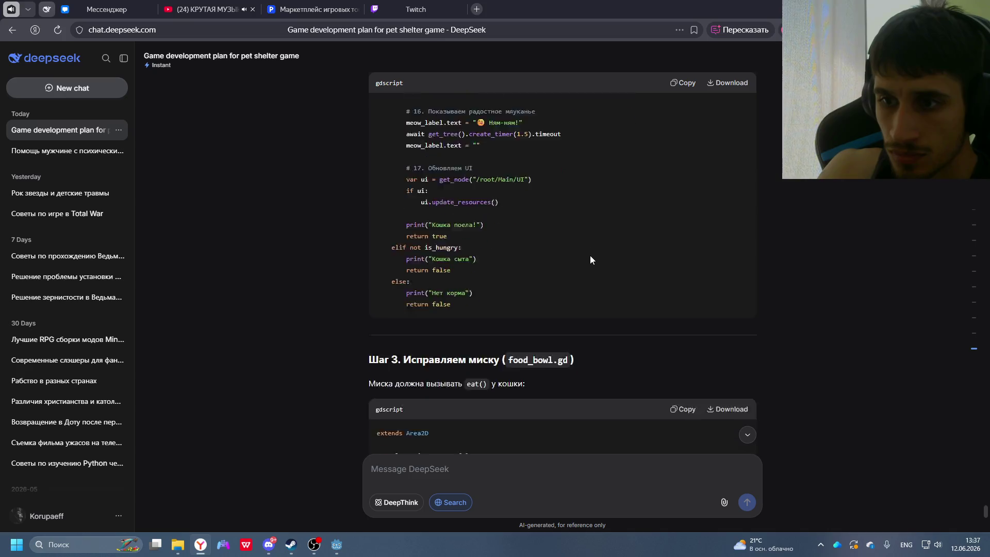
pyautogui.scroll(20, 665, 252)
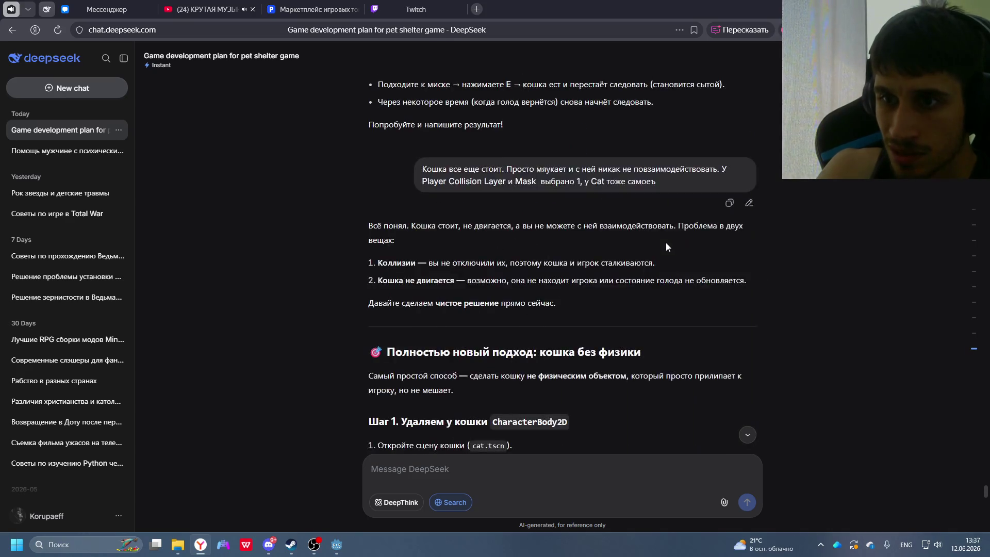
pyautogui.scroll(-12, 656, 280)
pyautogui.scroll(-5, 532, 265)
pyautogui.click(680, 154)
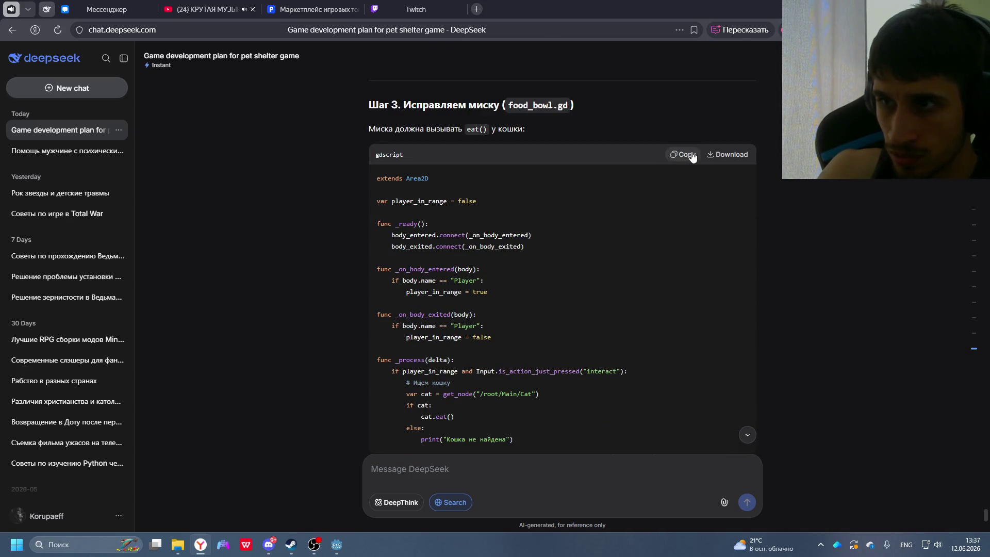
pyautogui.hotkey('alt', 'Tab')
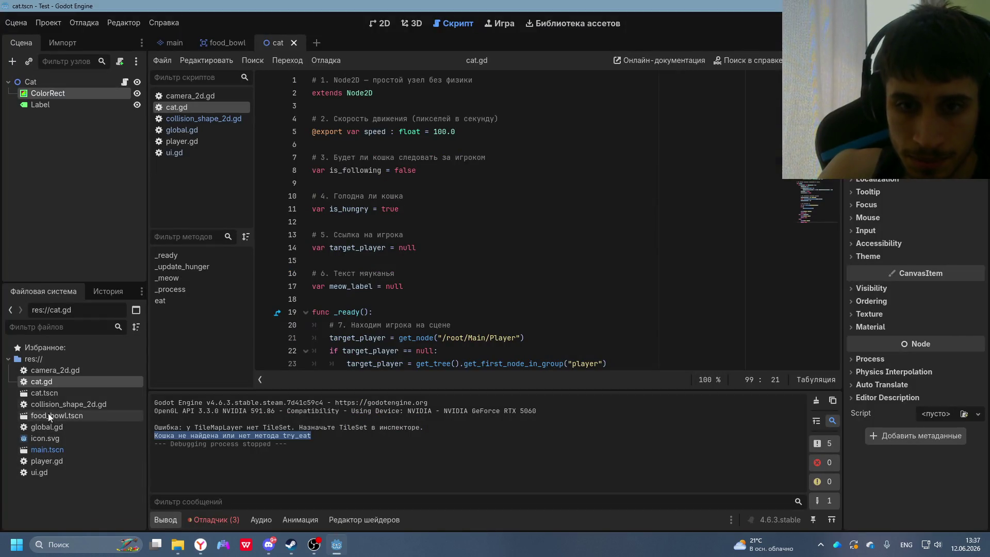
# - Open the script attached to FoodBowl in the main scene
pyautogui.click(49, 406)
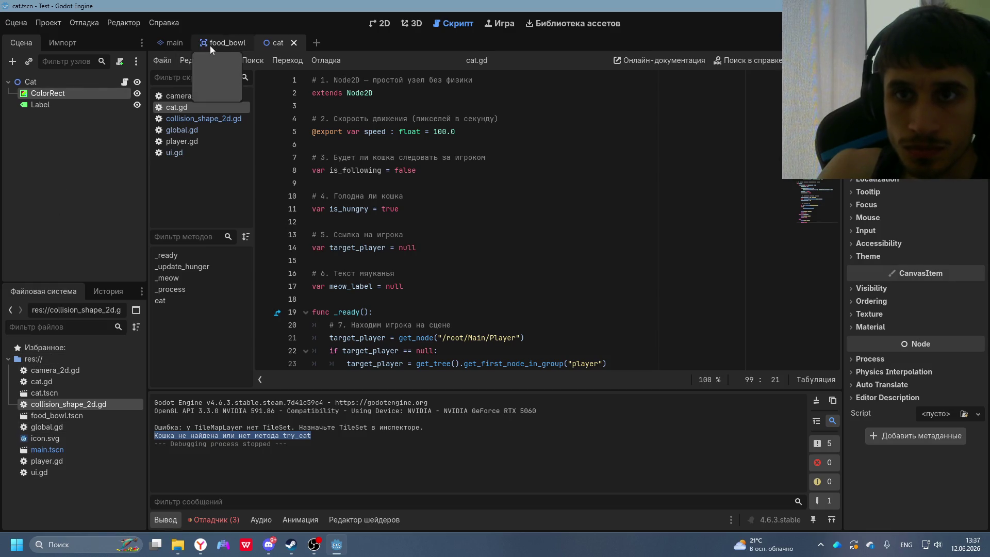
pyautogui.click(168, 45)
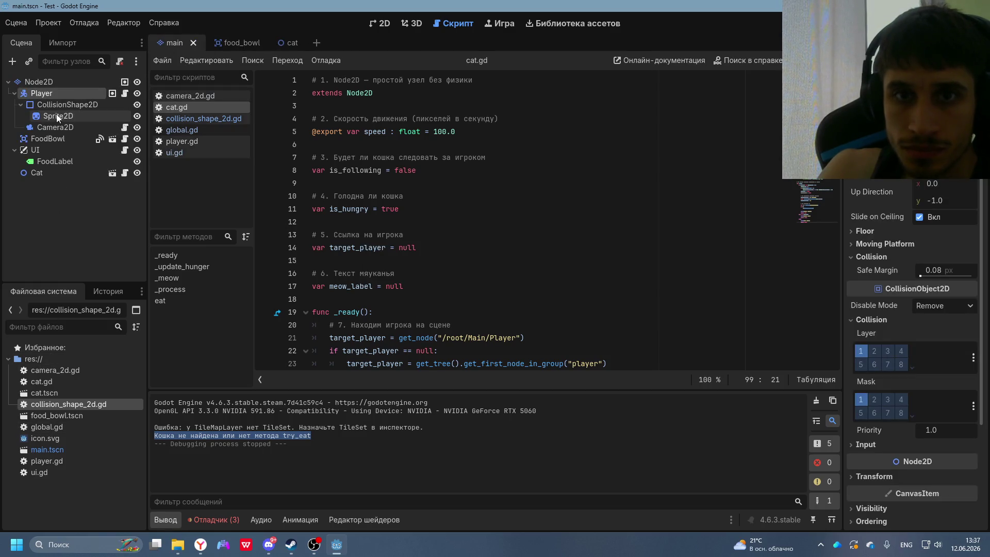
pyautogui.click(46, 174)
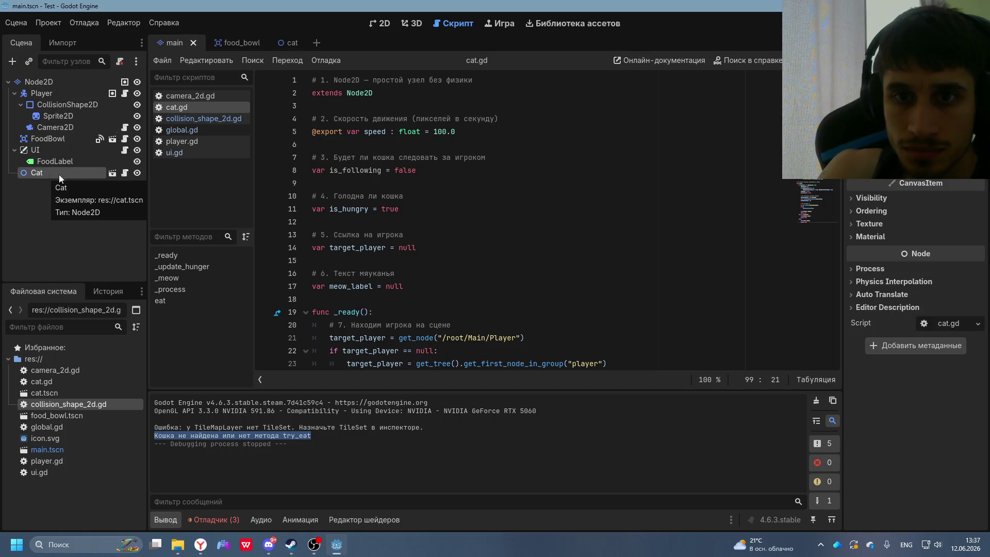
pyautogui.click(52, 162)
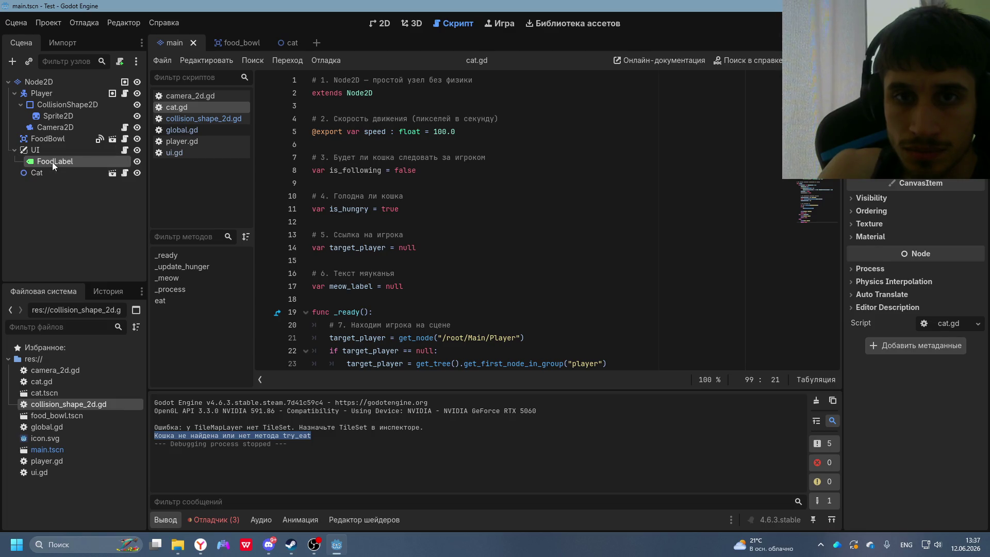
pyautogui.click(54, 141)
pyautogui.click(124, 139)
# - Overwrite collision_shape_2d.gd with the new food bowl code
pyautogui.scroll(2, 462, 155)
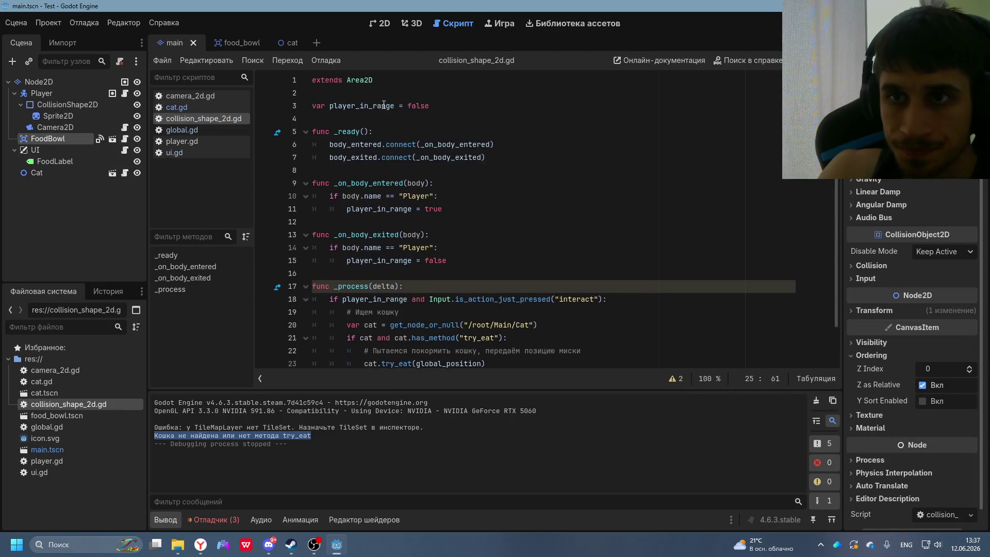
pyautogui.scroll(-2, 463, 230)
pyautogui.hotkey('ctrl', 'a')
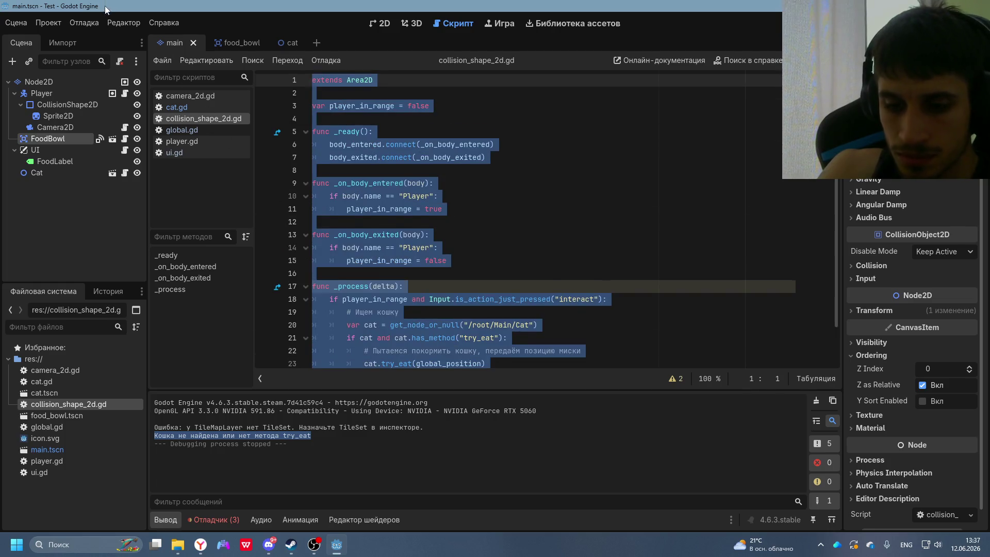
pyautogui.hotkey('ctrl', 'v')
pyautogui.hotkey('alt', 'Tab')
# - Copy DeepSeek's hungry test cat code; undo a paste at global.gd line 33
pyautogui.scroll(-10, 546, 304)
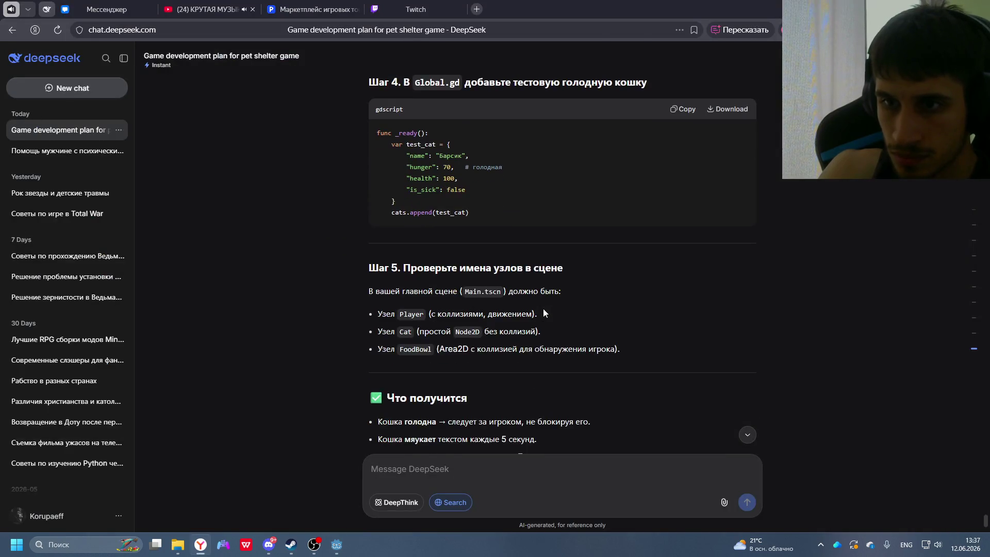
pyautogui.click(670, 110)
pyautogui.hotkey('alt', 'Tab')
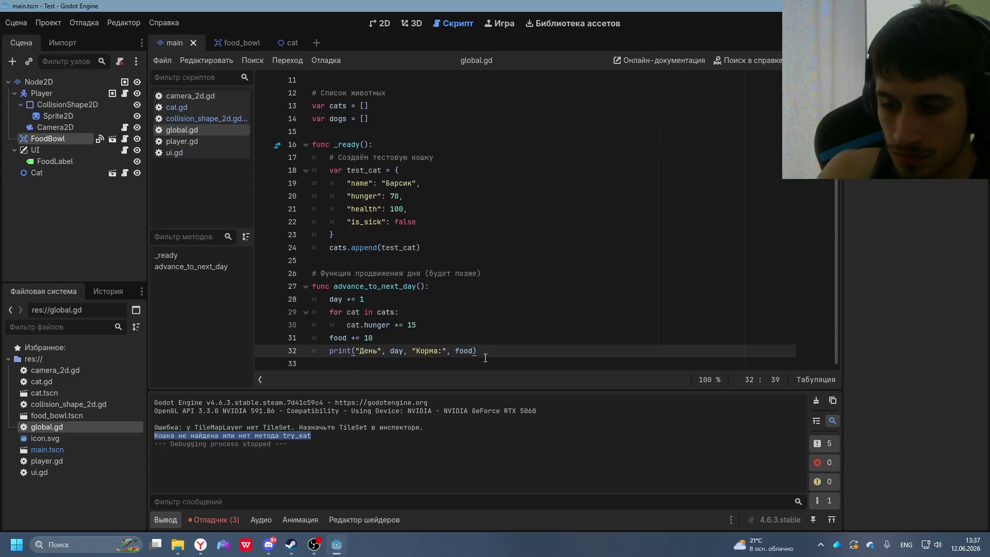
pyautogui.click(485, 357)
pyautogui.press('BackSpace')
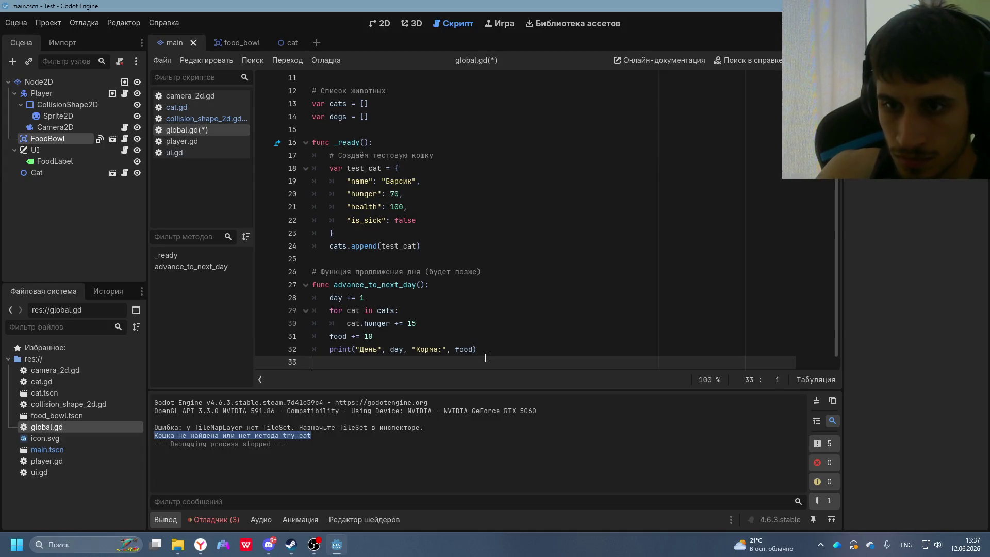
pyautogui.hotkey('ctrl', 'v')
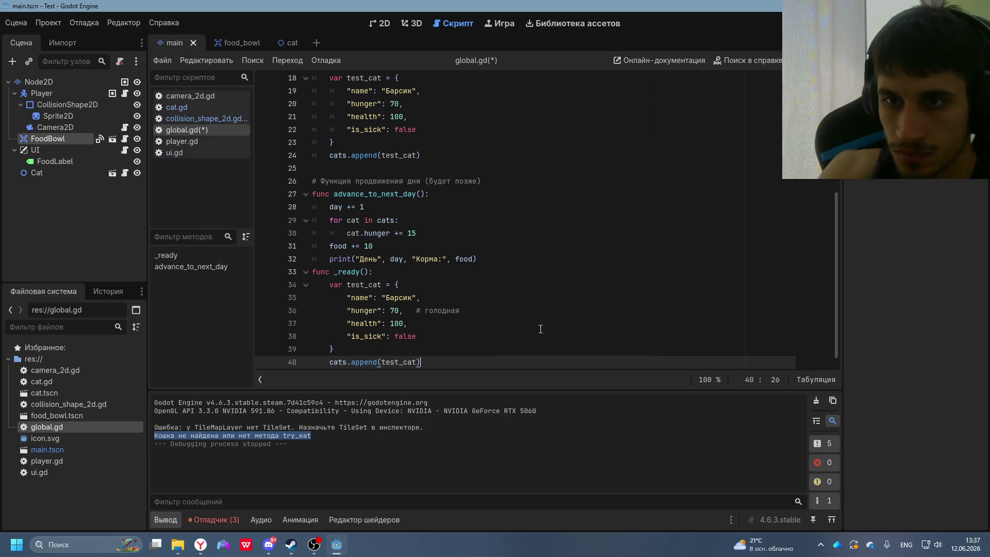
pyautogui.scroll(6, 540, 303)
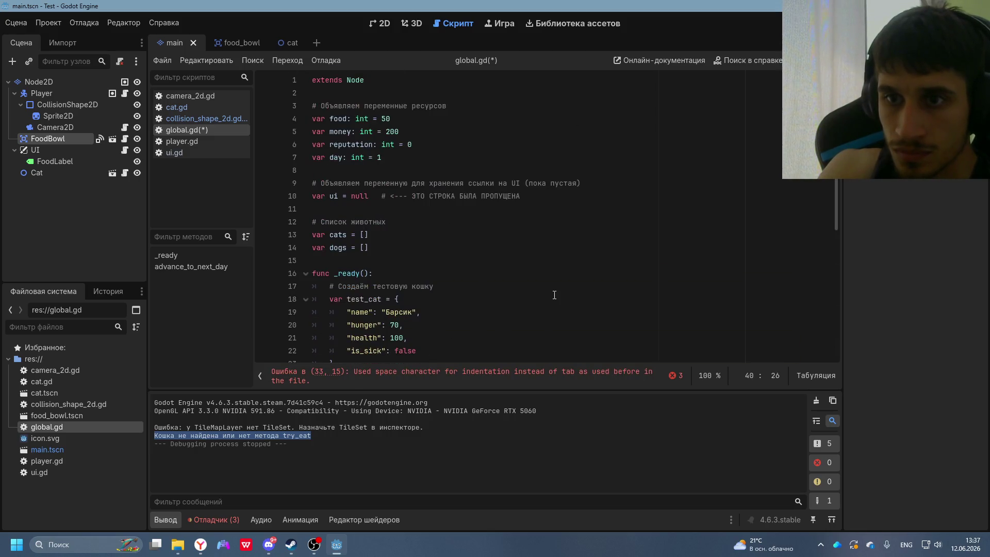
pyautogui.hotkey('ctrl', 'z')
pyautogui.hotkey('ctrl', 'z')
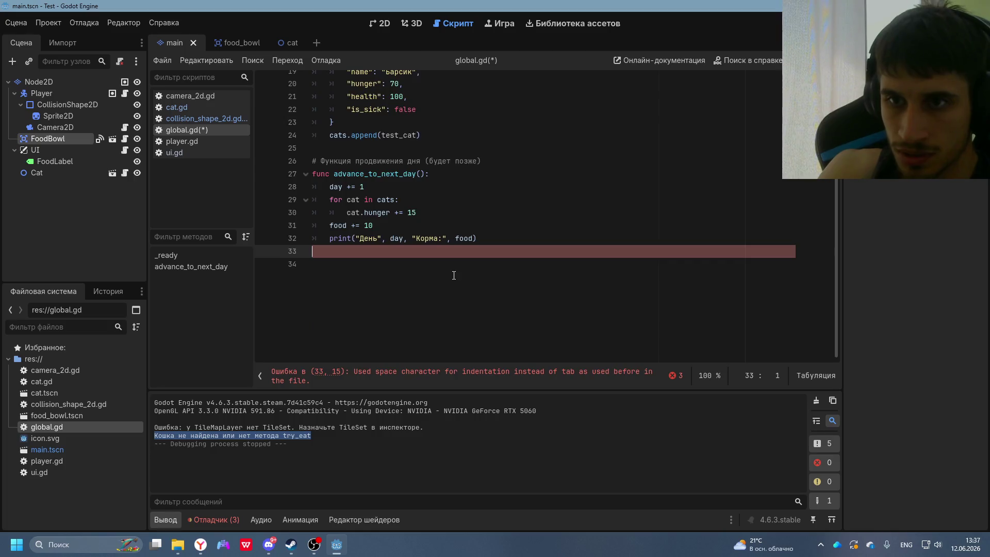
# - Replace _ready() lines 16–24 in global.gd with the hungry test cat block
pyautogui.scroll(5, 449, 271)
pyautogui.moveTo(432, 334); pyautogui.dragTo(299, 239)
pyautogui.hotkey('ctrl', 'v')
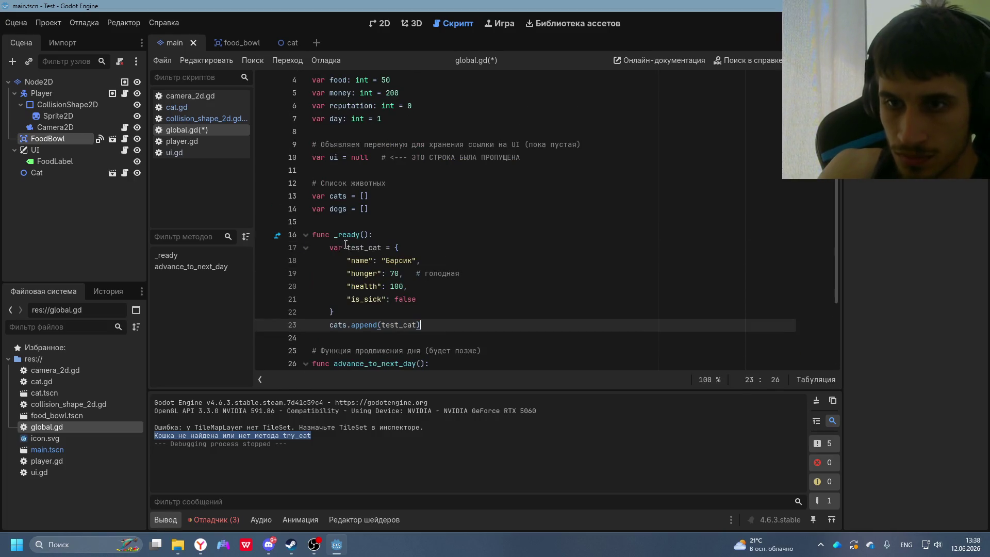
pyautogui.hotkey('alt', 'Tab')
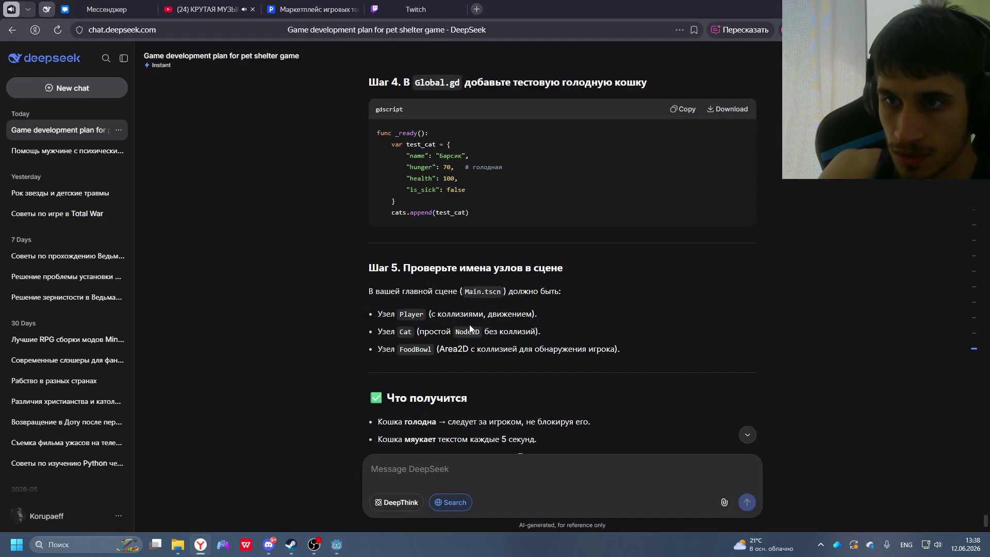
pyautogui.hotkey('alt', 'Tab')
pyautogui.scroll(-3, 446, 283)
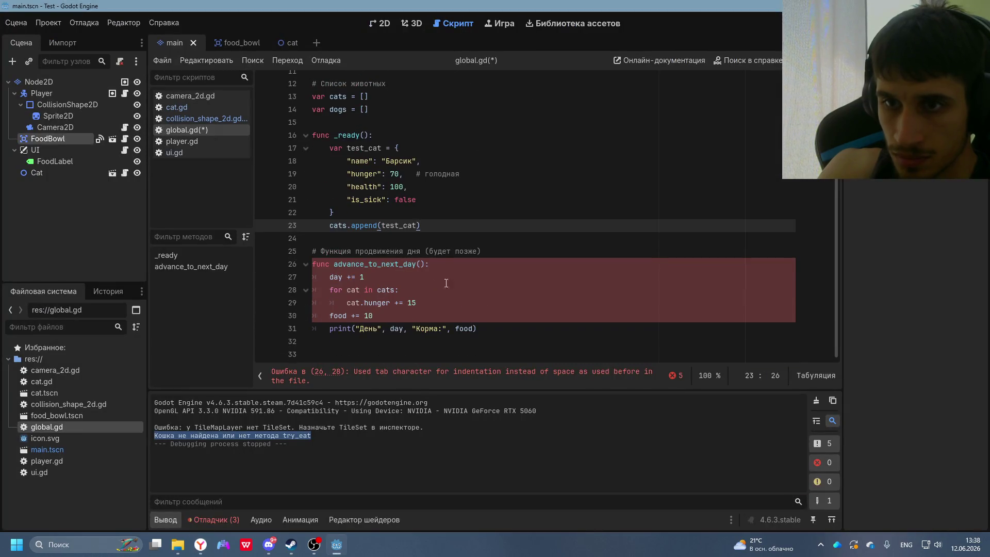
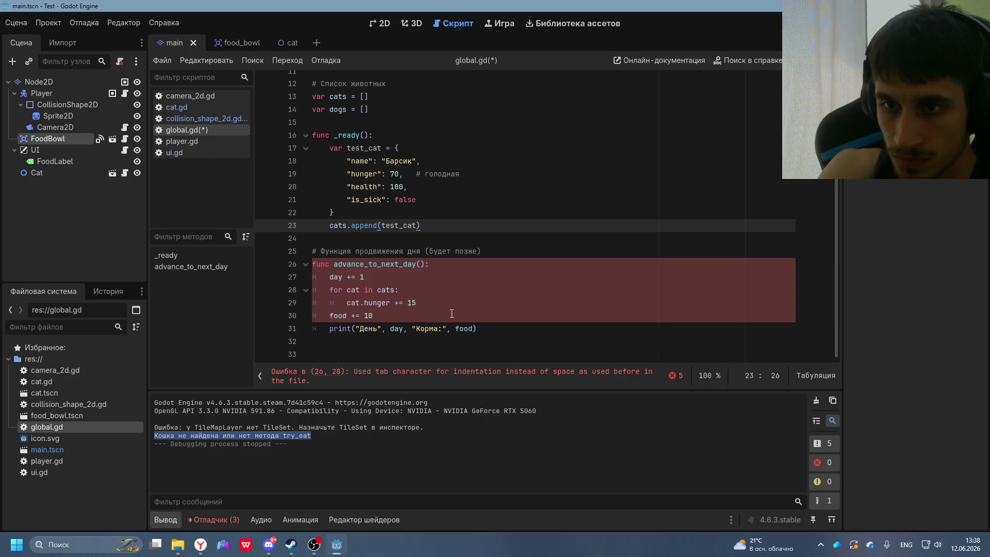
# - Review DeepSeek's reply, then save global.gd and run the game showing Корм: 50
pyautogui.hotkey('alt', 'Tab')
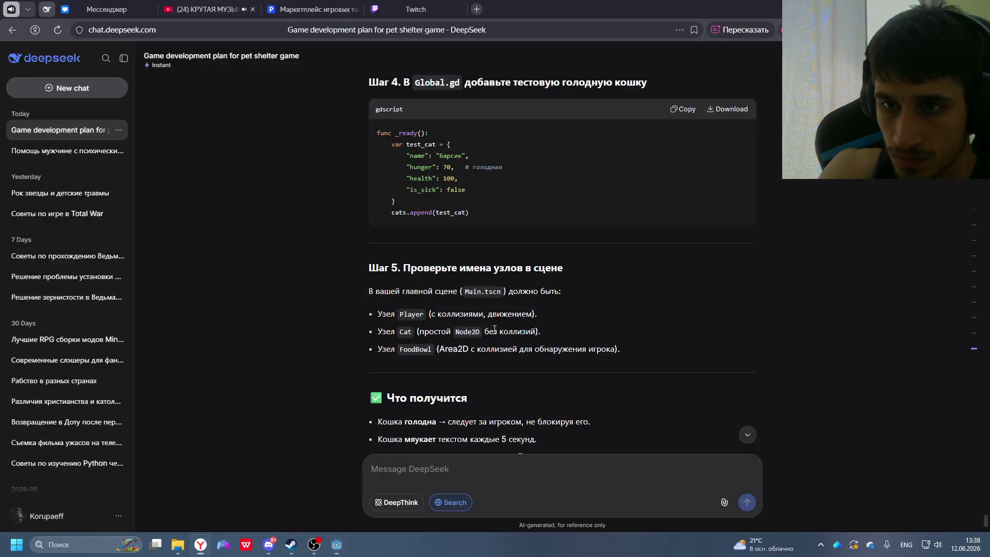
pyautogui.scroll(-5, 507, 318)
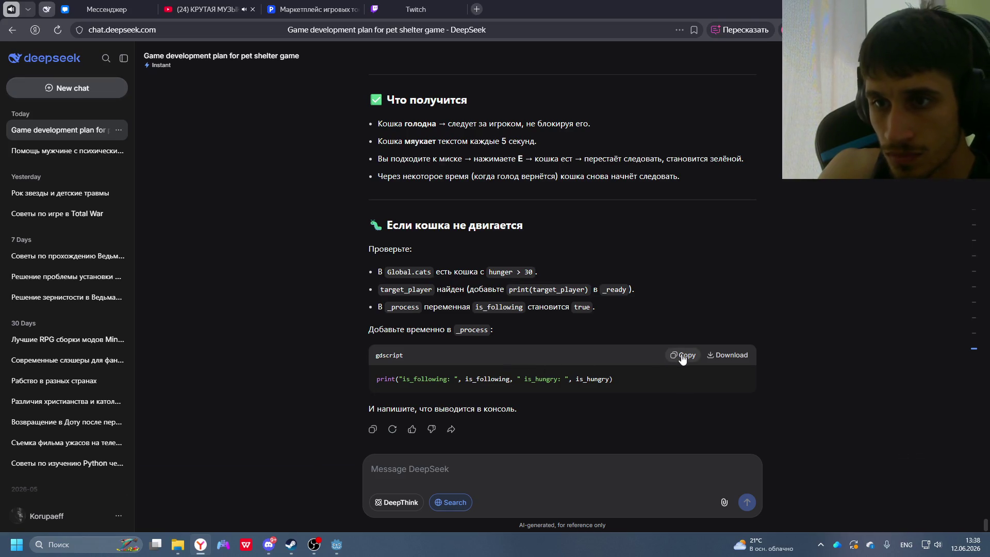
pyautogui.hotkey('alt', 'Tab')
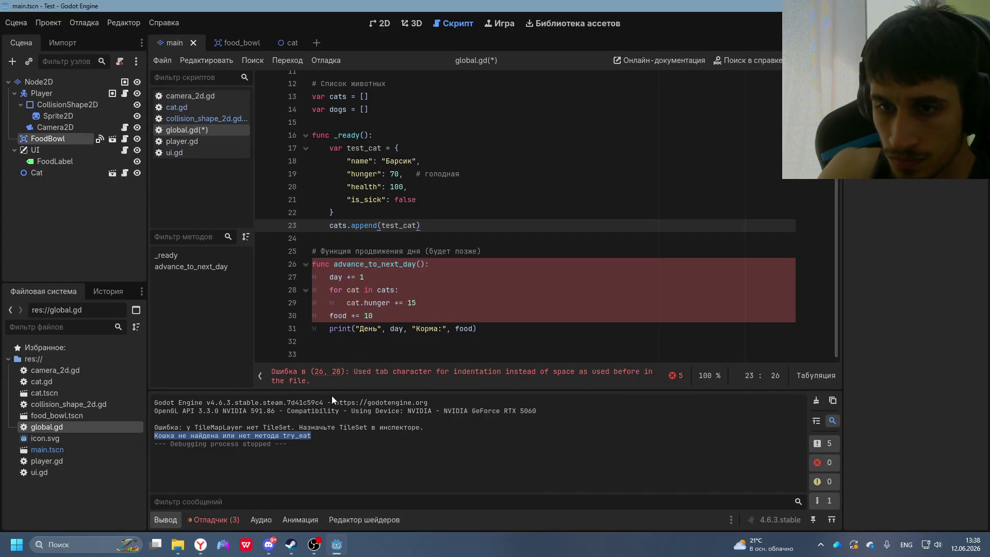
pyautogui.moveTo(332, 390); pyautogui.dragTo(314, 375)
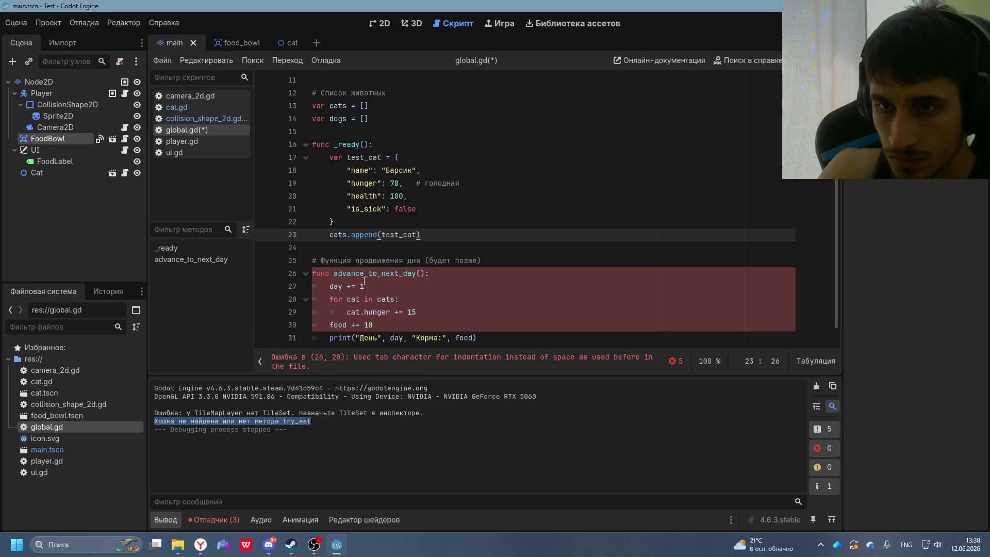
pyautogui.hotkey('alt', 'Tab')
pyautogui.hotkey('alt', 'Tab')
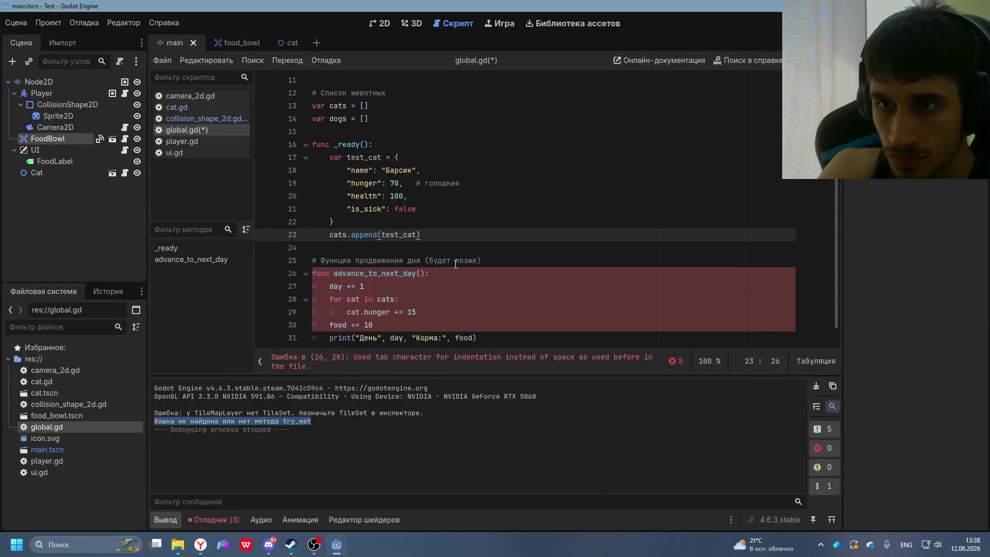
pyautogui.click(386, 310)
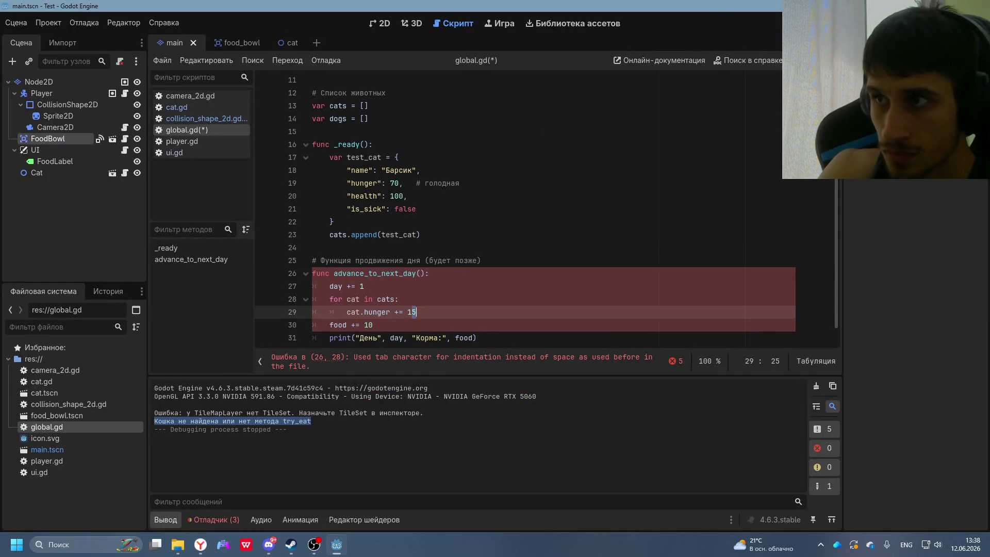
pyautogui.press('F5')
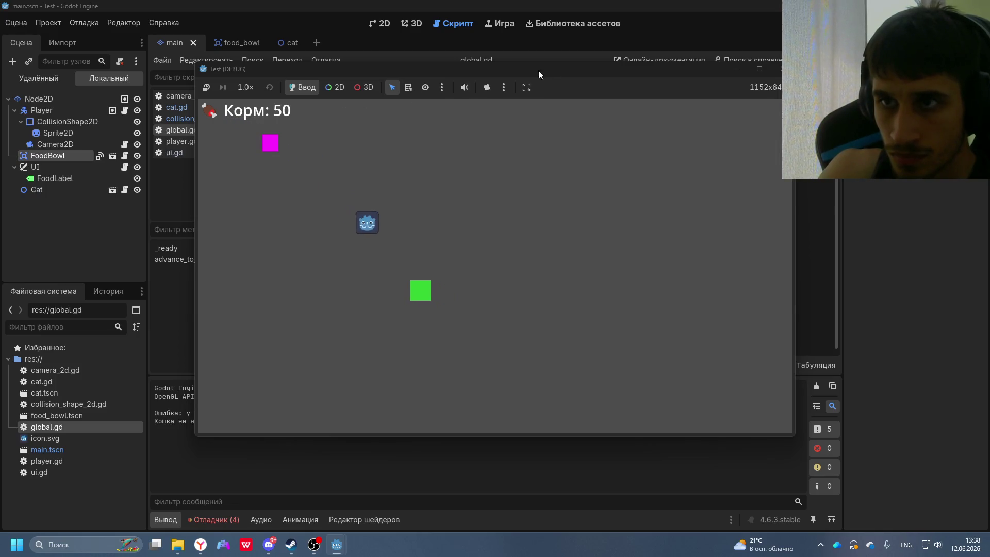
# - Move the game window aside and copy the TileMapLayer and cat-not-found errors from Output
pyautogui.moveTo(532, 71)
pyautogui.mouseDown()
pyautogui.moveTo(771, 76)
pyautogui.moveTo(697, 6)
pyautogui.moveTo(696, 160)
pyautogui.moveTo(661, 107)
pyautogui.mouseUp()
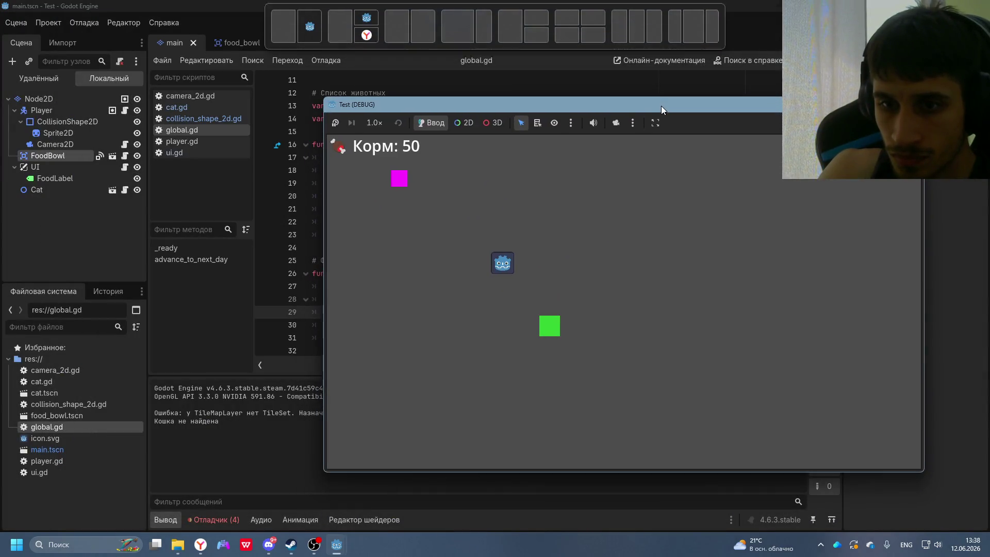
pyautogui.click(231, 420)
pyautogui.moveTo(214, 422); pyautogui.dragTo(141, 413)
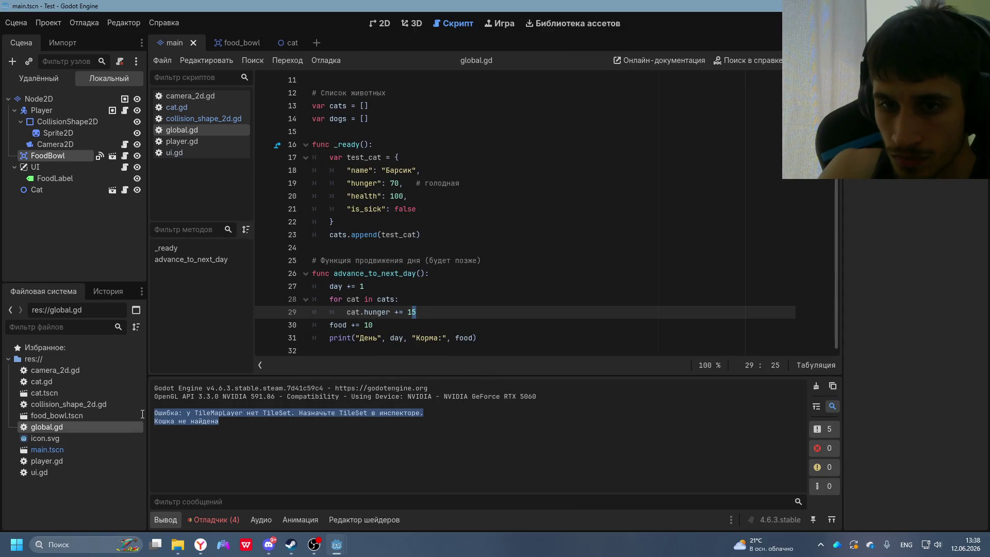
pyautogui.rightClick(141, 413)
pyautogui.click(165, 424)
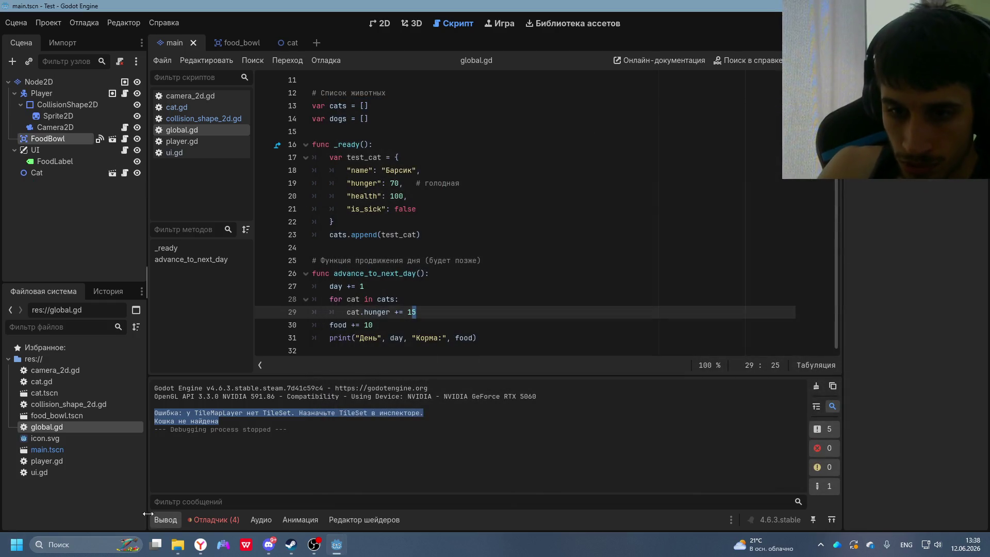
# - Paste the copied errors into DeepSeek, send them, and read the missing-TileSet explanation
pyautogui.click(201, 544)
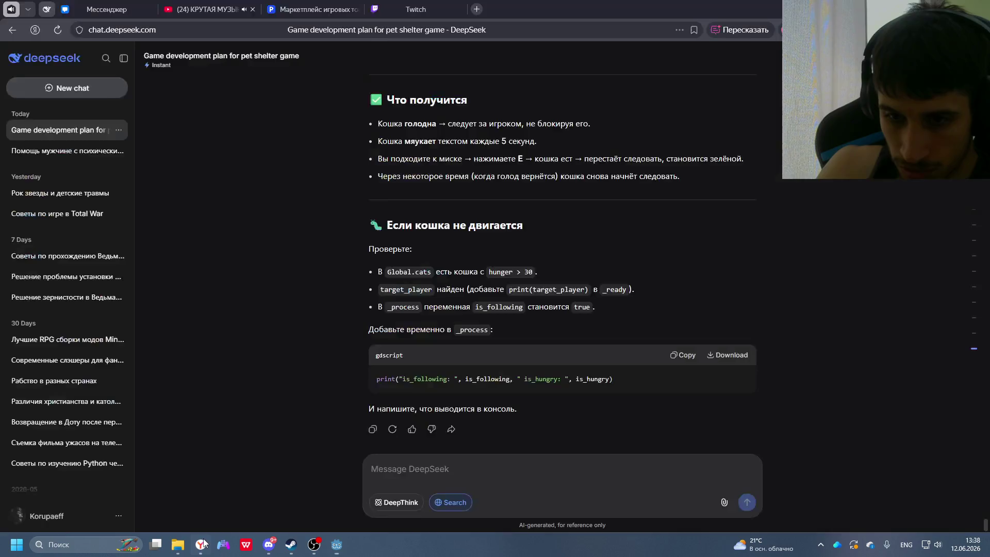
pyautogui.click(455, 477)
pyautogui.hotkey('ctrl', 'v')
pyautogui.press('Return')
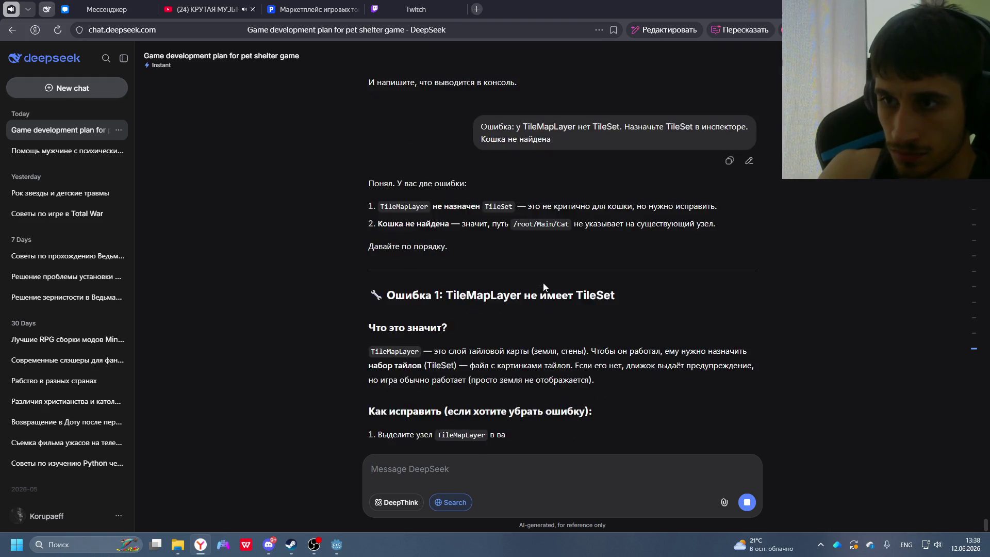
pyautogui.scroll(4, 547, 280)
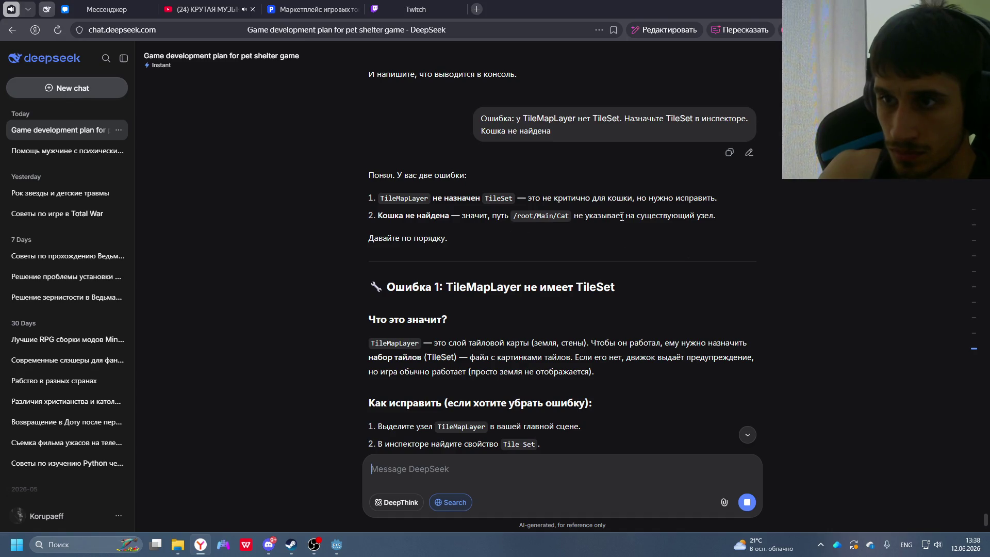
# - Add the cat scene's ColorRect to a new group named Cat
pyautogui.hotkey('alt', 'Tab')
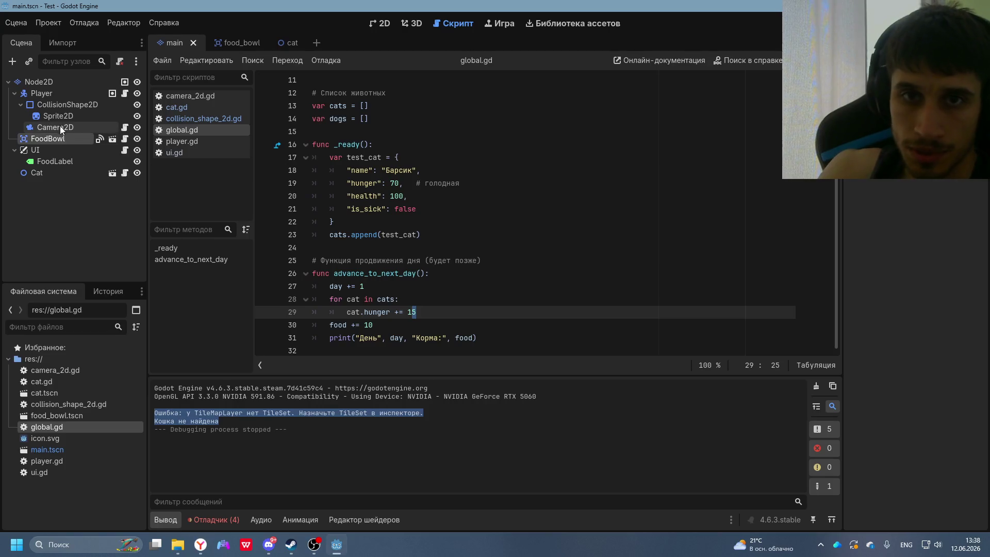
pyautogui.click(272, 46)
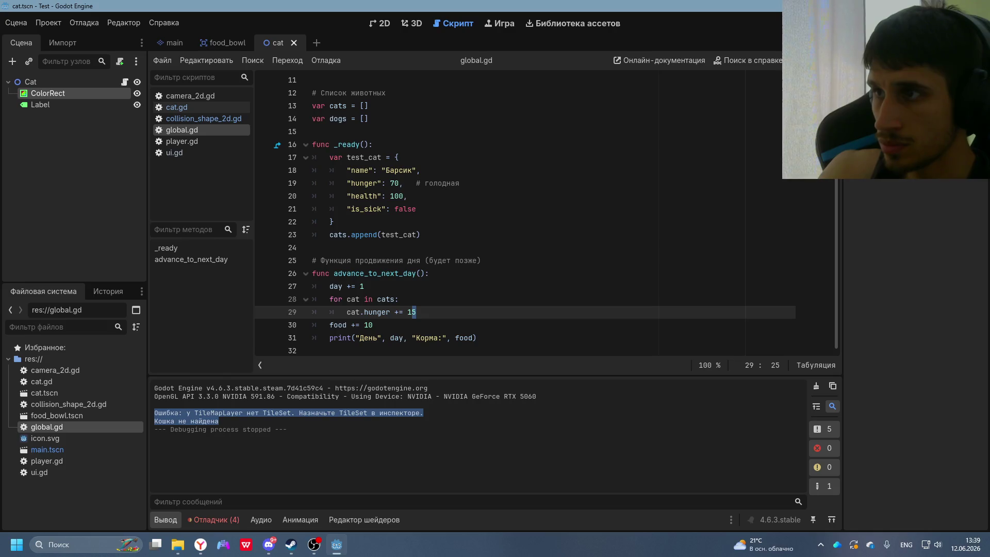
pyautogui.write('Cat')
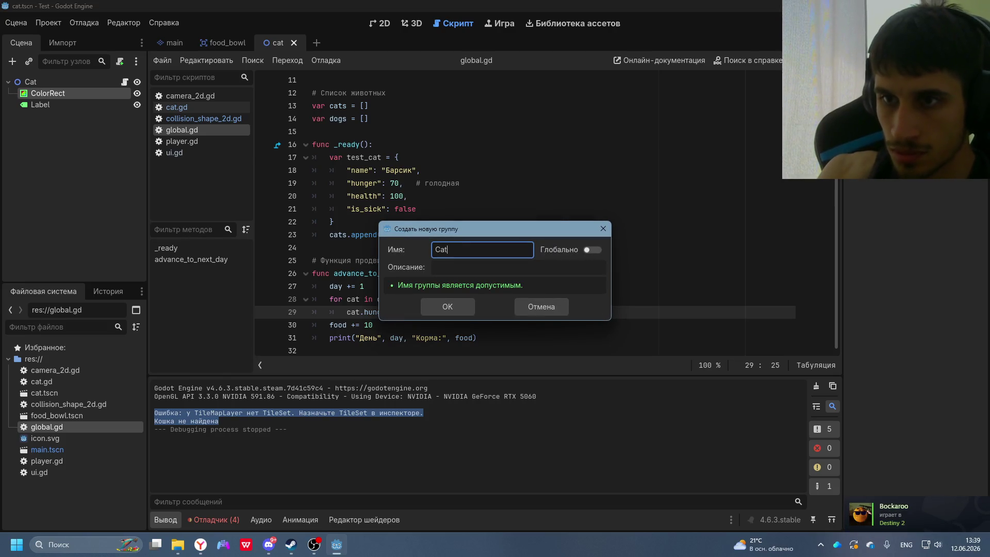
pyautogui.click(442, 306)
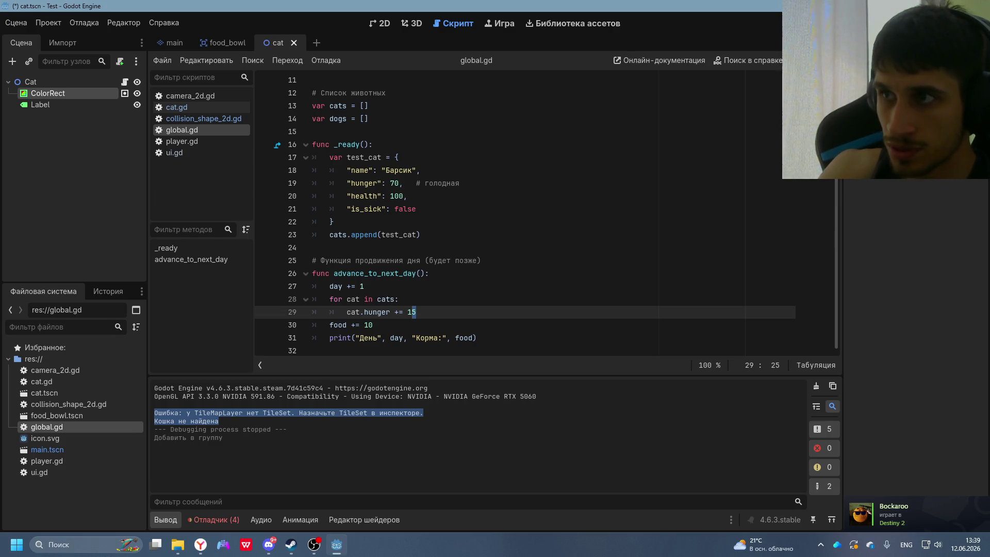
# - Run the game again and compare the result against DeepSeek's fix steps
pyautogui.press('F5')
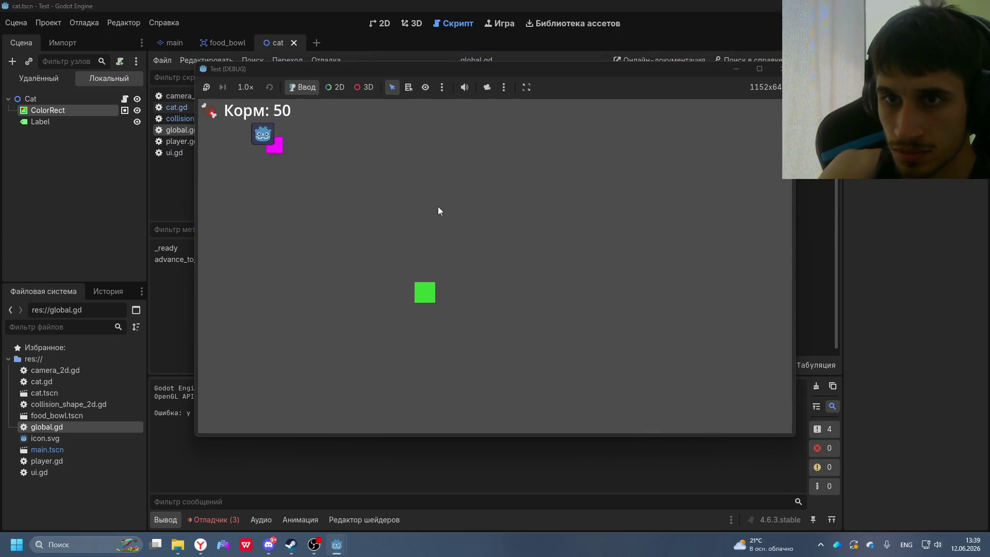
pyautogui.moveTo(566, 69)
pyautogui.mouseDown()
pyautogui.moveTo(751, 70)
pyautogui.moveTo(614, 77)
pyautogui.mouseUp()
pyautogui.hotkey('alt', 'Tab')
pyautogui.hotkey('alt', 'Tab')
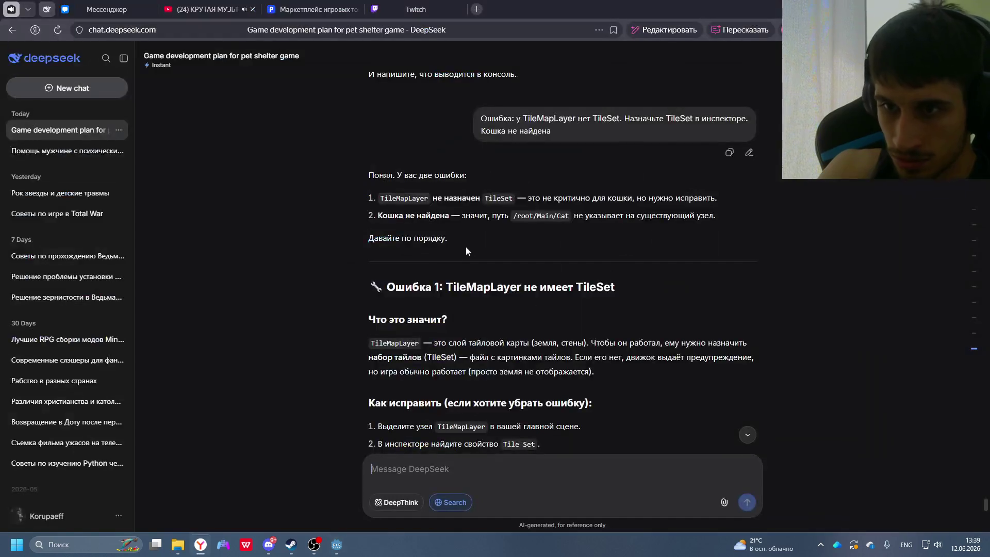
pyautogui.scroll(-3, 465, 247)
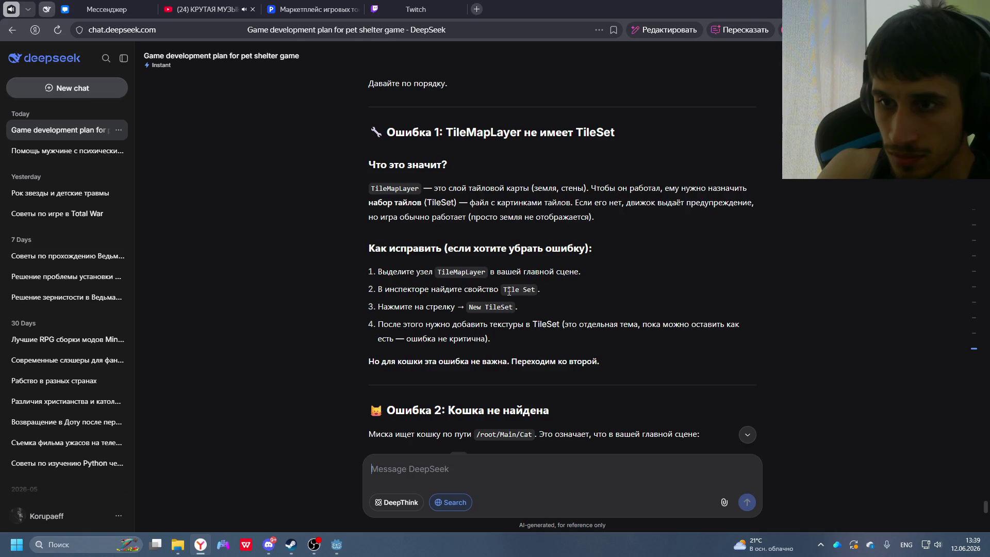
pyautogui.hotkey('alt', 'Tab')
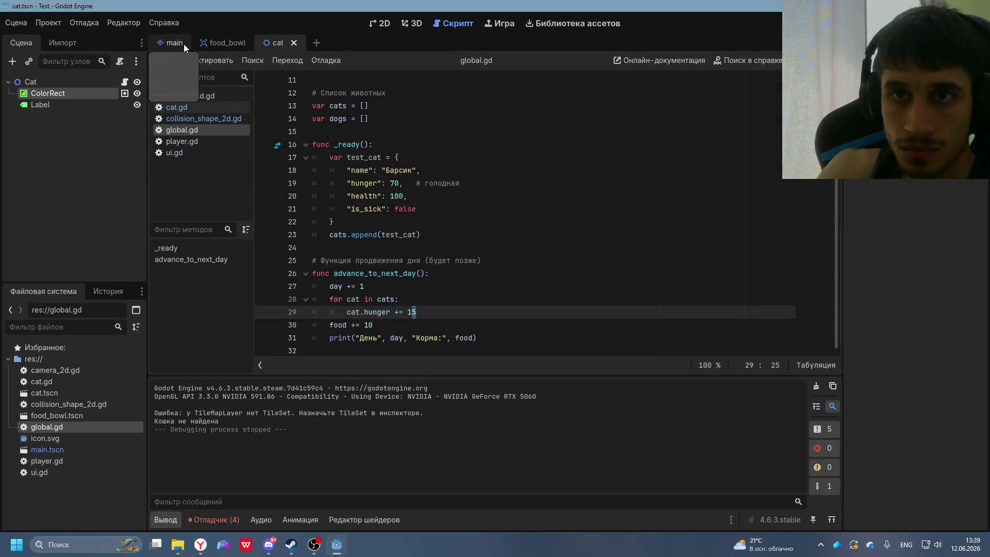
# - Select the main scene's TileMapLayer node while cross-checking DeepSeek's fix steps
pyautogui.click(178, 43)
pyautogui.click(58, 82)
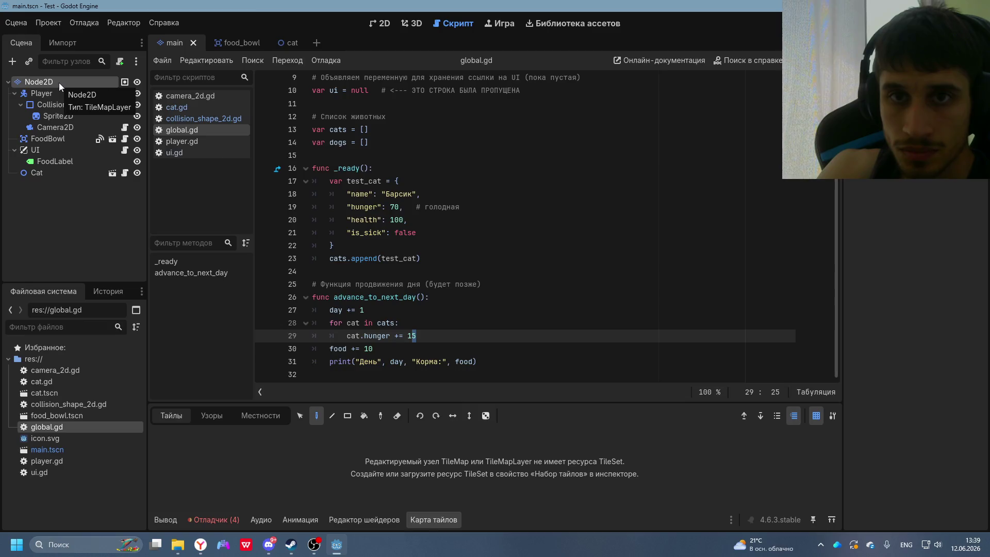
pyautogui.hotkey('alt', 'Tab')
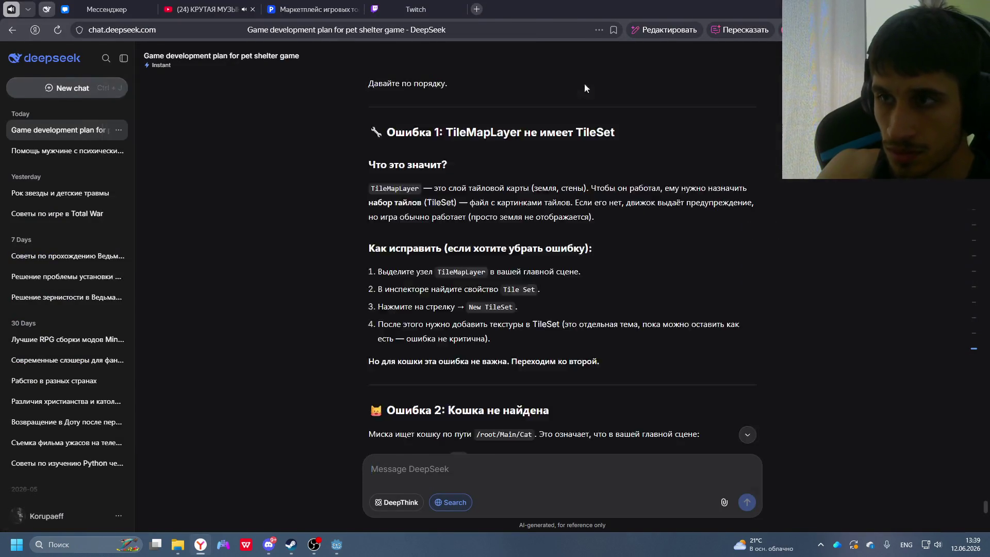
pyautogui.hotkey('alt', 'Tab')
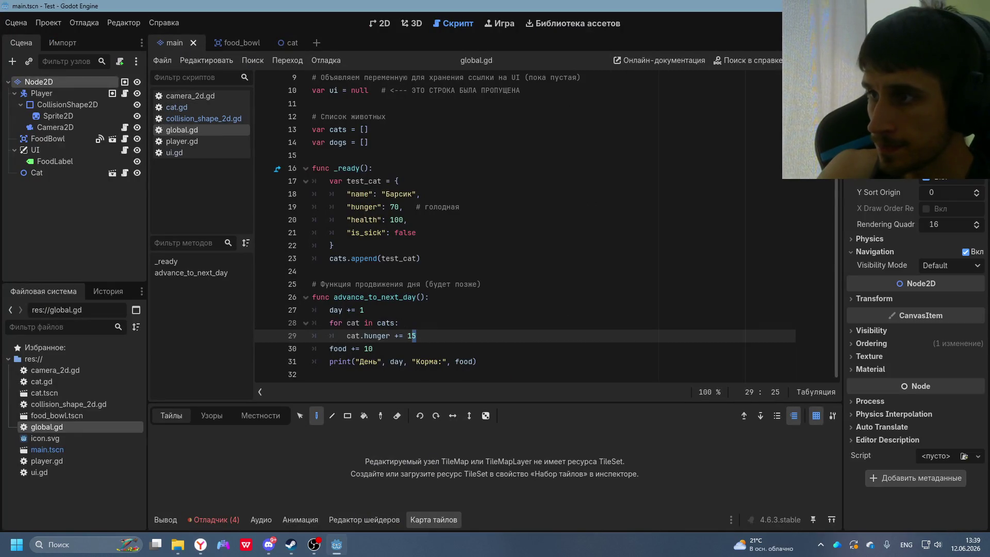
pyautogui.hotkey('alt', 'Tab')
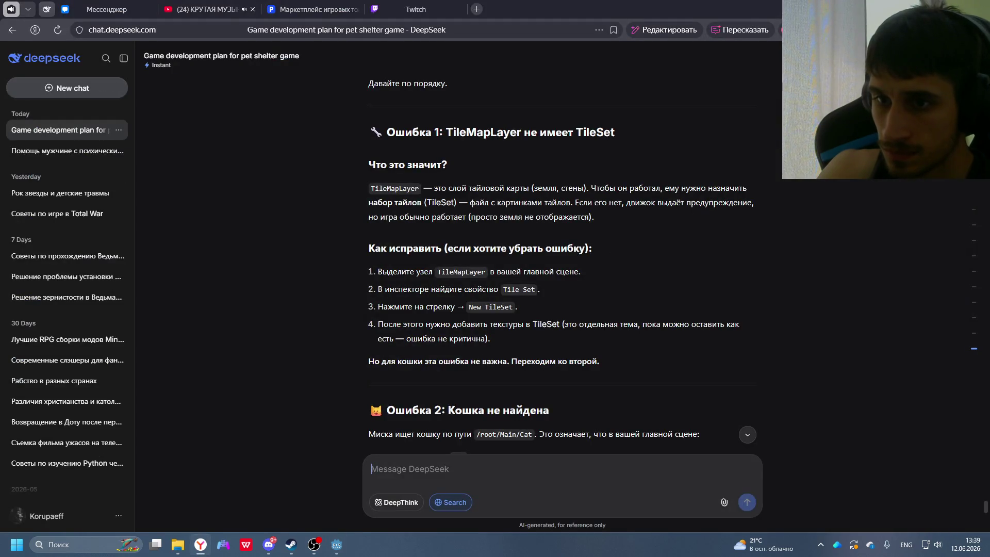
pyautogui.hotkey('alt', 'Tab')
# - Create a new TileSet for the TileMapLayer's empty Tile Set property, then reread DeepSeek's Cat-node advice
pyautogui.click(923, 172)
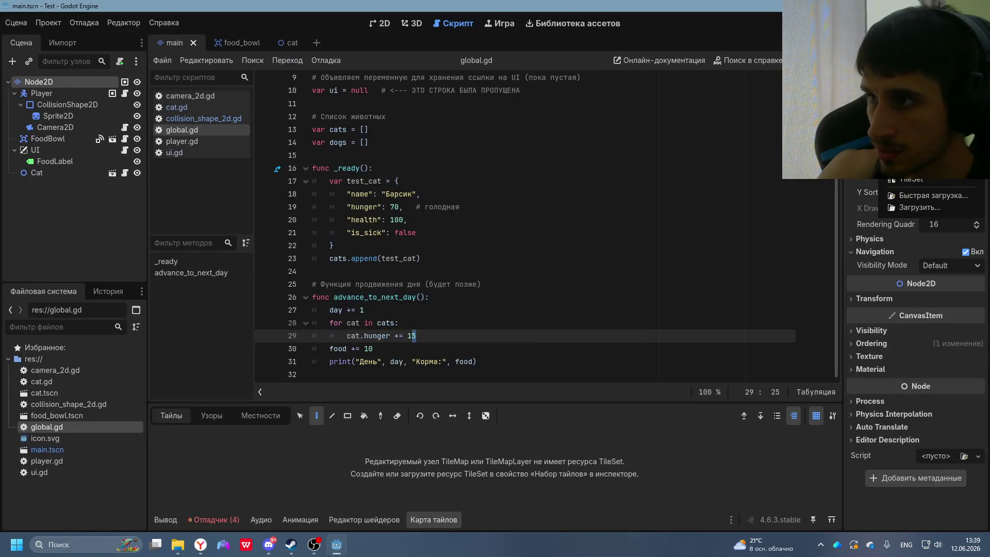
pyautogui.click(923, 180)
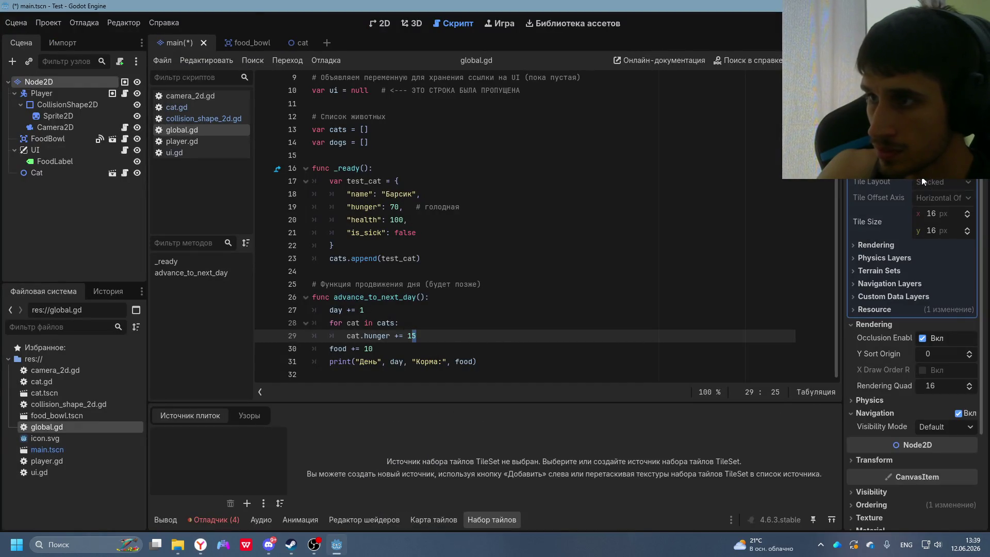
pyautogui.hotkey('alt', 'Tab')
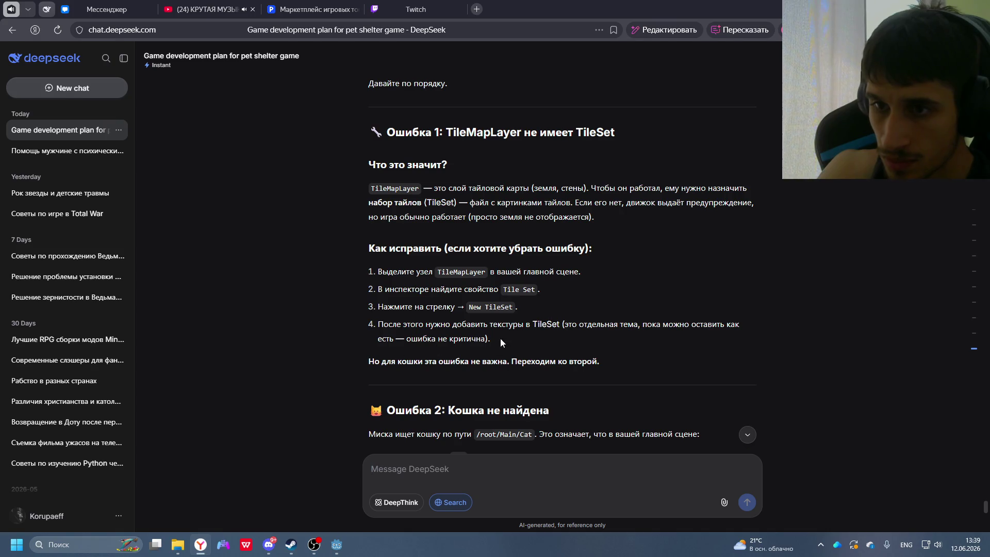
pyautogui.hotkey('alt', 'Tab')
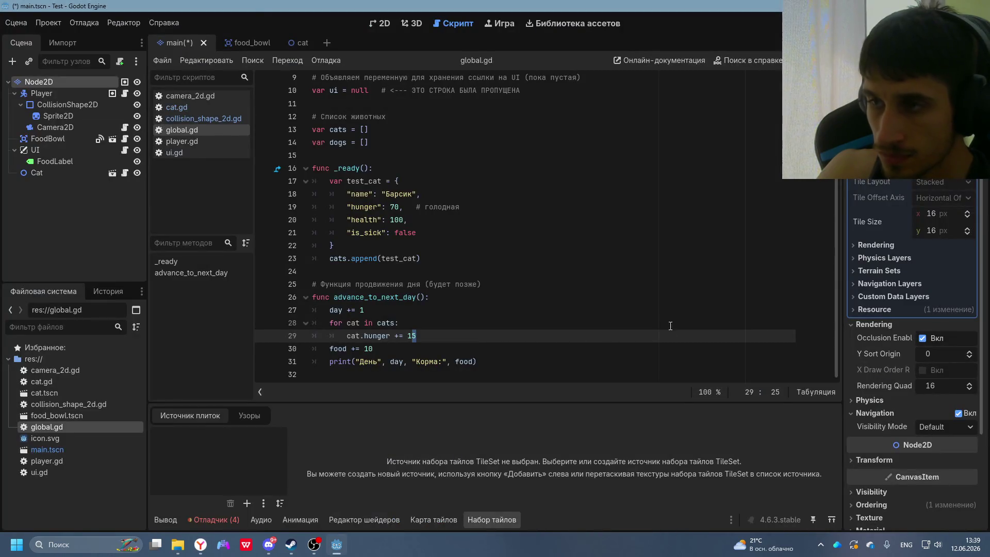
pyautogui.hotkey('alt', 'Tab')
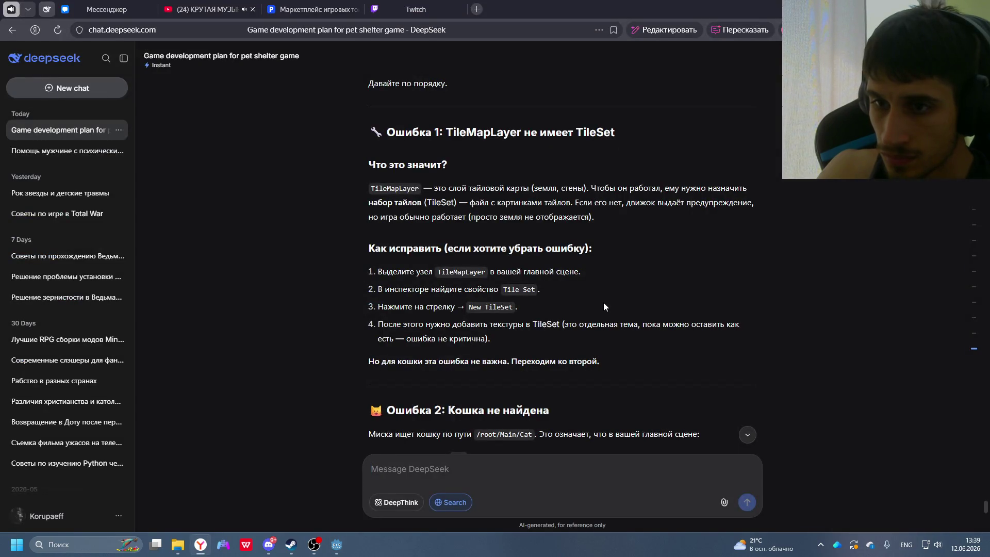
pyautogui.scroll(-5, 603, 302)
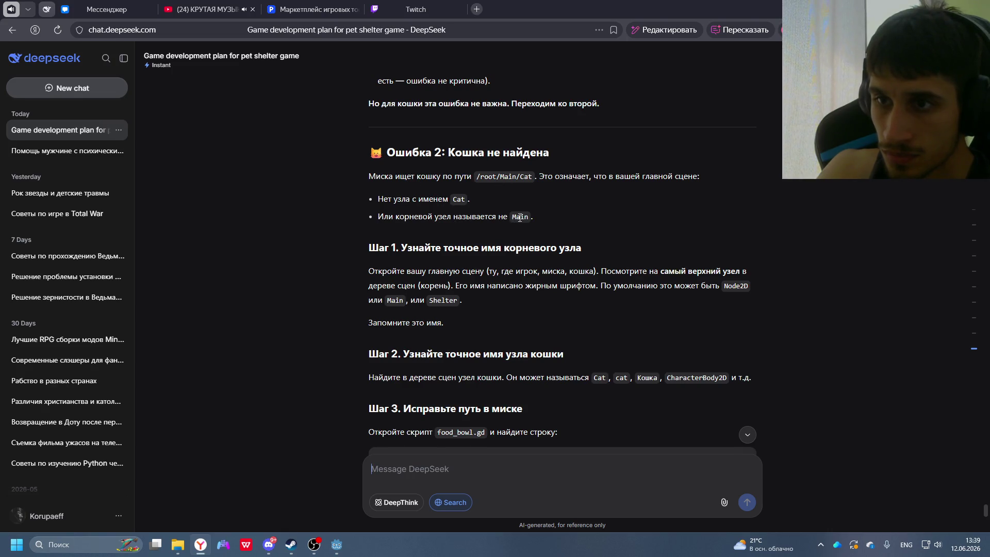
pyautogui.hotkey('alt', 'Tab')
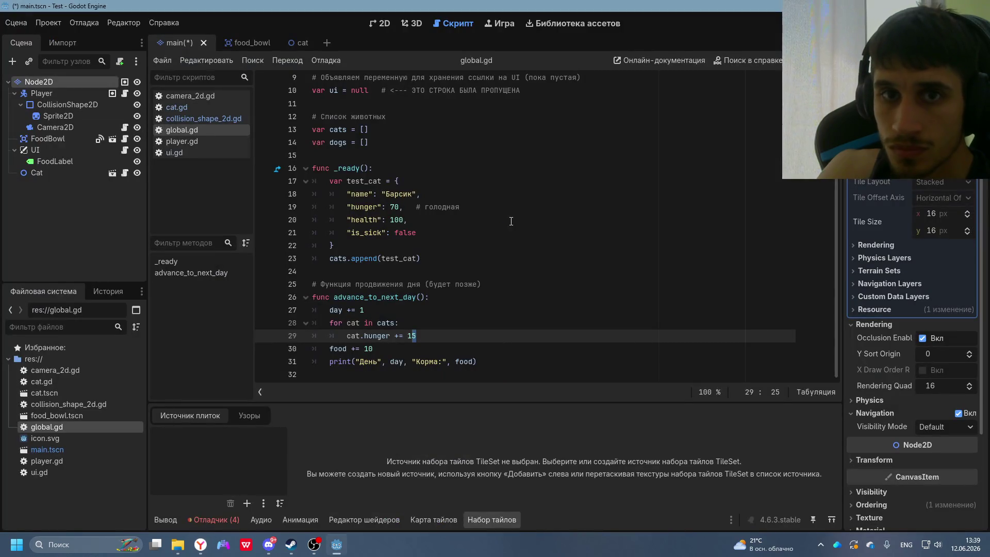
# - Rename the root node Node2D to Main, then save and run the game with F5
pyautogui.rightClick(45, 82)
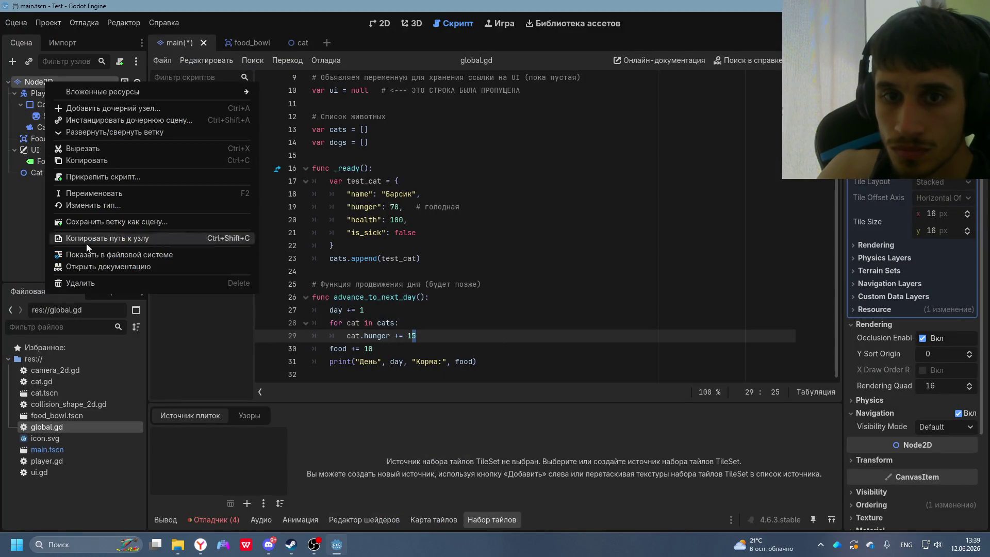
pyautogui.click(110, 194)
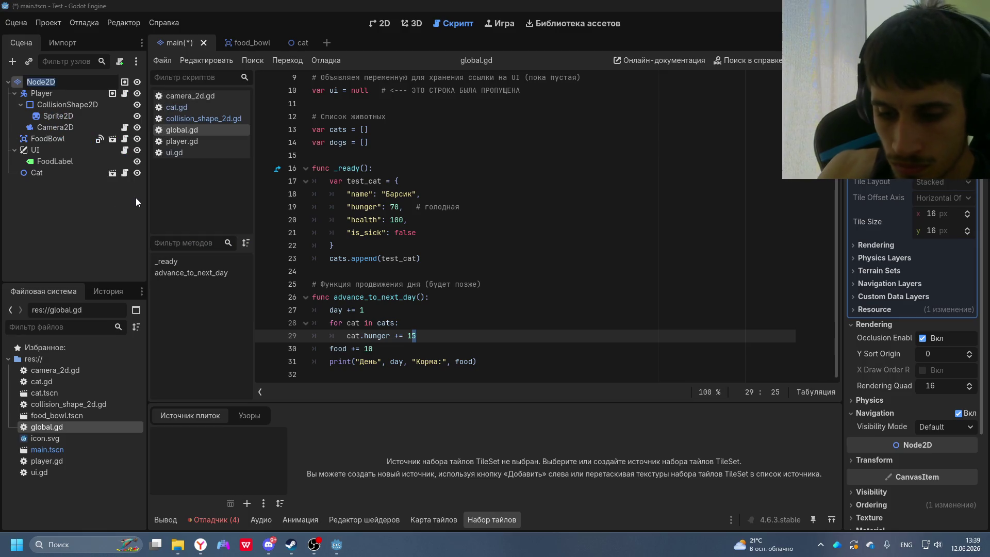
pyautogui.write('Main')
pyautogui.press('Return')
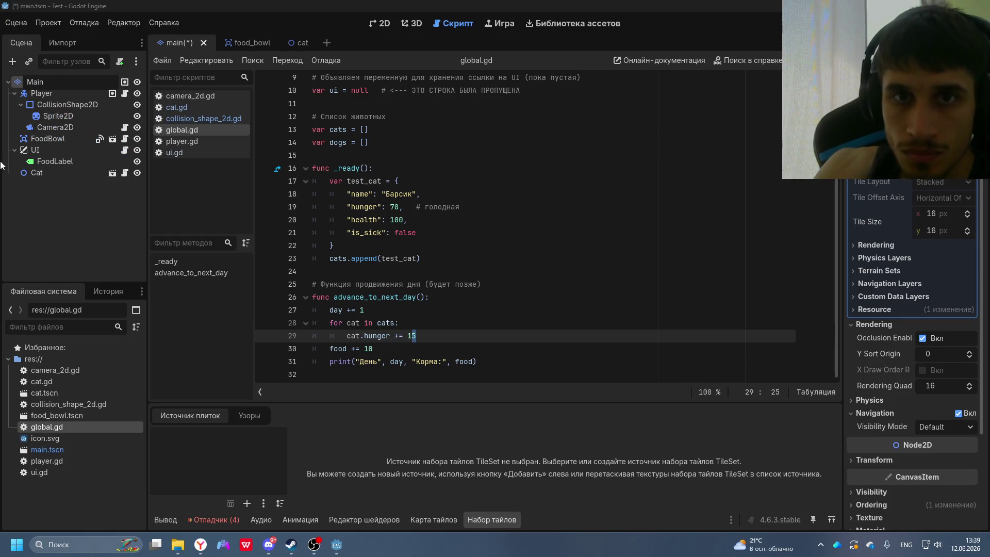
pyautogui.click(82, 237)
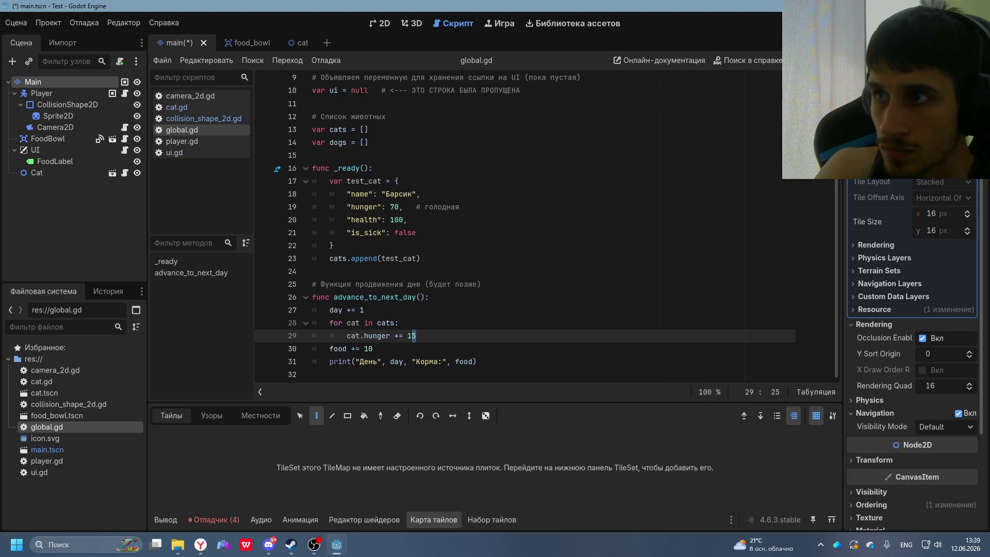
pyautogui.press('F5')
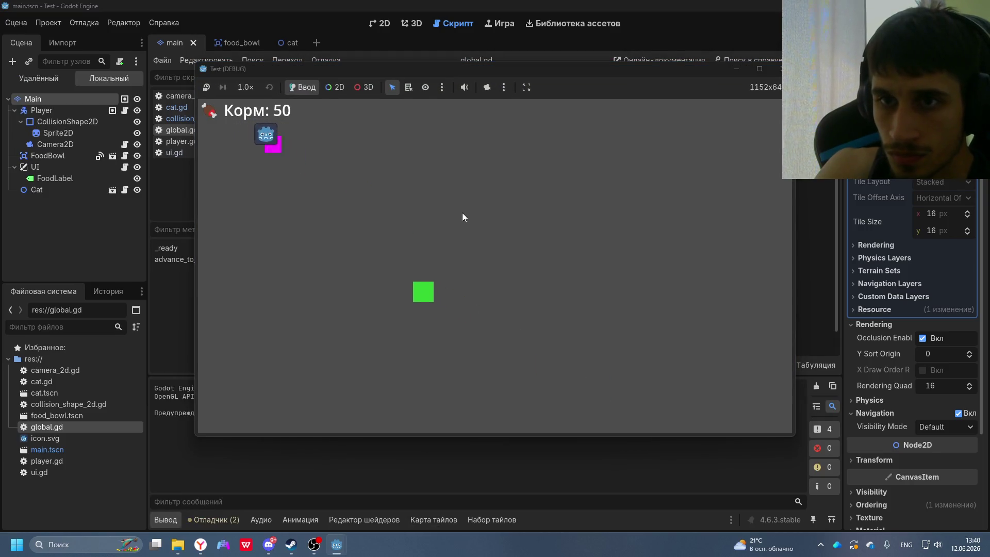
# - Walk the player with the arrow keys around the green bowl area
pyautogui.press('Right')
pyautogui.press('Down')
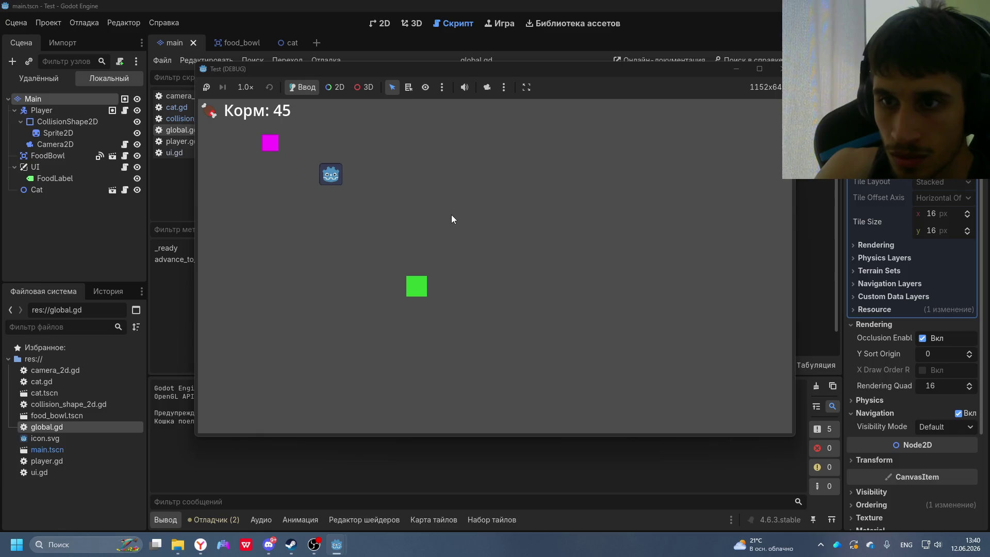
pyautogui.press('Left')
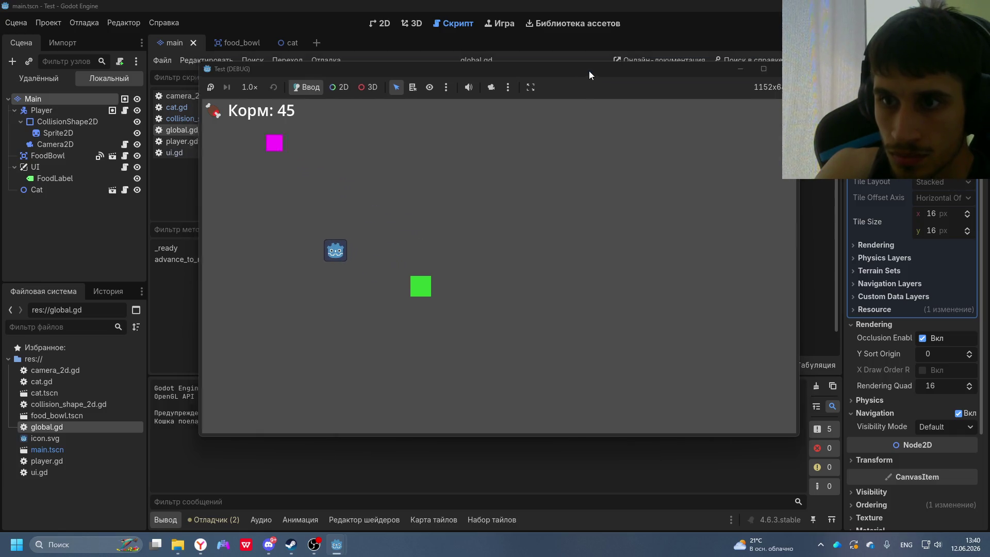
pyautogui.press('Right')
pyautogui.press('Down')
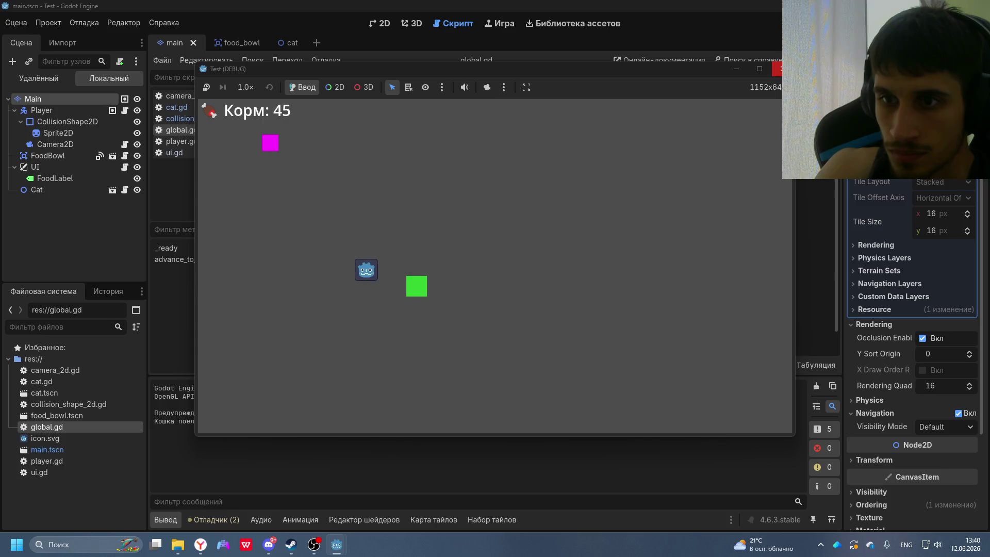
pyautogui.press('Left')
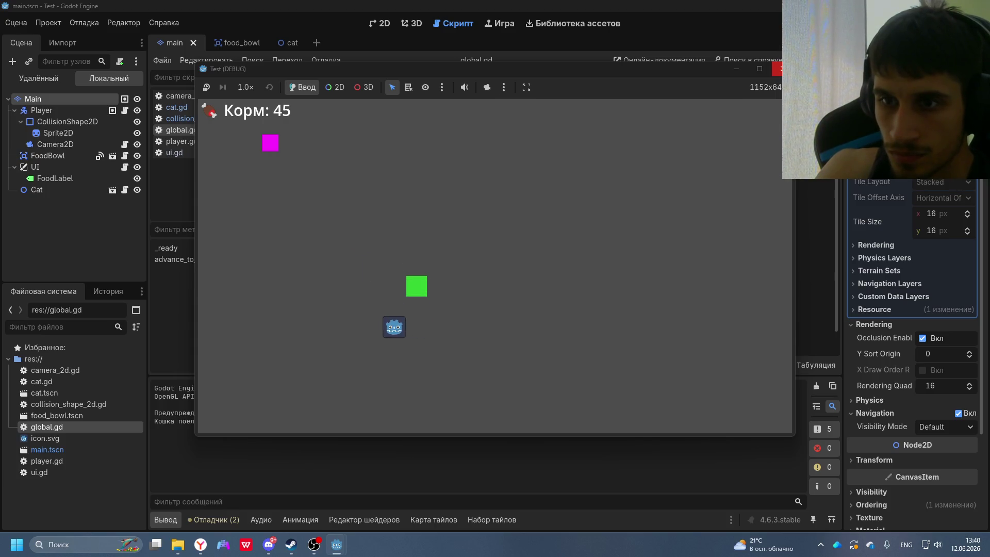
pyautogui.press('Up')
pyautogui.press('Right')
pyautogui.press('Left')
pyautogui.press('Right')
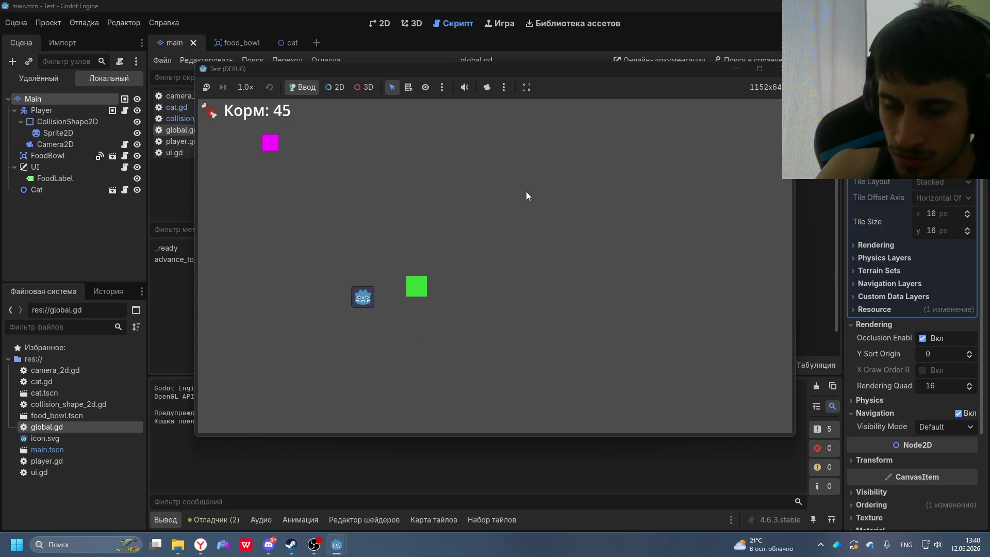
pyautogui.press('Left')
pyautogui.press('Up')
pyautogui.press('Right')
pyautogui.press('Left')
pyautogui.press('Right')
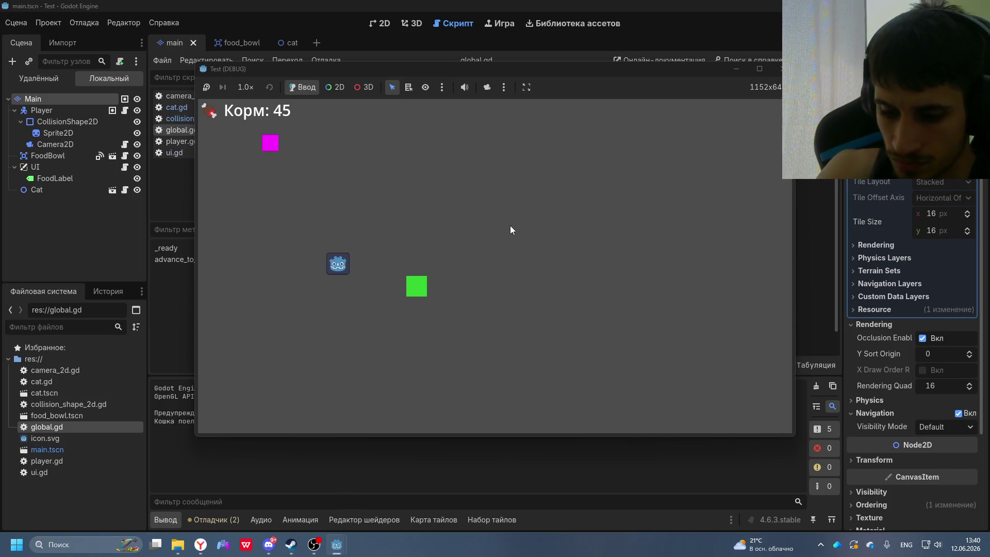
pyautogui.press('Left')
pyautogui.press('Down')
pyautogui.press('Right')
pyautogui.press('Up')
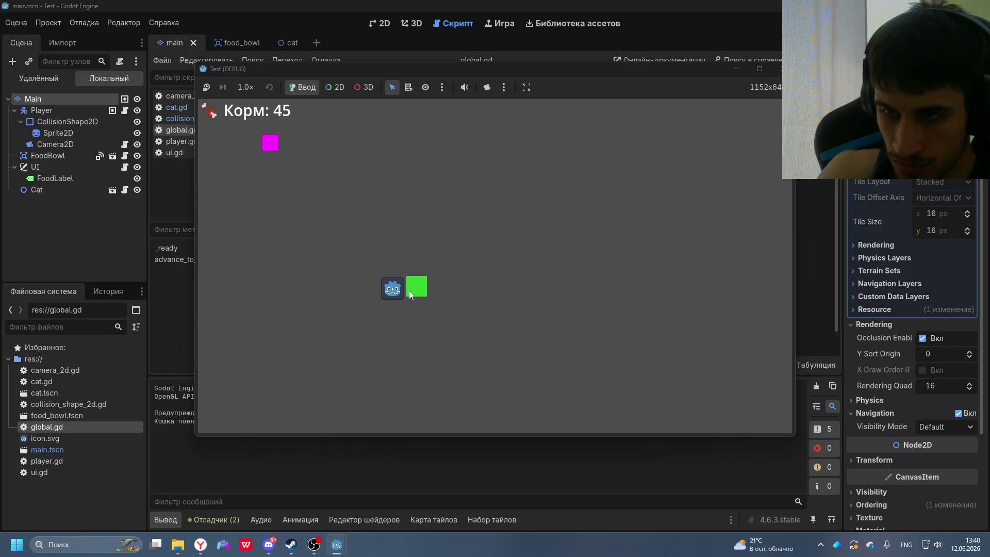
# - Guide the player to the magenta cat so it eats and the food counter drops to 45
pyautogui.press('Right')
pyautogui.press('Up')
pyautogui.press('Up')
pyautogui.press('Left')
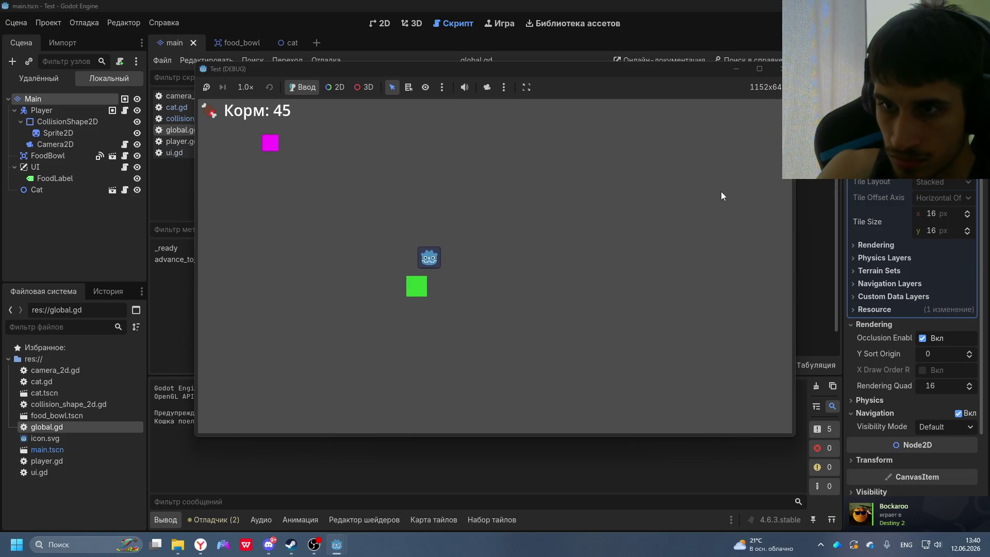
pyautogui.press('Down')
pyautogui.press('Up')
pyautogui.press('Right')
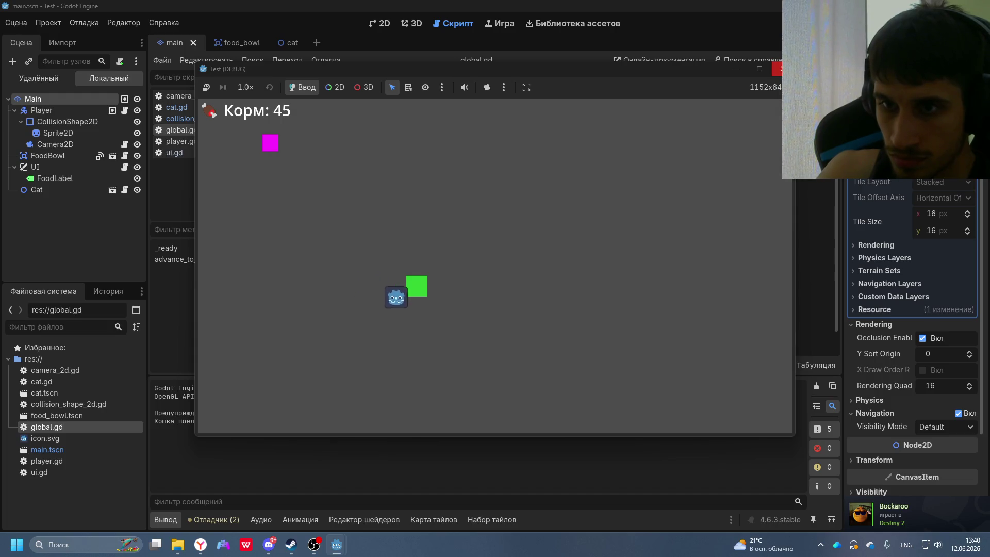
pyautogui.press('Left')
pyautogui.moveTo(625, 70); pyautogui.dragTo(854, 55)
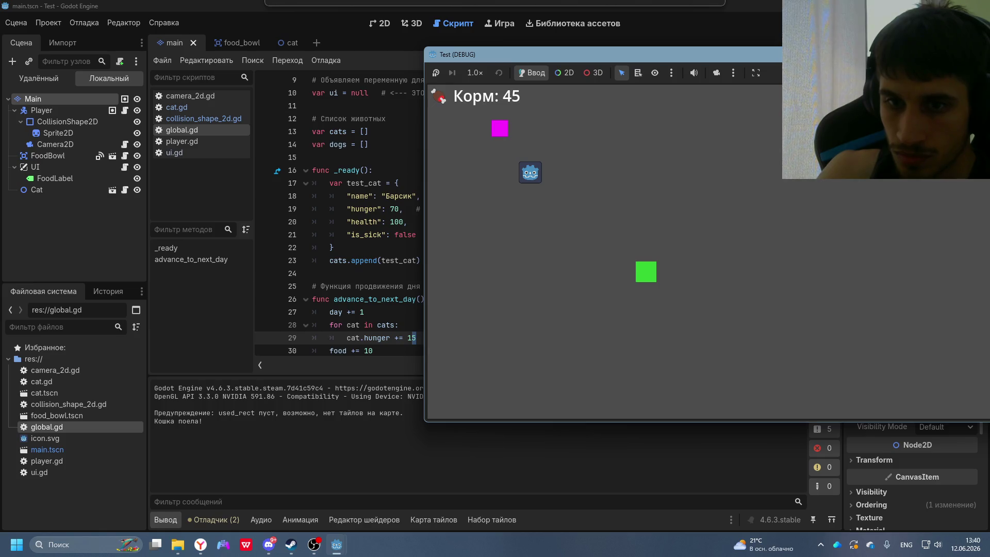
pyautogui.press('Left')
pyautogui.press('Up')
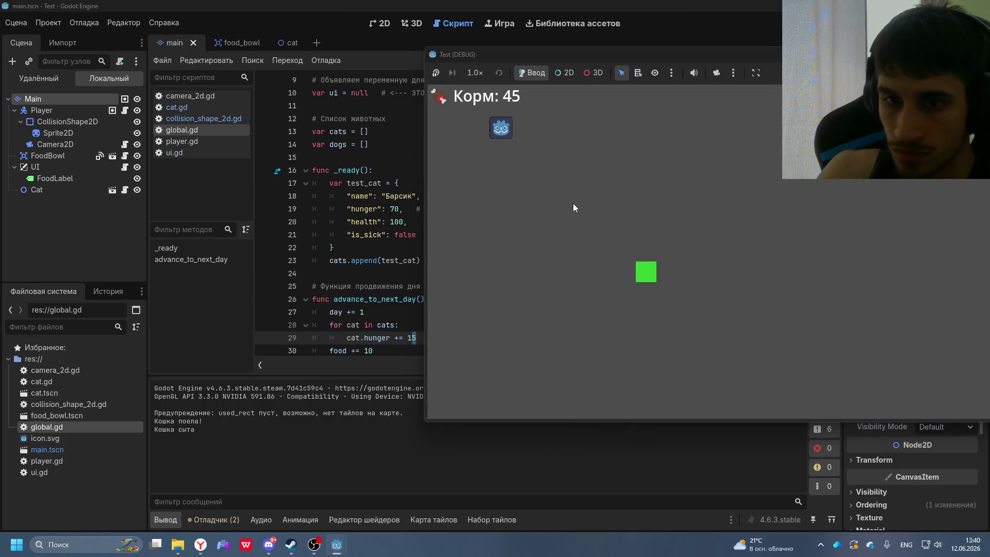
pyautogui.press('Down')
# - Stop the game with F8 and return to DeepSeek's Step 3 advice
pyautogui.press('Right')
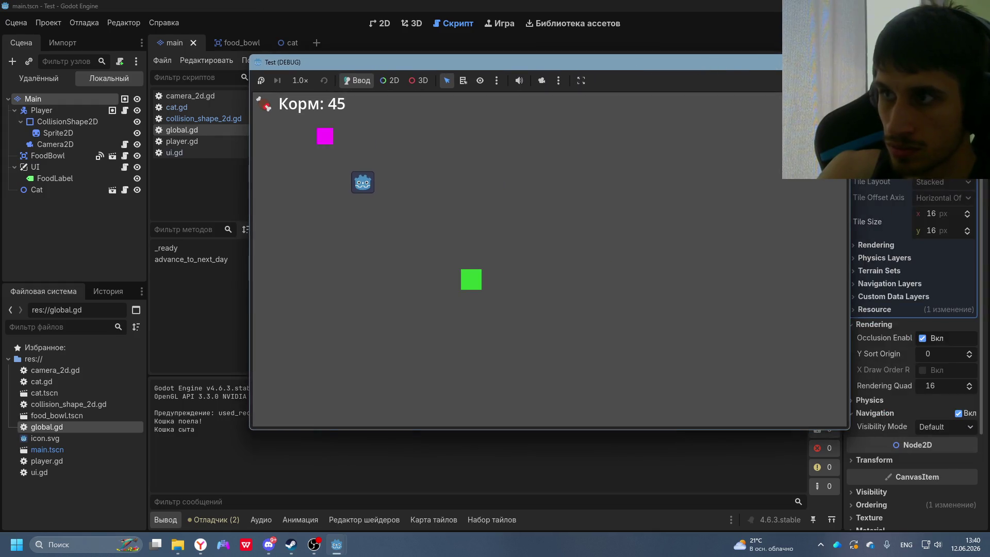
pyautogui.press('F8')
pyautogui.hotkey('alt', 'Tab')
# - Scroll through Шаг 3, Шаг 4 and Проверка down to the full food_bowl.gd script block
pyautogui.scroll(-5, 540, 401)
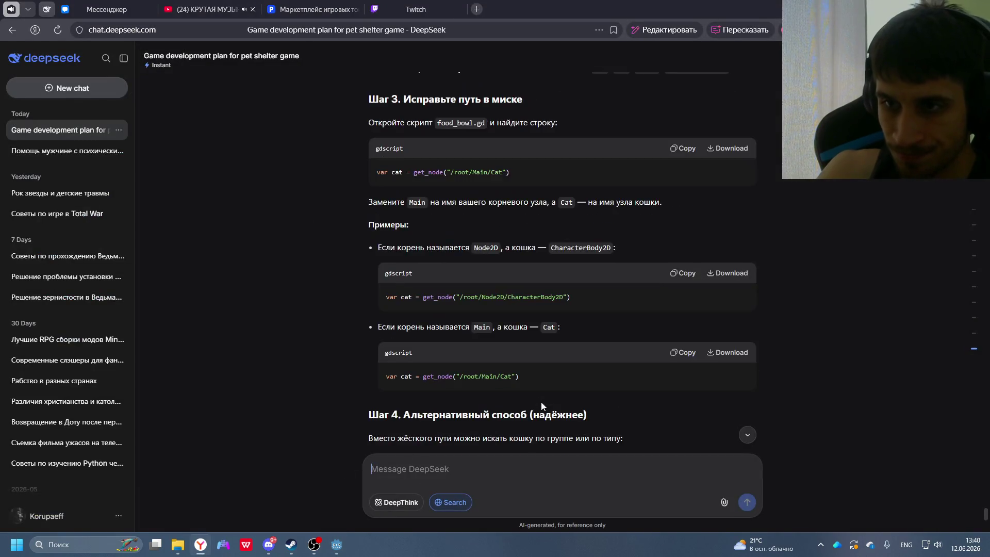
pyautogui.scroll(3, 541, 401)
pyautogui.scroll(-3, 510, 411)
pyautogui.scroll(-10, 508, 399)
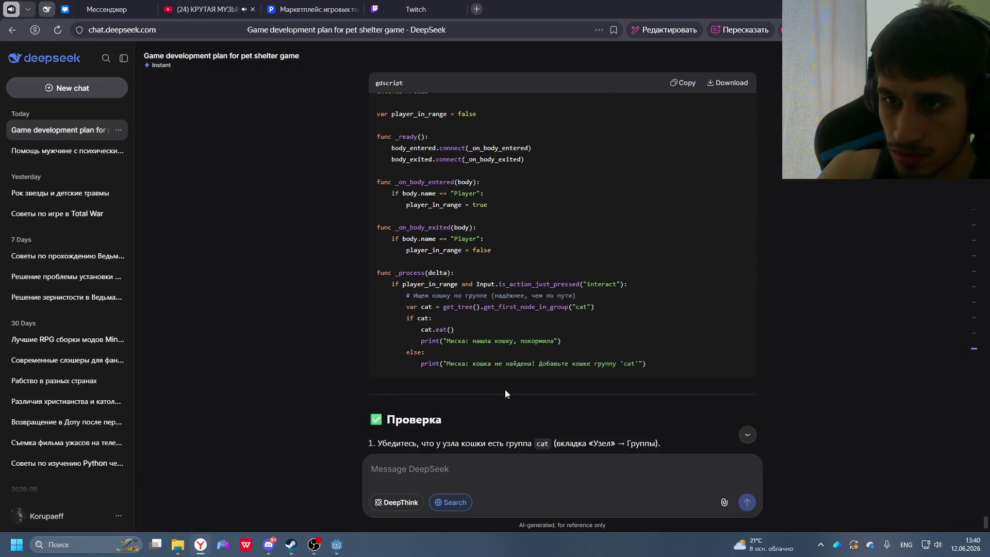
pyautogui.scroll(6, 505, 389)
pyautogui.scroll(-2, 532, 366)
pyautogui.scroll(-10, 543, 359)
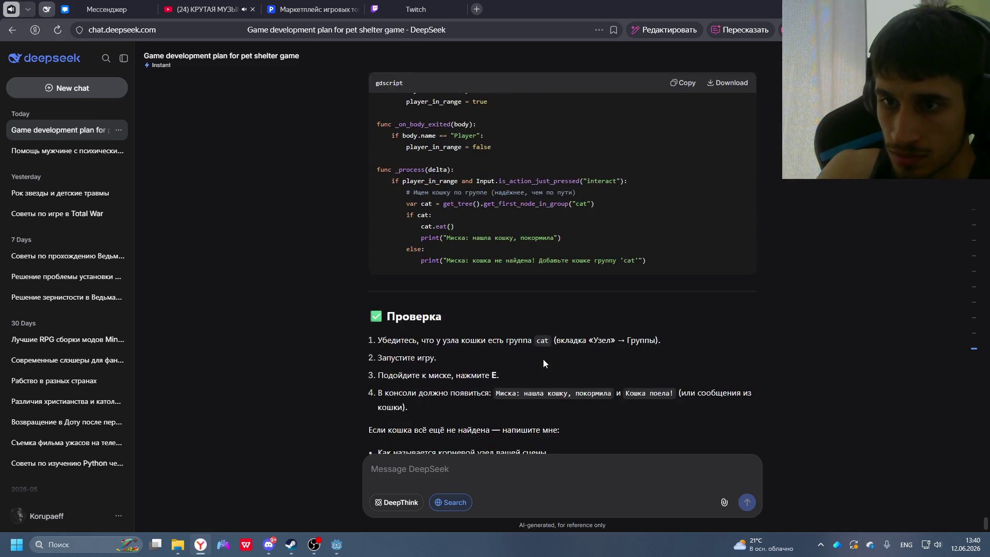
pyautogui.scroll(10, 495, 446)
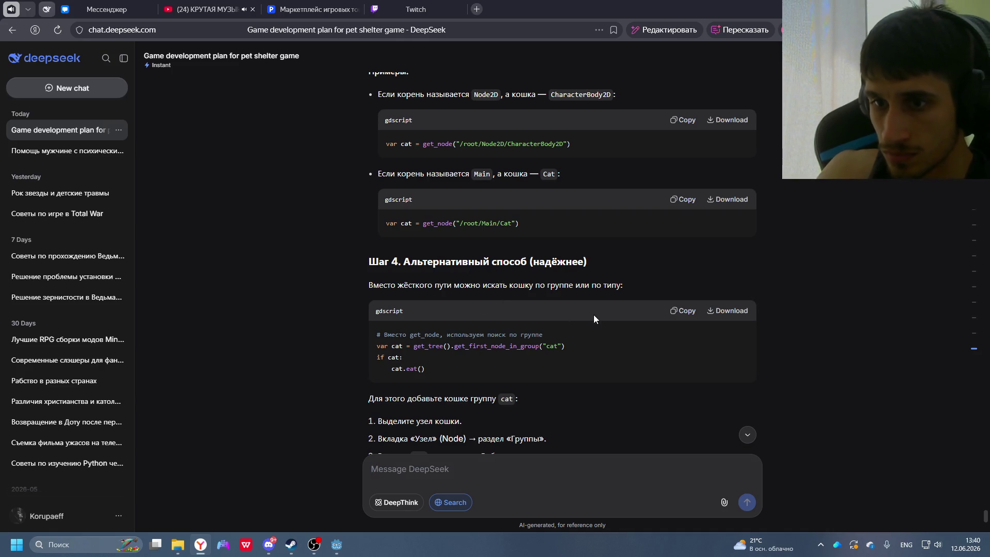
pyautogui.scroll(-5, 614, 323)
pyautogui.scroll(-1, 614, 323)
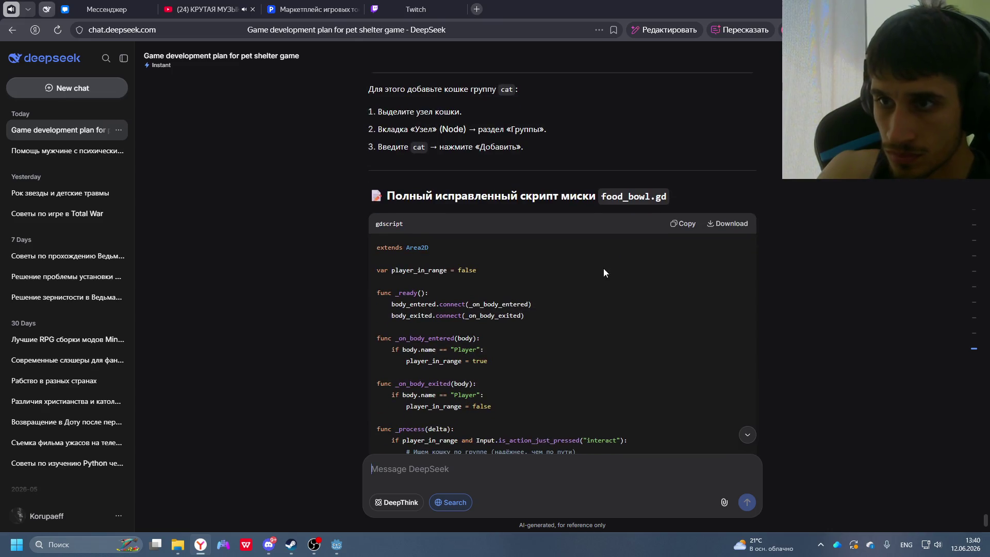
# - Open food_bowl.tscn's collision_shape_2d.gd and replace all its code with the pasted group-based version
pyautogui.hotkey('alt', 'Tab')
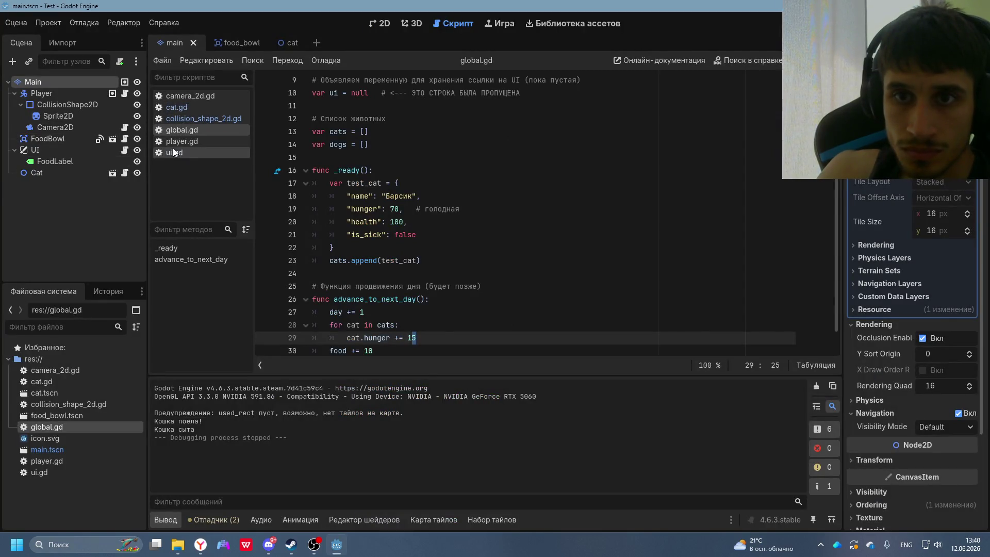
pyautogui.click(62, 416)
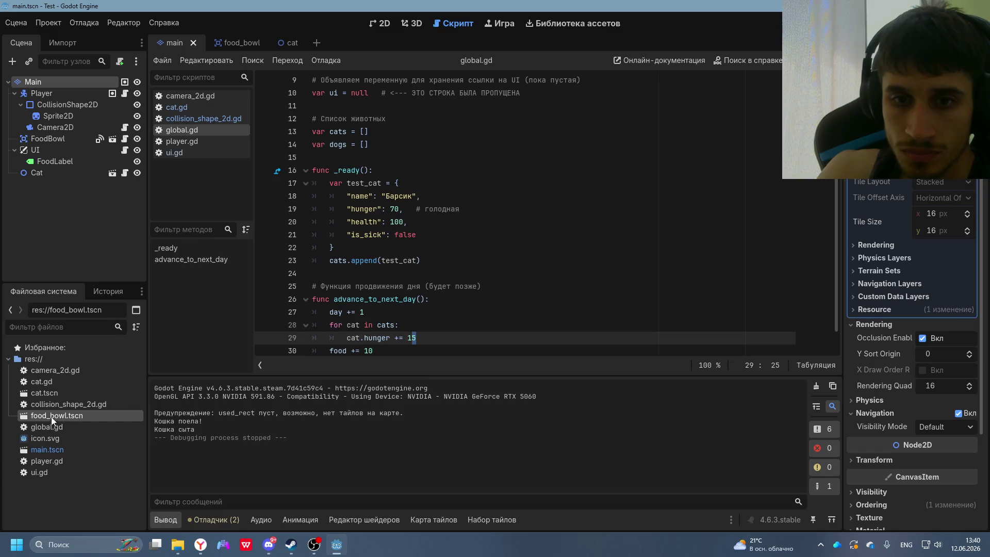
pyautogui.click(124, 139)
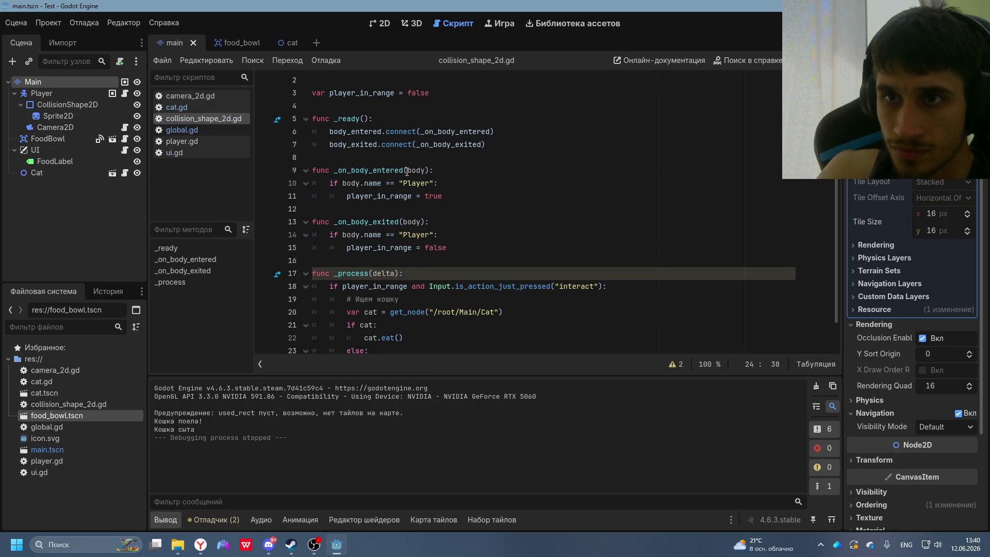
pyautogui.scroll(-1, 452, 322)
pyautogui.hotkey('ctrl', 'a')
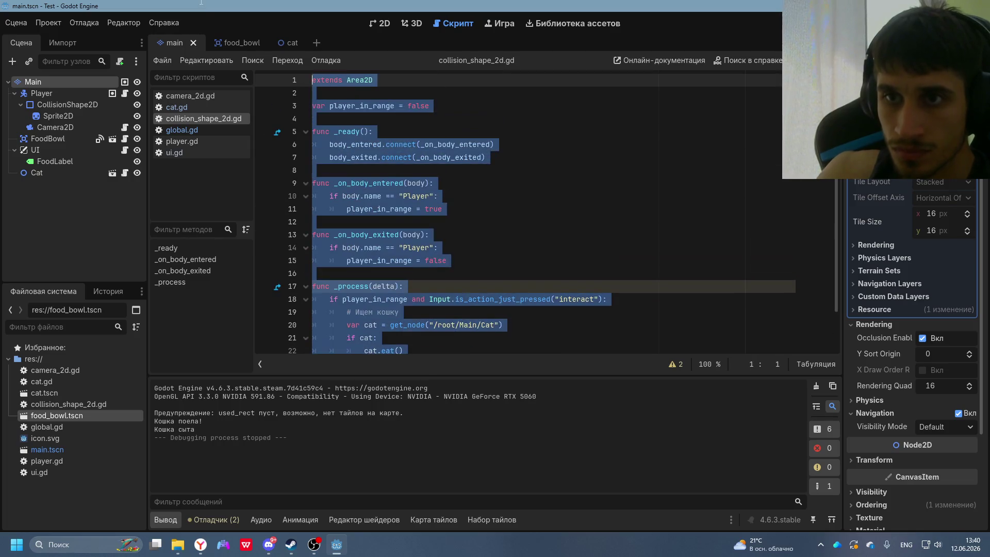
pyautogui.hotkey('ctrl', 'v')
# - Run the game with F5 and walk the player around to see if the cat follows
pyautogui.press('F5')
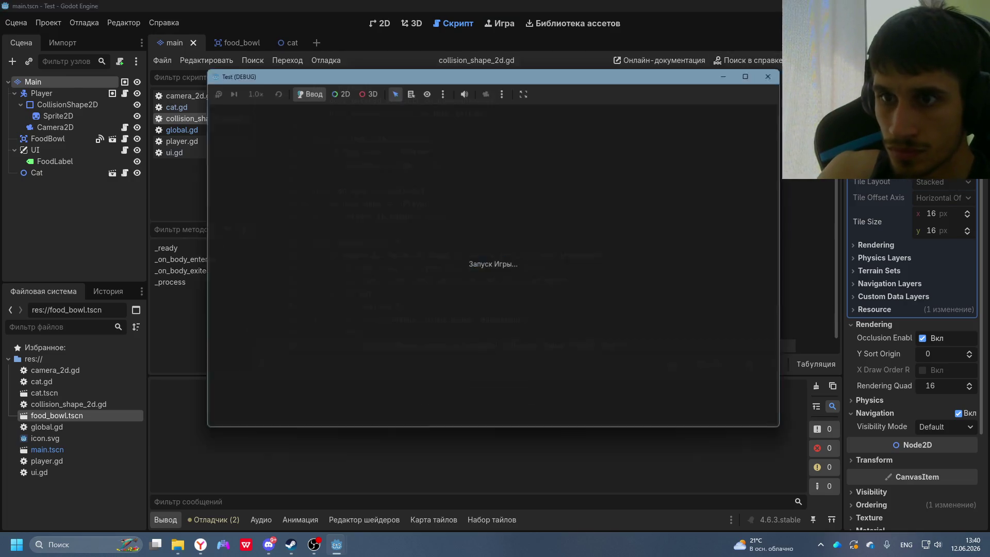
pyautogui.press('Right')
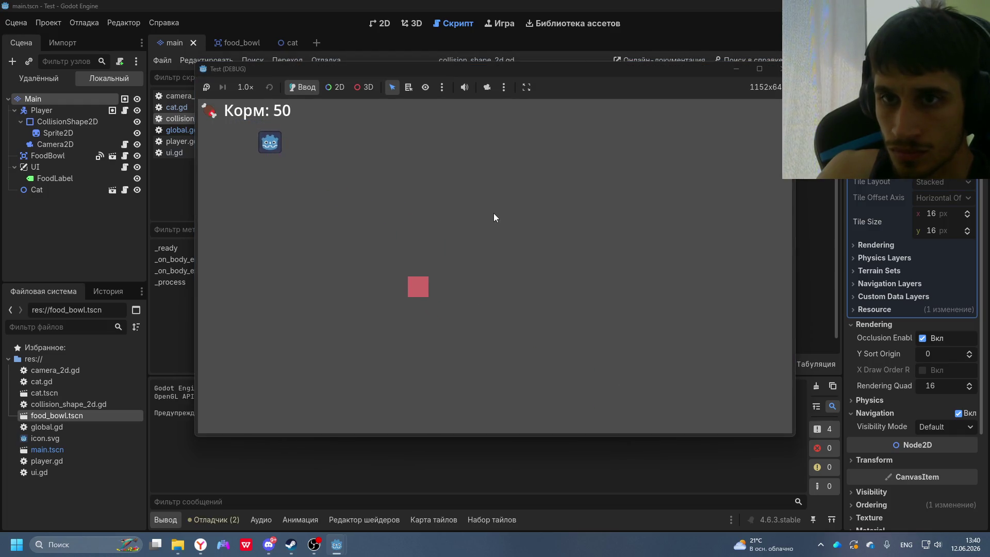
pyautogui.press('Down')
pyautogui.press('Left')
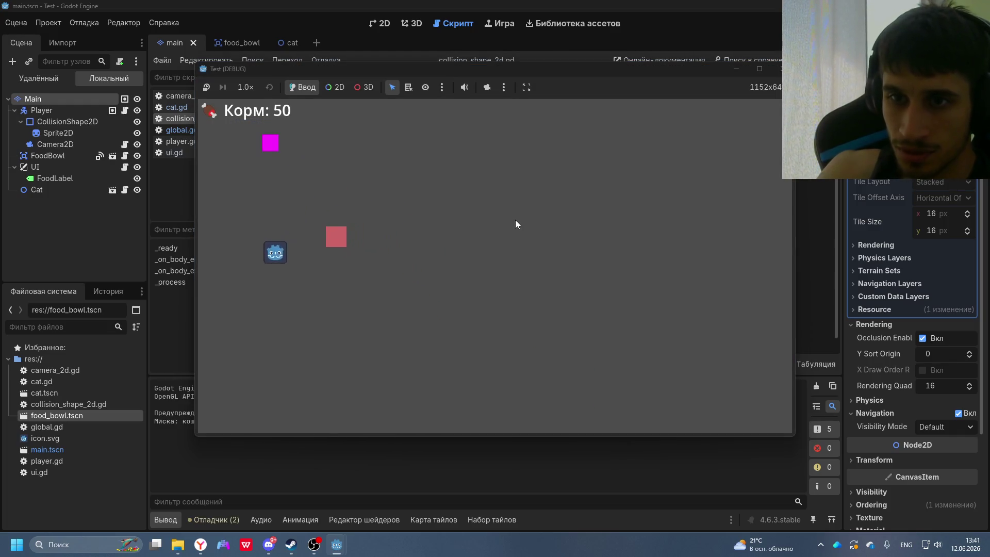
pyautogui.press('Right')
pyautogui.press('Up')
pyautogui.press('Up')
pyautogui.press('Left')
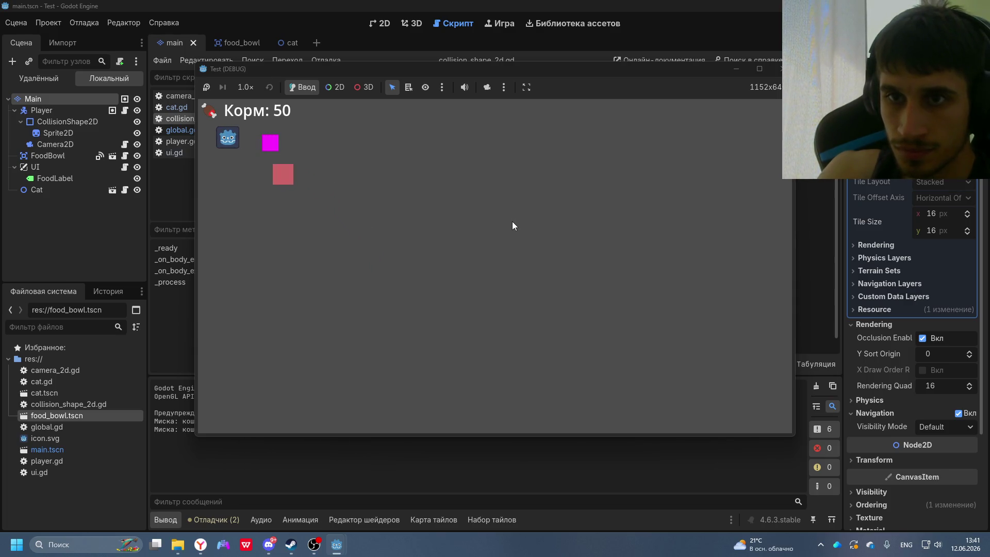
pyautogui.press('Right')
pyautogui.press('Down')
pyautogui.press('Left')
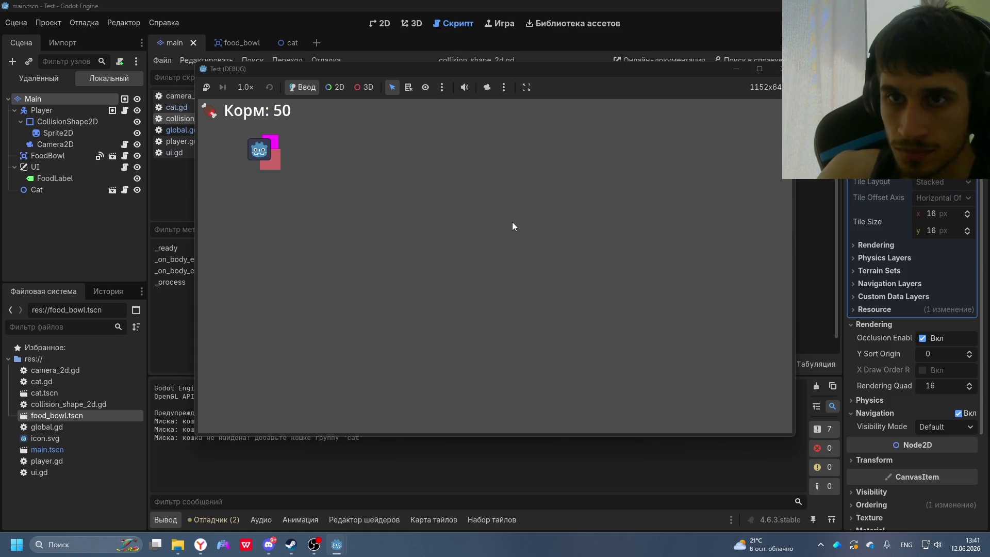
pyautogui.press('Right')
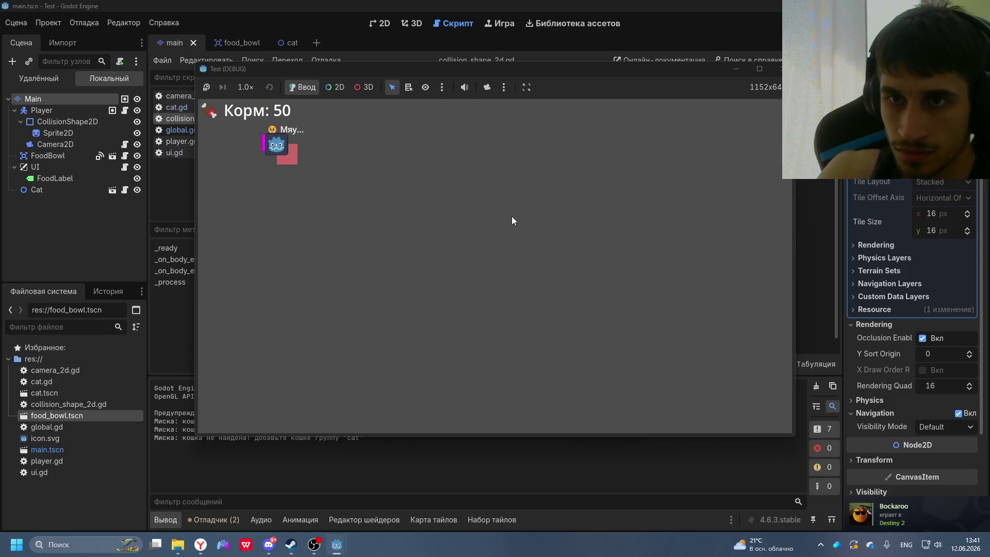
# - Move the player onto the cat and food bowl, then close the test window
pyautogui.press('Right')
pyautogui.press('Down')
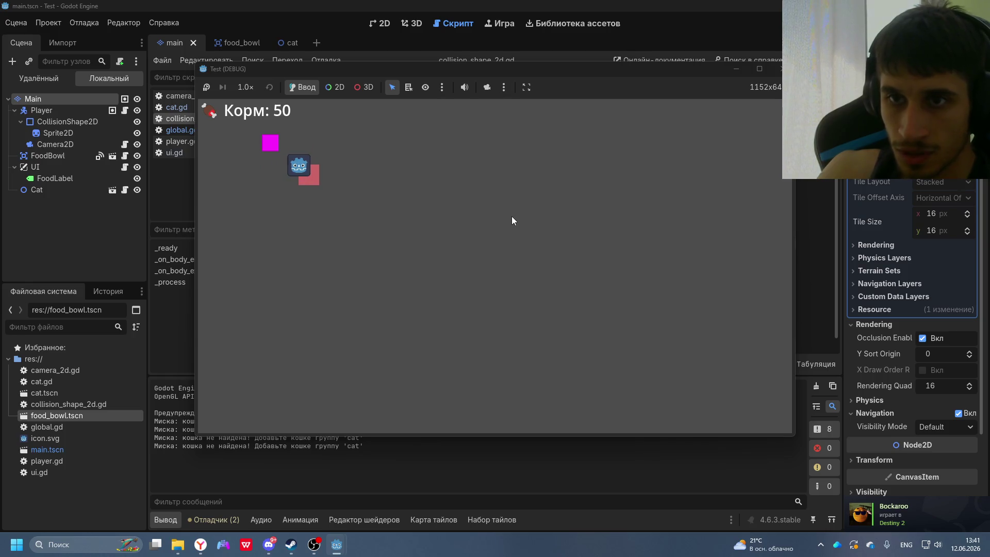
pyautogui.press('Up')
pyautogui.press('Left')
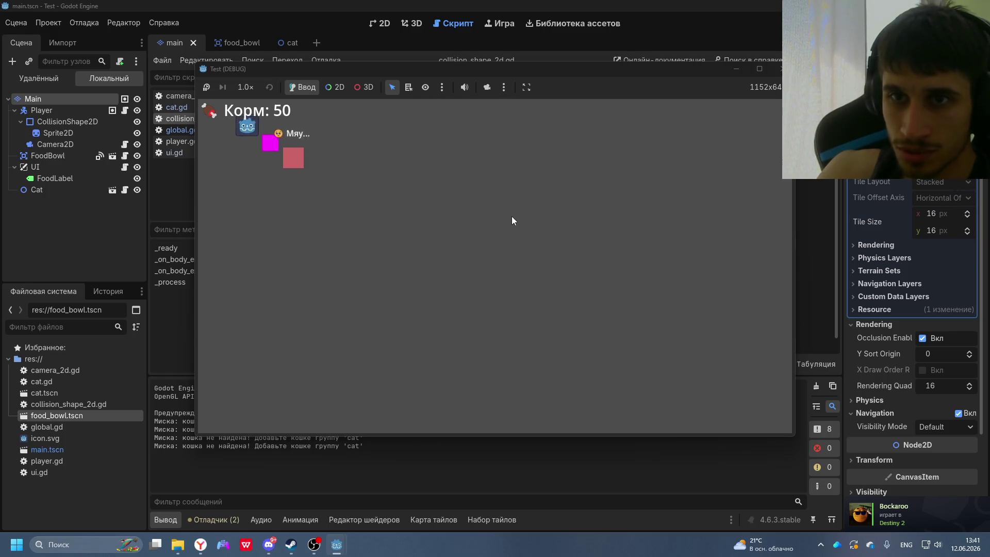
pyautogui.press('Right')
pyautogui.press('Down')
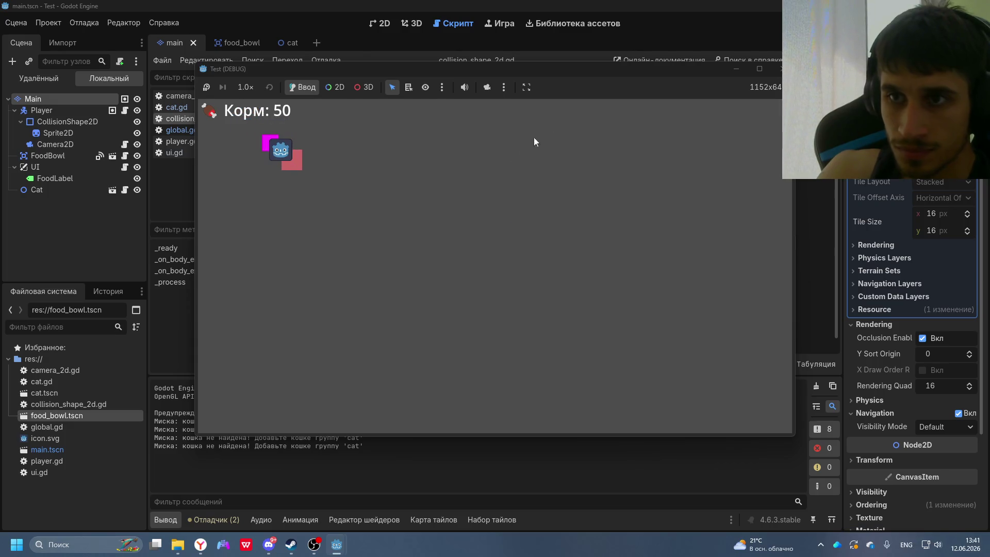
pyautogui.press('Right')
pyautogui.press('Down')
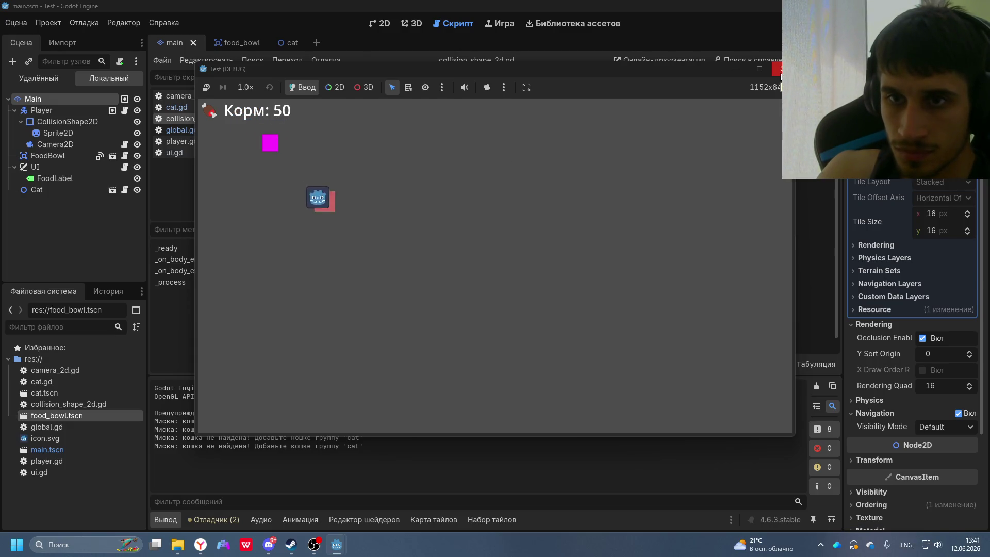
pyautogui.press('Up')
pyautogui.press('Left')
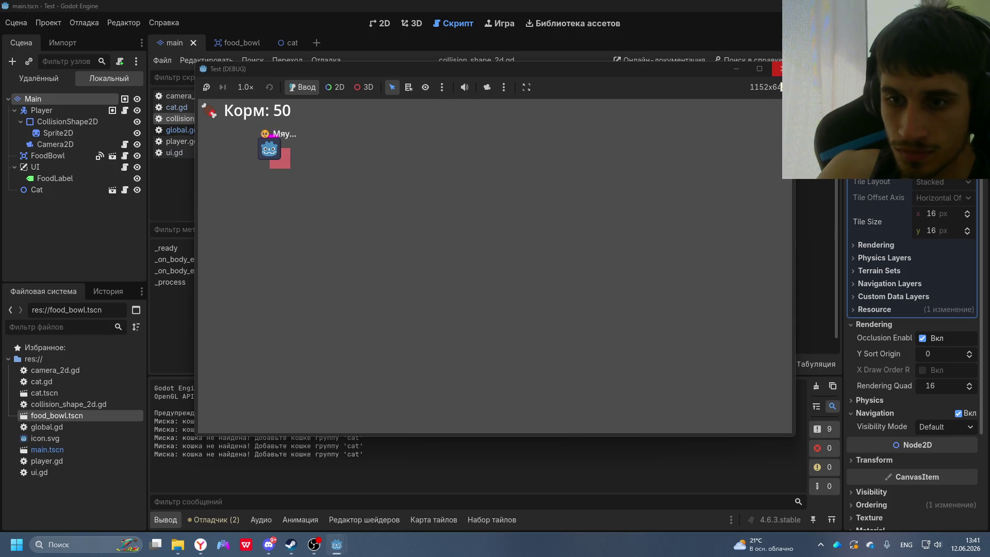
pyautogui.click(777, 69)
pyautogui.click(36, 172)
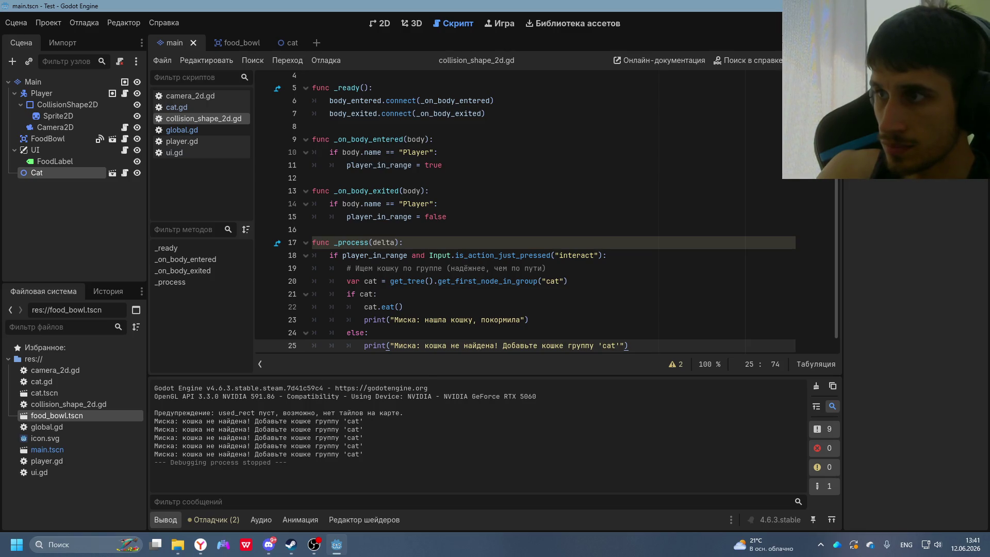
# - Add the Cat node to the Cat group and save the scene
pyautogui.press('Return')
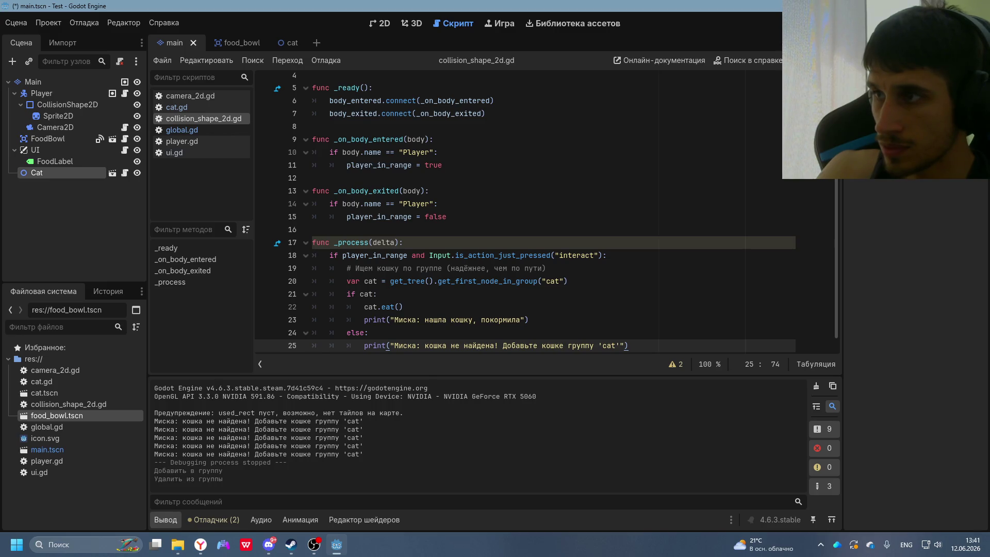
pyautogui.press('Return')
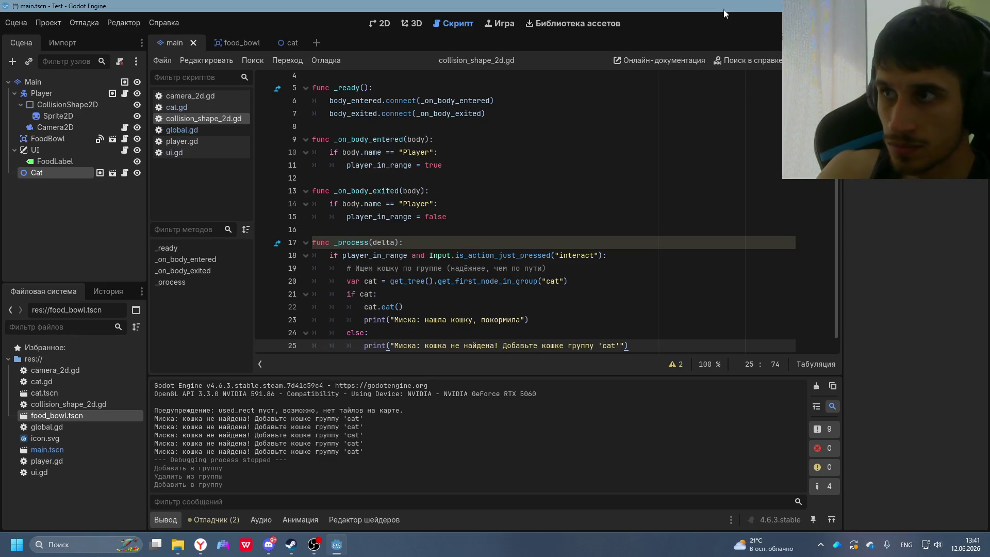
pyautogui.hotkey('ctrl', 's')
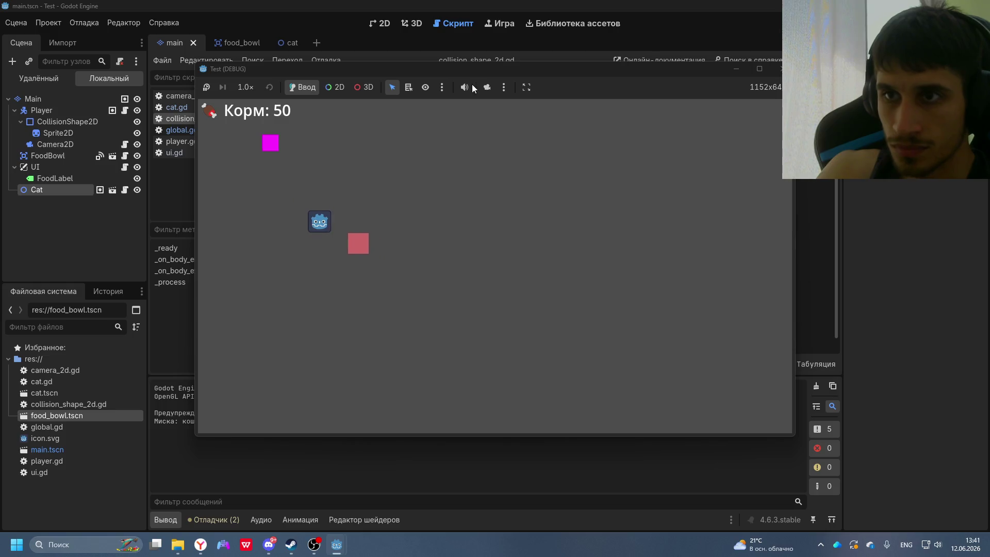
# - Run the game, walk the player to the food bowl beside the cat, then stop it
pyautogui.moveTo(509, 69)
pyautogui.mouseDown()
pyautogui.moveTo(636, 69)
pyautogui.moveTo(752, 35)
pyautogui.mouseUp()
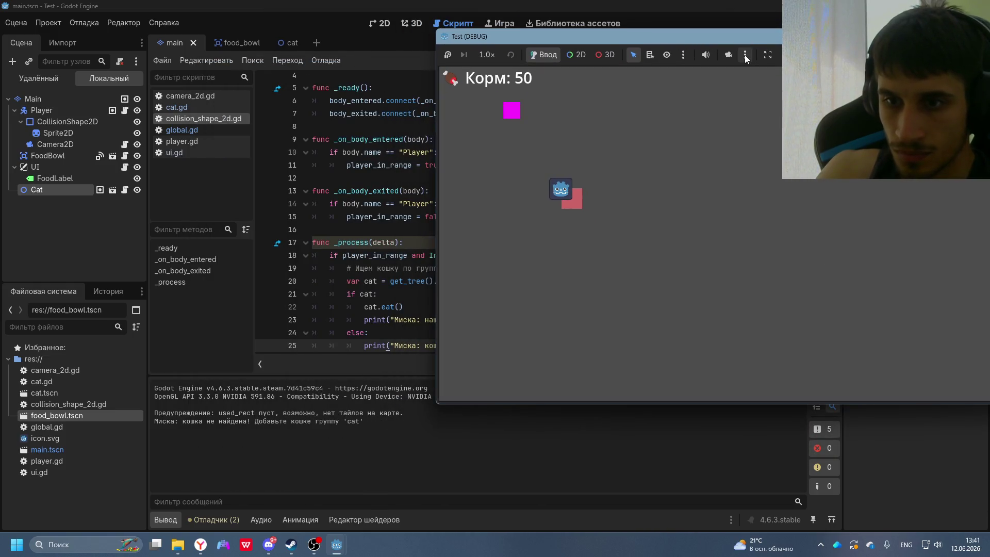
pyautogui.press('Right')
pyautogui.press('Down')
pyautogui.press('Up')
pyautogui.press('Left')
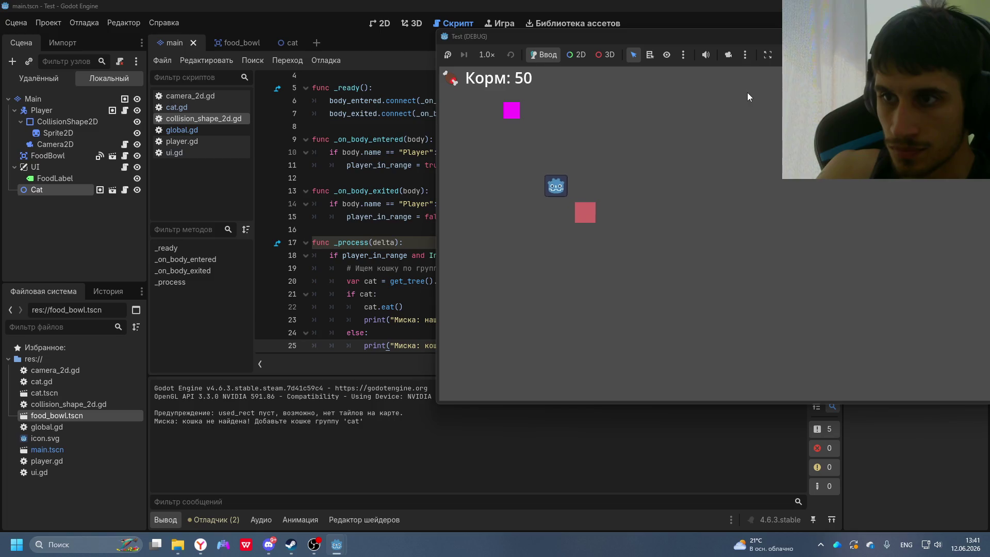
pyautogui.press('e')
pyautogui.press('Down')
pyautogui.press('Left')
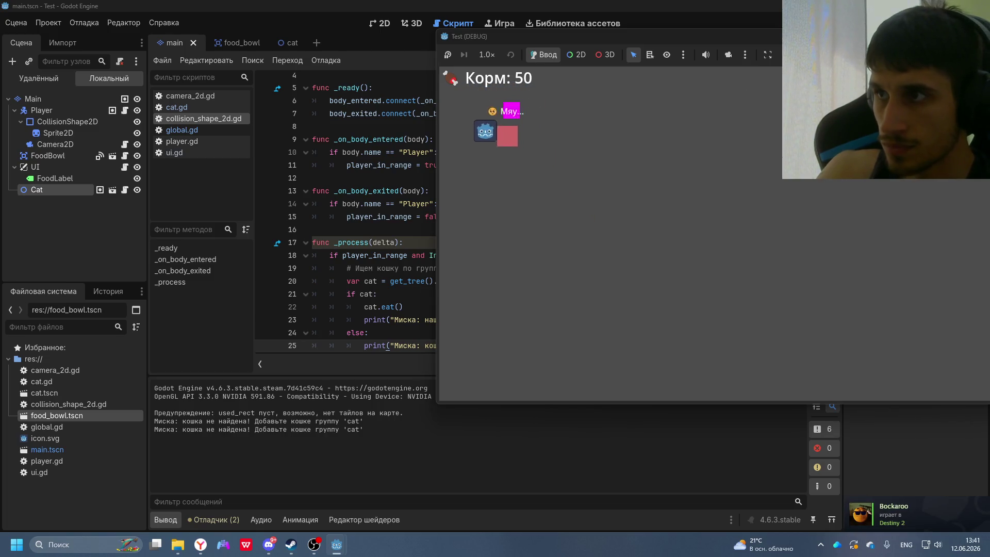
pyautogui.press('F8')
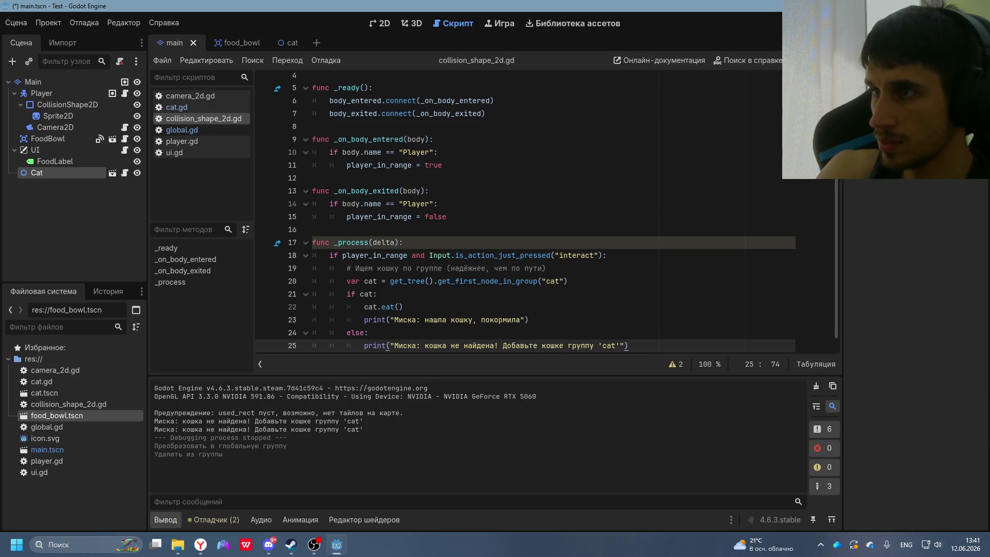
# - Delete the Cat group, rerun the game briefly, and close the game window
pyautogui.press('Return')
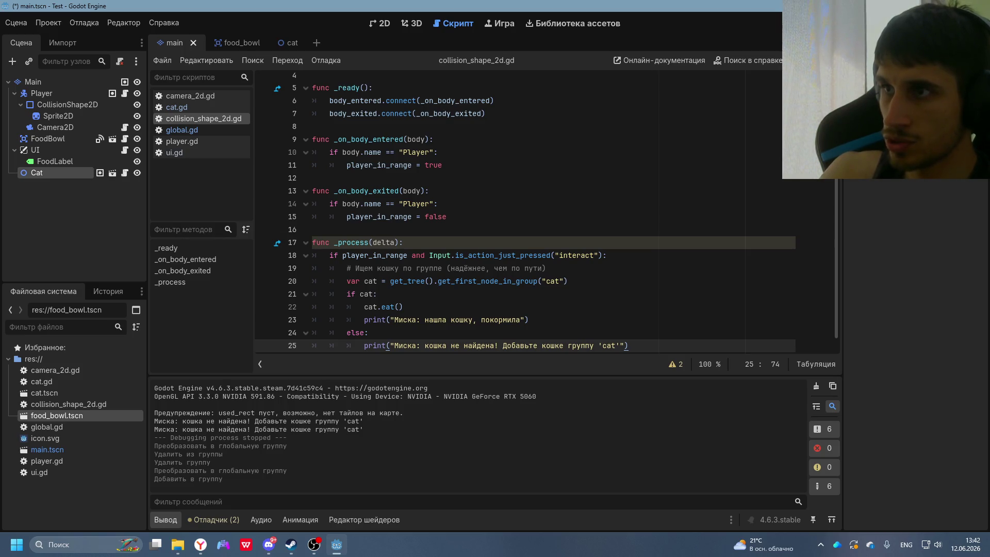
pyautogui.press('F5')
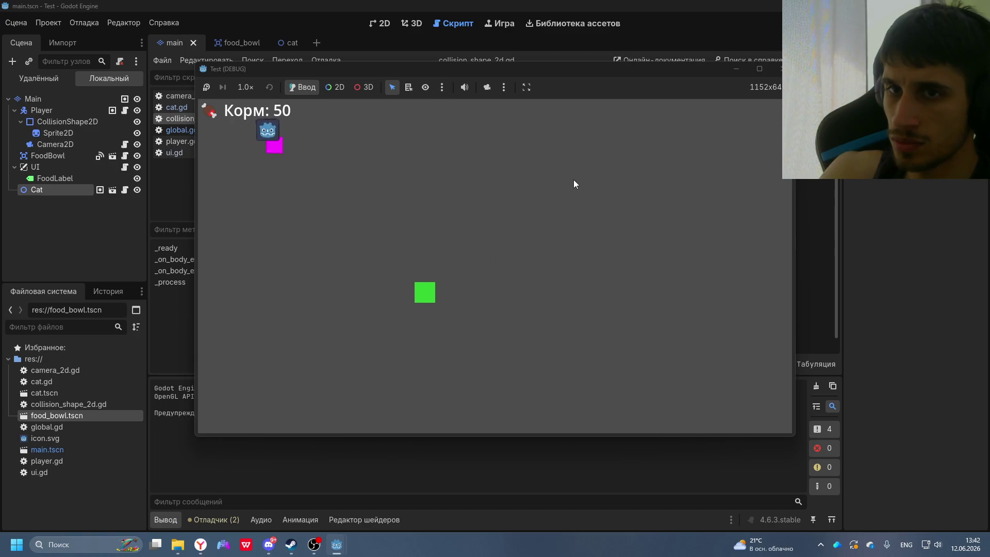
pyautogui.press('Right')
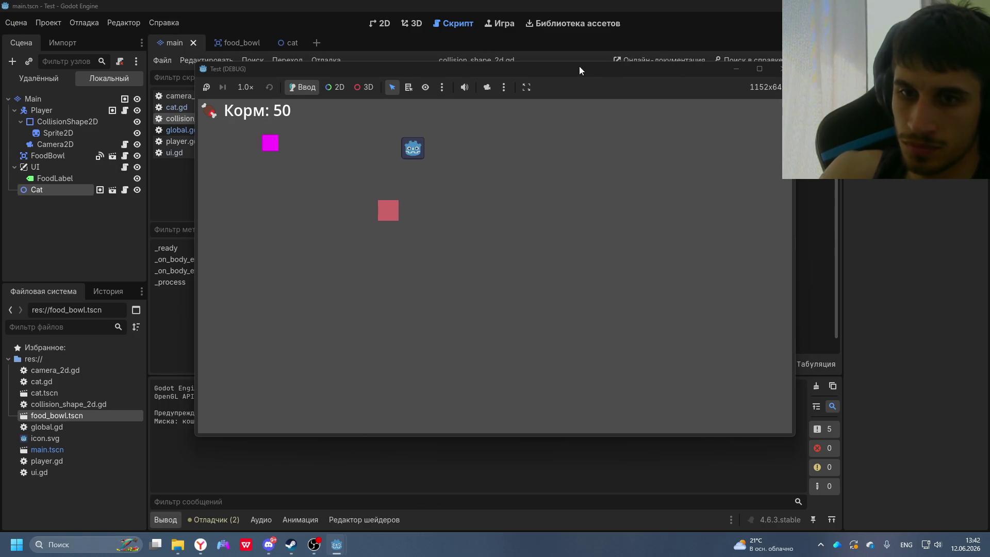
pyautogui.moveTo(579, 66)
pyautogui.mouseDown()
pyautogui.moveTo(624, 77)
pyautogui.moveTo(855, 72)
pyautogui.mouseUp()
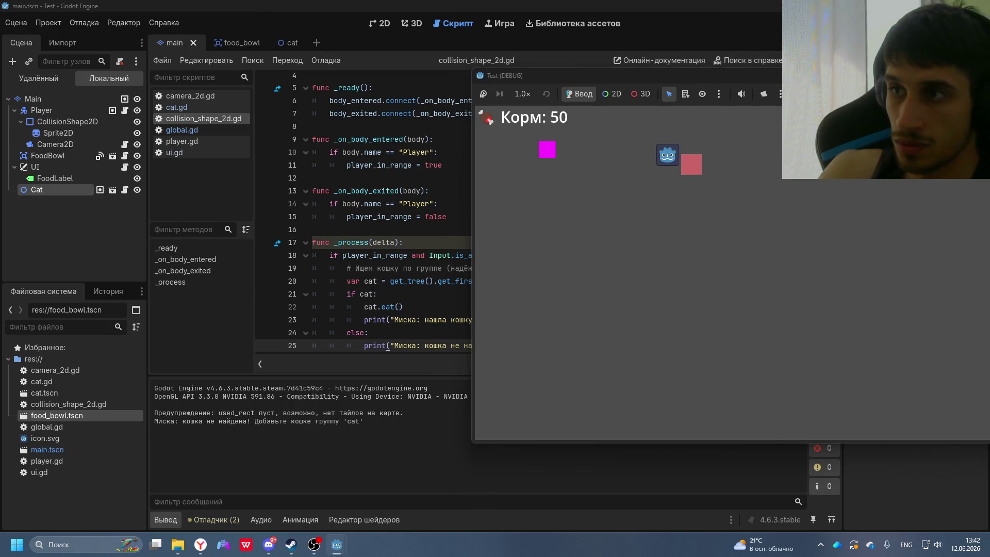
pyautogui.moveTo(815, 76)
pyautogui.mouseDown()
pyautogui.moveTo(428, 89)
pyautogui.moveTo(370, 102)
pyautogui.mouseUp()
pyautogui.click(611, 104)
# - Put the Cat node in a new 'cat' group and remove it from the old group
pyautogui.click(617, 101)
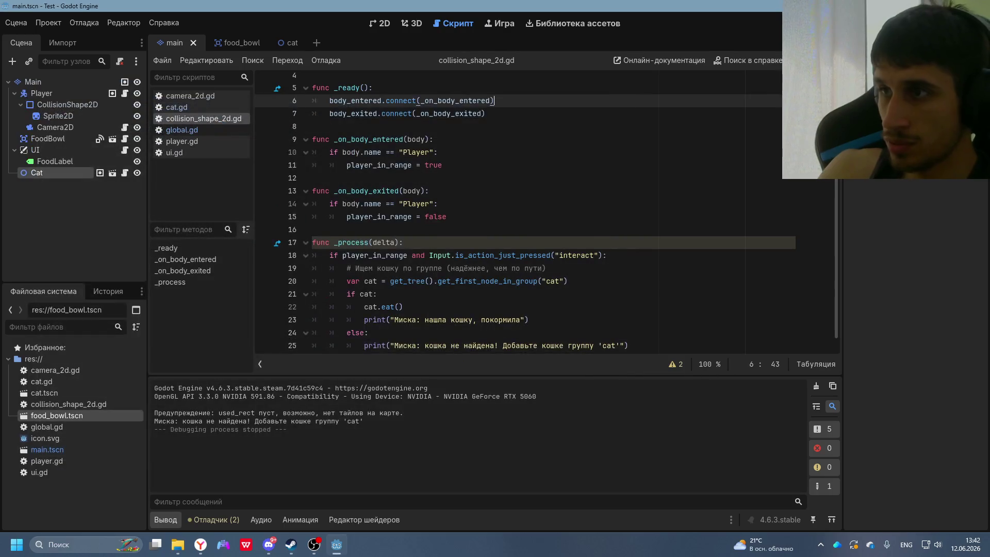
pyautogui.write('cat')
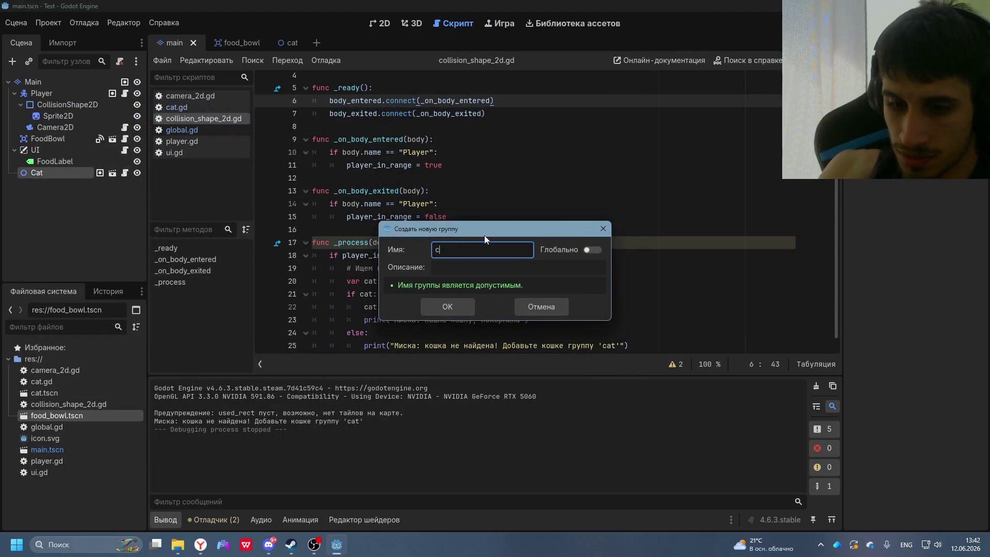
pyautogui.click(439, 311)
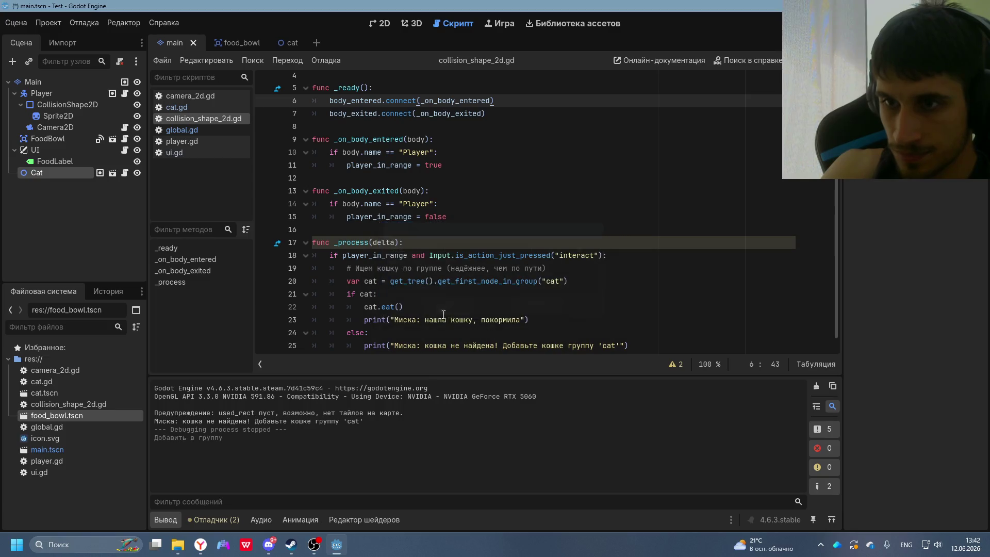
pyautogui.click(971, 98)
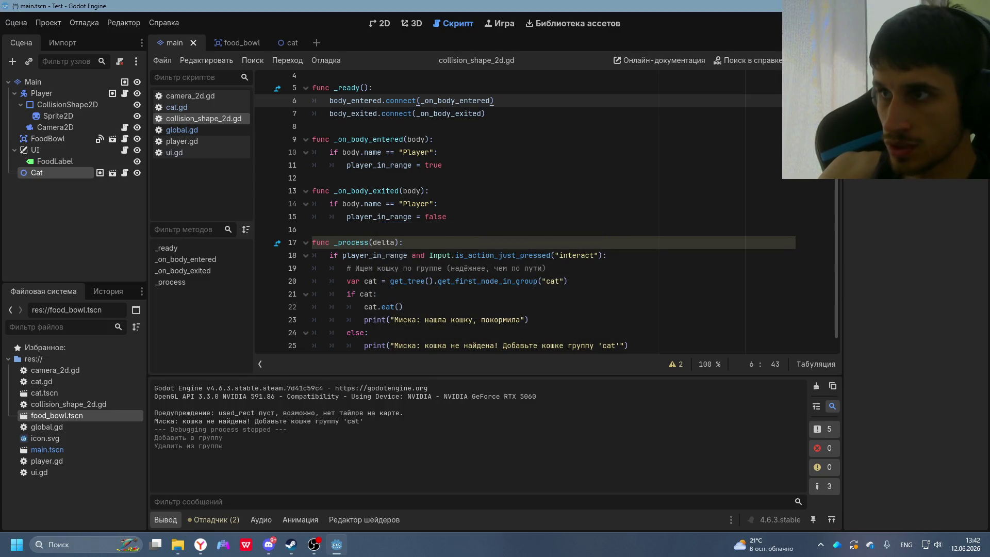
# - Run the game, walk the player onto the green square, then close the game
pyautogui.press('F5')
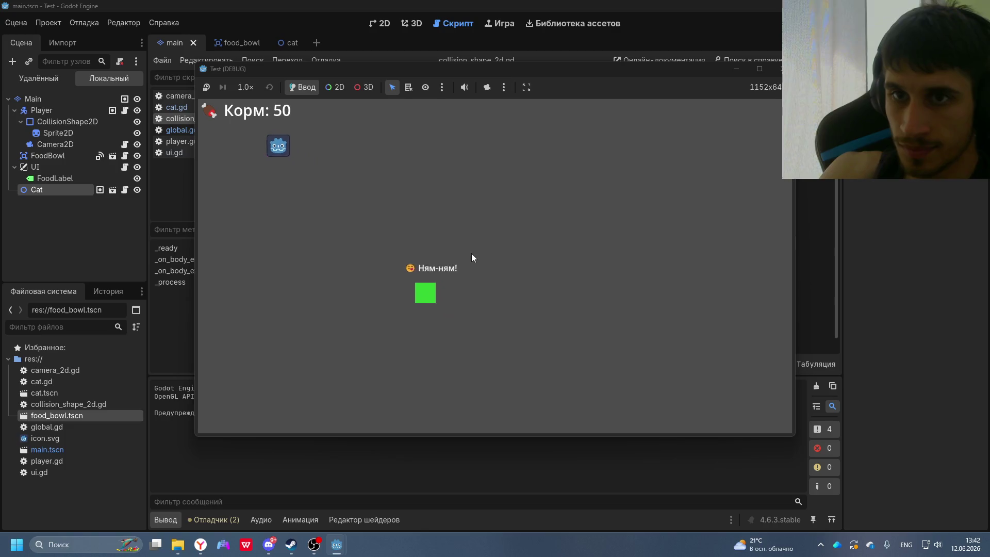
pyautogui.moveTo(562, 71); pyautogui.dragTo(851, 38)
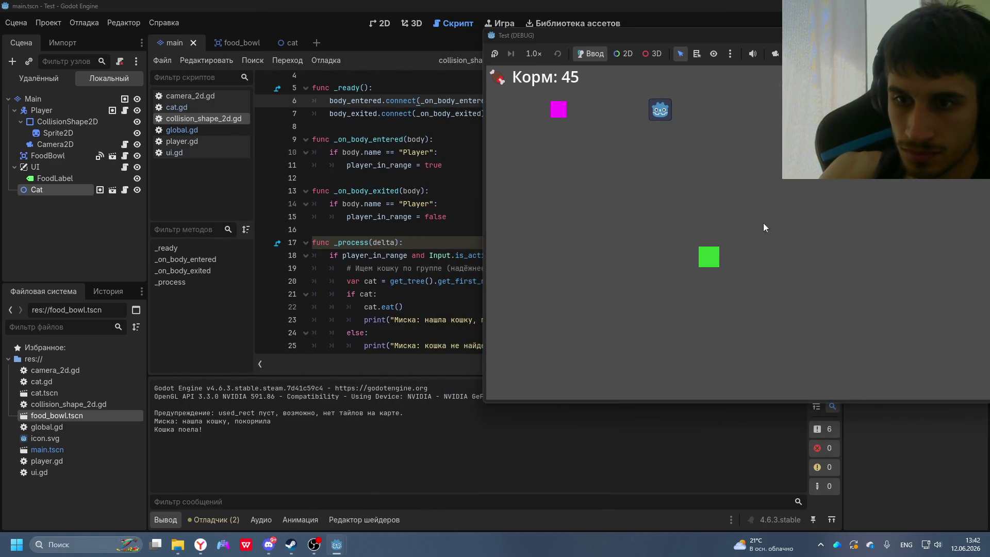
pyautogui.press('Down')
pyautogui.press('Right')
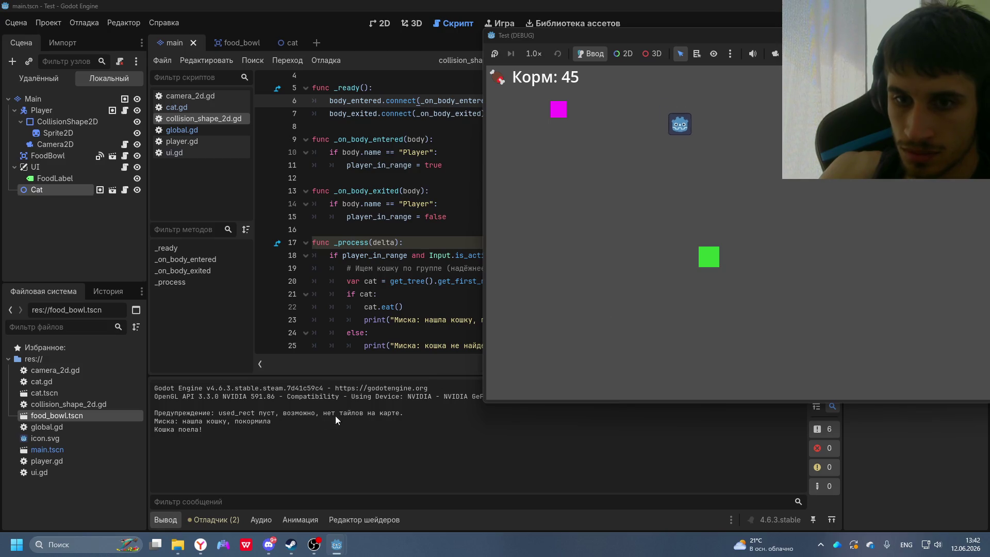
pyautogui.press('Left')
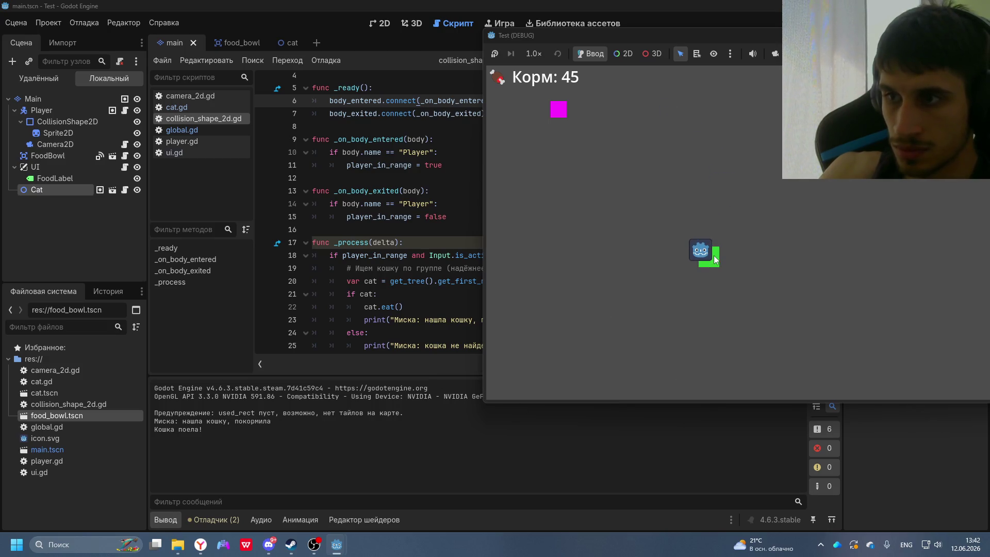
pyautogui.press('Left')
pyautogui.moveTo(842, 41); pyautogui.dragTo(641, 46)
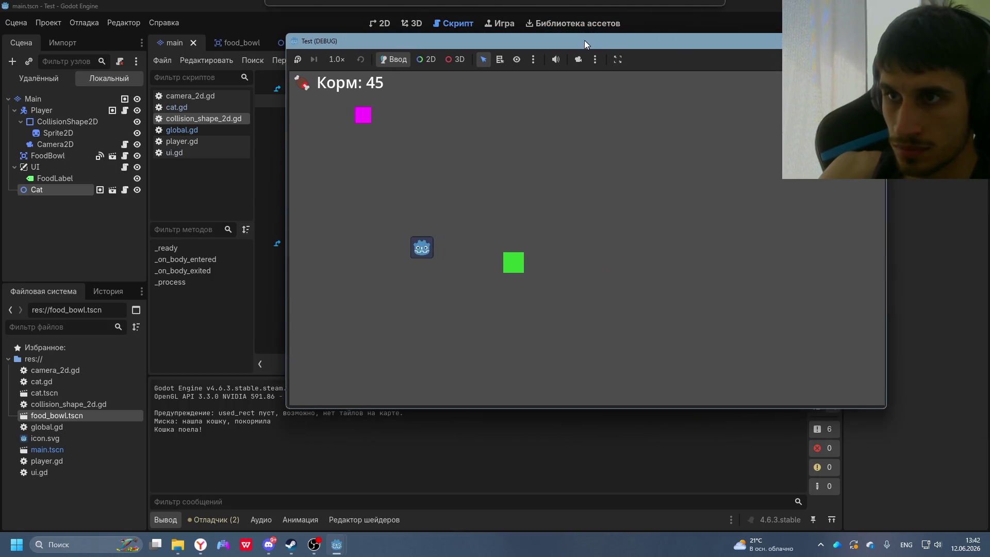
pyautogui.press('Up')
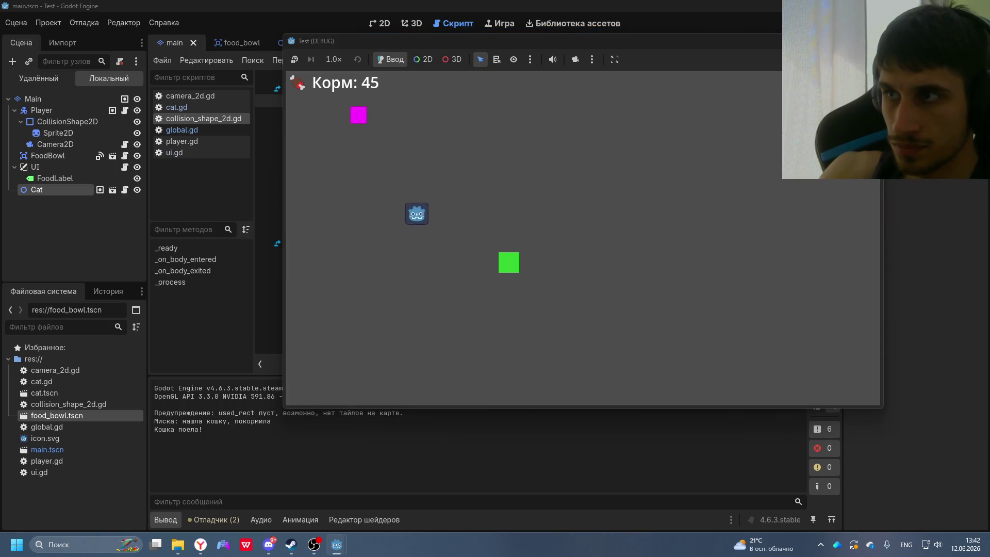
pyautogui.press('Left')
pyautogui.hotkey('alt', 'F4')
# - Tell DeepSeek in Russian that the cat eats but doesn't approach the bowl and won't move
pyautogui.click(201, 545)
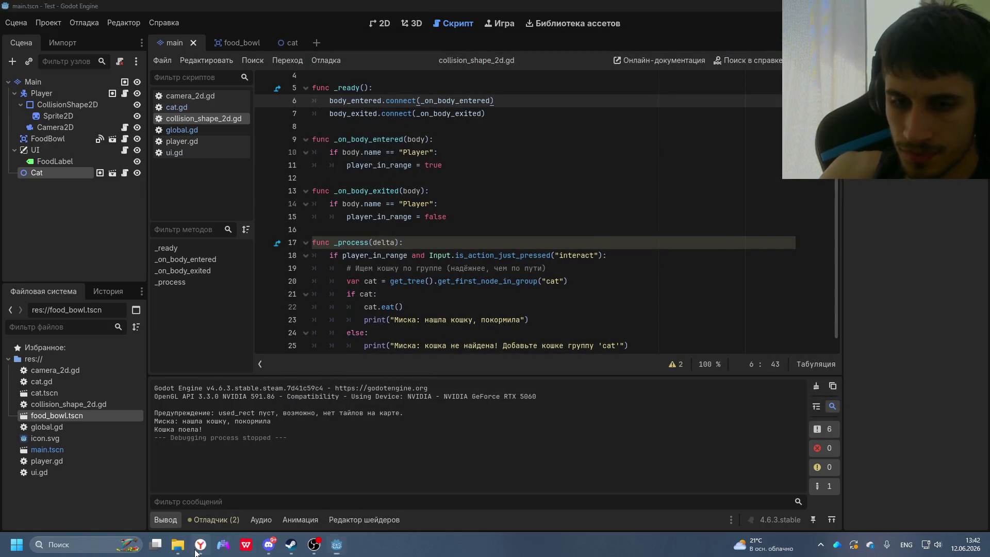
pyautogui.scroll(-10, 560, 375)
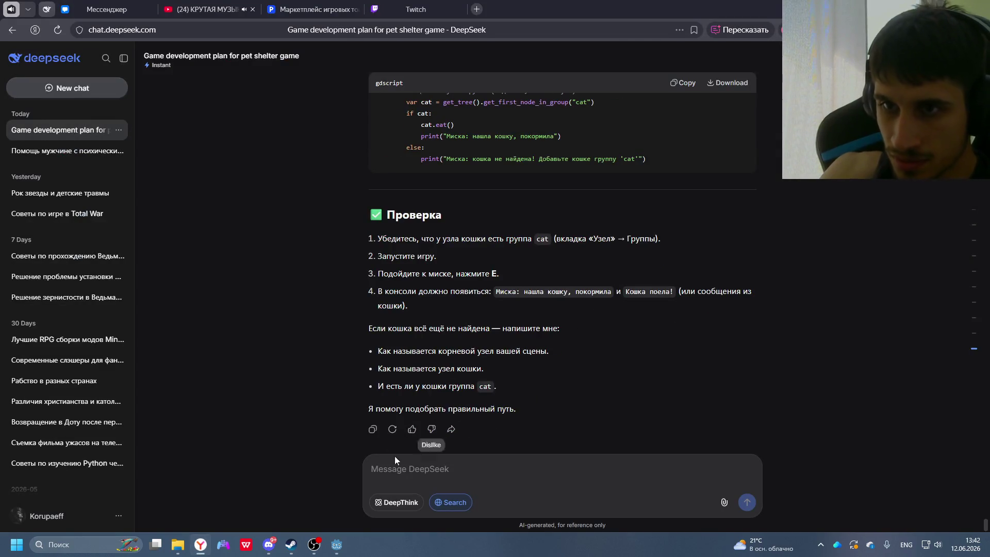
pyautogui.click(449, 467)
pyautogui.write('Rj')
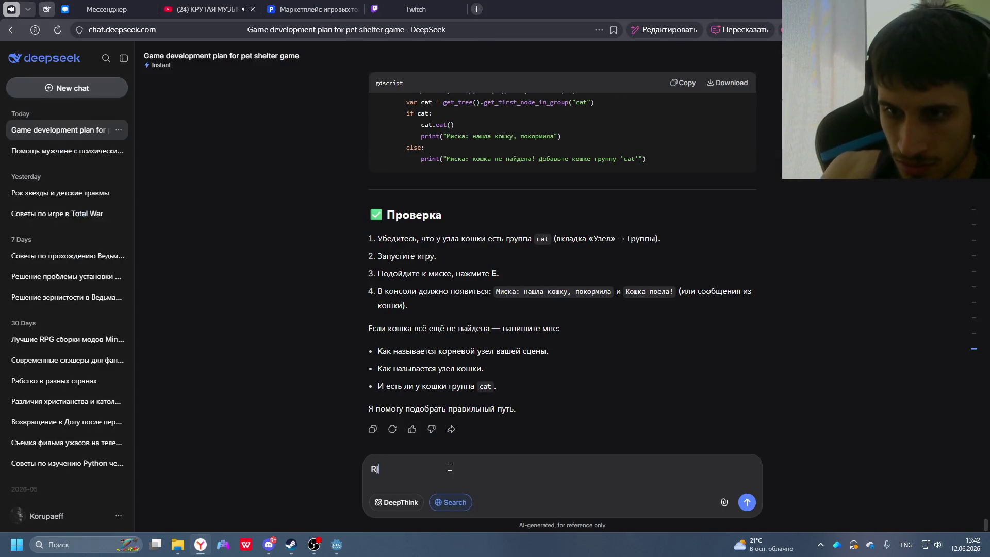
pyautogui.press('BackSpace')
pyautogui.hotkey('alt', 'shift')
pyautogui.write('Кошка ')
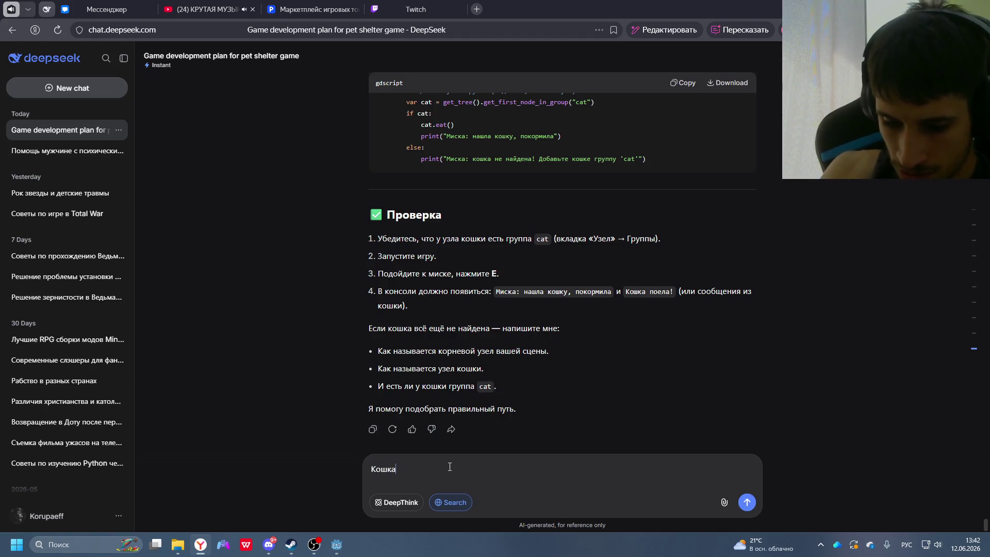
pyautogui.write('теперь е')
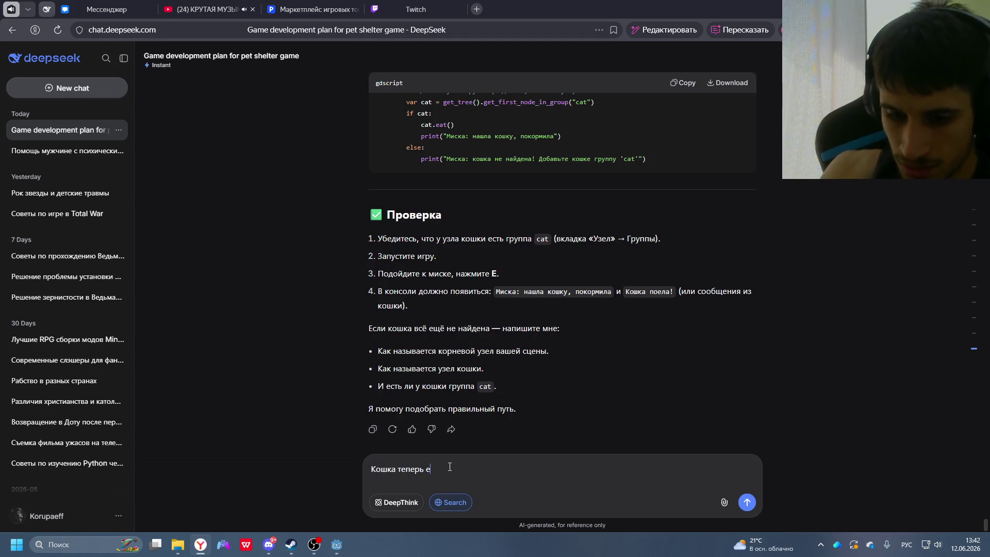
pyautogui.write('ст, но н')
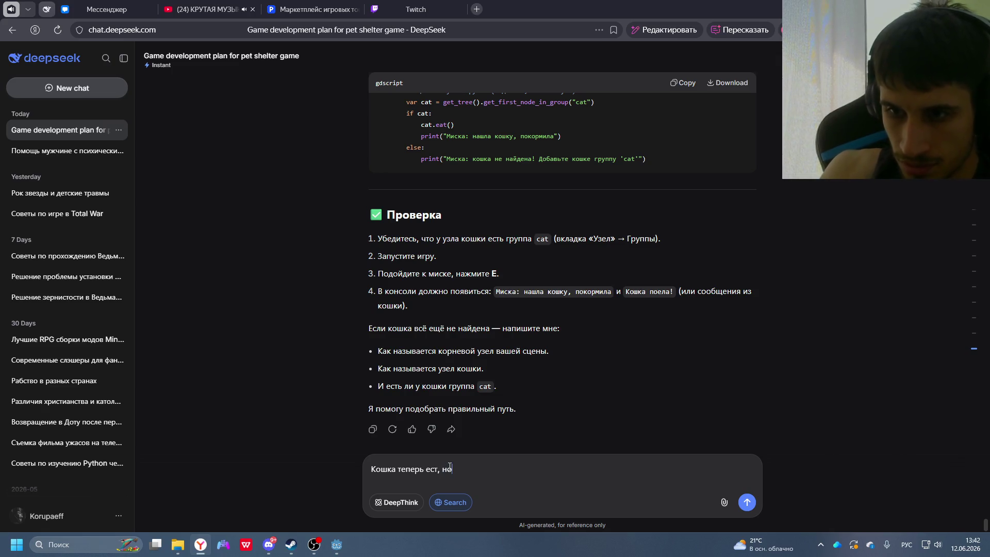
pyautogui.write('е подходя к миске. О')
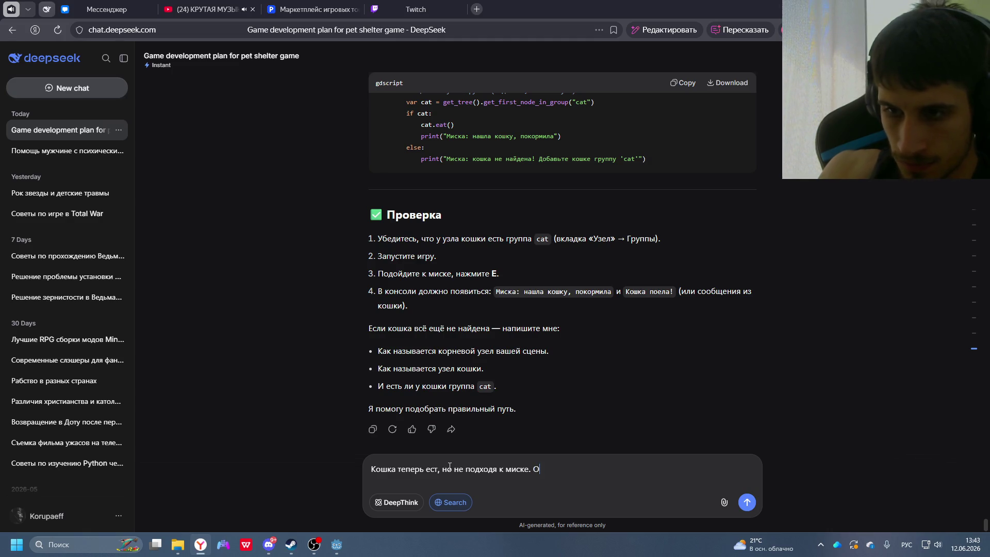
pyautogui.write('н ')
pyautogui.write(' опят')
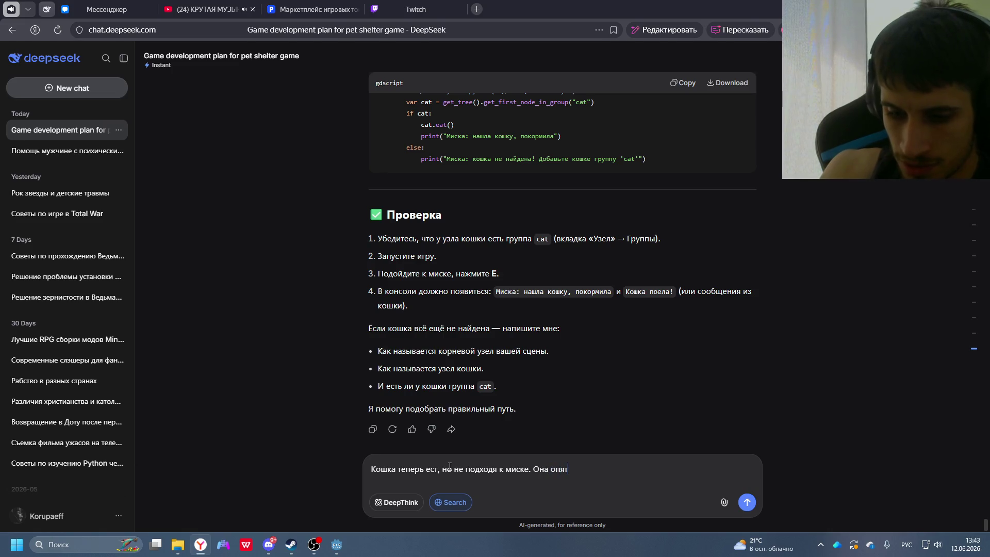
pyautogui.write('ь не двигаетс')
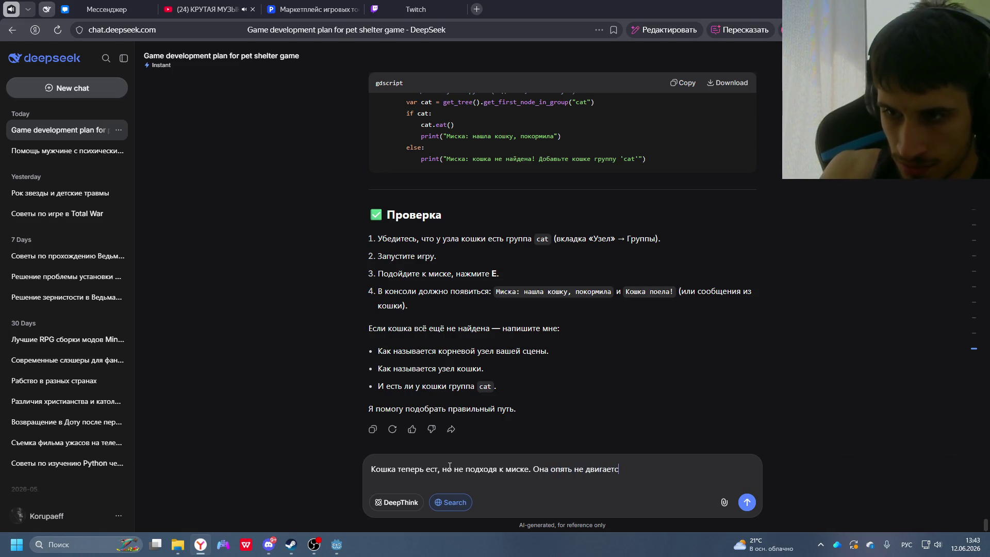
pyautogui.write('я')
pyautogui.press('Return')
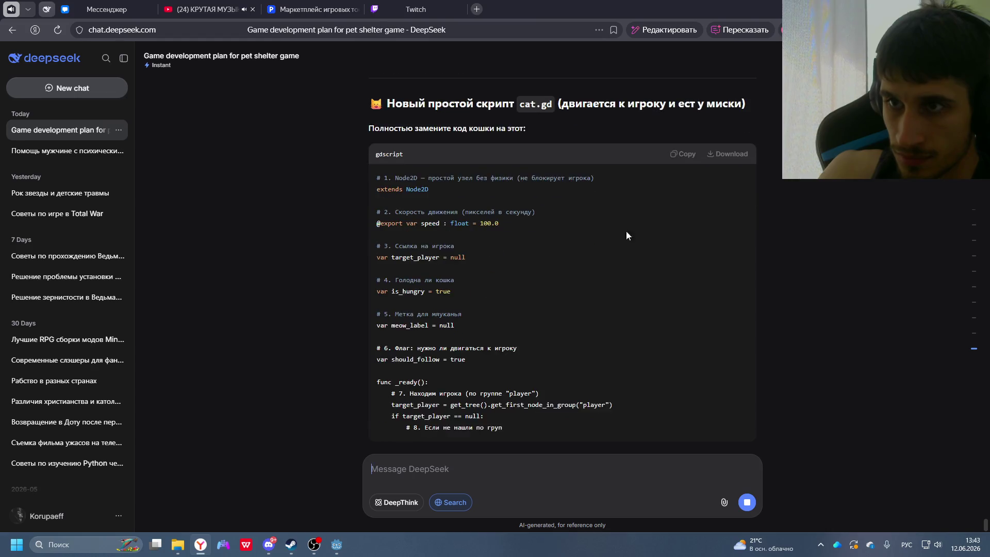
# - Copy DeepSeek's new simple cat.gd script and switch back to the Godot editor
pyautogui.scroll(3, 637, 207)
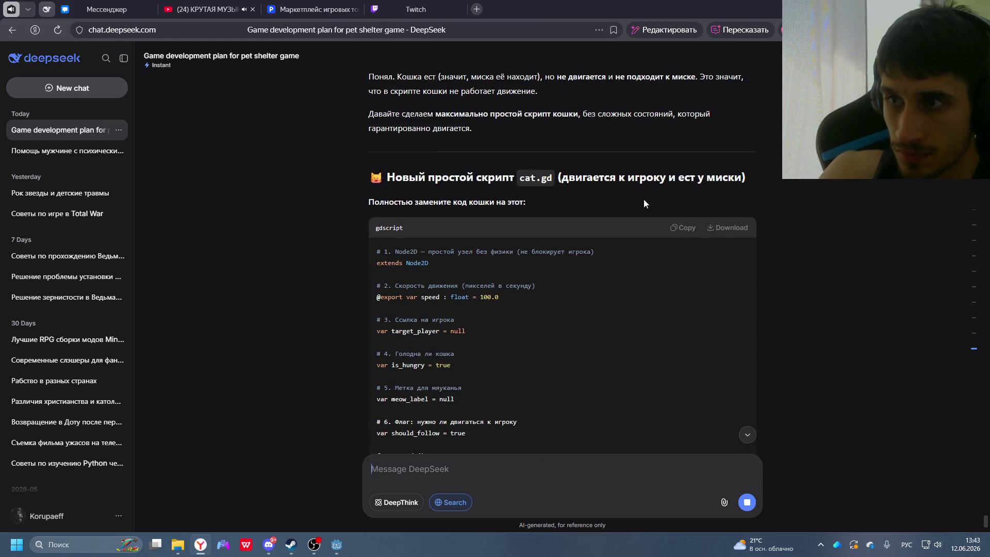
pyautogui.scroll(-3, 536, 314)
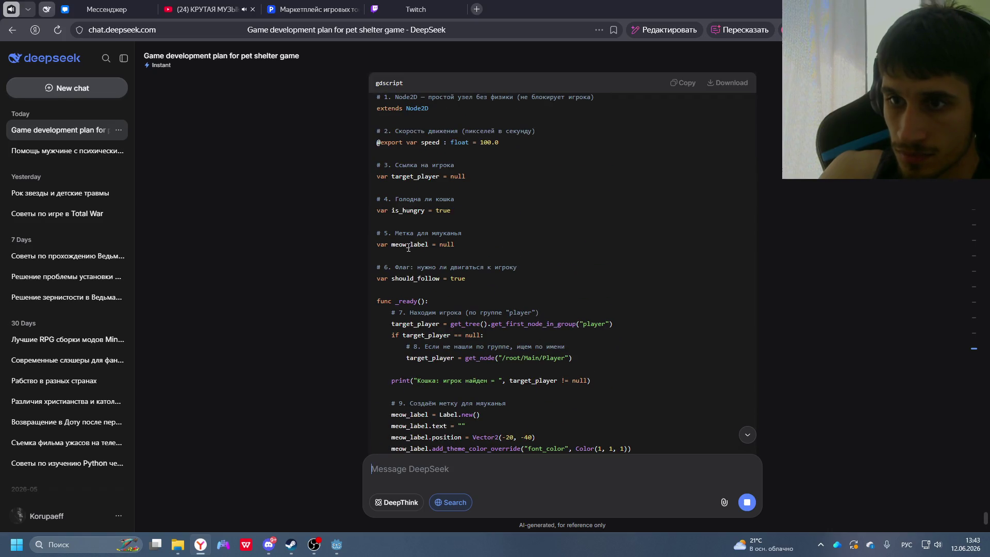
pyautogui.scroll(2, 654, 224)
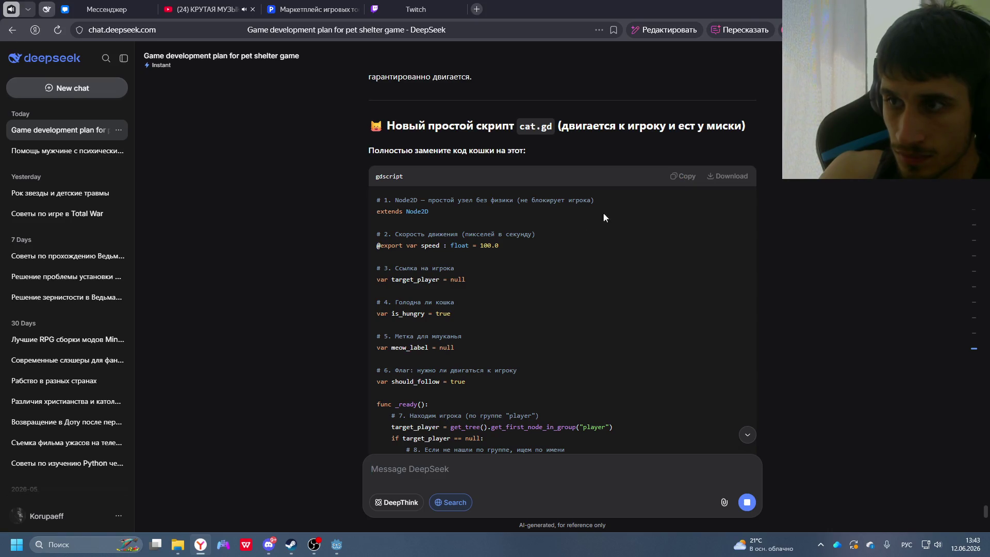
pyautogui.scroll(-3, 339, 279)
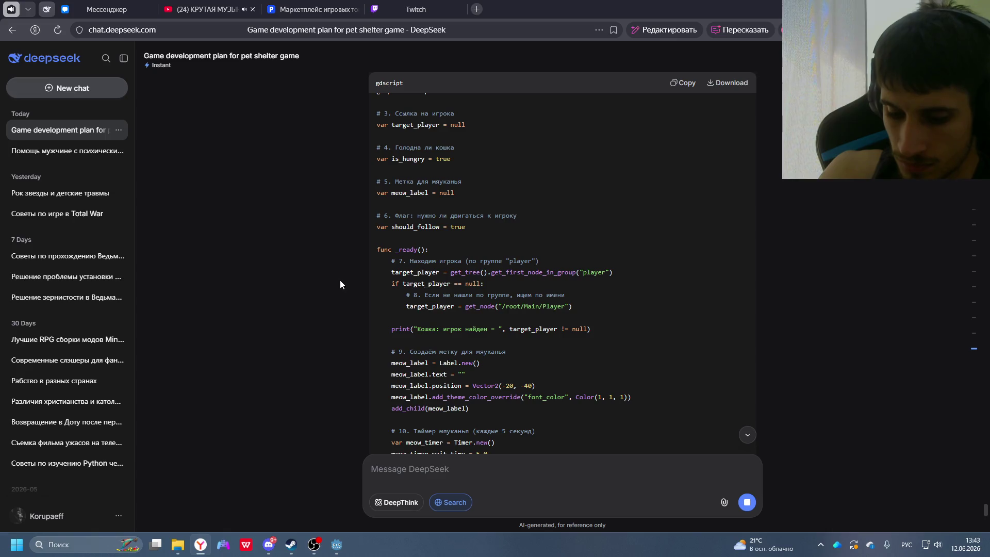
pyautogui.scroll(4, 339, 280)
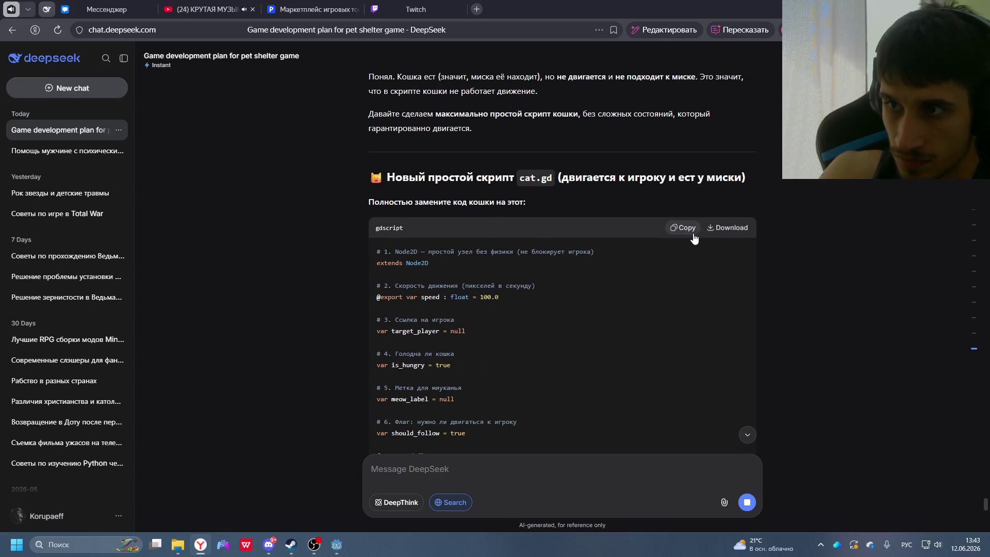
pyautogui.click(693, 238)
pyautogui.hotkey('alt', 'Tab')
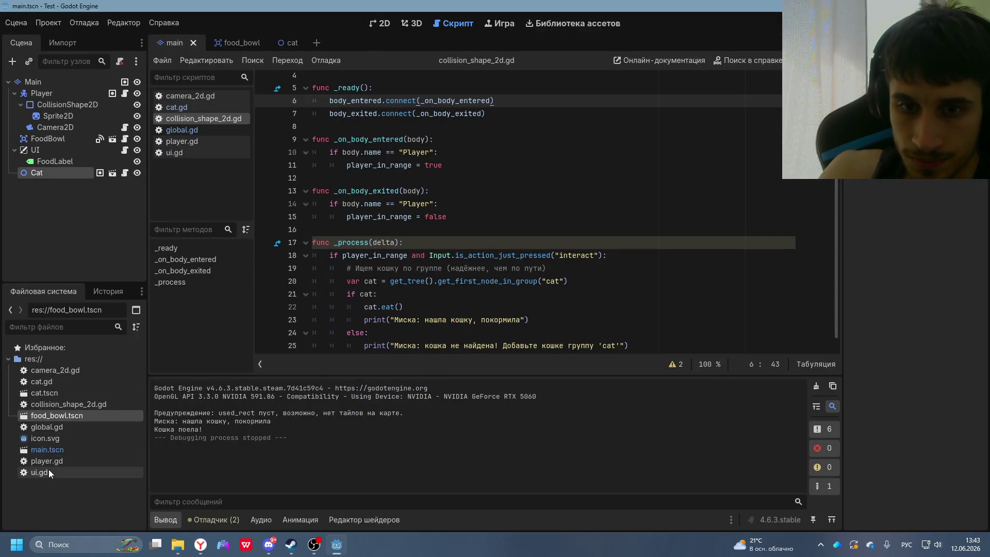
# - Open cat.gd and replace all its code with DeepSeek's simpler should_follow script
pyautogui.click(50, 382)
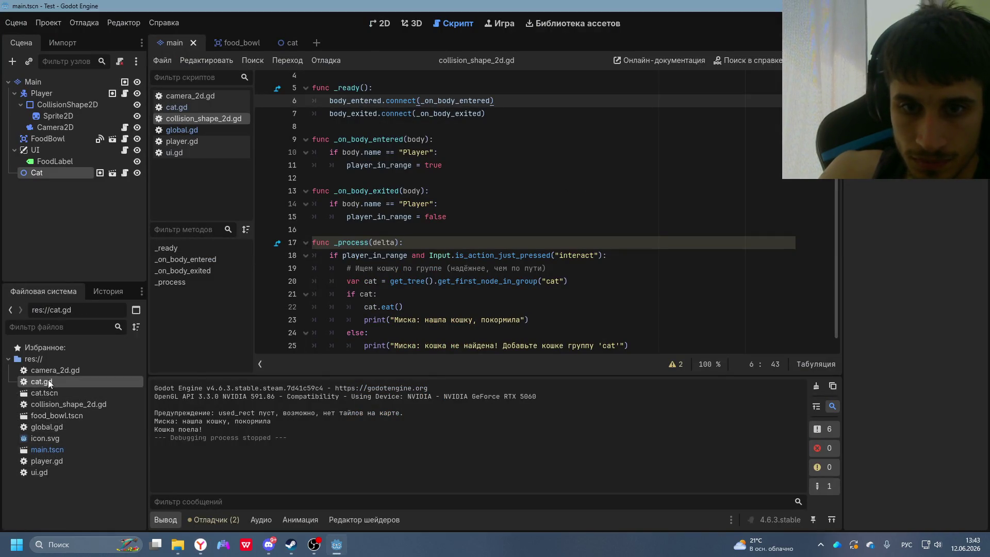
pyautogui.click(184, 106)
pyautogui.scroll(-20, 447, 304)
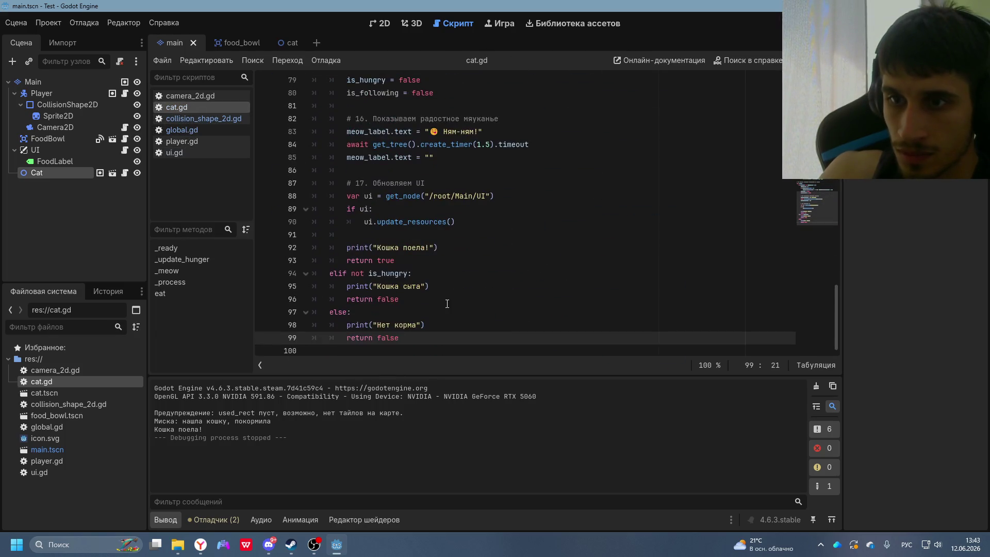
pyautogui.hotkey('ctrl', 'a')
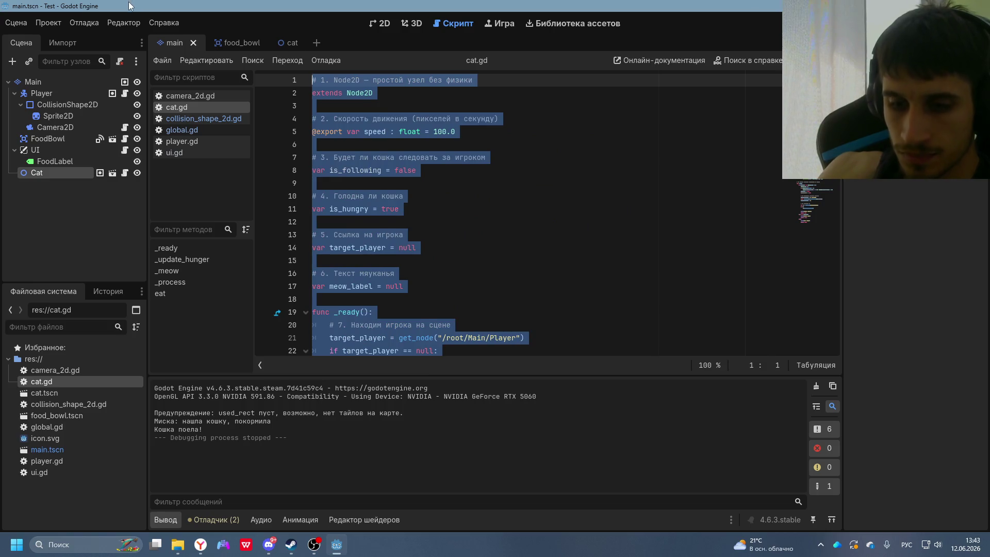
pyautogui.hotkey('ctrl', 'v')
pyautogui.scroll(20, 472, 237)
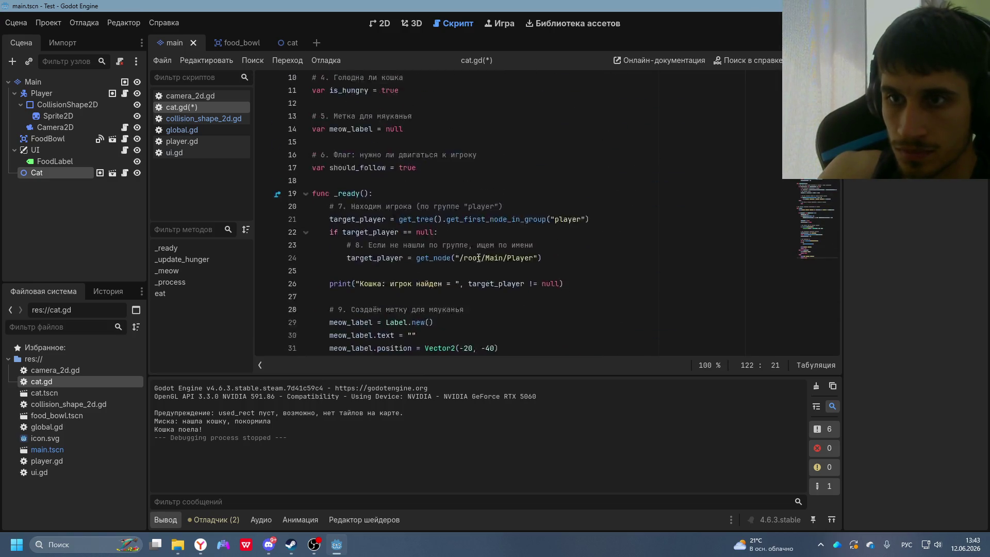
pyautogui.hotkey('alt', 'Tab')
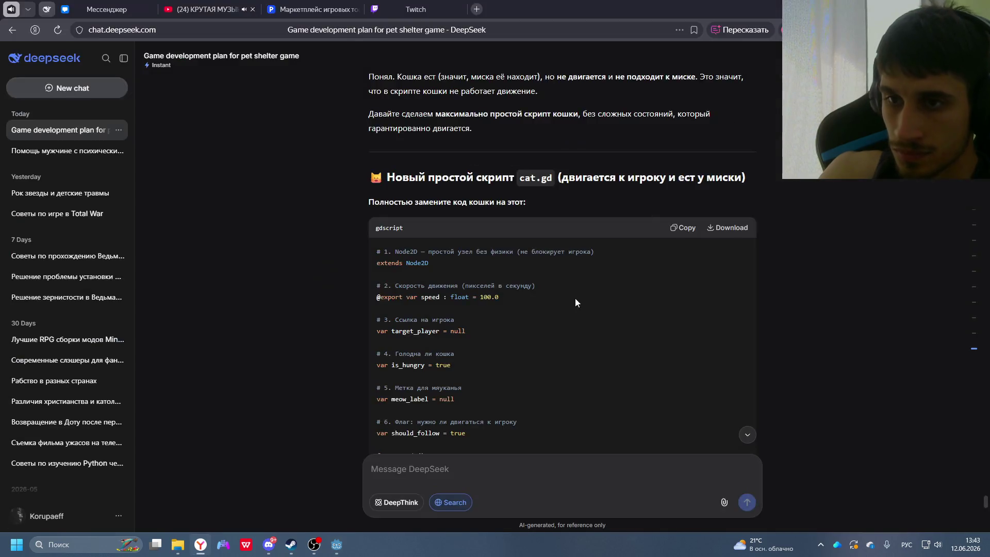
pyautogui.scroll(-20, 574, 309)
pyautogui.scroll(-15, 575, 342)
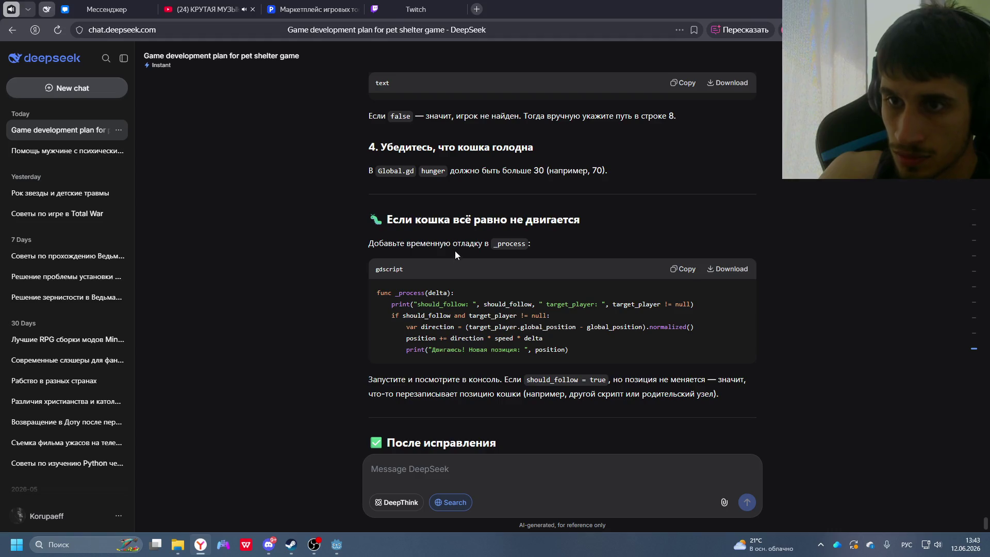
pyautogui.hotkey('alt', 'Tab')
# - Run the game and walk the player to the food bowl so the cat eats
pyautogui.press('F5')
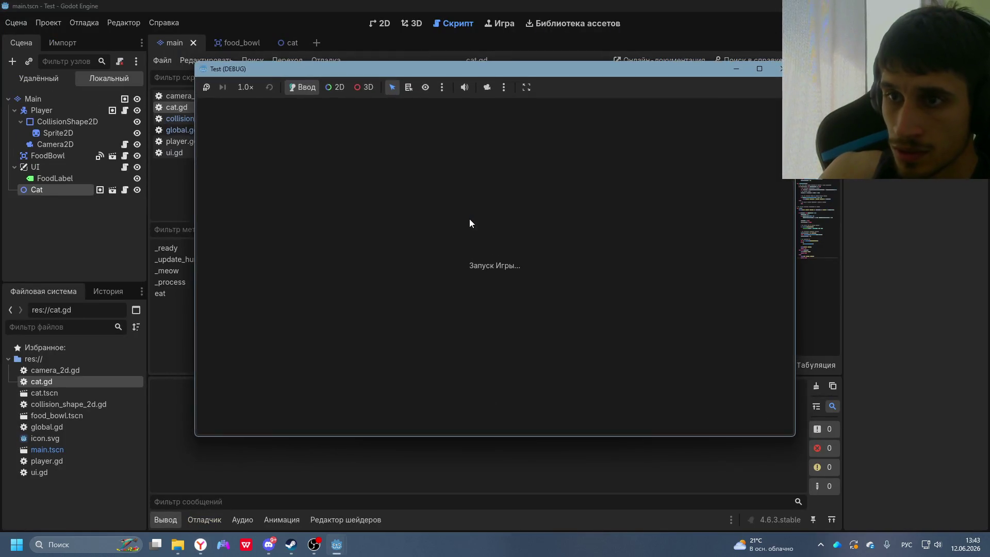
pyautogui.press('Right')
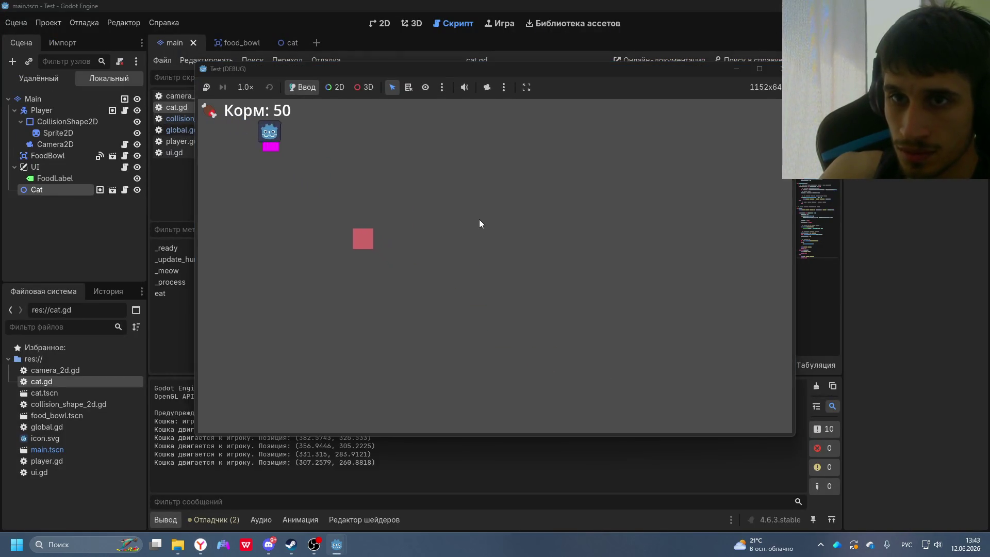
pyautogui.press('Down')
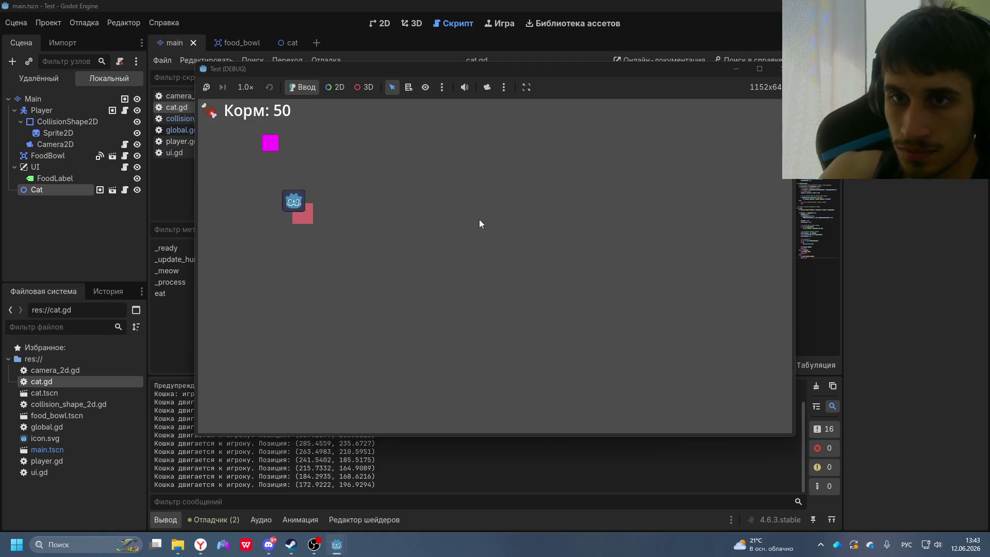
pyautogui.press('Up')
pyautogui.press('Left')
pyautogui.press('Right')
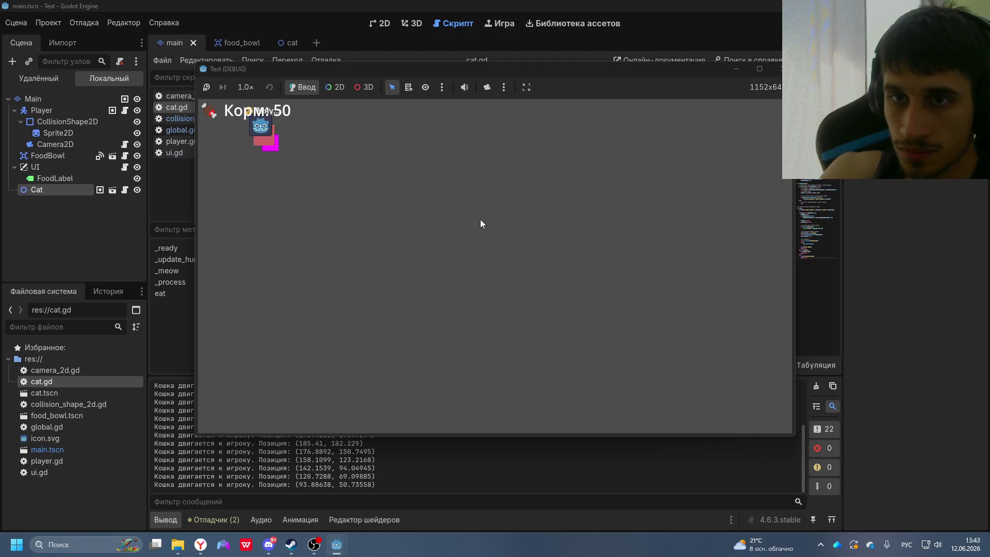
pyautogui.press('Down')
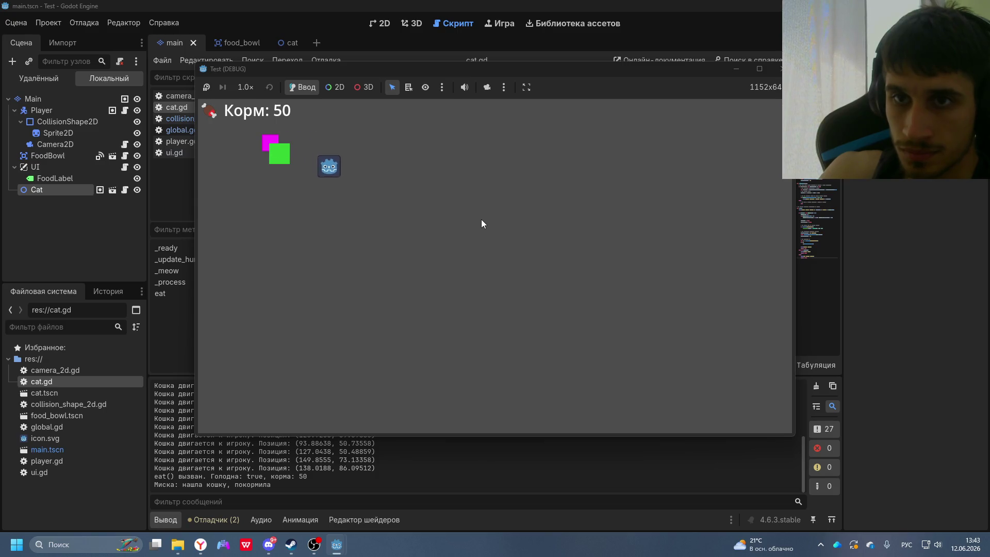
pyautogui.press('Right')
# - Walk the player around the field watching the cat follow, then stop the game
pyautogui.press('Up')
pyautogui.press('Right')
pyautogui.press('Up')
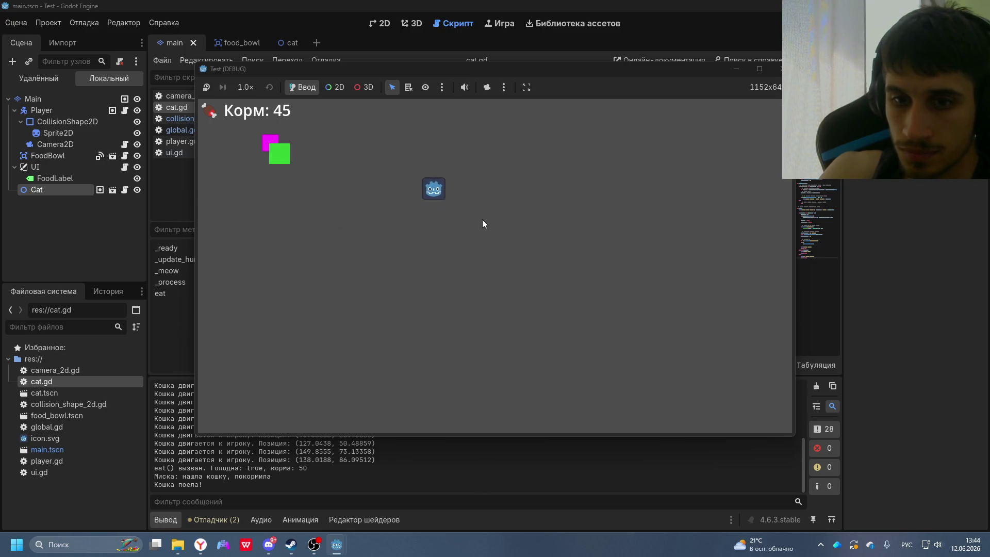
pyautogui.press('Down')
pyautogui.press('Left')
pyautogui.press('Left')
pyautogui.press('Down')
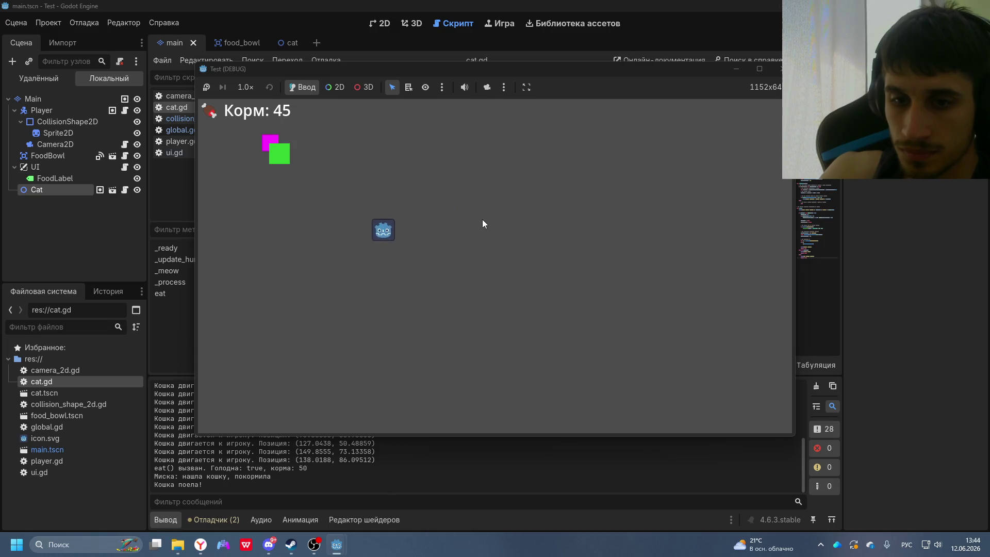
pyautogui.press('Right')
pyautogui.press('Up')
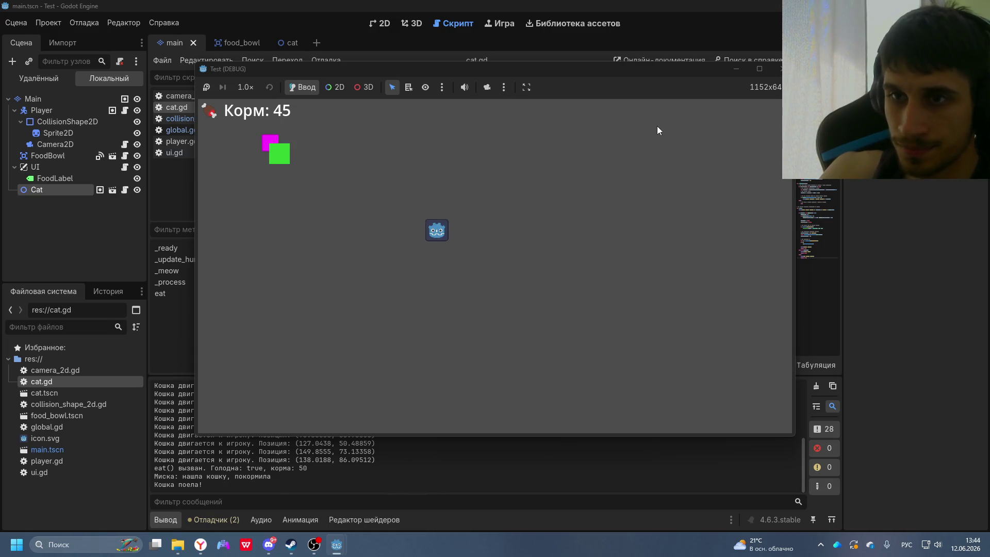
pyautogui.press('F8')
pyautogui.click(200, 544)
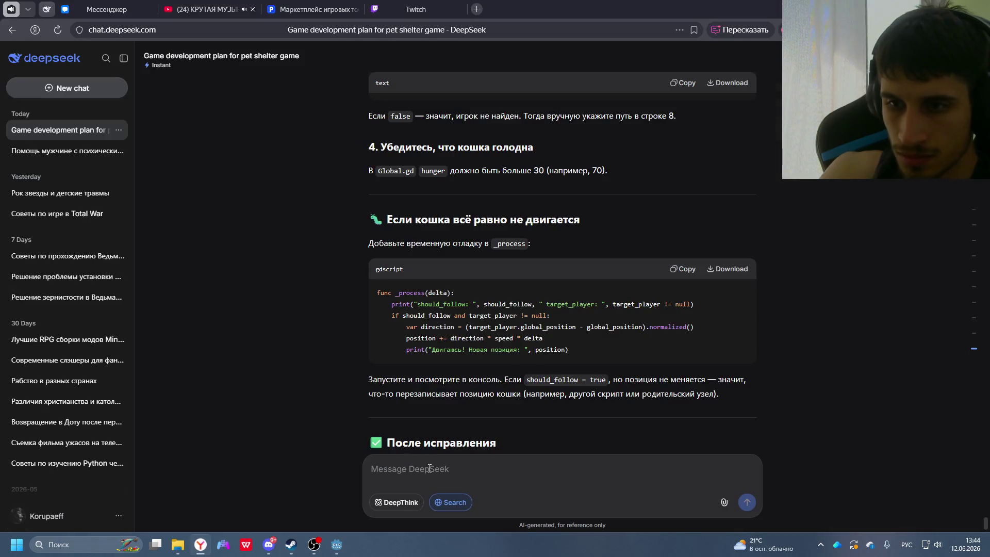
# - Ask DeepSeek in Russian to make the cat keep wandering on its own after eating
pyautogui.scroll(-2, 473, 366)
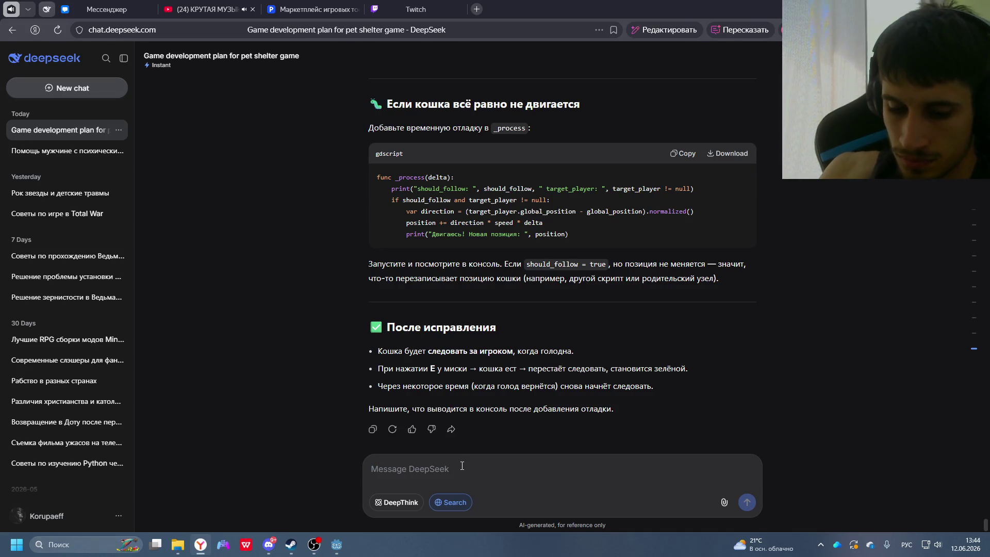
pyautogui.write('П')
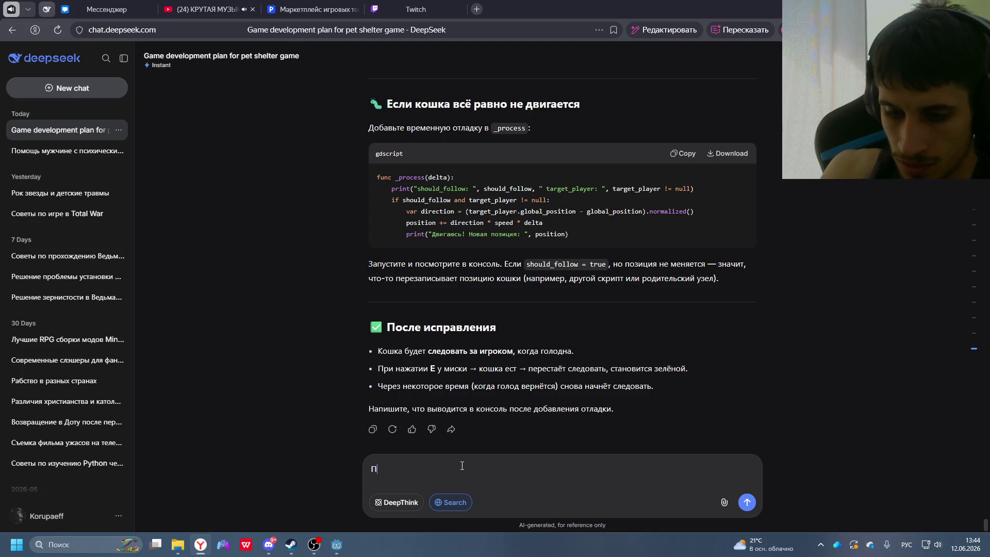
pyautogui.write('осле того как поест ')
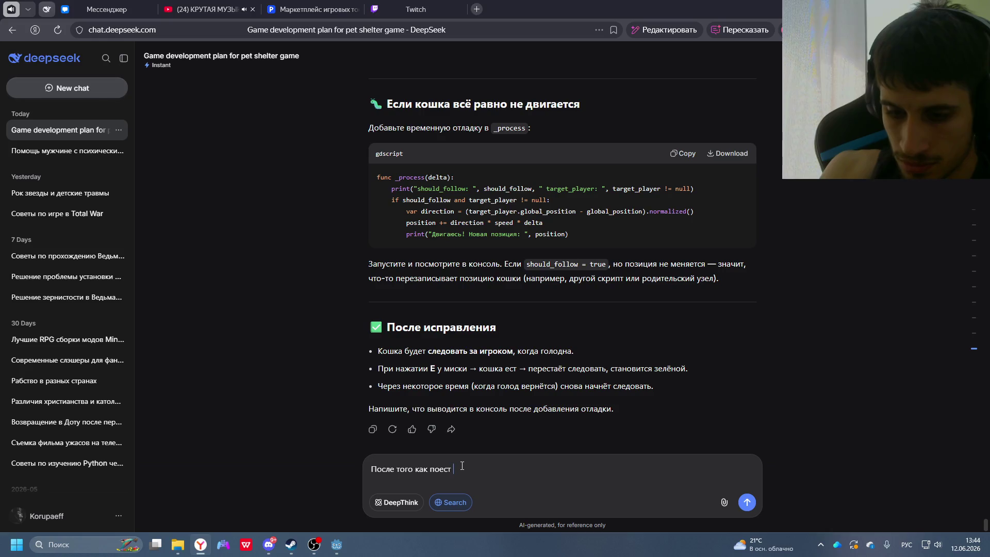
pyautogui.write('она должна дальше')
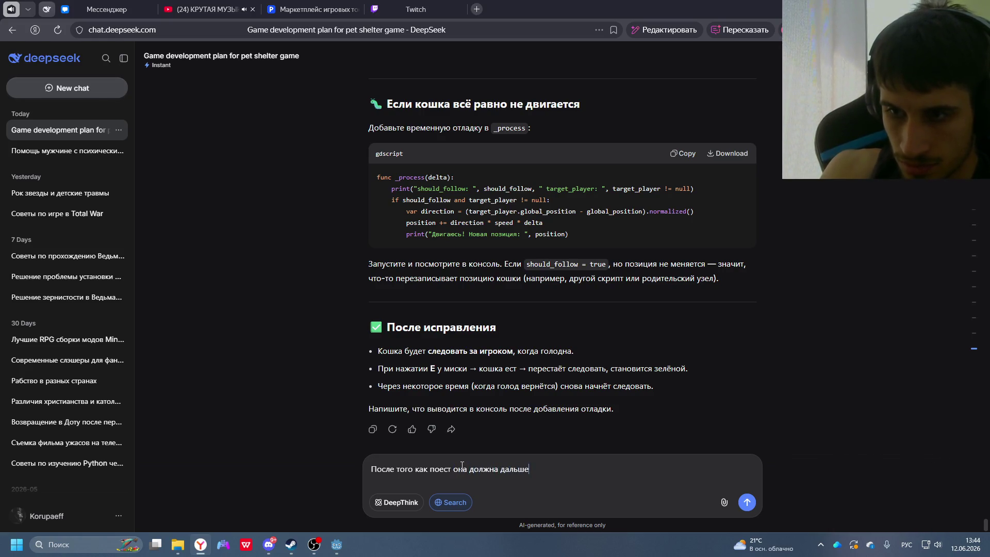
pyautogui.write(' сама бродт')
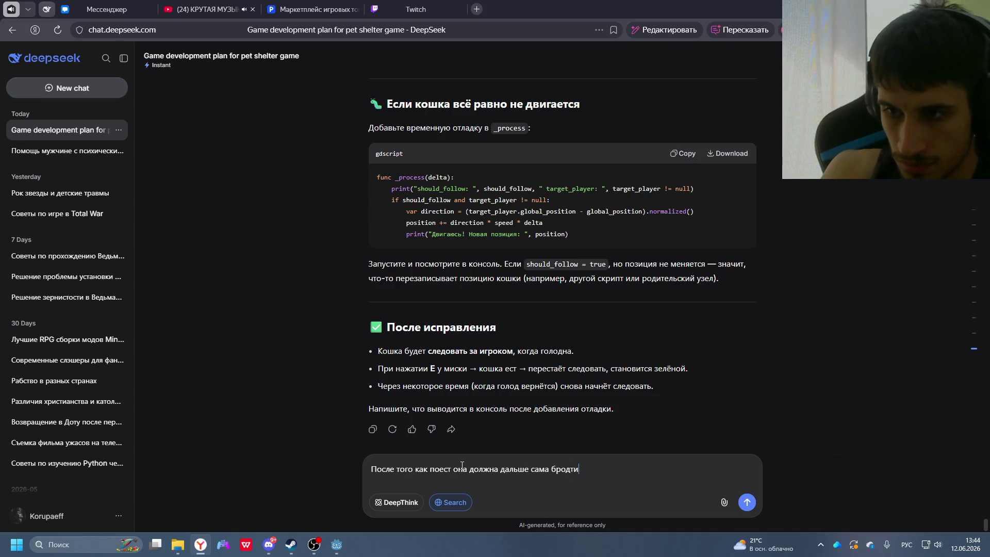
pyautogui.press('BackSpace')
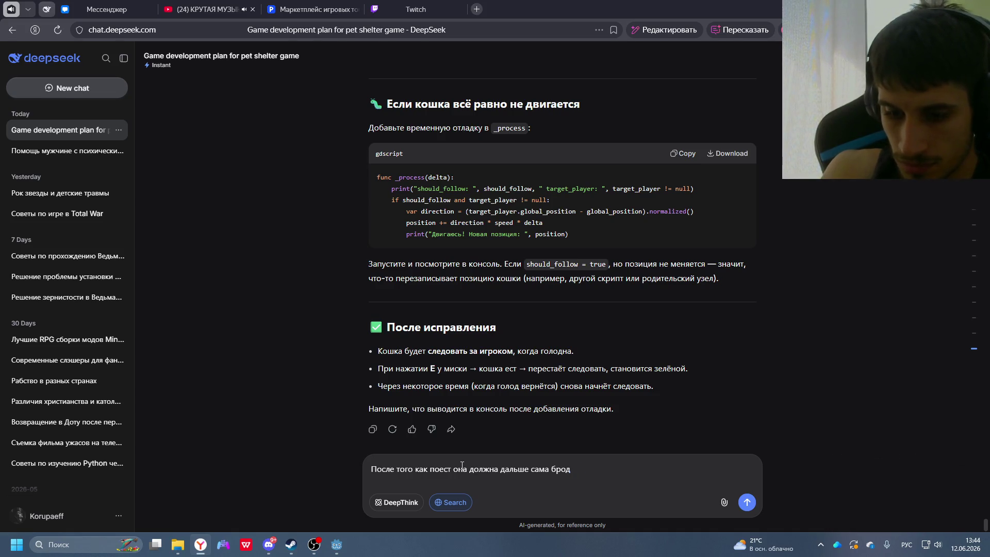
pyautogui.write('ить')
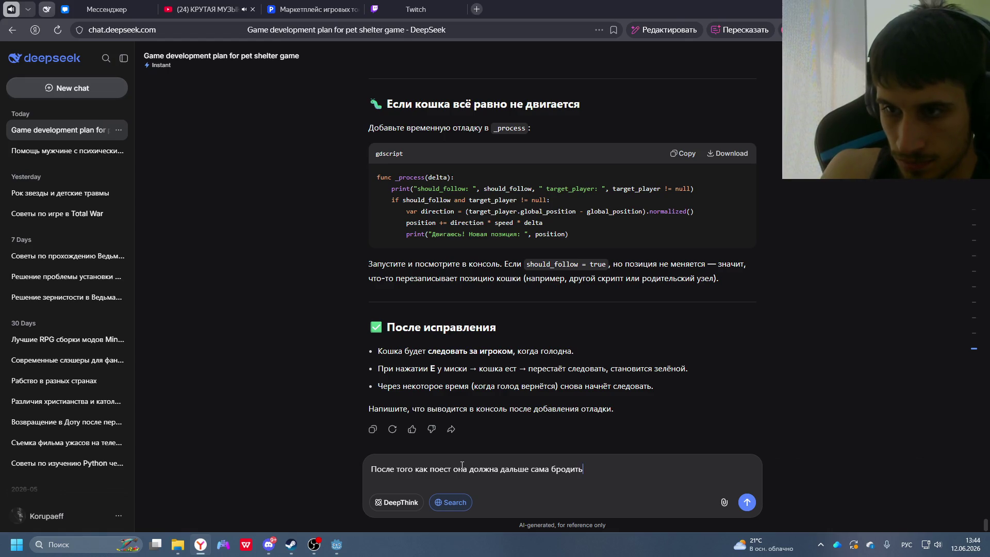
pyautogui.press('Return')
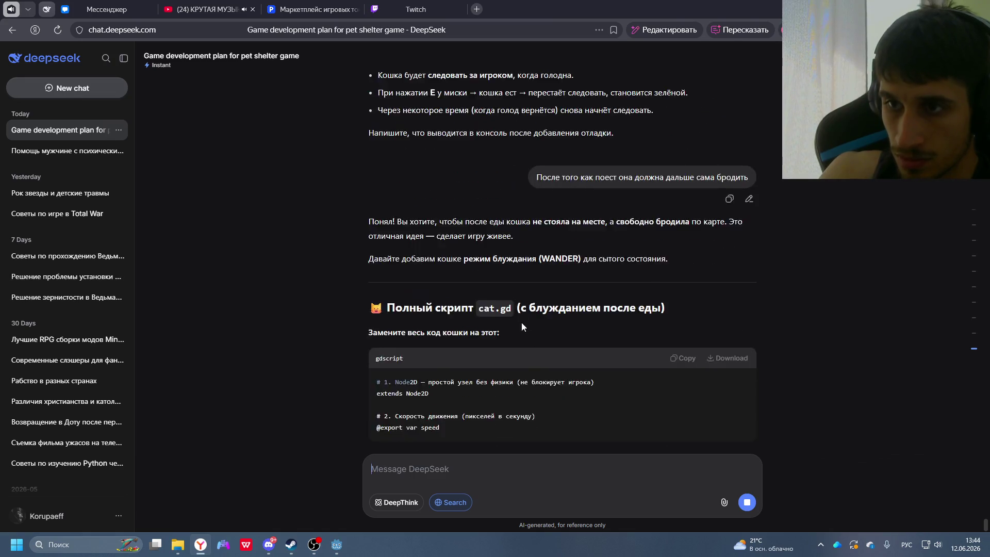
# - Read through DeepSeek's full cat.gd reply with the WANDER mode, then return to Godot
pyautogui.scroll(1, 524, 291)
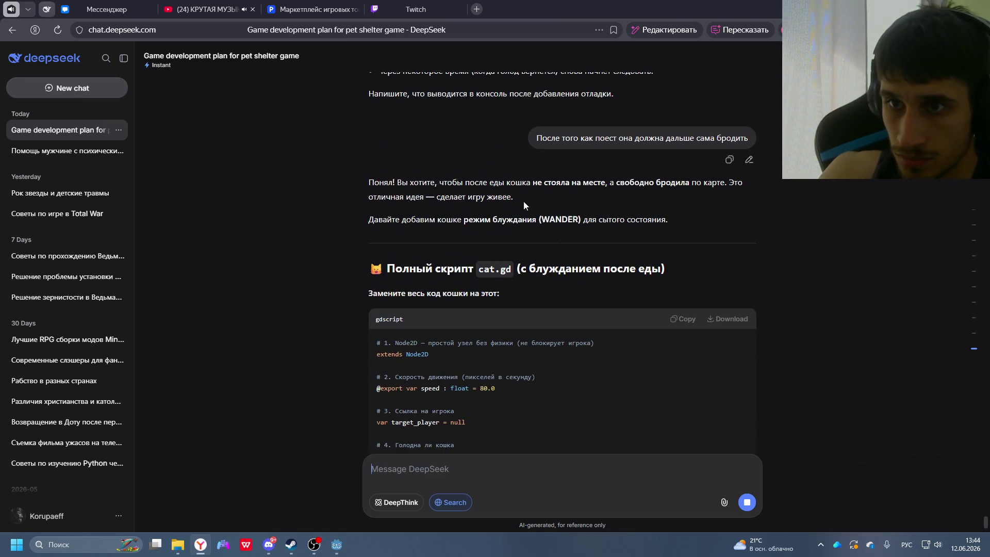
pyautogui.scroll(-1, 509, 231)
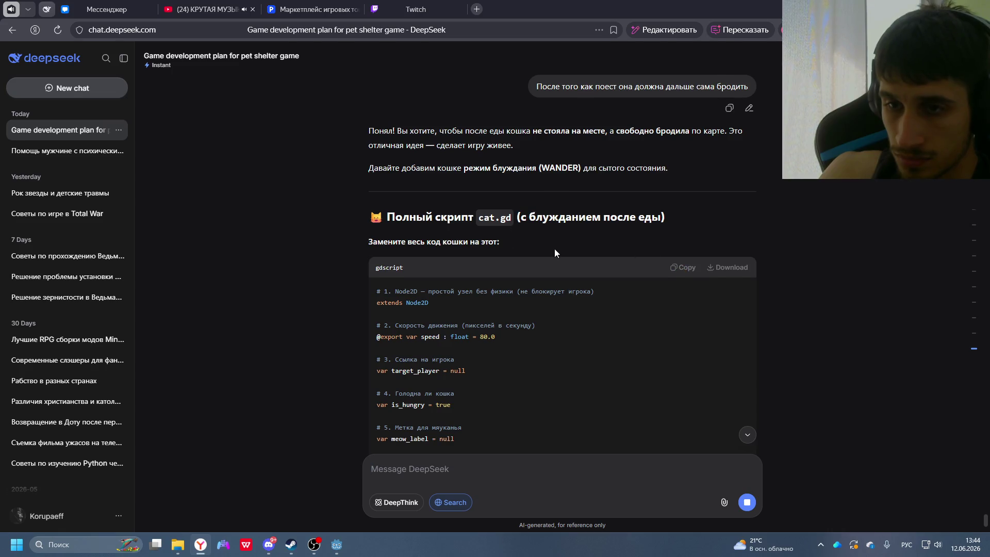
pyautogui.scroll(-4, 555, 249)
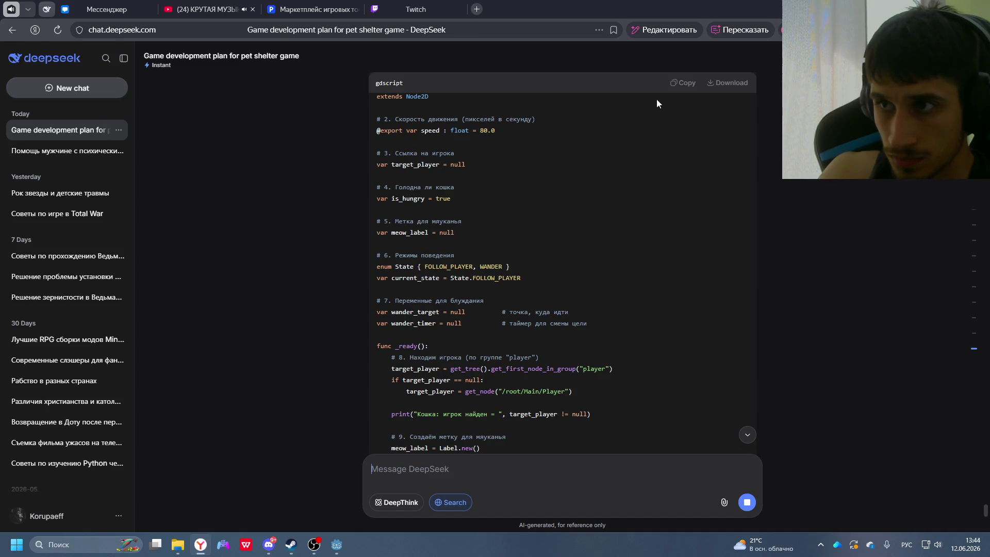
pyautogui.scroll(-20, 565, 291)
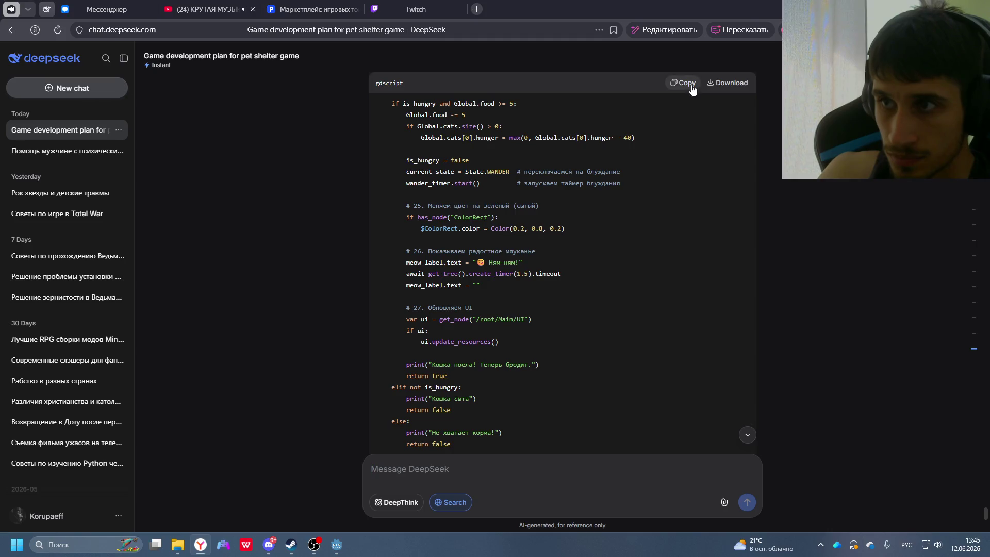
pyautogui.hotkey('alt', 'Tab')
# - Replace cat.gd's code with DeepSeek's wander-mode script and save it
pyautogui.scroll(-20, 515, 295)
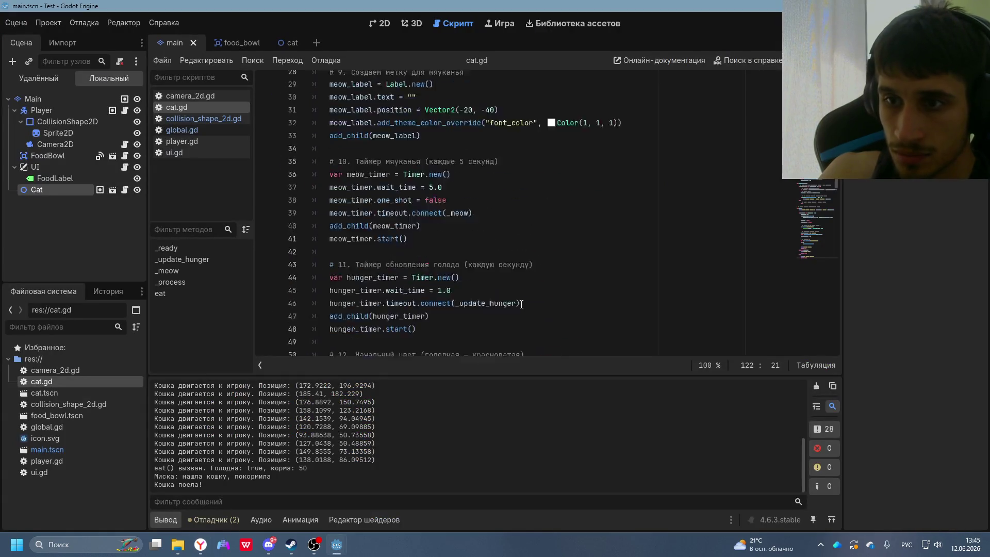
pyautogui.hotkey('ctrl', 'a')
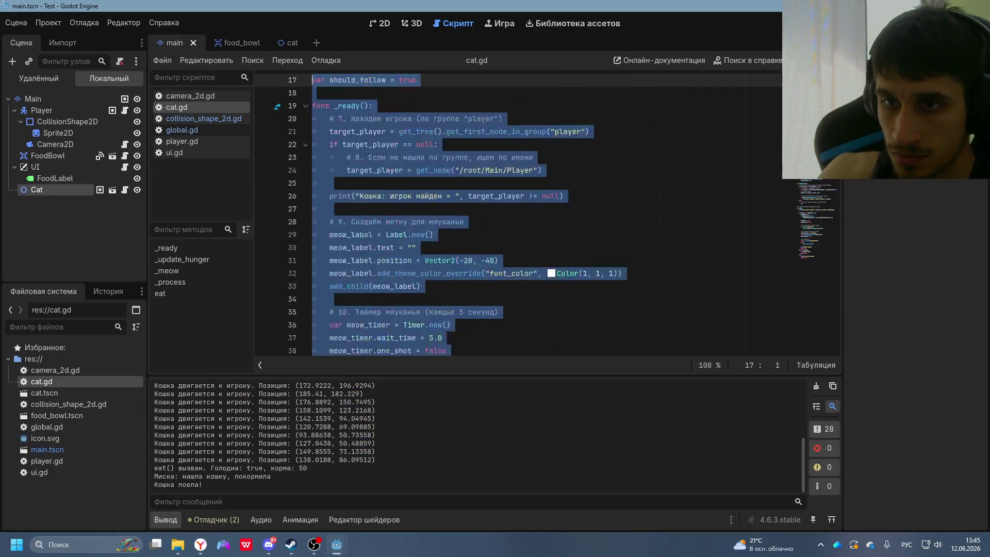
pyautogui.hotkey('ctrl', 'v')
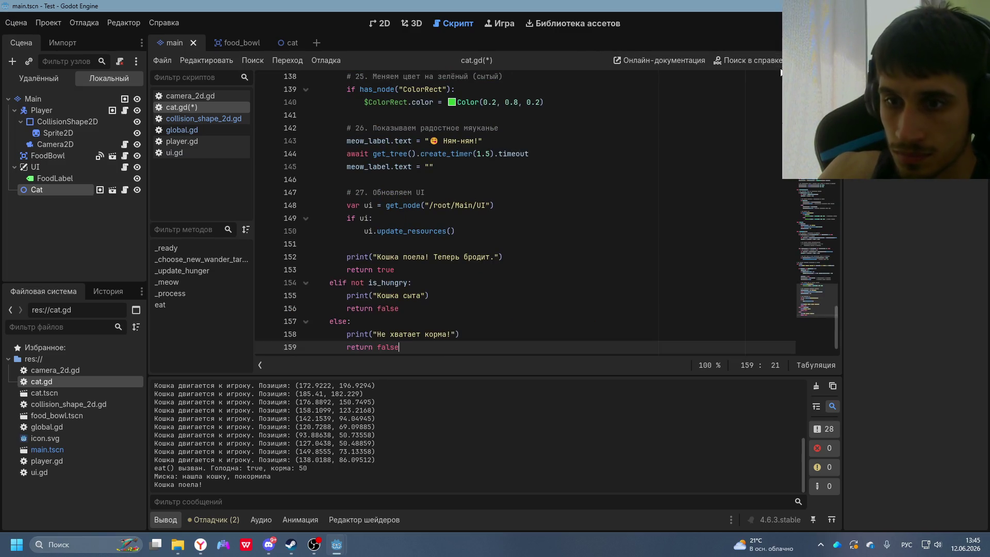
pyautogui.hotkey('ctrl', 's')
# - Run the game and bring the player to the magenta bowl so the cat gets fed
pyautogui.press('F5')
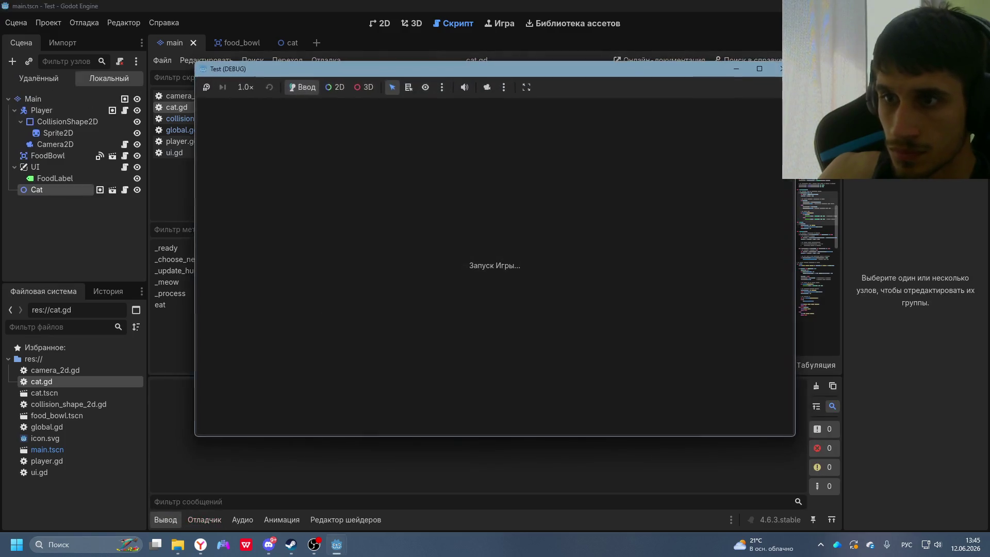
pyautogui.press('Right')
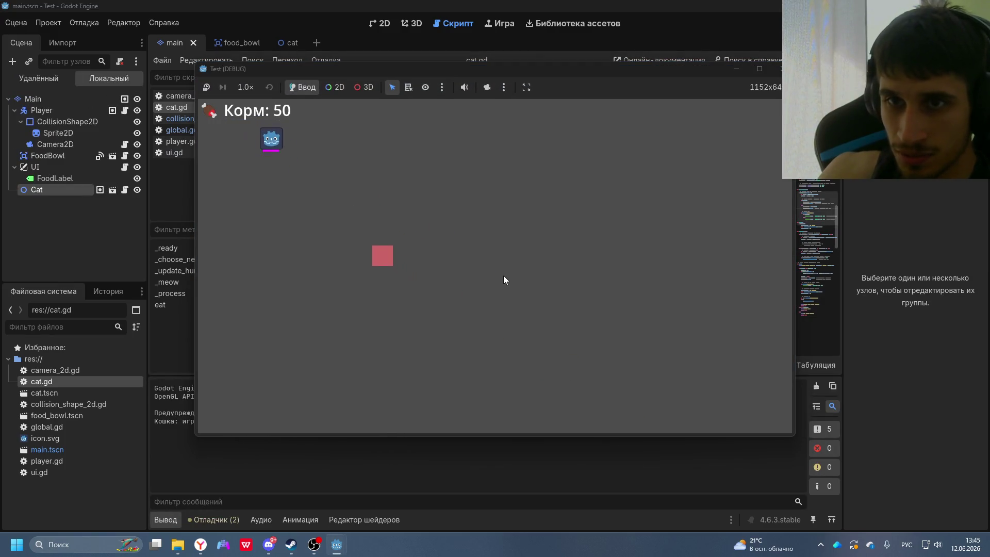
pyautogui.press('Left')
pyautogui.press('Right')
pyautogui.press('Up')
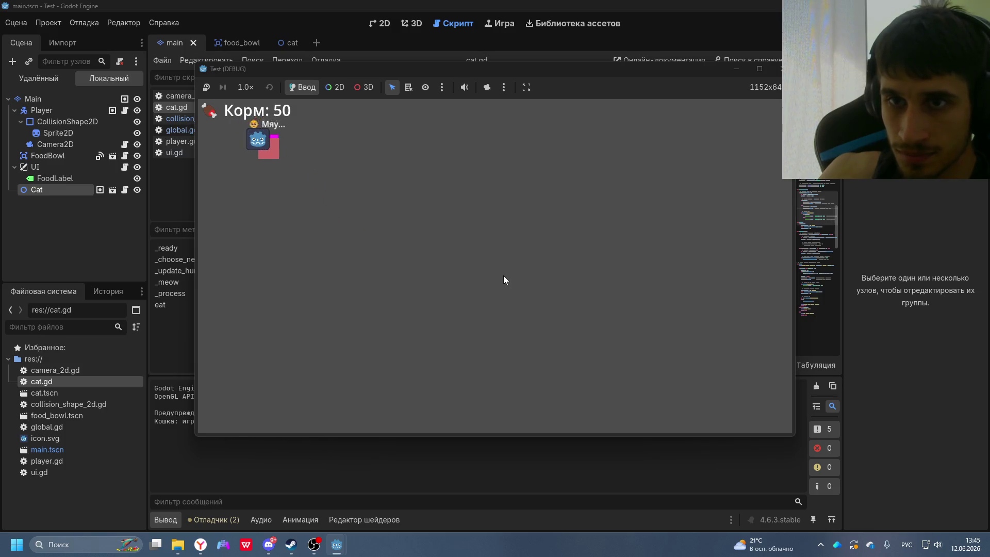
pyautogui.press('Left')
pyautogui.press('Down')
pyautogui.press('Up')
pyautogui.press('Right')
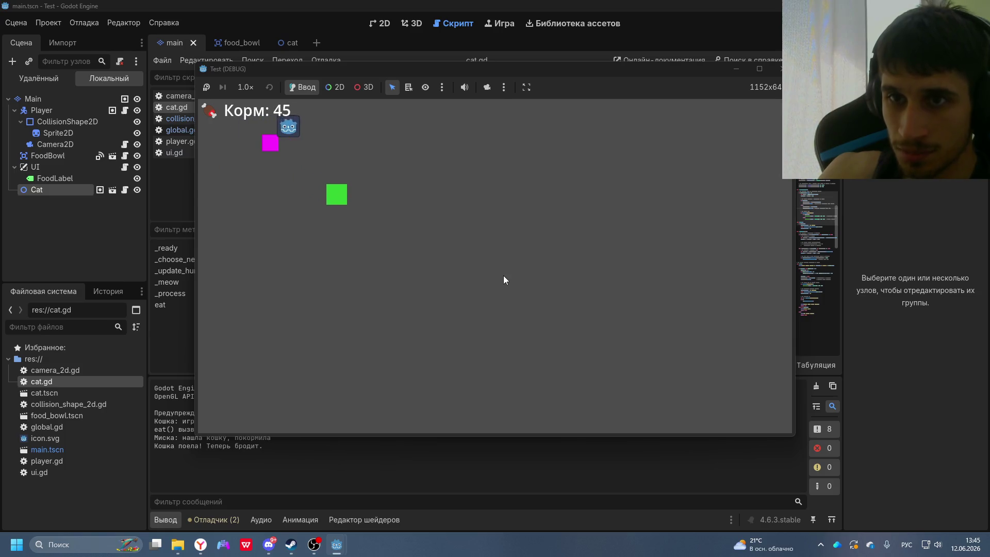
pyautogui.press('Down')
pyautogui.press('Left')
pyautogui.press('Up')
# - Walk the player around near the bowl while the fed cat starts wandering
pyautogui.press('Down')
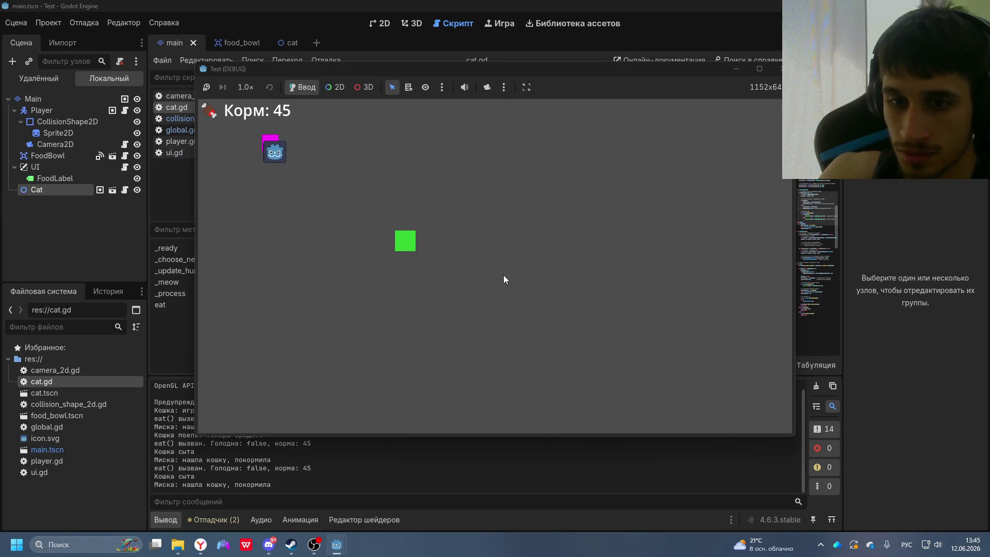
pyautogui.press('Left')
pyautogui.press('Right')
pyautogui.press('Down')
pyautogui.press('Right')
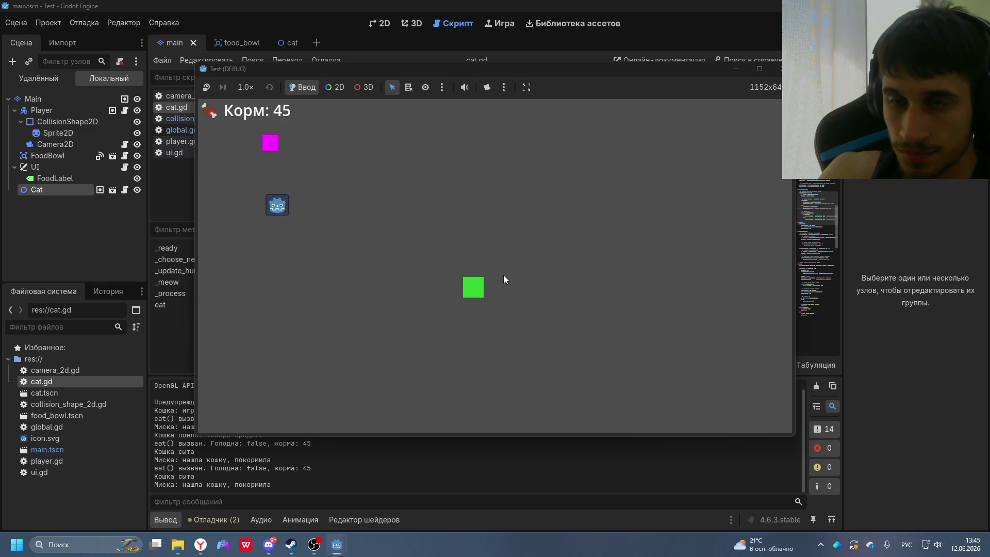
pyautogui.press('Up')
pyautogui.press('Right')
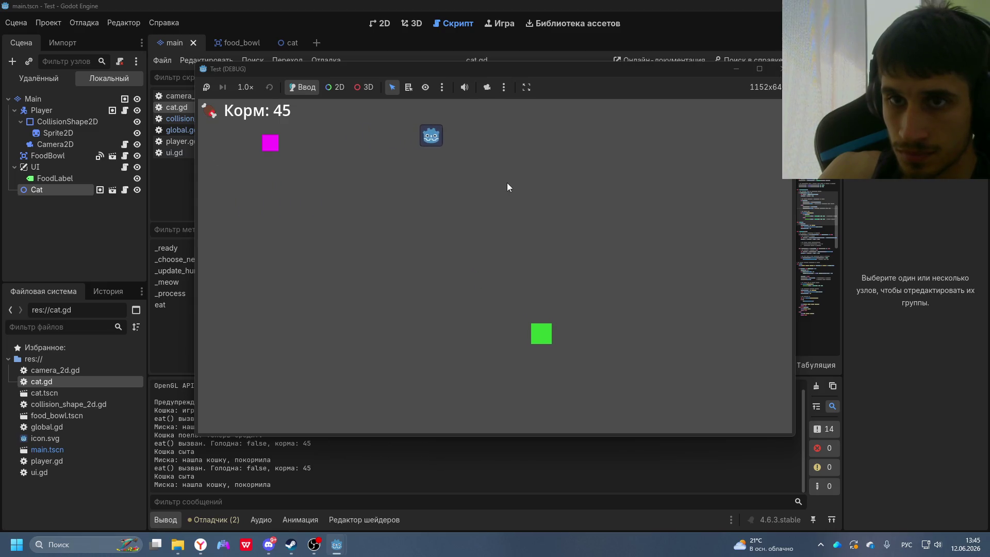
pyautogui.press('Up')
pyautogui.press('Left')
pyautogui.press('Left')
pyautogui.press('Down')
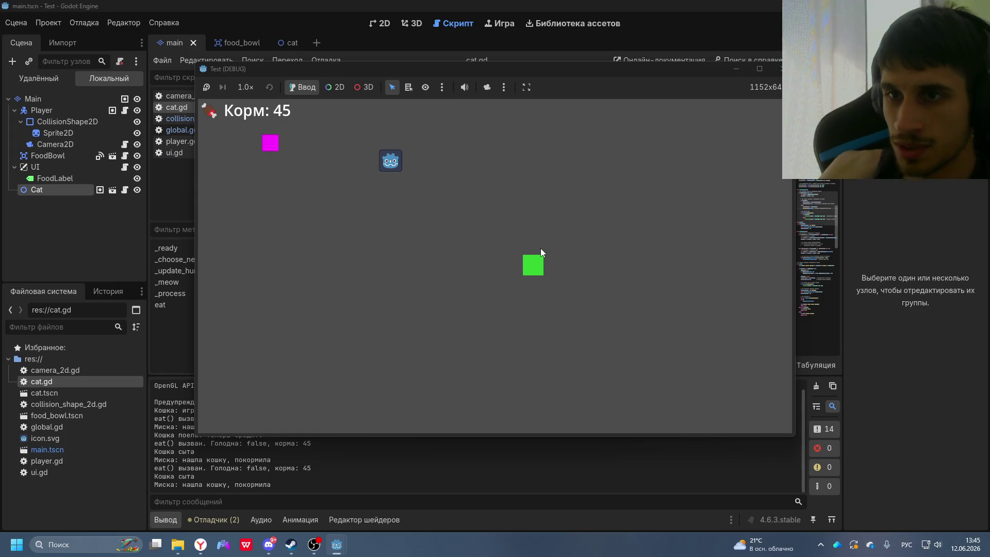
# - Roam the player across the map to confirm the cat keeps wandering independently
pyautogui.press('Right')
pyautogui.press('Right')
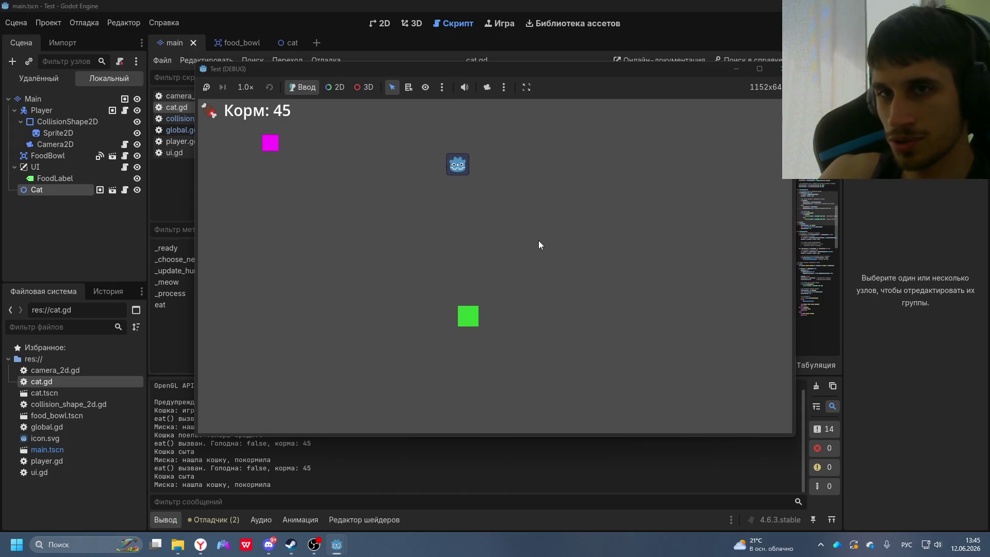
pyautogui.press('Down')
pyautogui.press('Left')
pyautogui.press('Up')
pyautogui.press('Left')
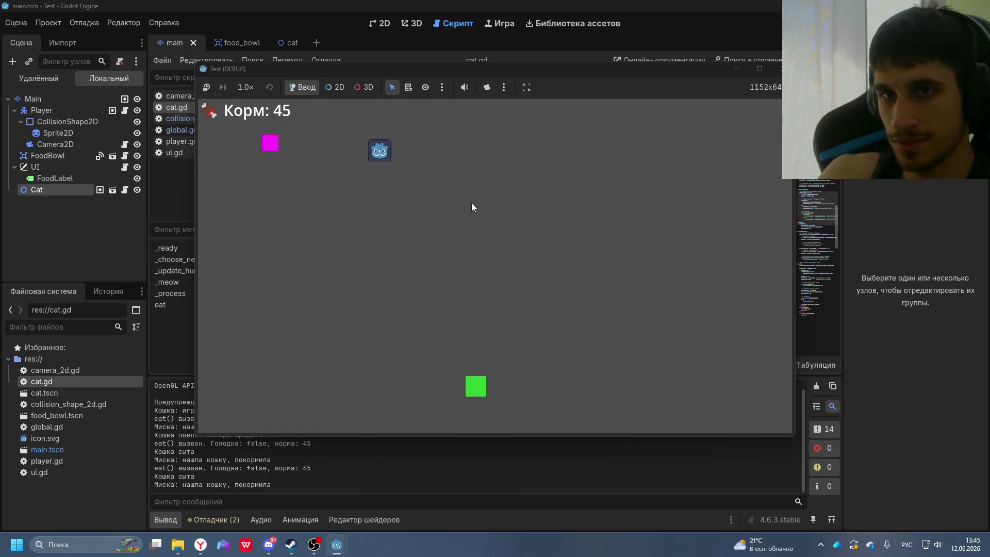
pyautogui.press('Down')
pyautogui.press('Up')
pyautogui.press('Right')
pyautogui.press('Right')
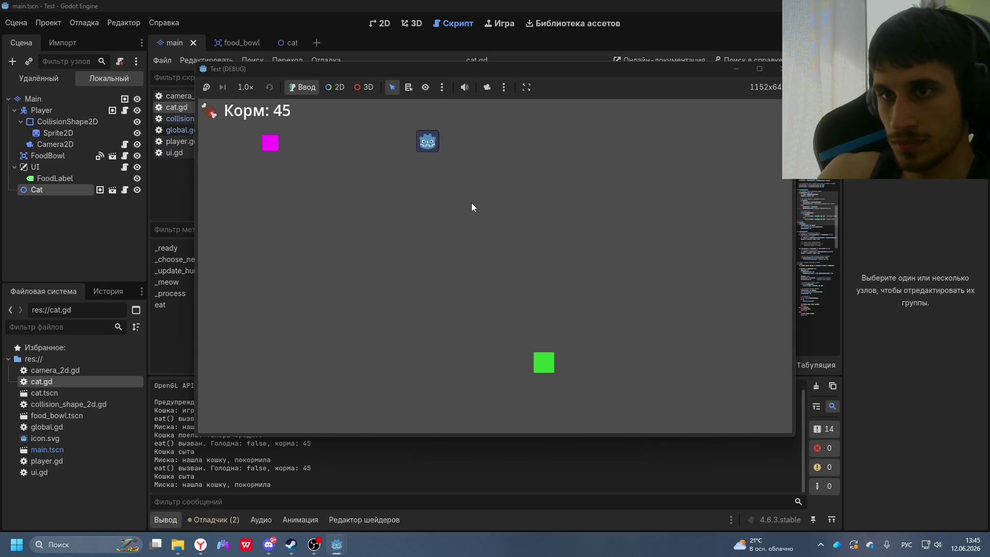
pyautogui.press('Up')
pyautogui.press('Right')
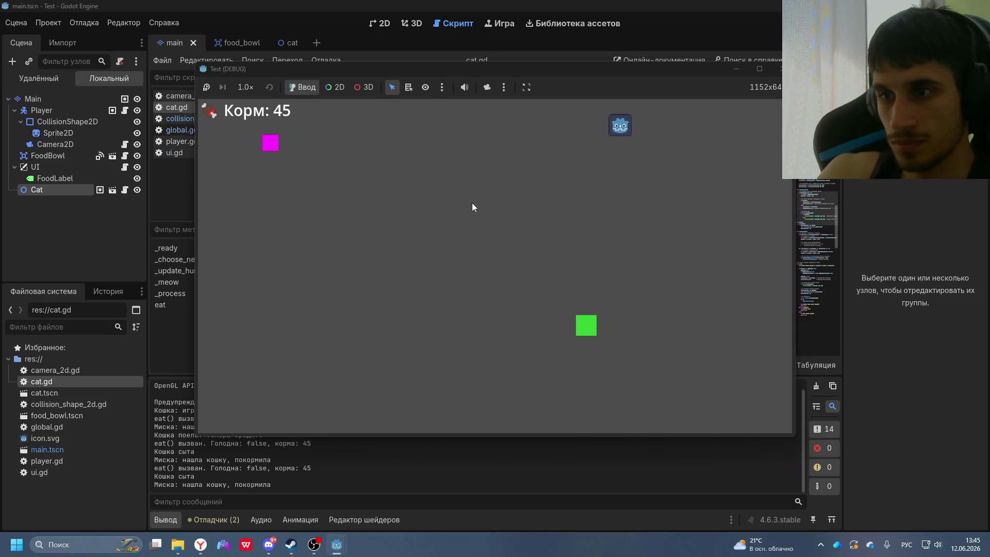
pyautogui.press('Left')
pyautogui.press('Down')
pyautogui.press('Right')
pyautogui.press('Right')
pyautogui.press('Down')
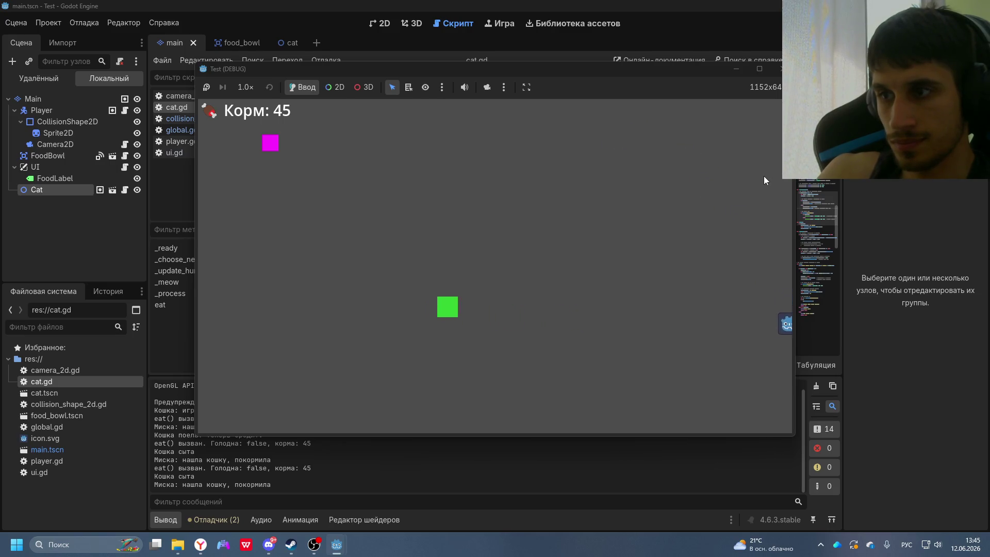
pyautogui.press('Left')
pyautogui.press('Up')
pyautogui.press('Left')
pyautogui.press('Up')
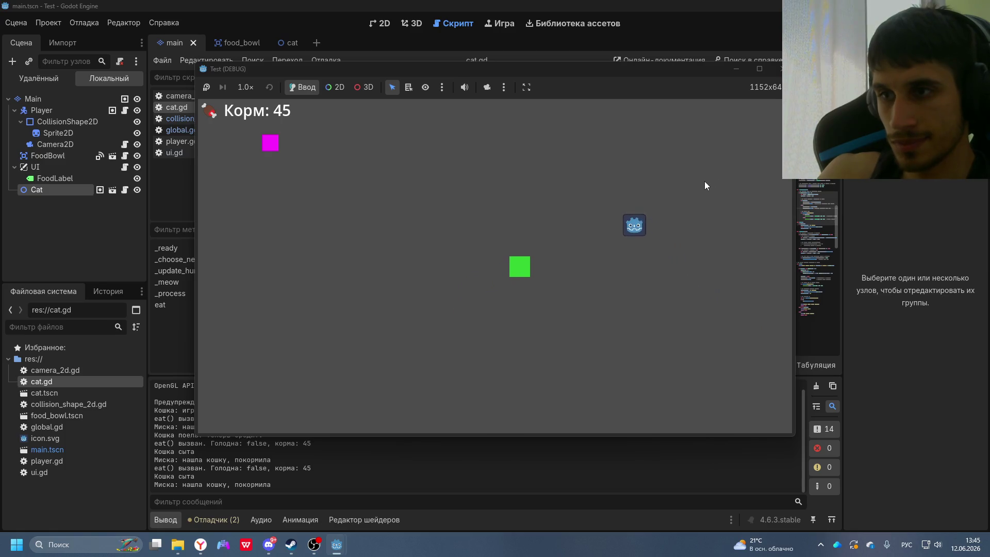
pyautogui.press('Up')
pyautogui.press('Down')
pyautogui.press('Down')
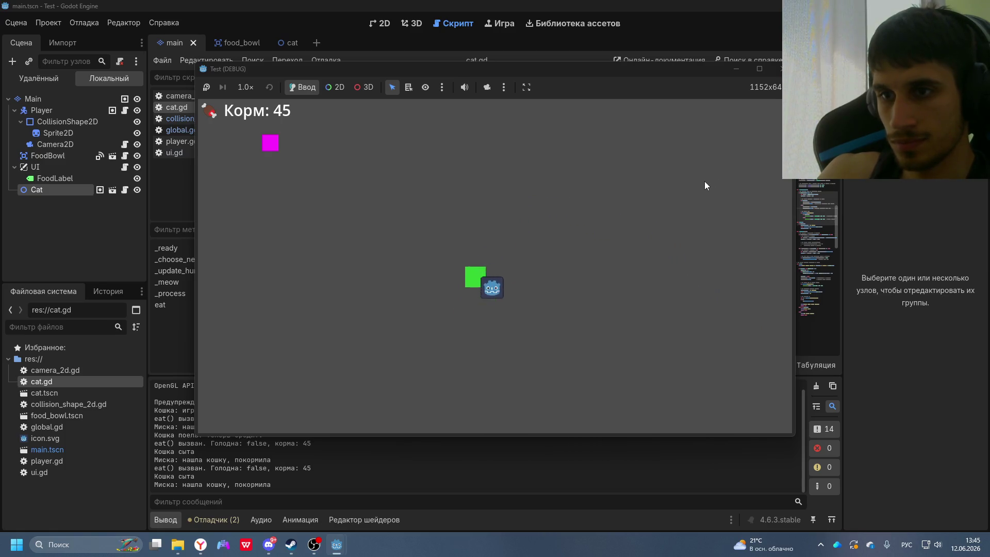
pyautogui.press('Left')
pyautogui.press('Up')
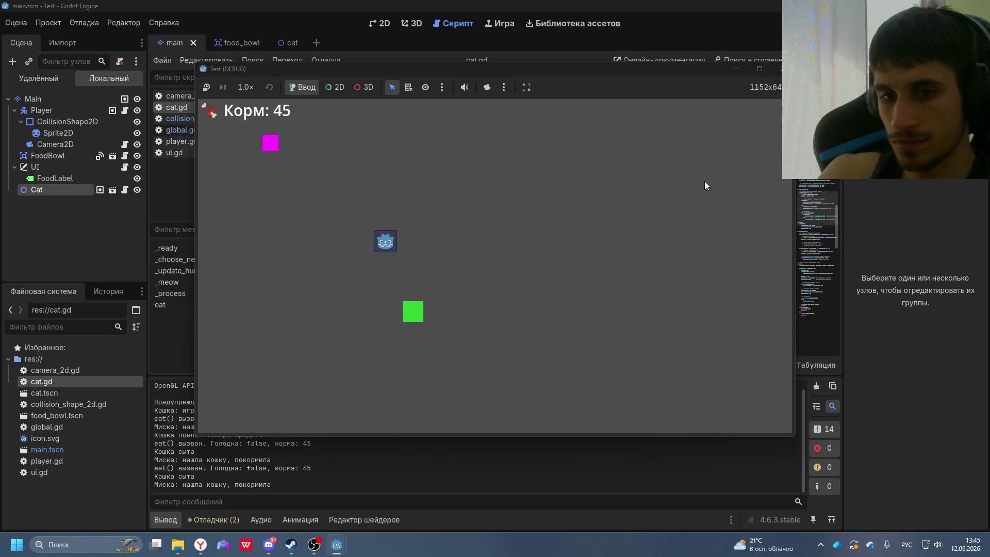
pyautogui.press('Right')
pyautogui.press('Up')
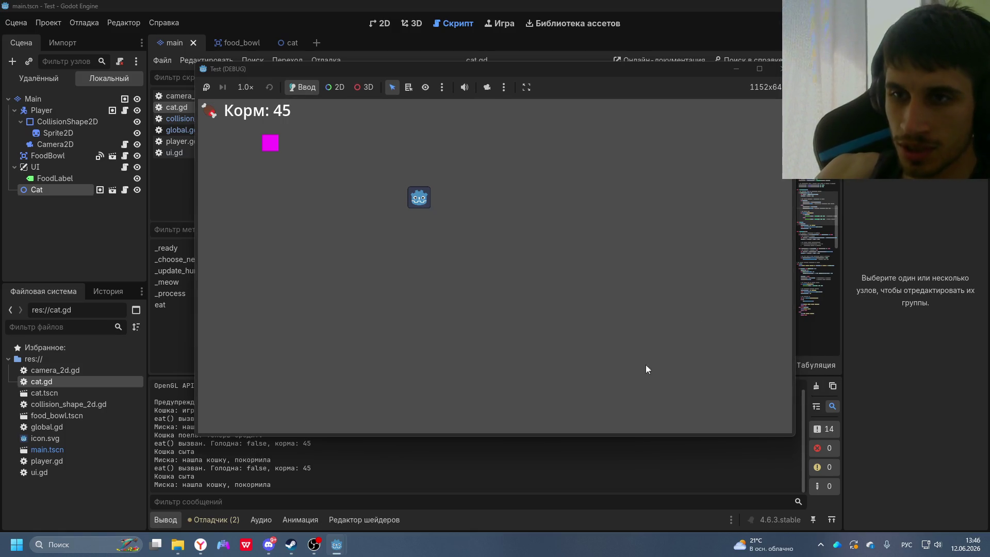
# - Review DeepSeek's wandering-cat checklist and clamp code, then close the running game window
pyautogui.click(201, 544)
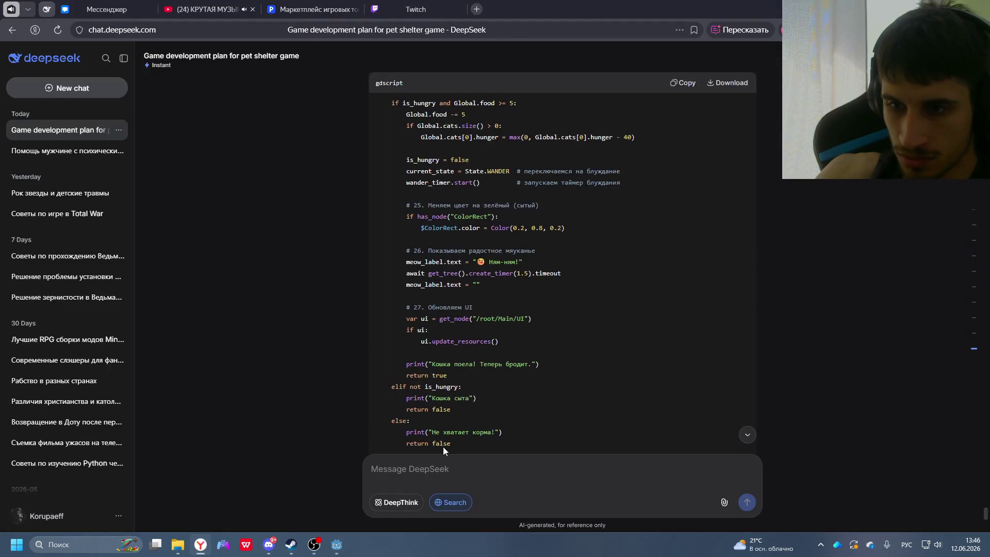
pyautogui.scroll(-15, 443, 438)
pyautogui.scroll(5, 444, 438)
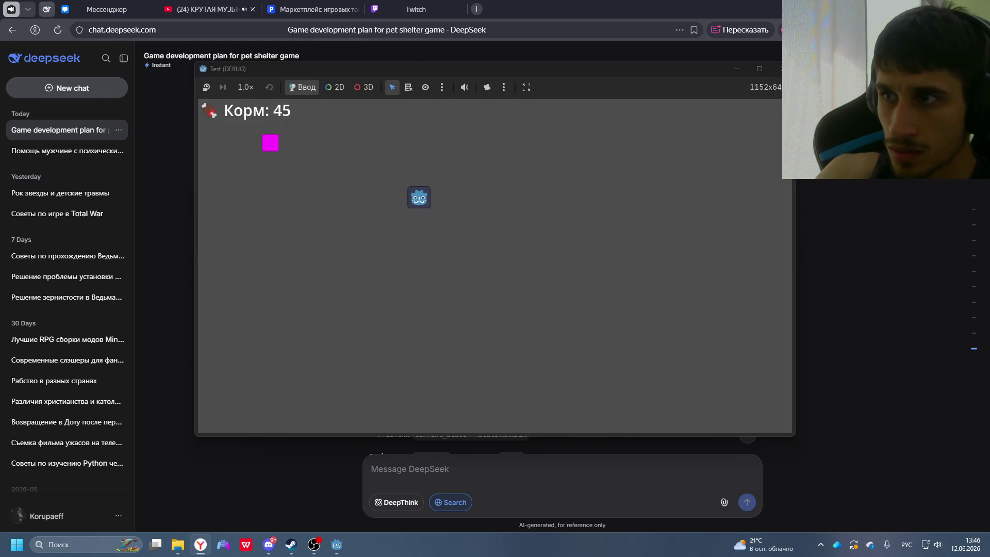
pyautogui.click(778, 69)
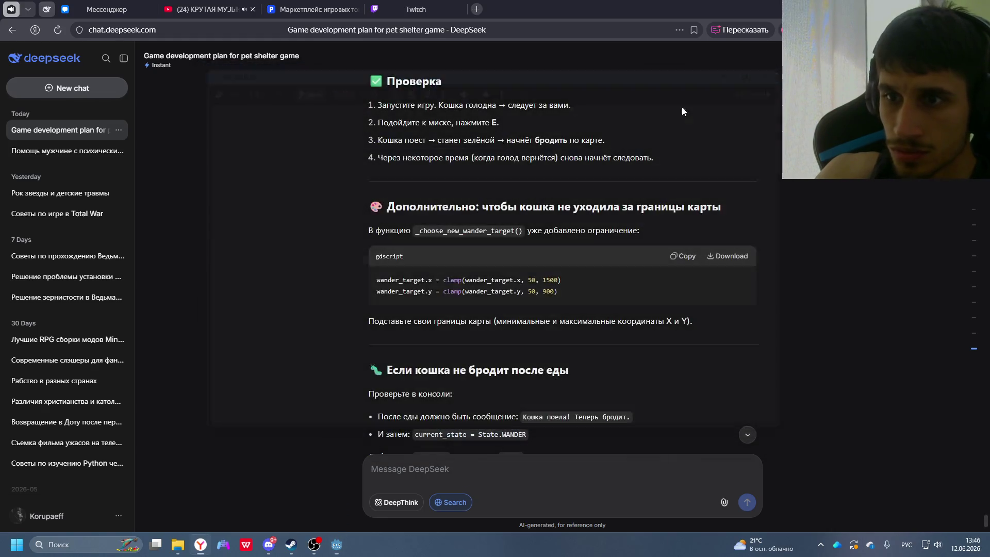
# - Check cat.gd up to _update_hunger, then read DeepSeek's closing next-step suggestions
pyautogui.click(336, 545)
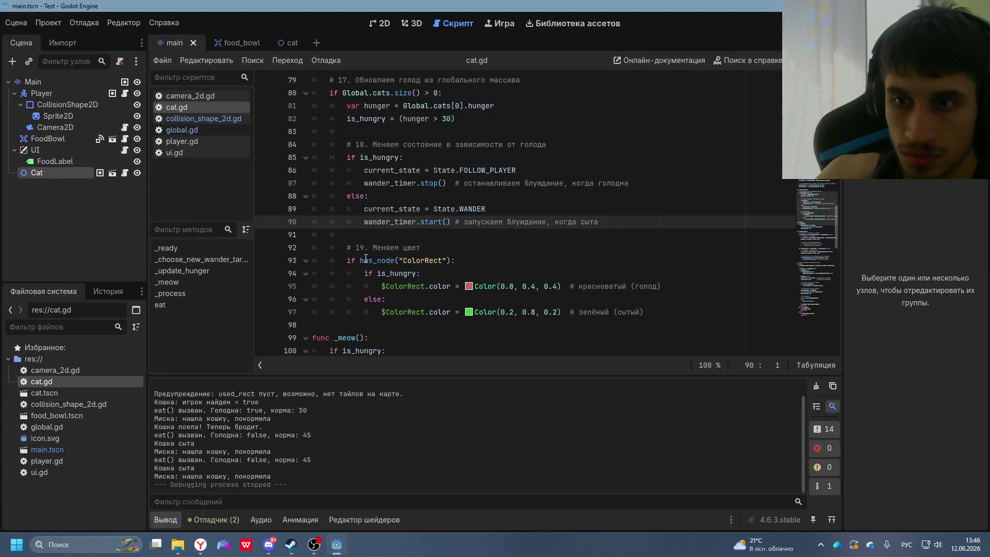
pyautogui.scroll(3, 475, 224)
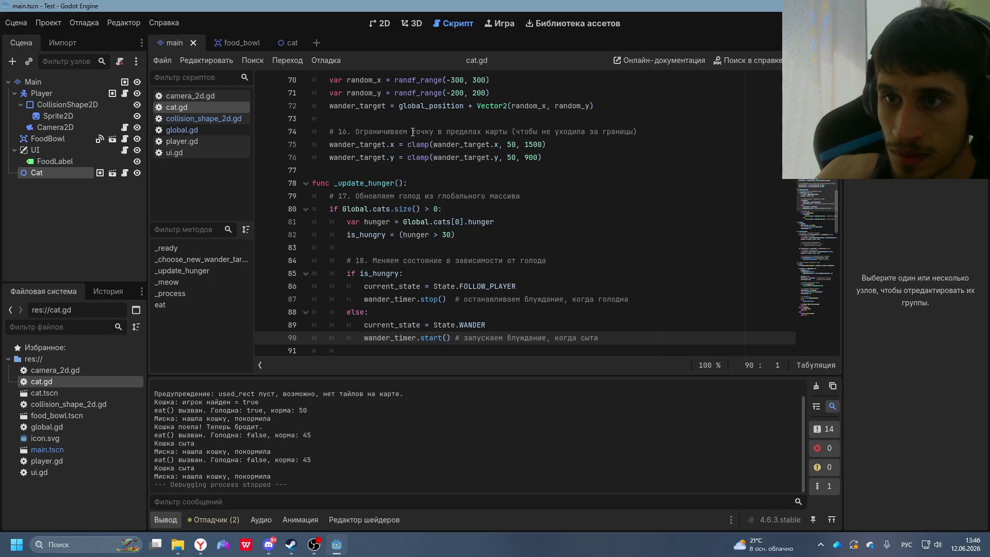
pyautogui.hotkey('alt', 'Tab')
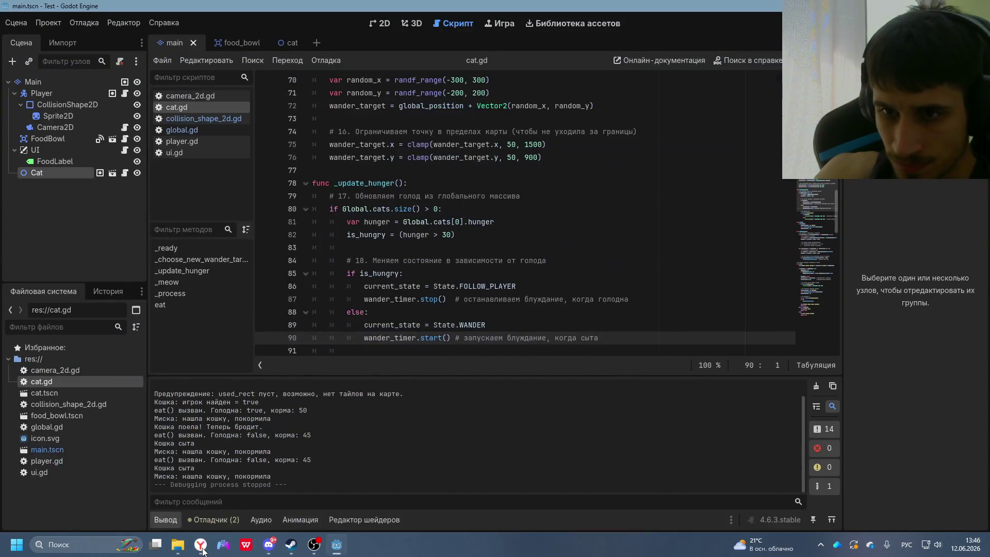
pyautogui.scroll(-7, 484, 352)
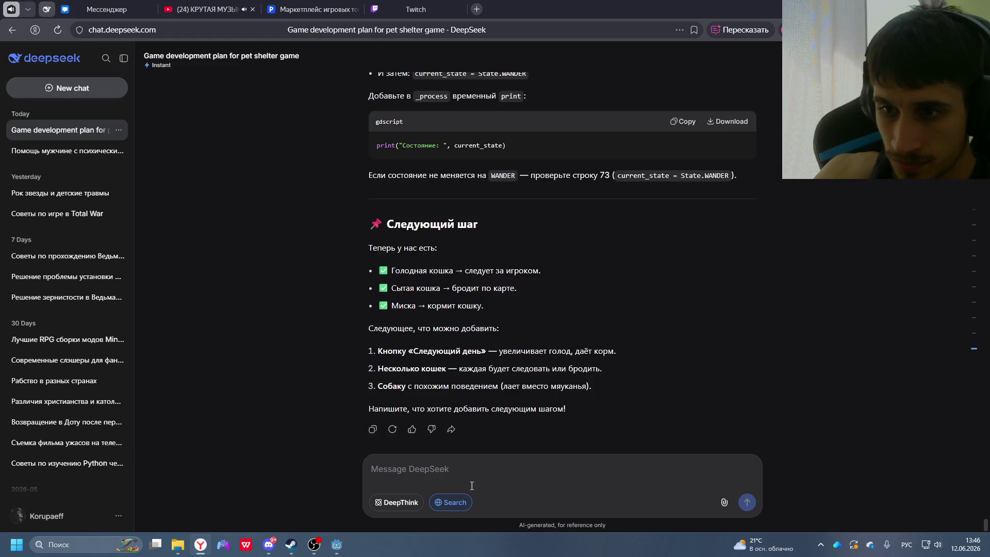
# - Send DeepSeek the request for a ДИНАМИЧЕСКИЙ HUD hunger bar over the cat's head
pyautogui.write('Давай')
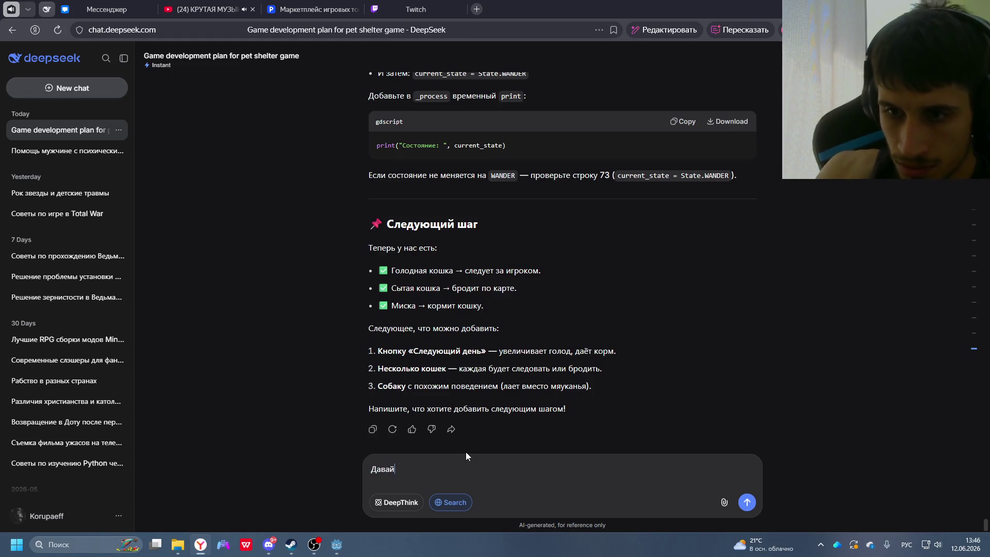
pyautogui.write(' сделаем ')
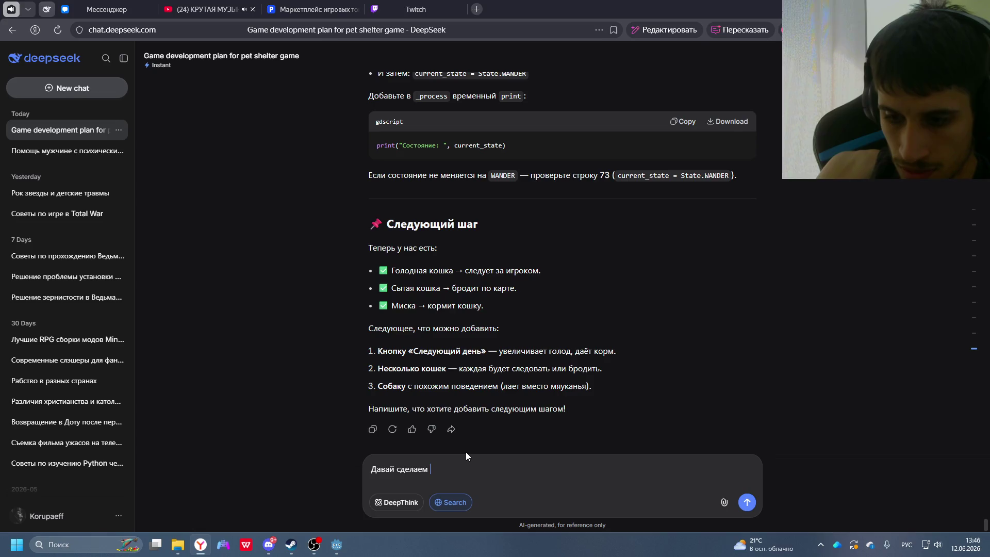
pyautogui.write('худ ба')
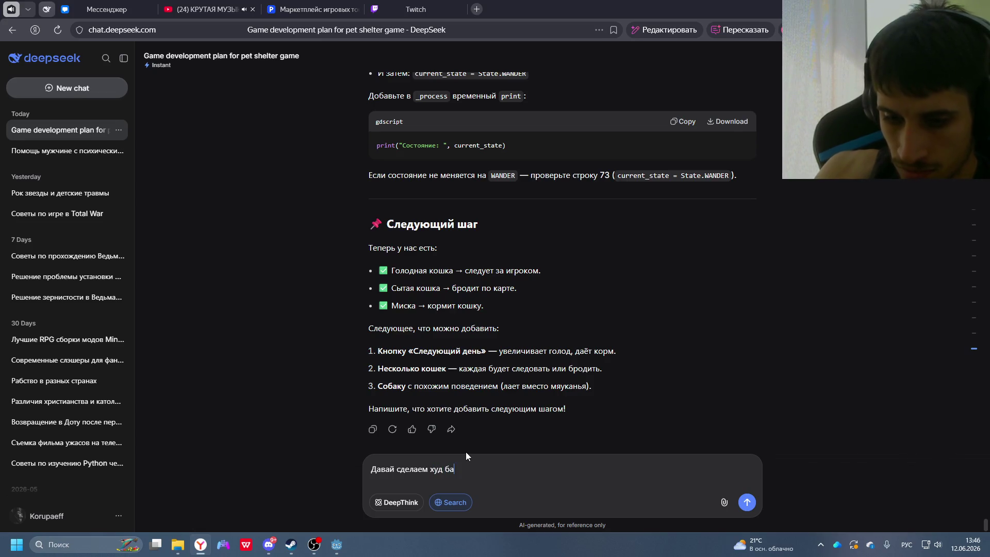
pyautogui.write('р над голов')
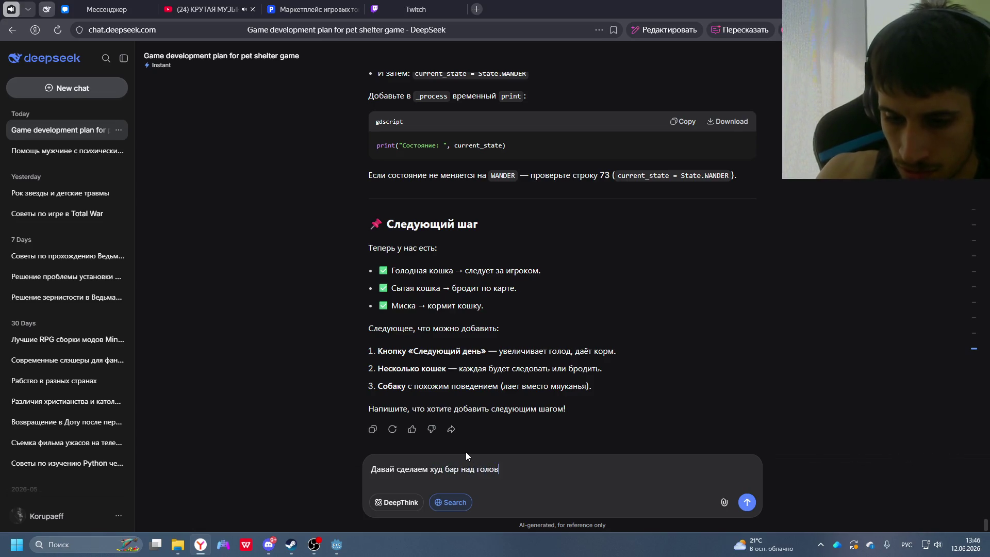
pyautogui.write('ой кошки по')
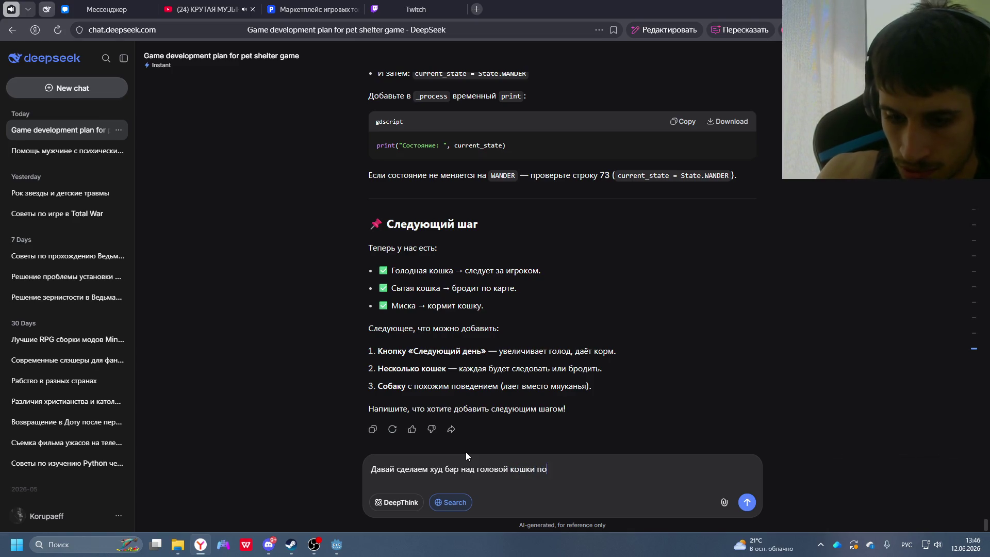
pyautogui.write('казывающий ее голод.')
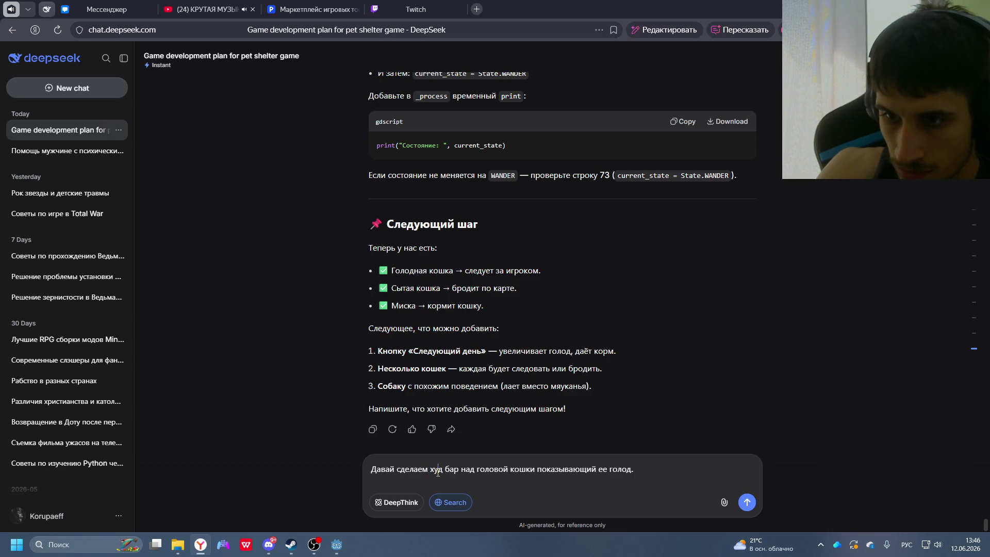
pyautogui.write('ДИНАМИЧ')
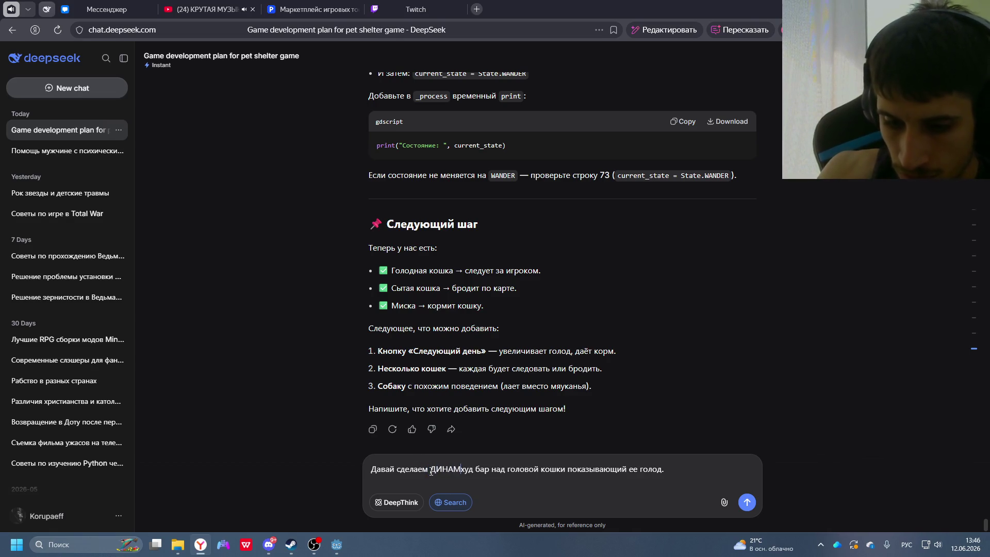
pyautogui.write('ЕСКИЙ')
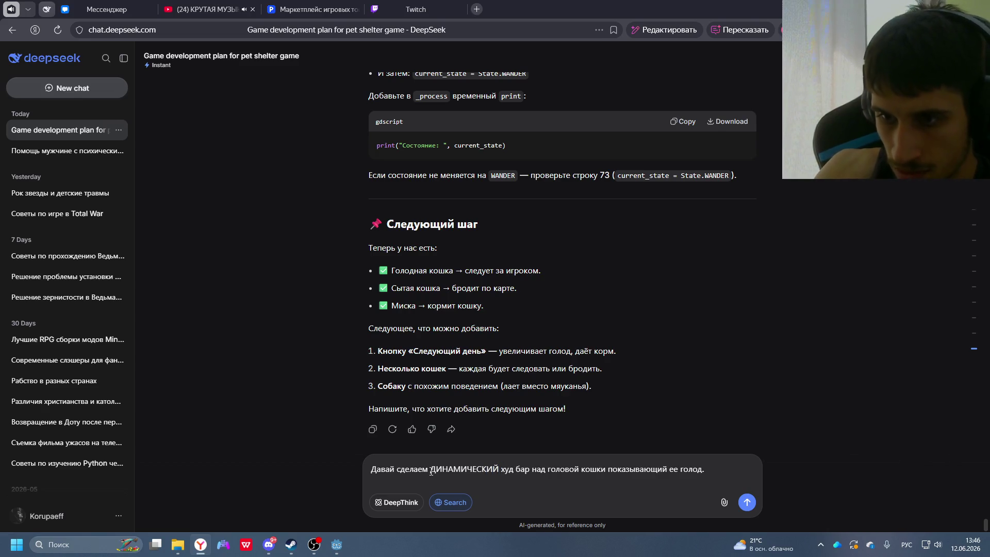
pyautogui.press('Return')
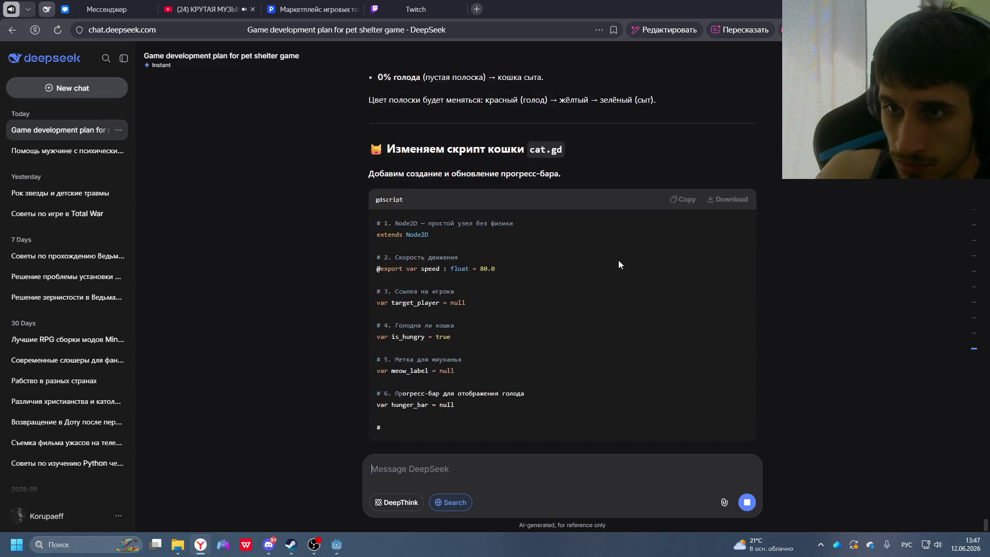
# - Scroll through DeepSeek's streamed ProgressBar cat.gd code down to its Copy button
pyautogui.scroll(3, 615, 262)
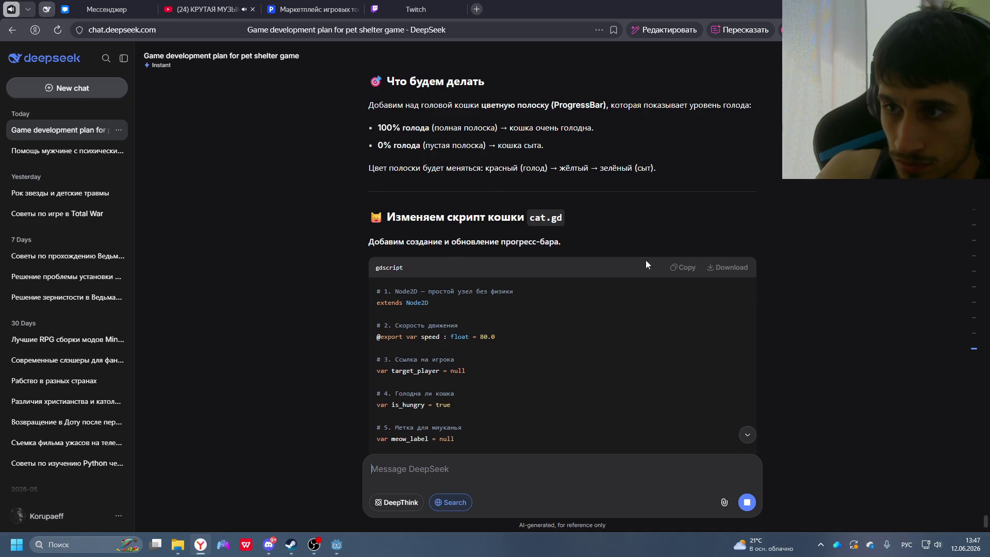
pyautogui.scroll(-3, 439, 289)
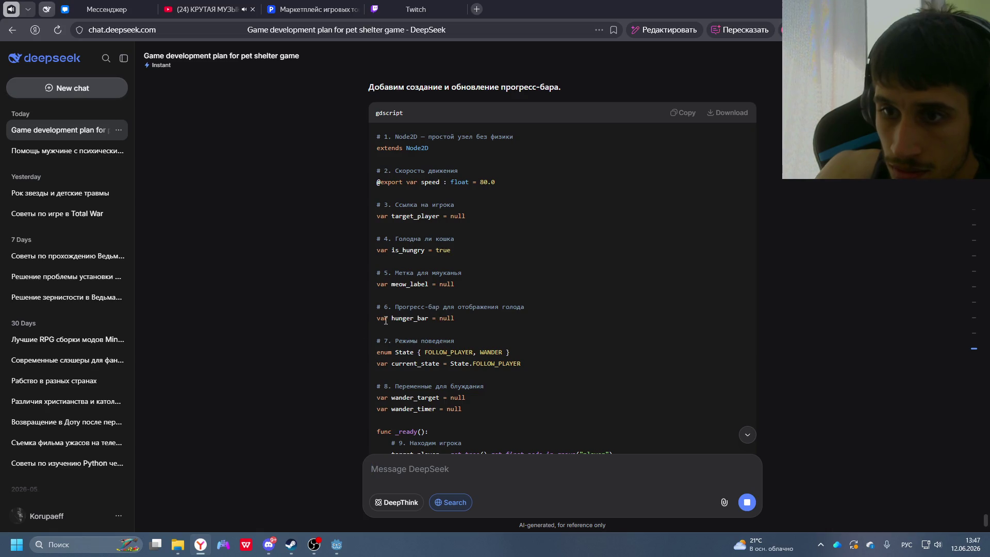
pyautogui.scroll(-2, 448, 327)
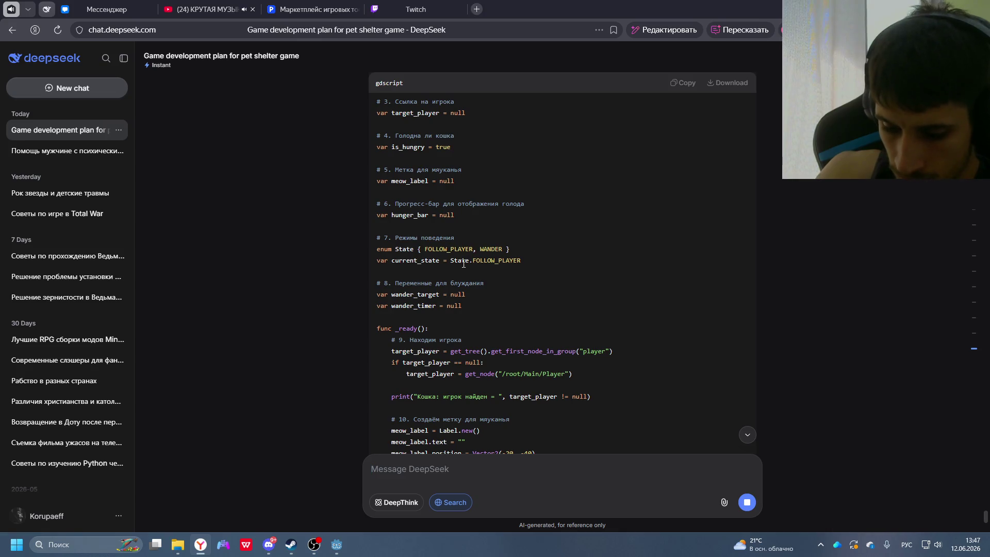
pyautogui.scroll(-1, 438, 258)
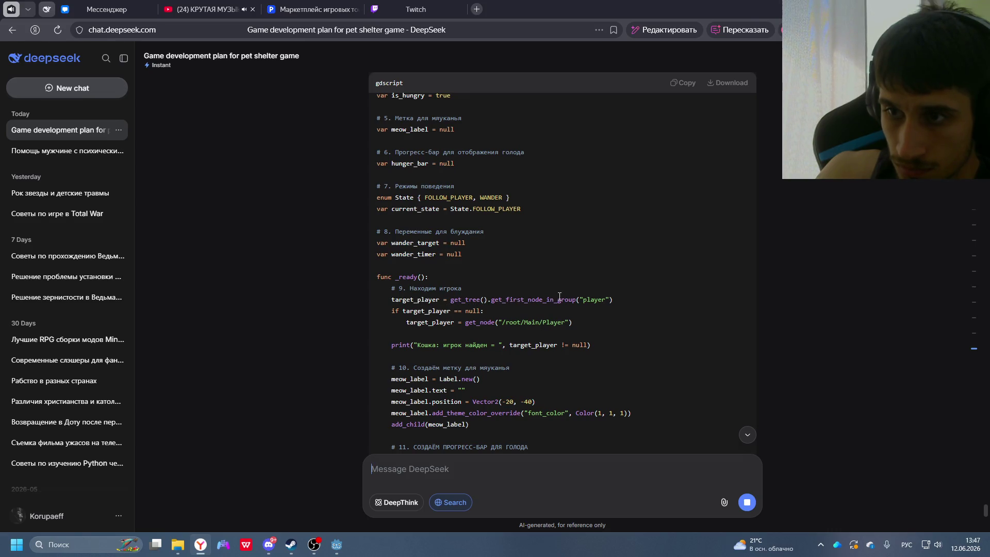
pyautogui.scroll(-10, 557, 258)
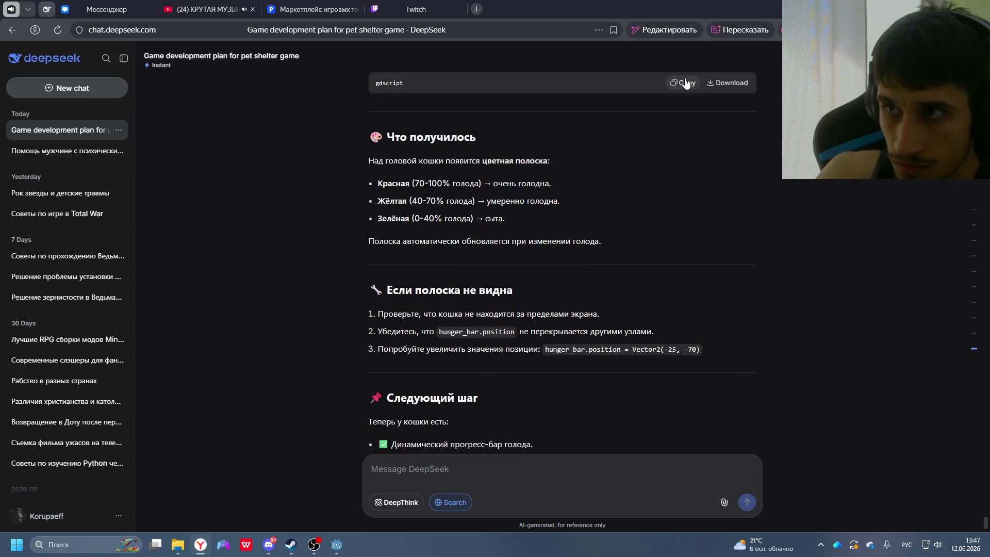
# - Replace cat.gd with the new hunger-bar code from the chat and run the game
pyautogui.hotkey('alt', 'Tab')
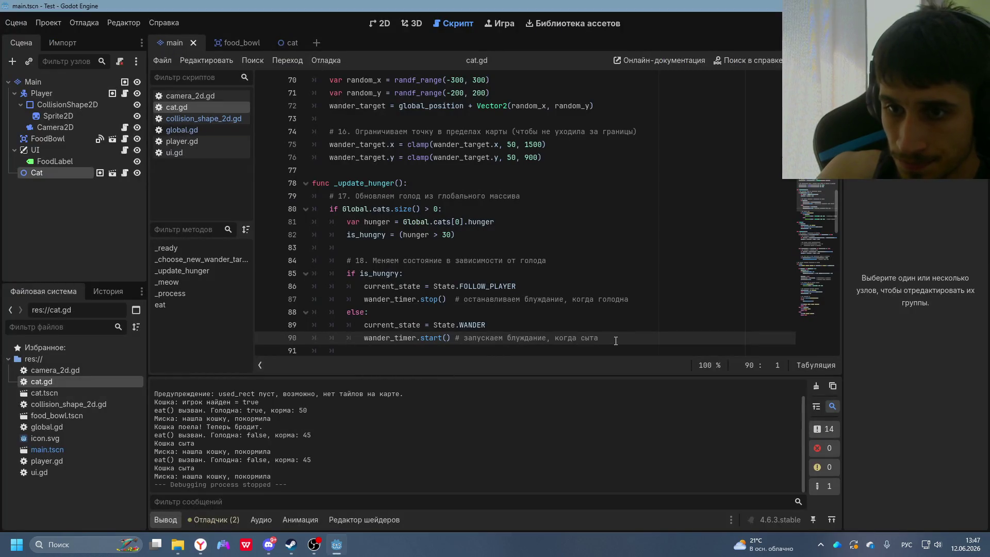
pyautogui.scroll(-20, 608, 333)
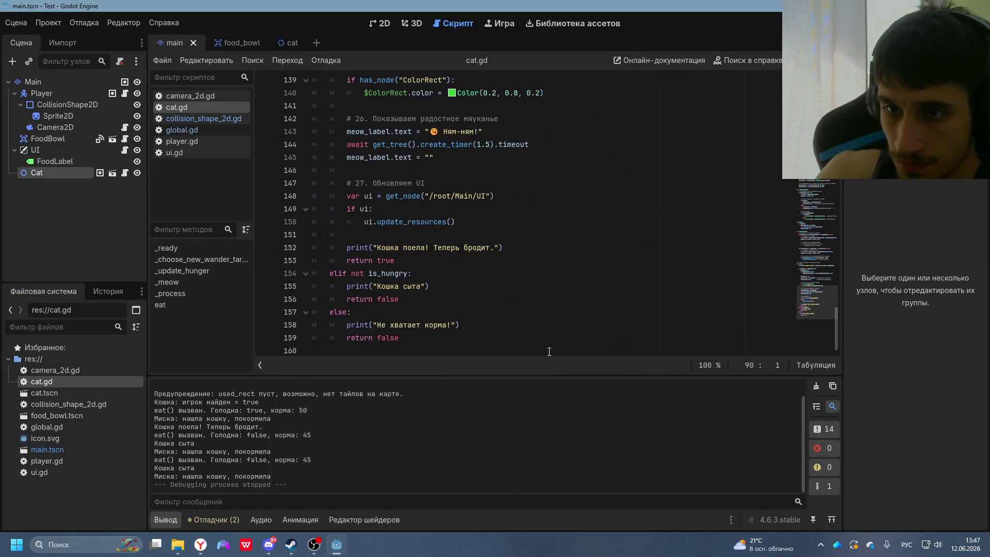
pyautogui.hotkey('ctrl', 'a')
pyautogui.hotkey('ctrl', 'v')
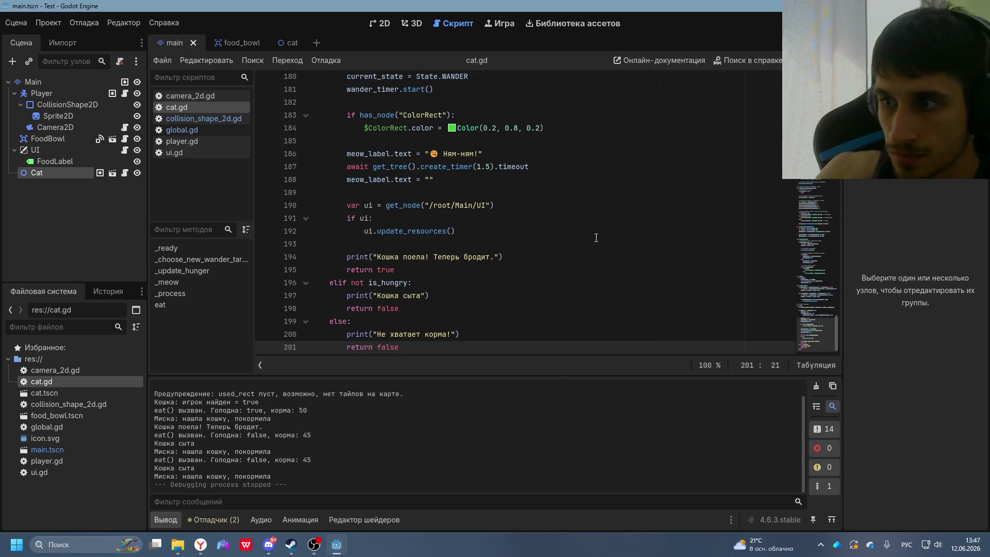
pyautogui.press('F5')
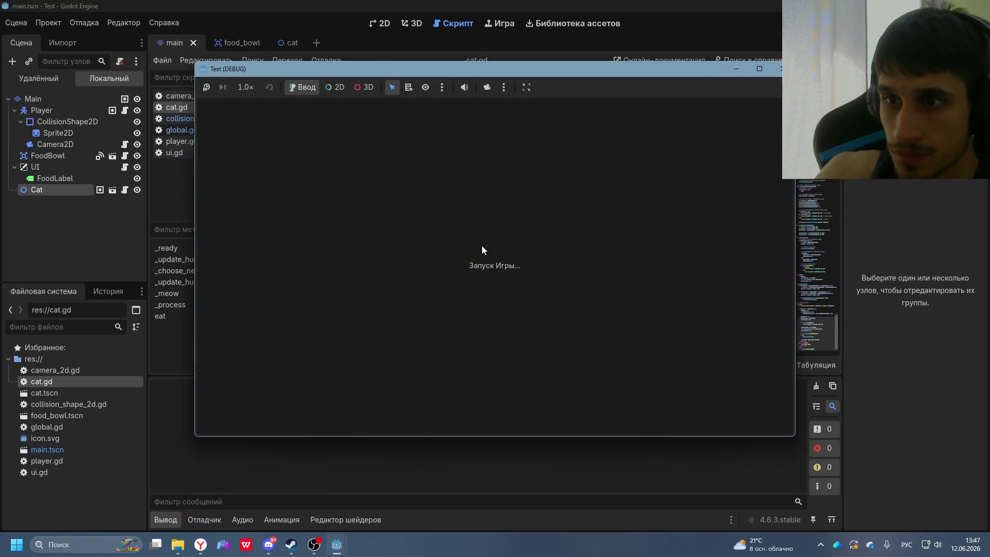
# - Lead the cat around with the player until it eats, dropping food from 50 to 45
pyautogui.press('Right')
pyautogui.press('Down')
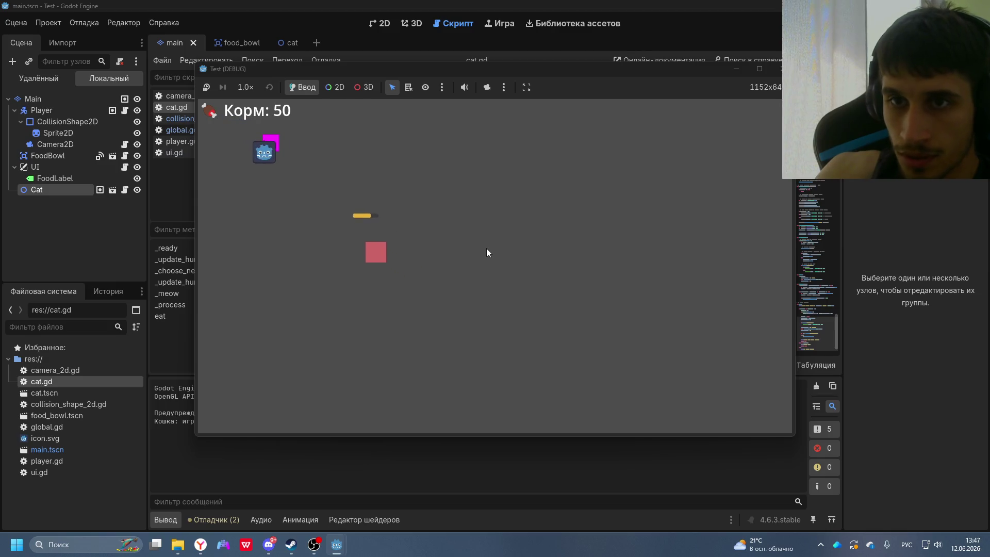
pyautogui.press('Up')
pyautogui.press('Left')
pyautogui.press('Right')
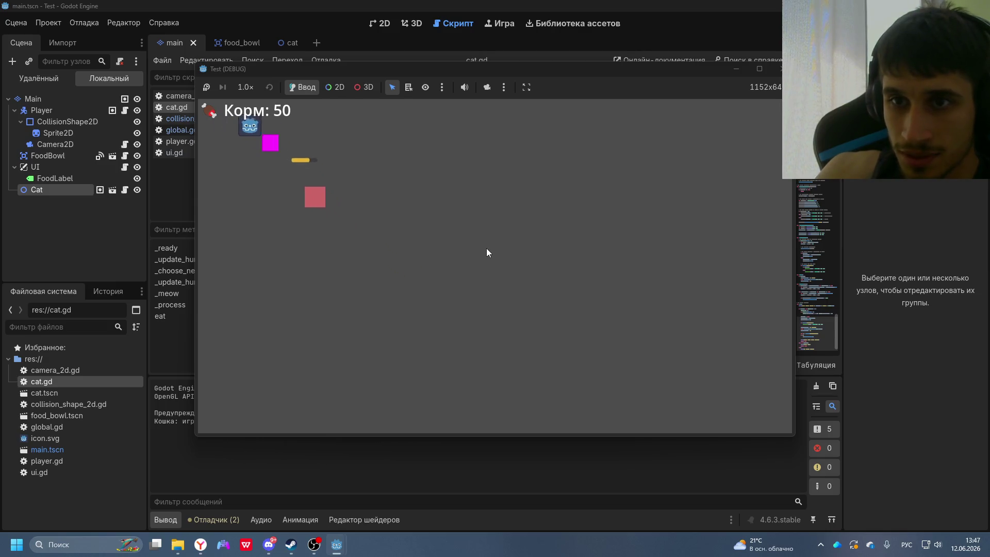
pyautogui.press('Down')
pyautogui.press('Up')
pyautogui.press('Left')
pyautogui.press('Right')
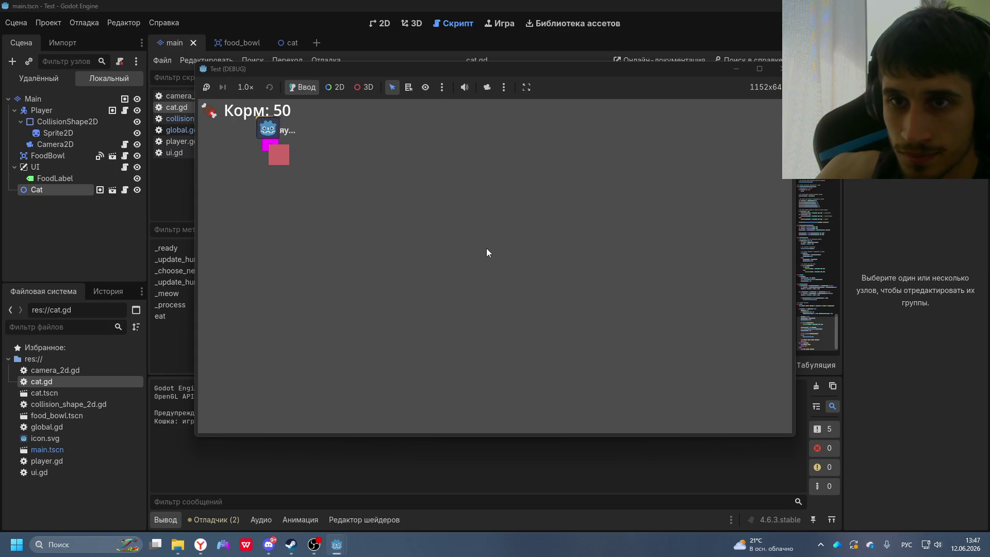
# - Walk the player around the wandering cat with its hunger bar, then maximize the game window
pyautogui.press('Down')
pyautogui.press('Left')
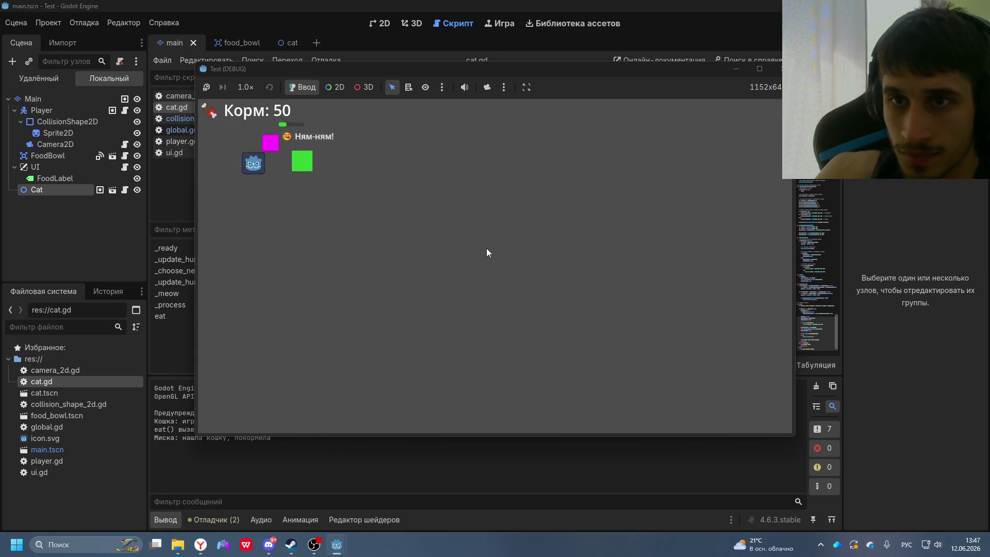
pyautogui.press('Right')
pyautogui.press('Left')
pyautogui.press('Up')
pyautogui.press('Left')
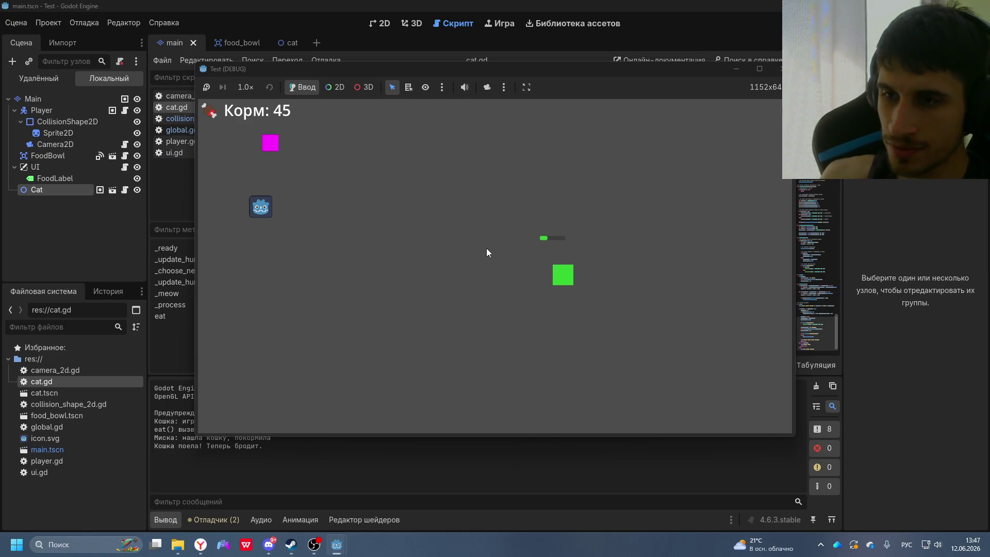
pyautogui.press('Up')
pyautogui.press('Right')
pyautogui.press('Up')
pyautogui.press('Right')
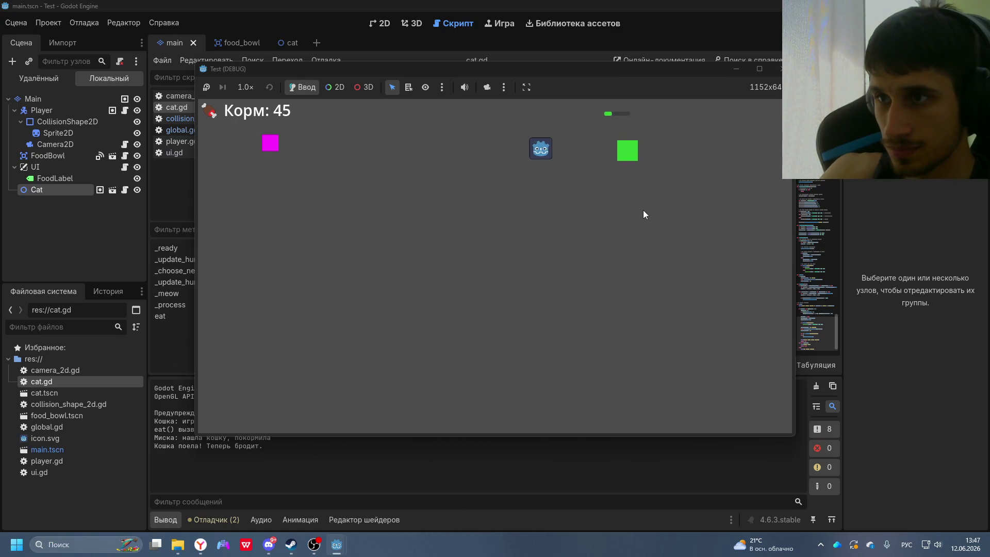
pyautogui.press('Left')
pyautogui.press('Down')
pyautogui.press('Down')
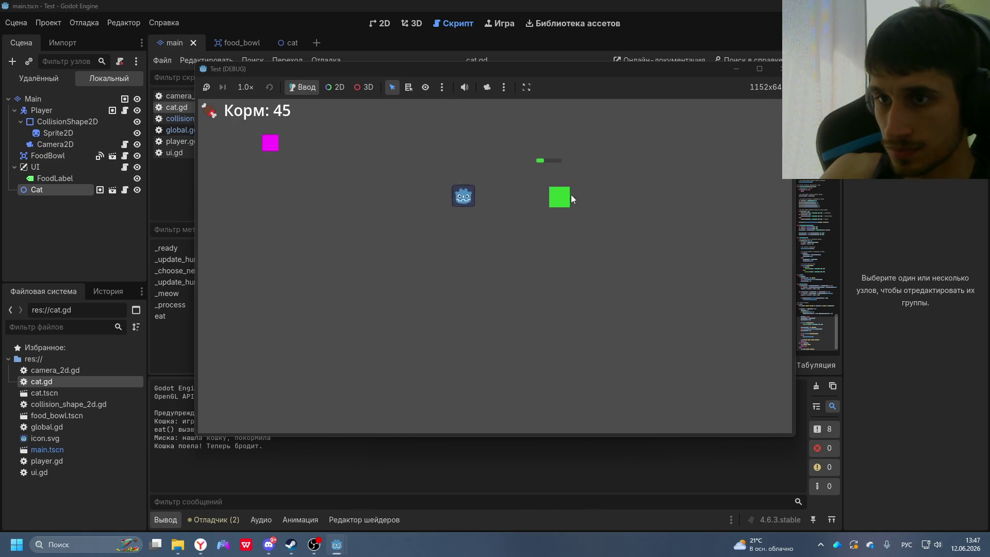
pyautogui.press('Left')
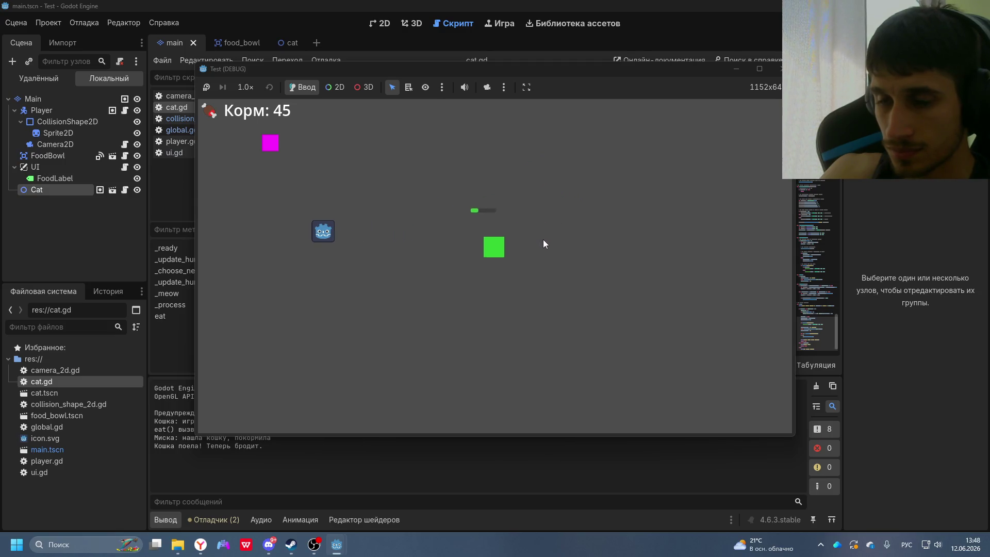
pyautogui.press('Up')
pyautogui.press('Right')
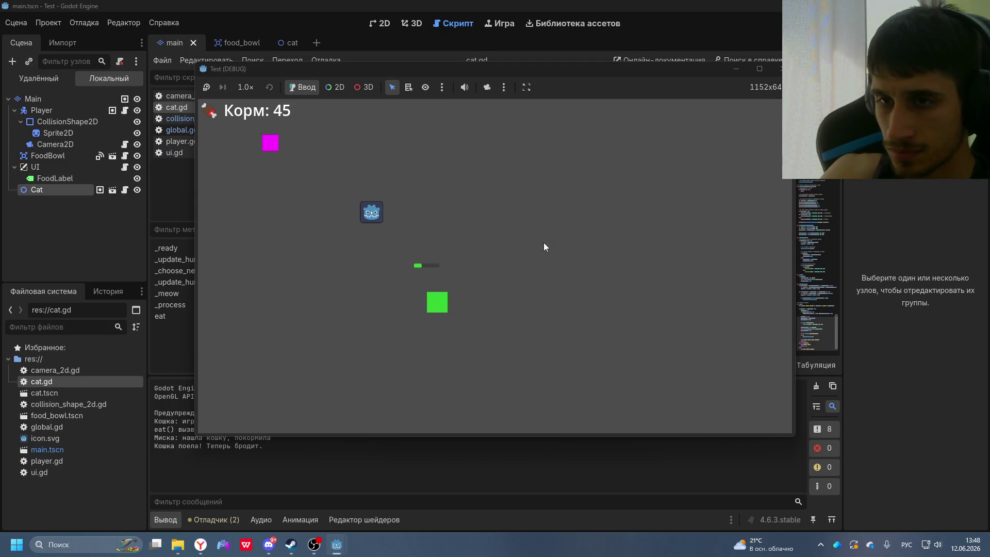
pyautogui.press('Left')
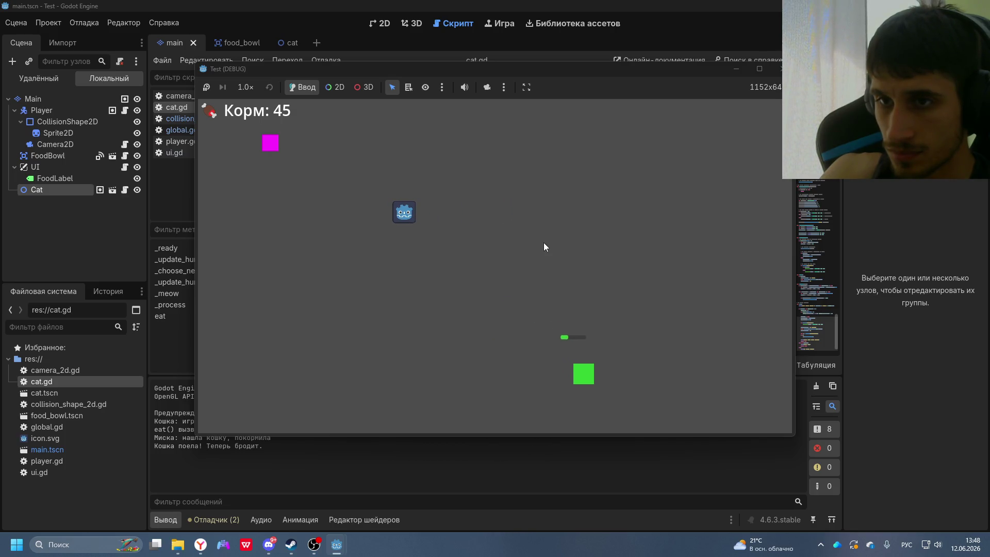
pyautogui.press('Right')
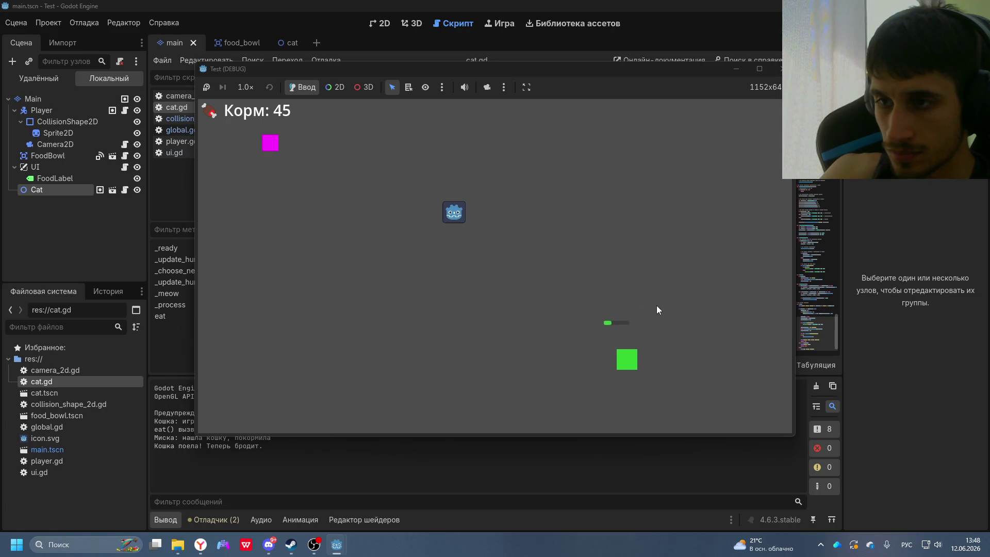
pyautogui.press('Left')
pyautogui.press('Down')
pyautogui.press('Left')
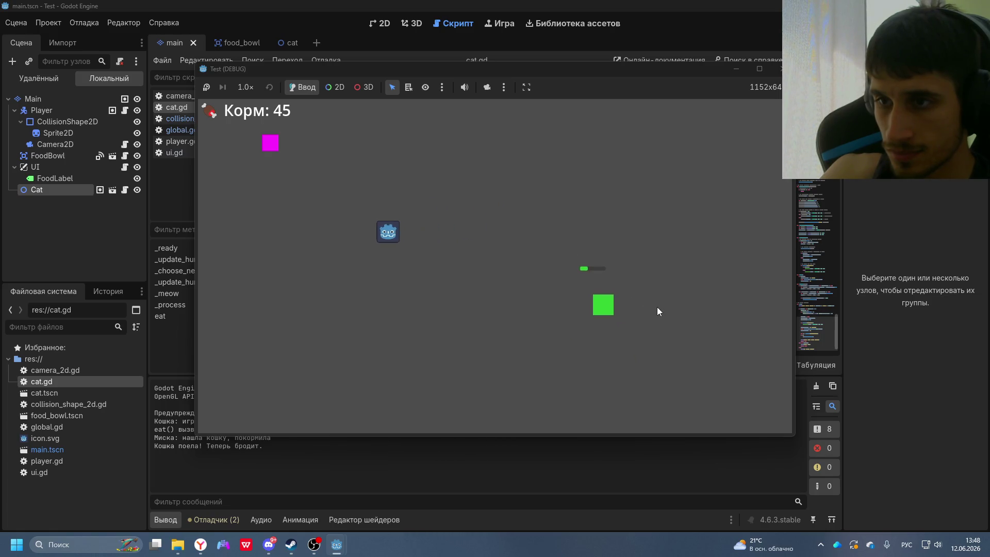
pyautogui.press('Down')
pyautogui.press('Right')
pyautogui.press('Up')
pyautogui.press('Left')
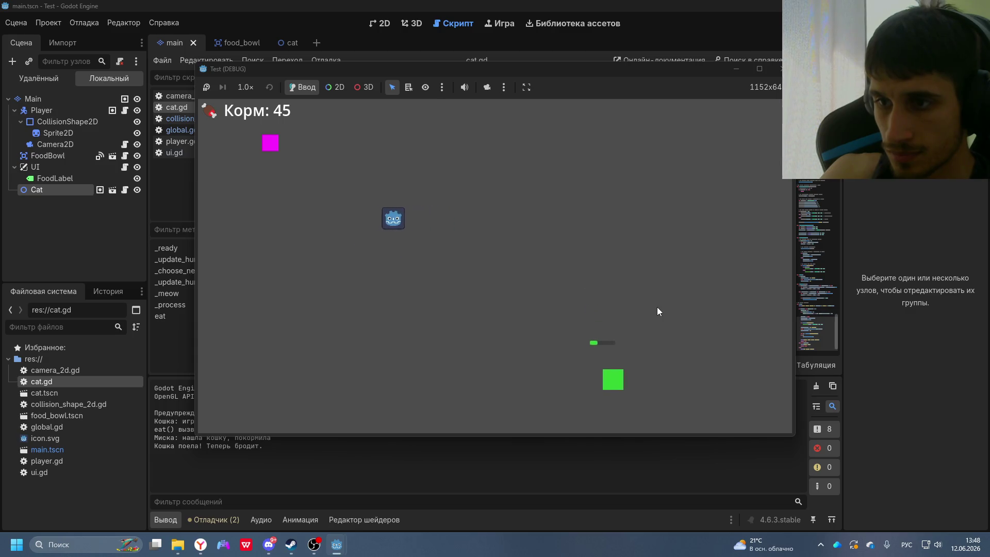
pyautogui.press('Up')
pyautogui.press('Right')
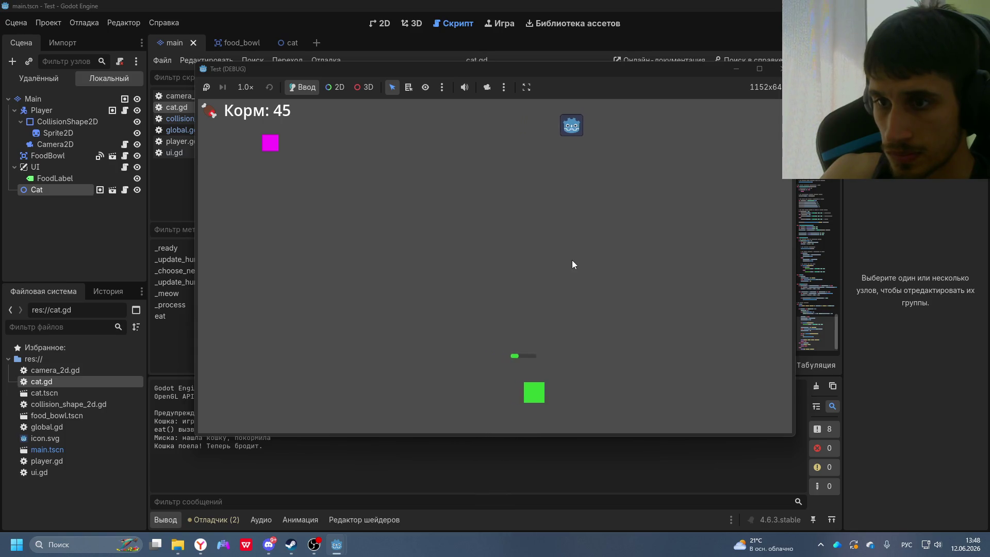
pyautogui.press('Down')
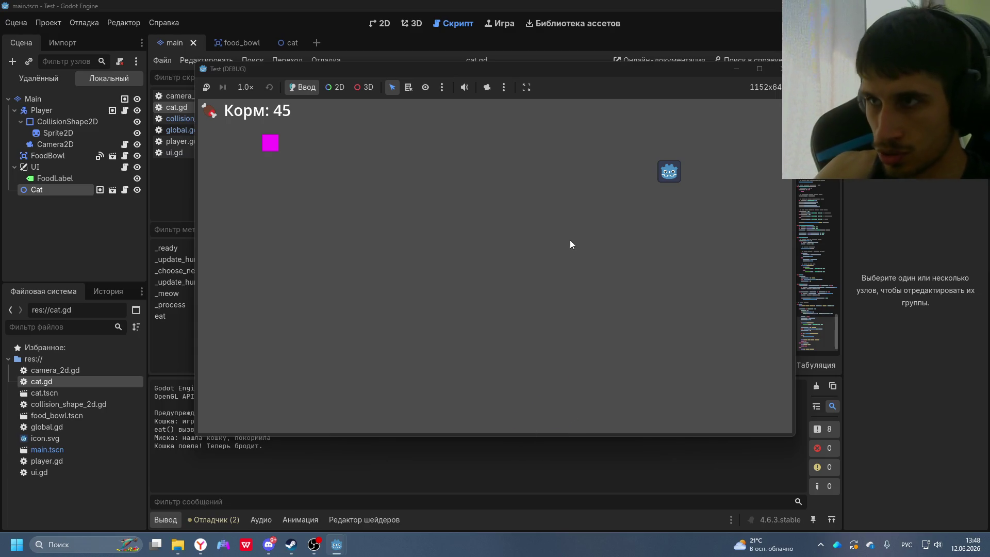
pyautogui.click(759, 68)
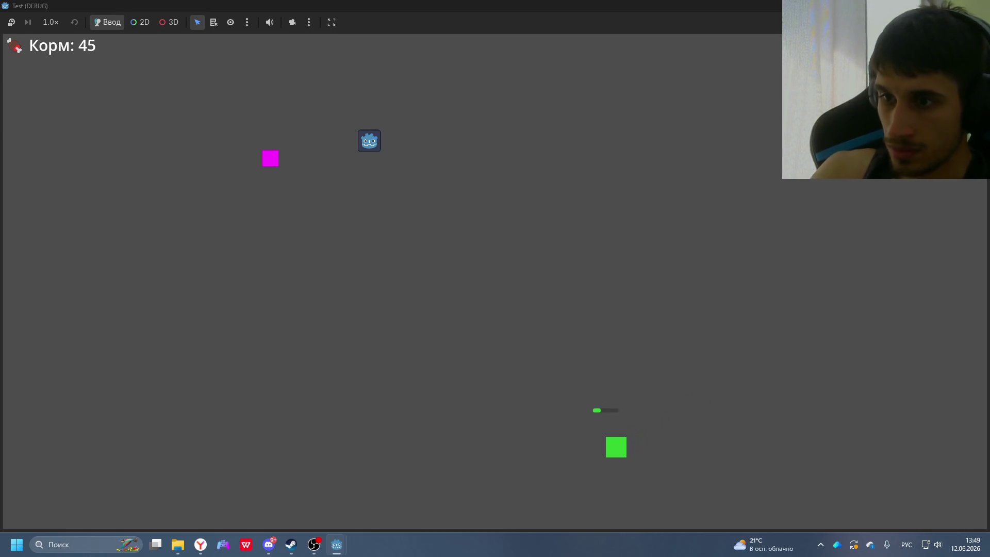
# - Close the running game and bring the DeepSeek chat back to the front
pyautogui.hotkey('alt', 'F4')
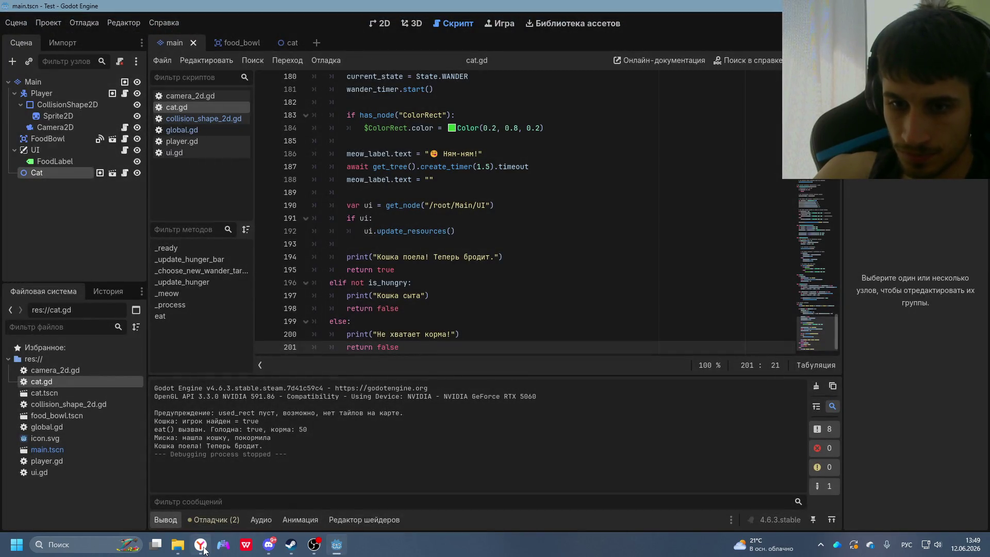
pyautogui.click(202, 546)
pyautogui.scroll(-3, 544, 437)
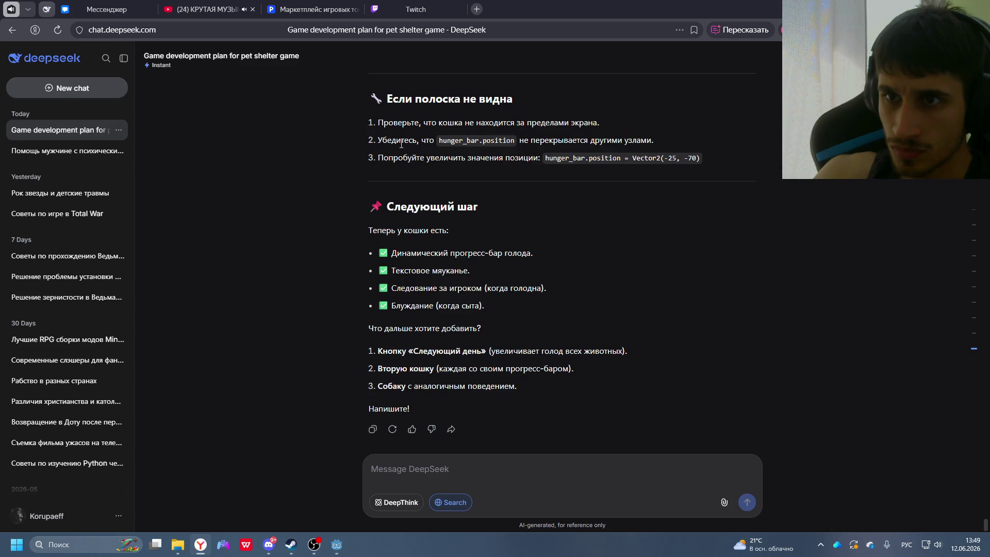
pyautogui.hotkey('alt', 'Tab')
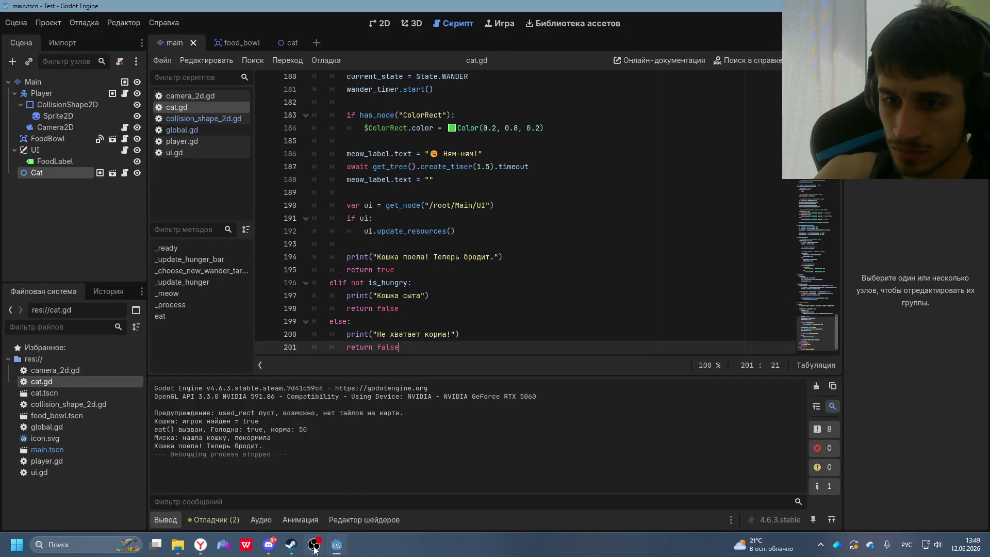
pyautogui.hotkey('alt', 'Tab')
# - Type and erase a draft message, leaving the box empty, and reread the hunger-bar reply
pyautogui.click(416, 477)
pyautogui.write('Про')
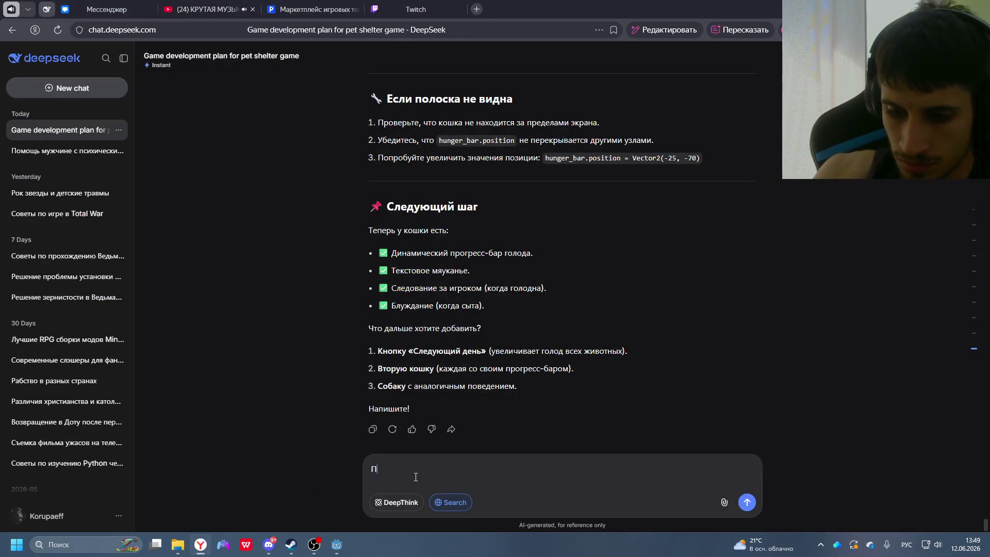
pyautogui.press('BackSpace')
pyautogui.press('BackSpace')
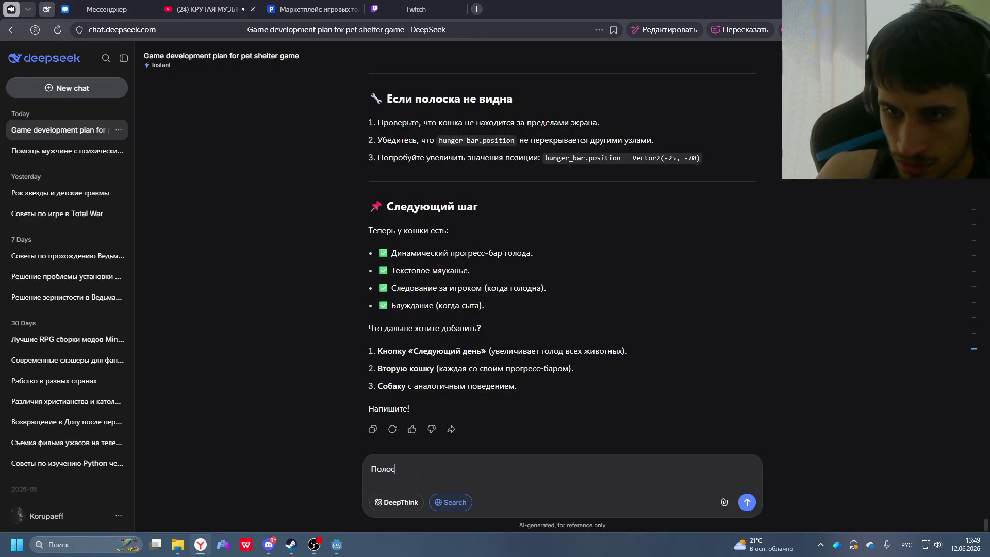
pyautogui.write('ка видна')
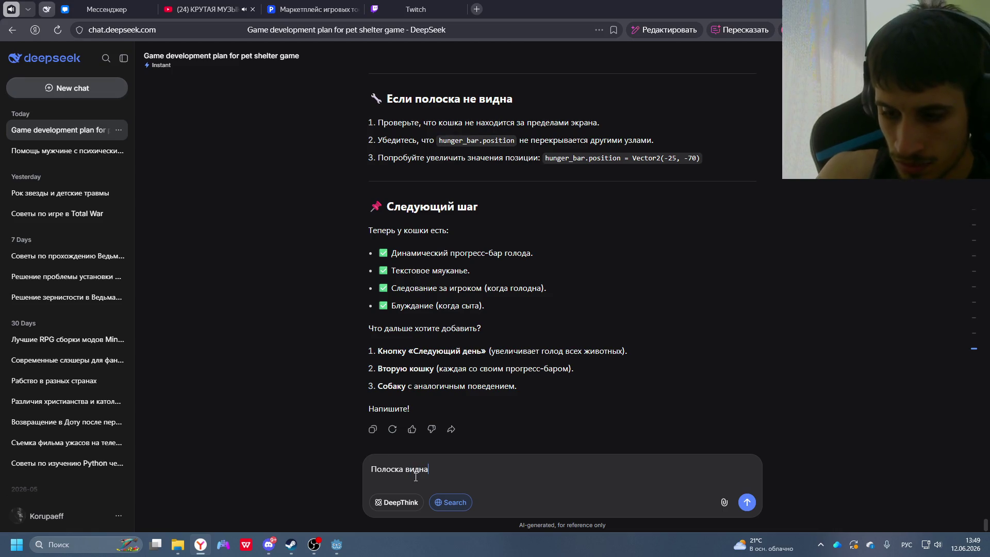
pyautogui.write(', но')
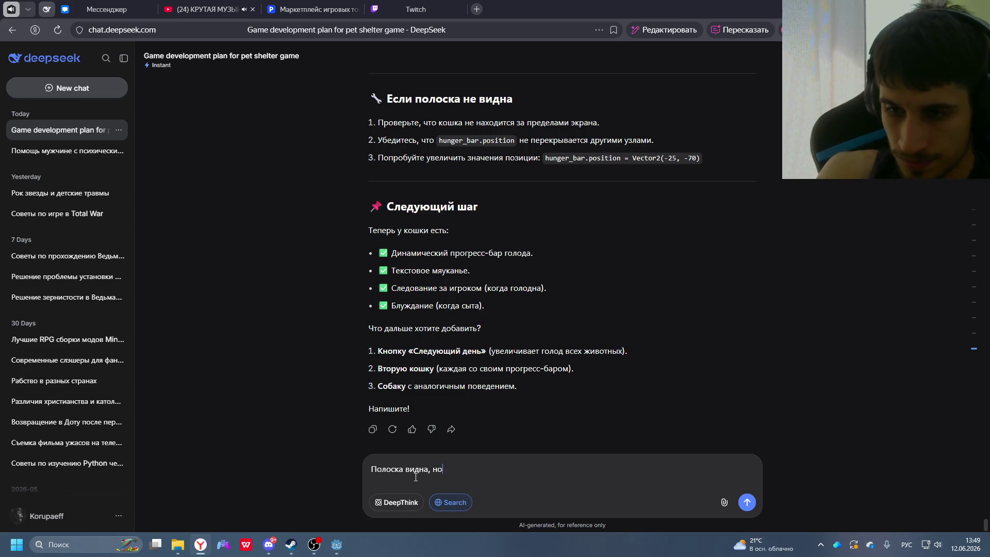
pyautogui.press('BackSpace')
pyautogui.press('BackSpace')
pyautogui.press('BackSpace')
pyautogui.press('BackSpace')
pyautogui.press('BackSpace')
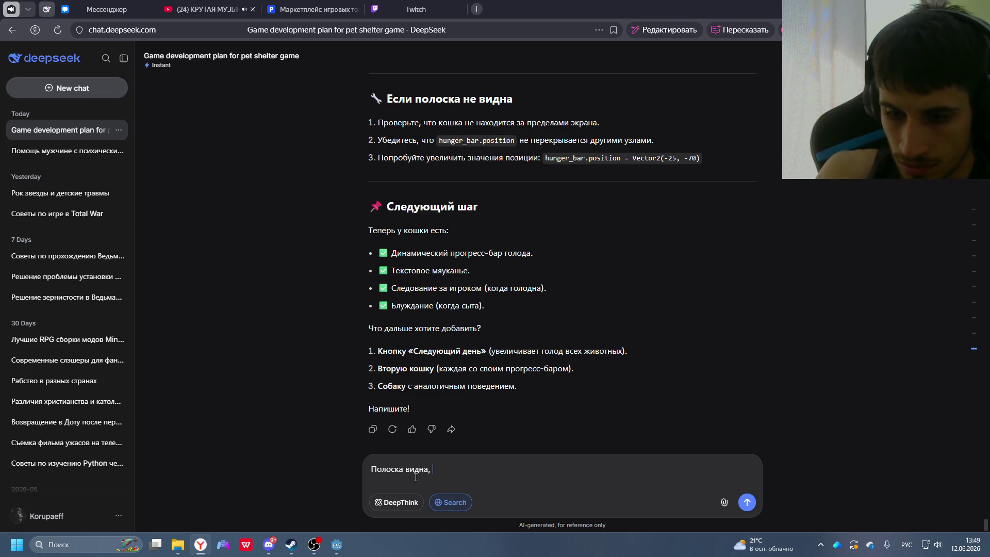
pyautogui.write('пр')
pyautogui.press('BackSpace')
pyautogui.press('BackSpace')
pyautogui.press('BackSpace')
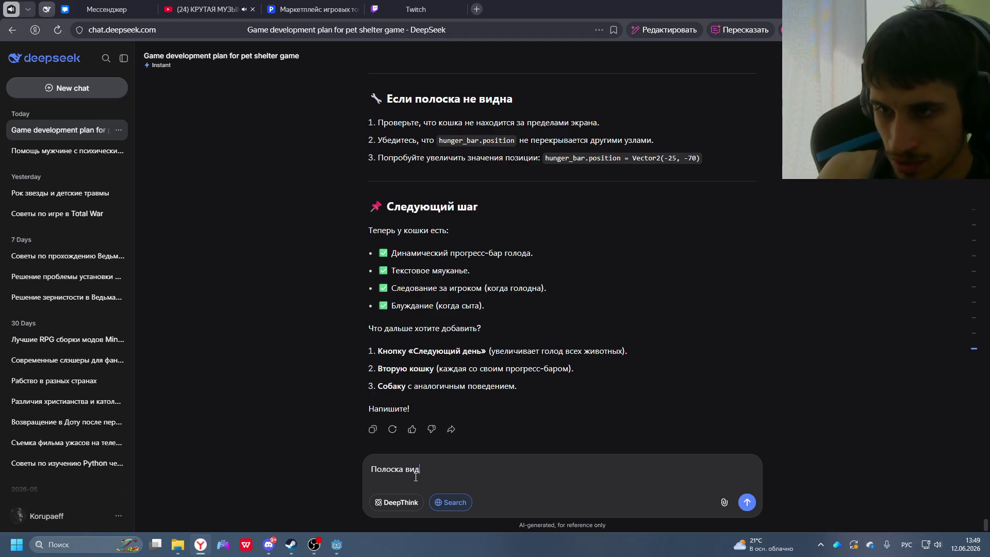
pyautogui.scroll(10, 443, 361)
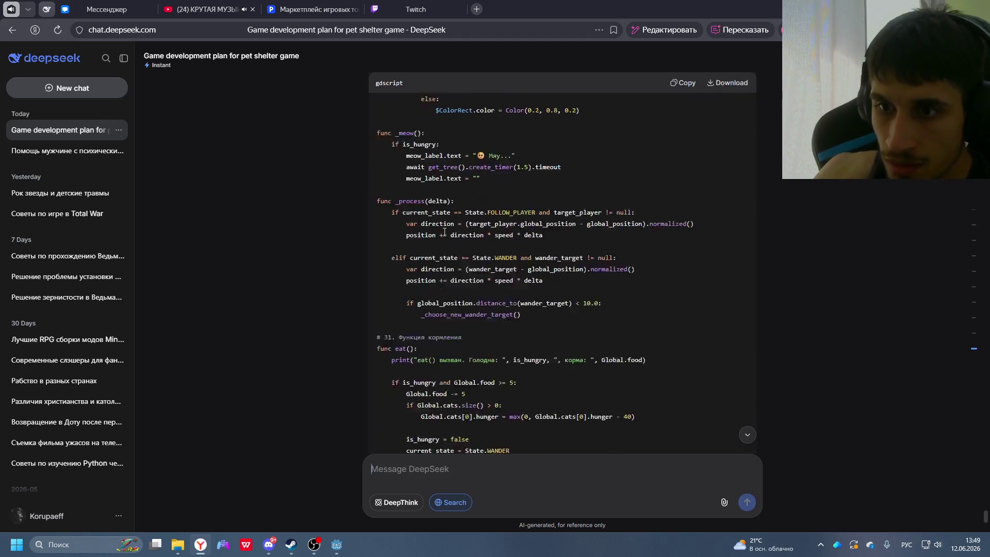
pyautogui.scroll(1, 464, 273)
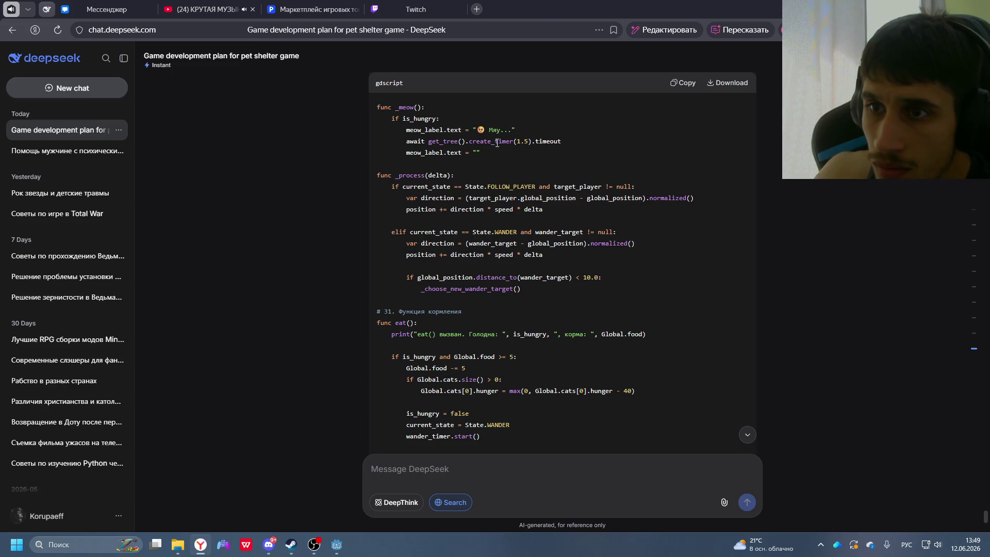
pyautogui.scroll(-15, 509, 268)
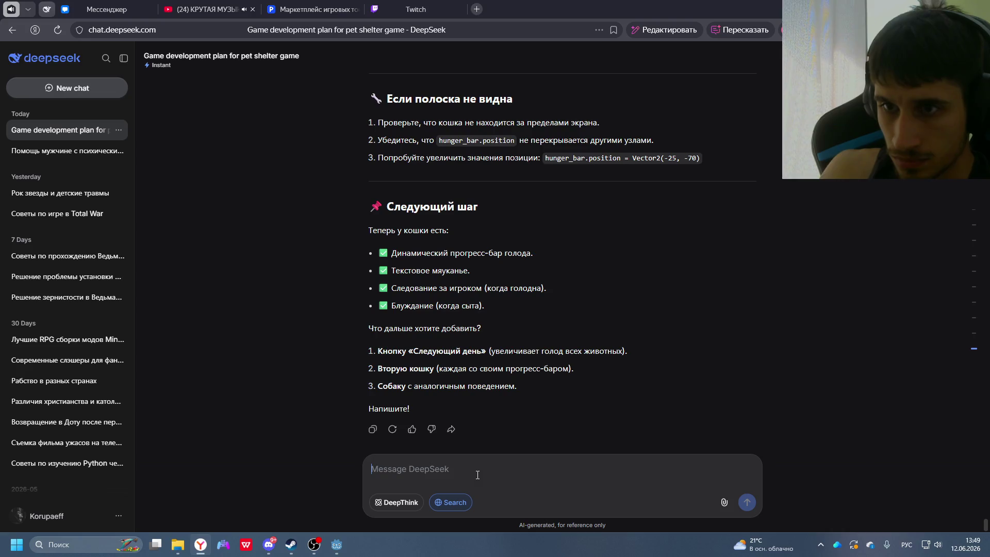
# - Ask DeepSeek for a cat bed the cat randomly sleeps on by timer, and view its Bed.tscn plan
pyautogui.write('Давай')
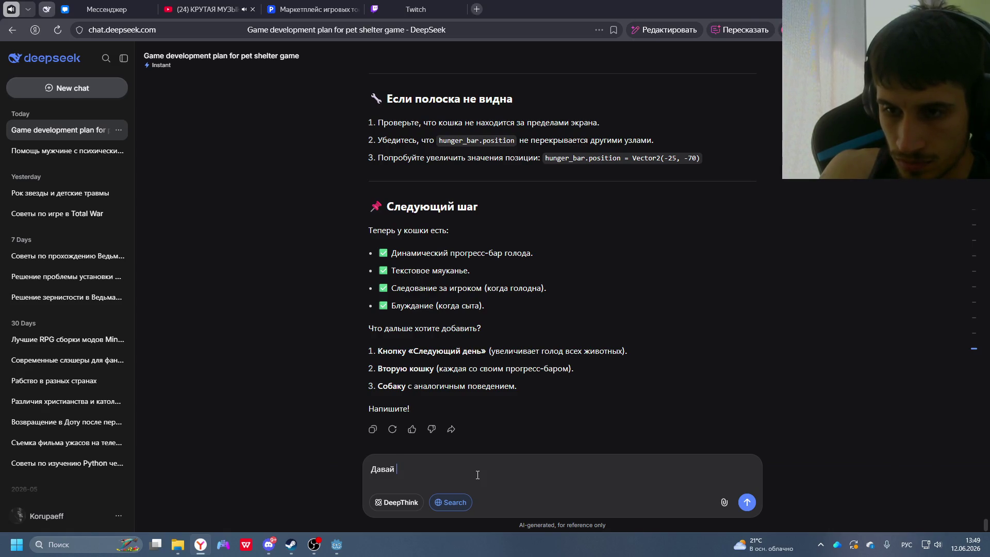
pyautogui.write('добавим')
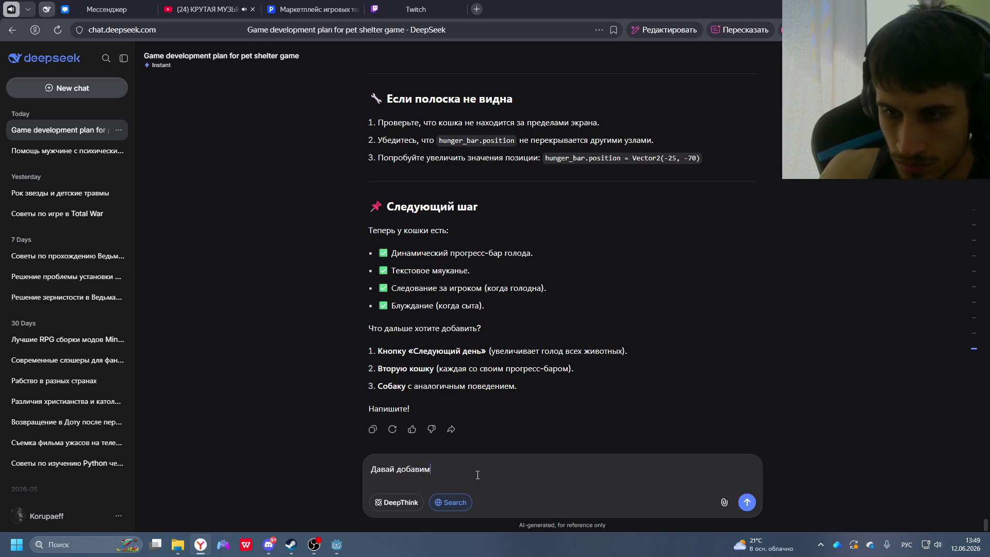
pyautogui.write(' лежанку ')
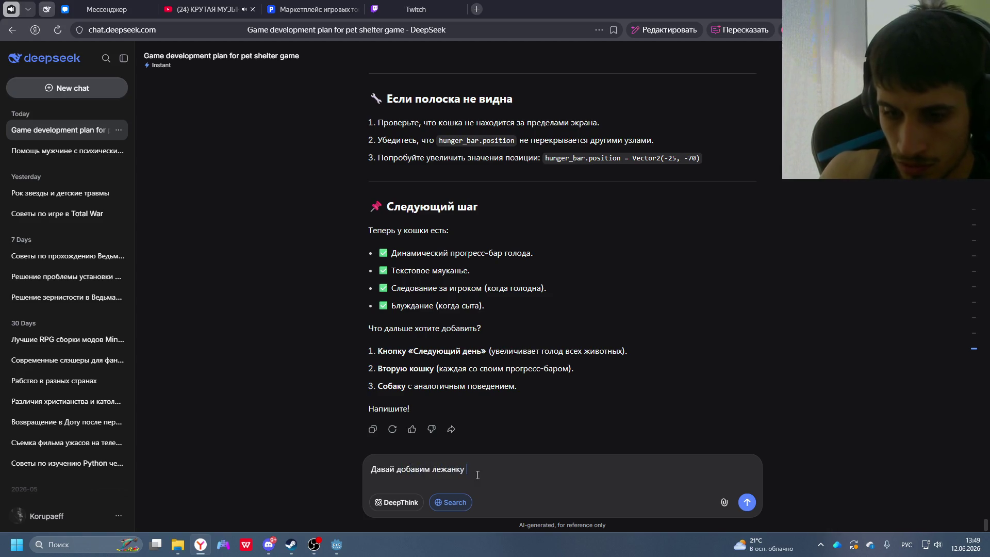
pyautogui.write('для кошки и')
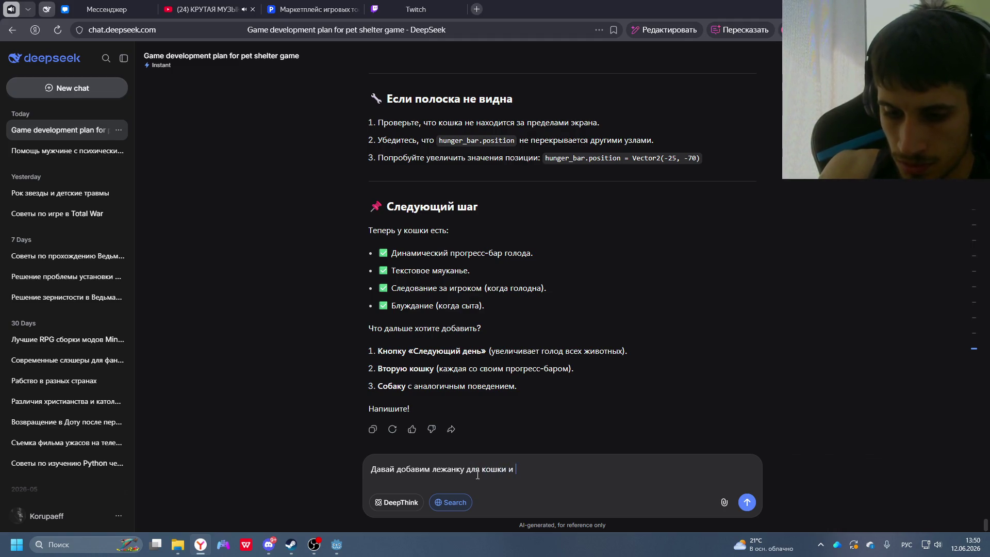
pyautogui.write('посл')
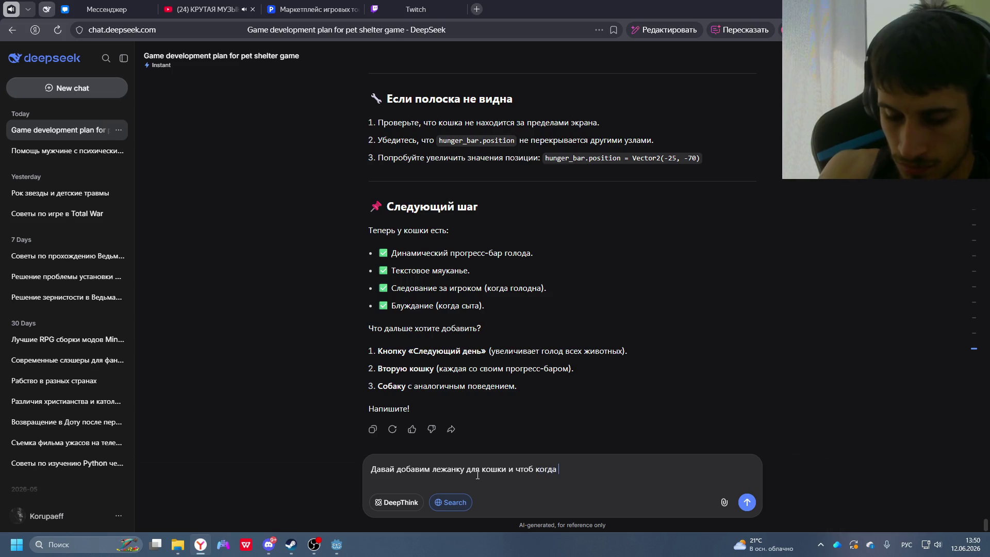
pyautogui.write('она поест')
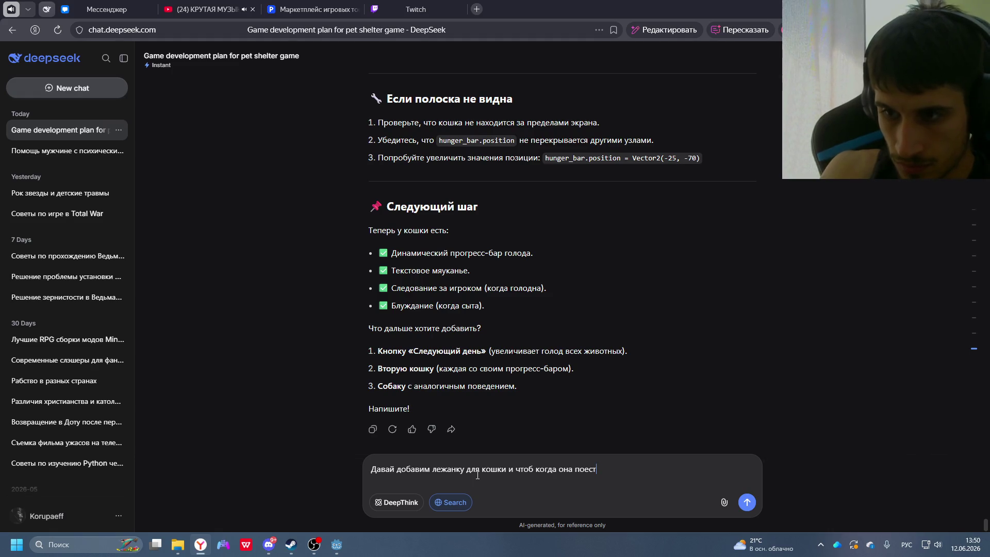
pyautogui.write('а')
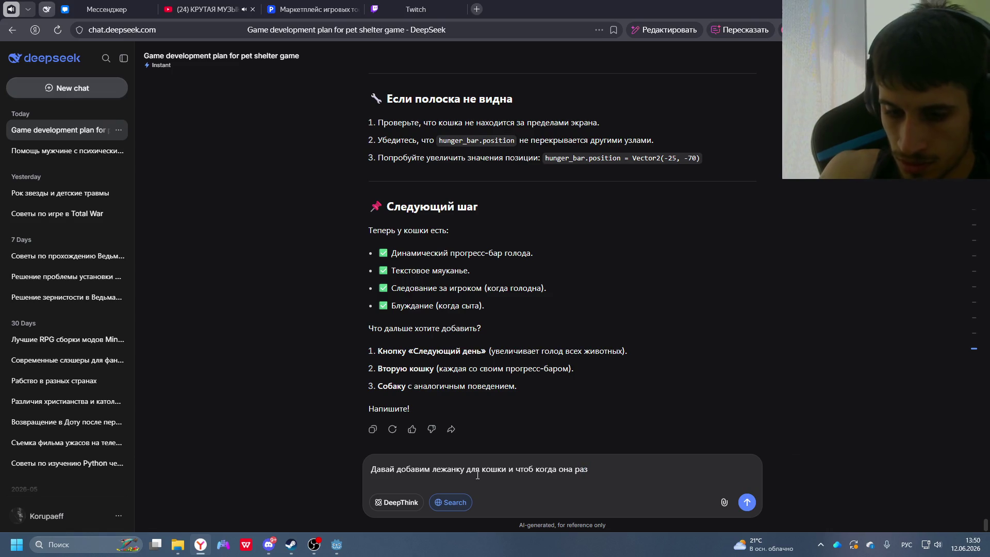
pyautogui.press('BackSpace')
pyautogui.press('BackSpace')
pyautogui.press('BackSpace')
pyautogui.write('п')
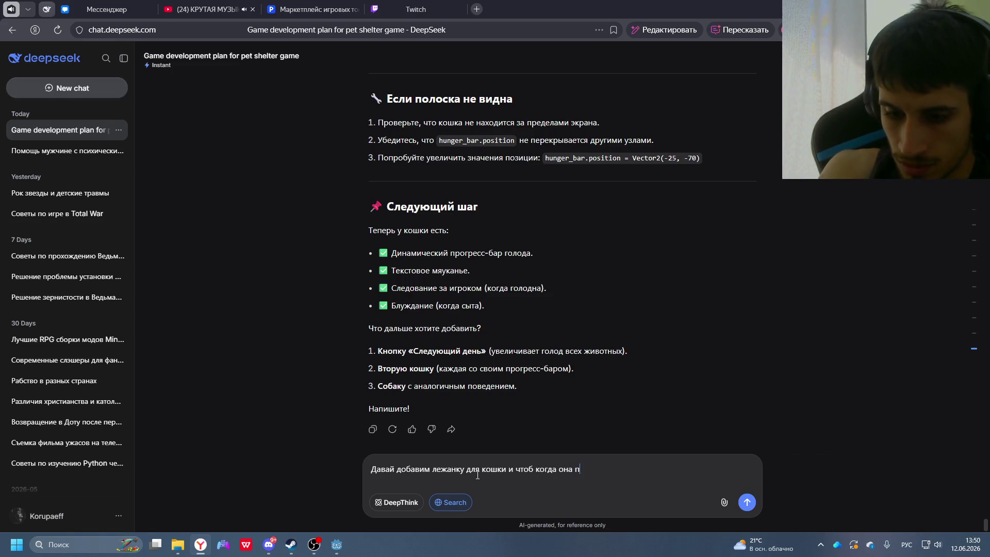
pyautogui.press('BackSpace')
pyautogui.write('рандомно ')
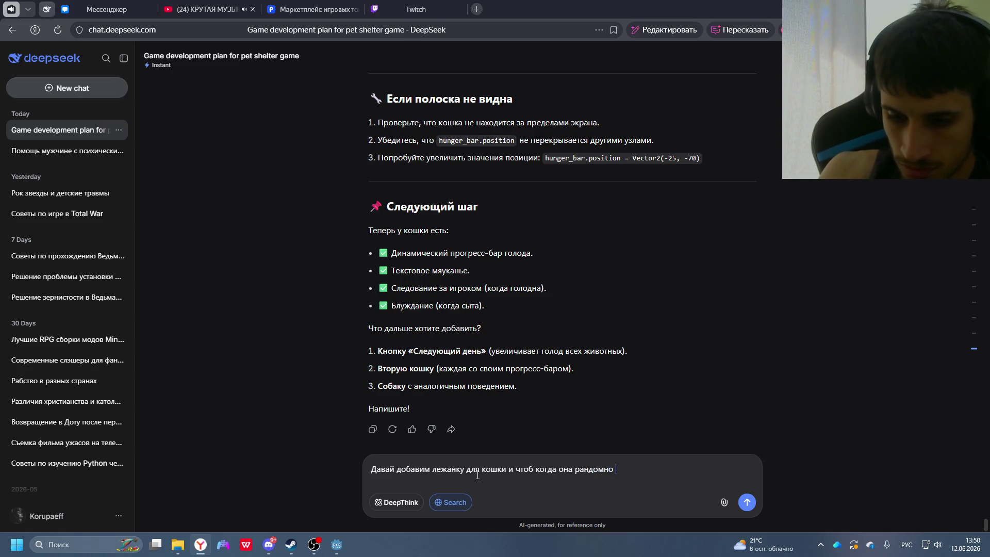
pyautogui.write('по меру')
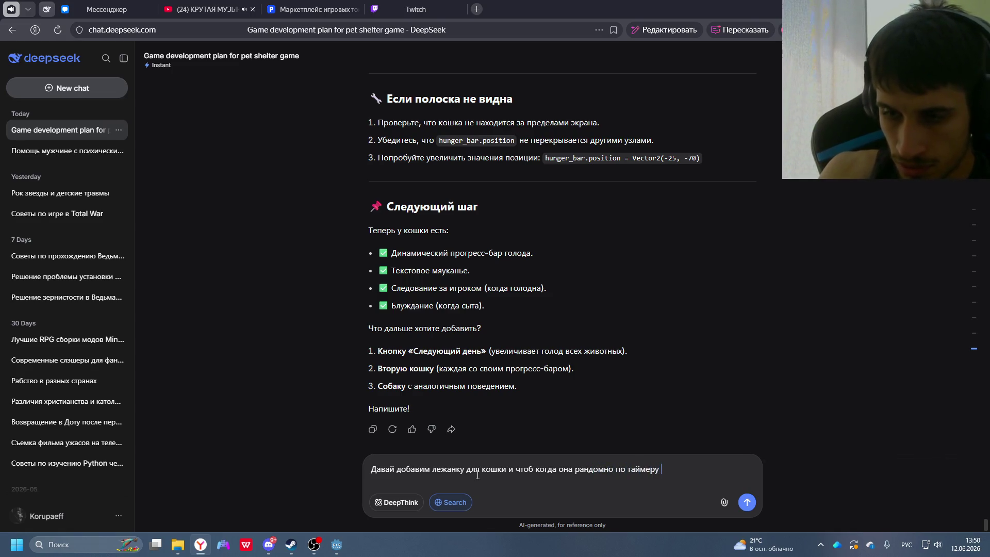
pyautogui.write('ать.')
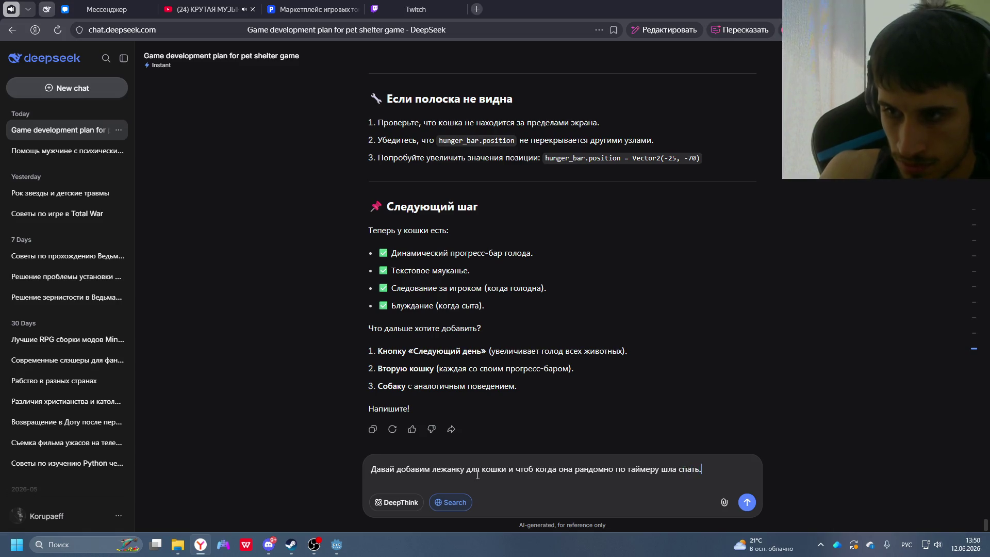
pyautogui.press('Return')
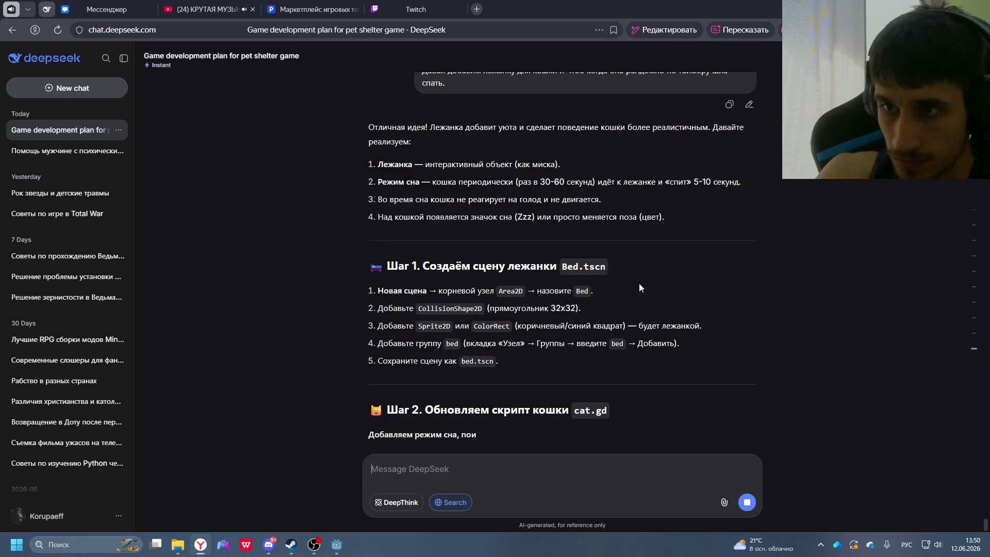
pyautogui.scroll(2, 644, 282)
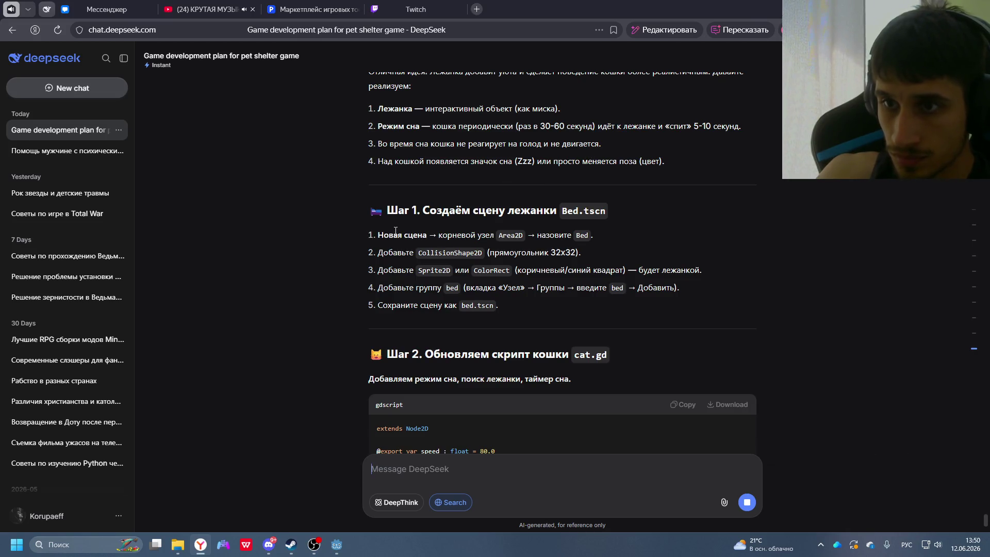
# - Create a new scene tab with a '2D-сцена' Node2D root
pyautogui.click(342, 551)
pyautogui.rightClick(61, 170)
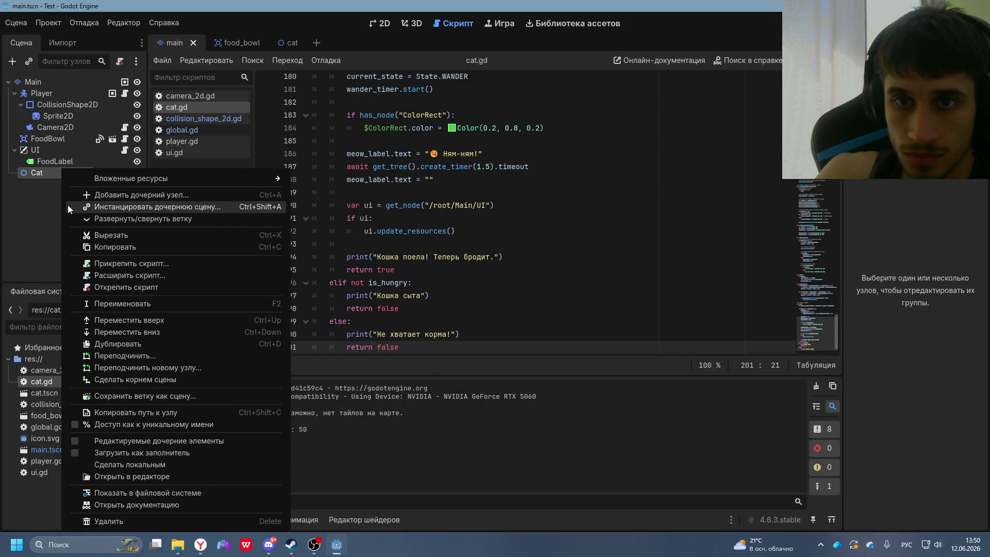
pyautogui.click(54, 205)
pyautogui.rightClick(32, 171)
pyautogui.click(17, 203)
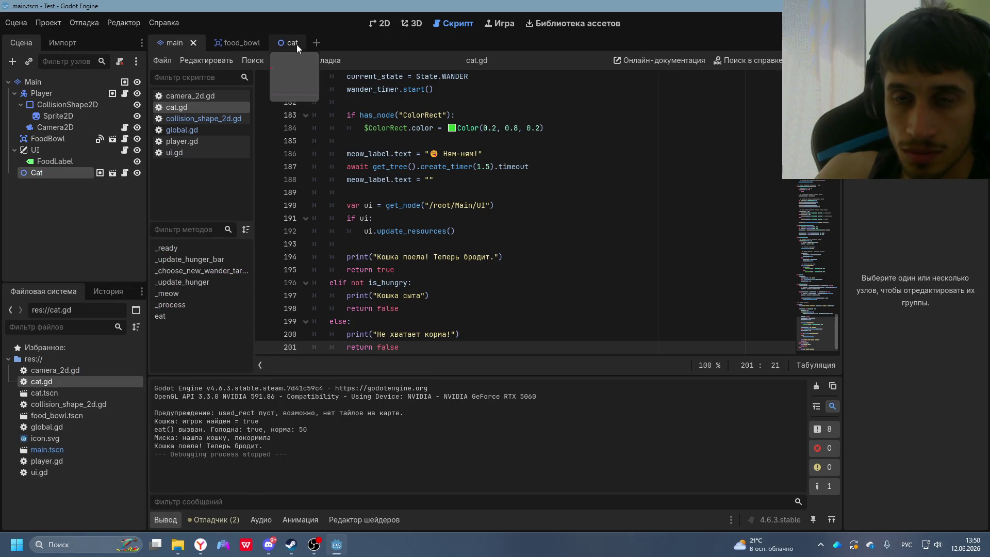
pyautogui.hotkey('alt', 'Tab')
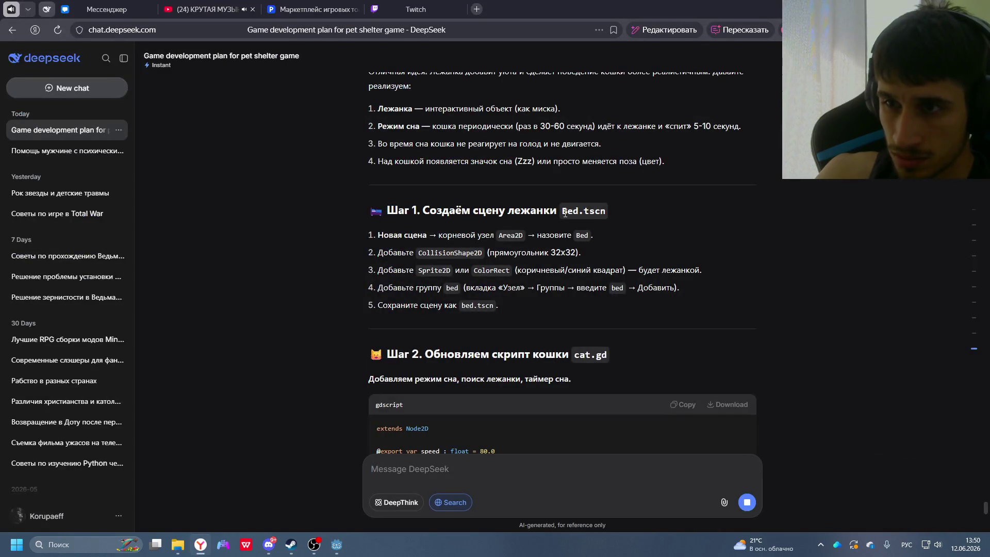
pyautogui.hotkey('alt', 'Tab')
pyautogui.click(311, 47)
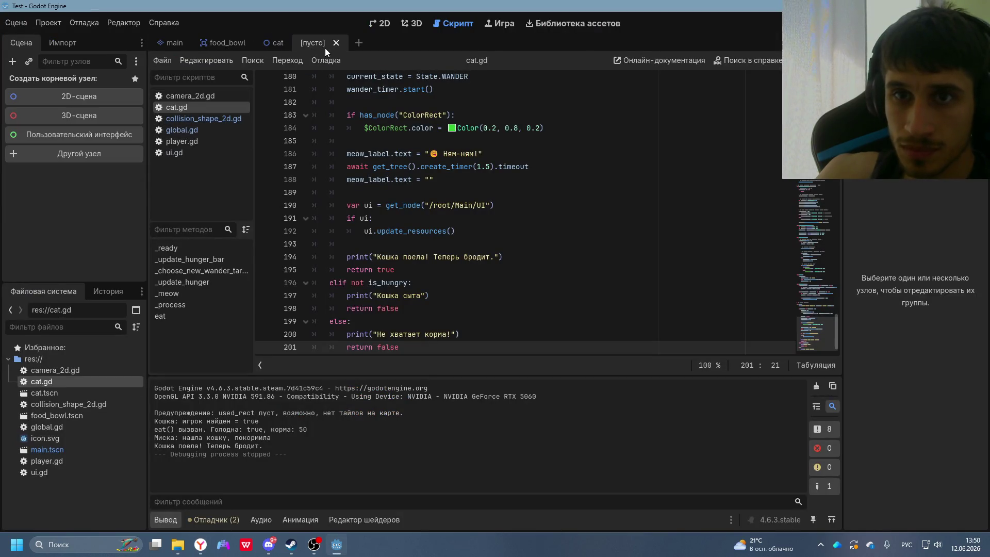
pyautogui.click(75, 99)
# - Change the Node2D root's type to Area2D via a search for 'area'
pyautogui.rightClick(61, 83)
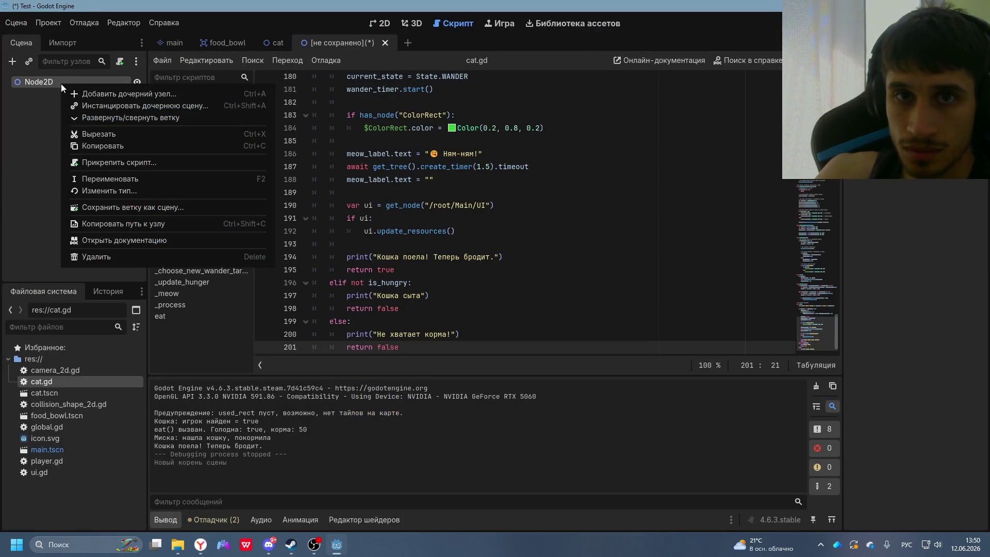
pyautogui.hotkey('alt', 'Tab')
pyautogui.hotkey('alt', 'Tab')
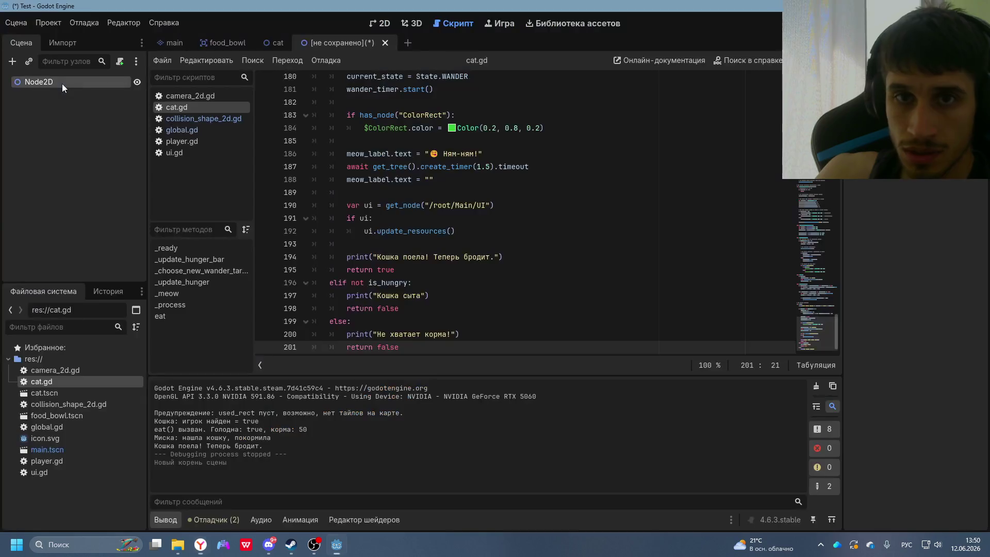
pyautogui.rightClick(62, 83)
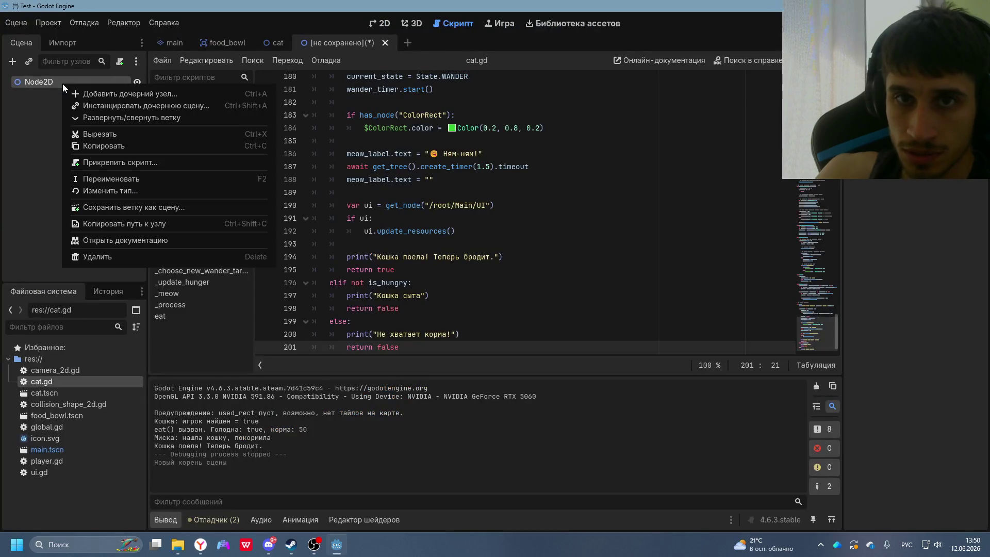
pyautogui.click(113, 190)
pyautogui.write('фк')
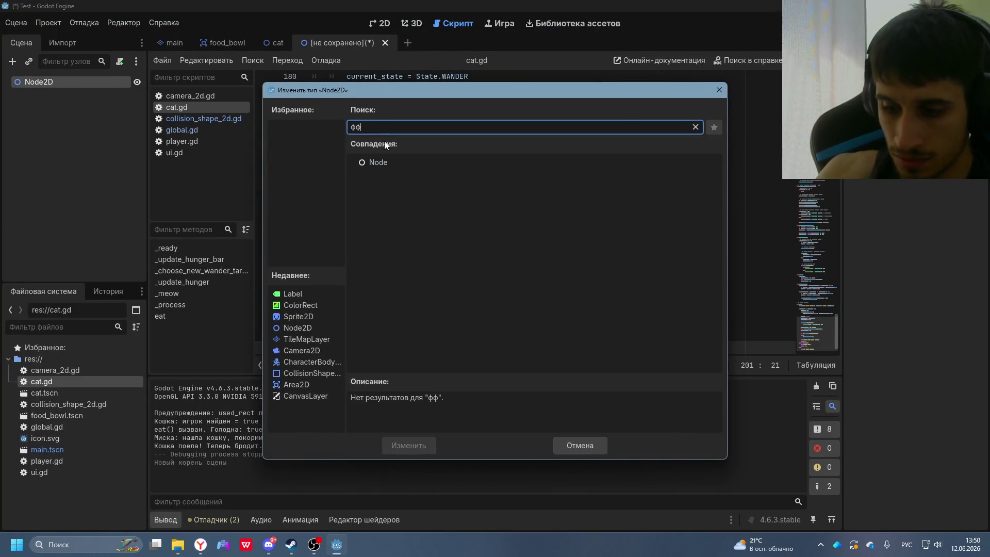
pyautogui.press('BackSpace')
pyautogui.press('BackSpace')
pyautogui.hotkey('alt', 'shift')
pyautogui.write('arw')
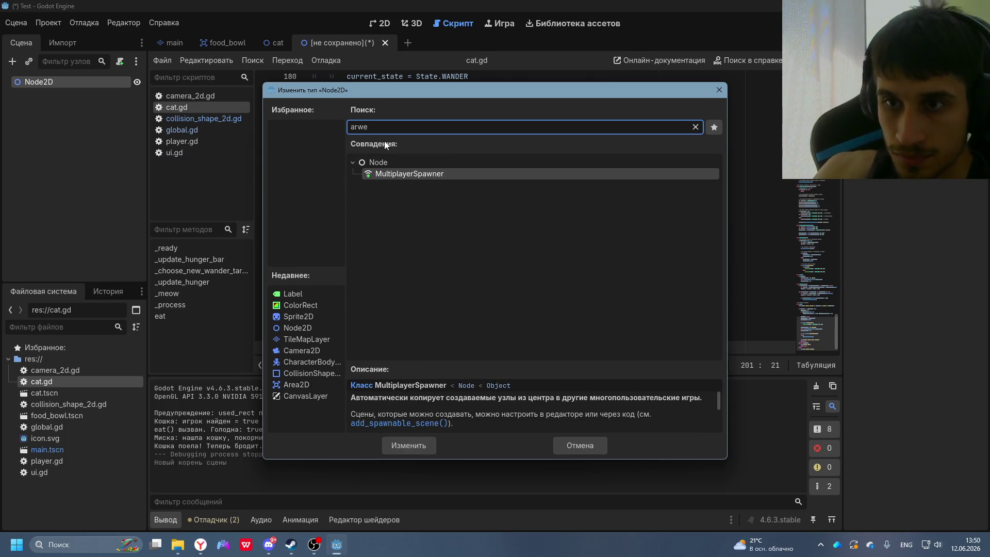
pyautogui.press('BackSpace')
pyautogui.write('ea')
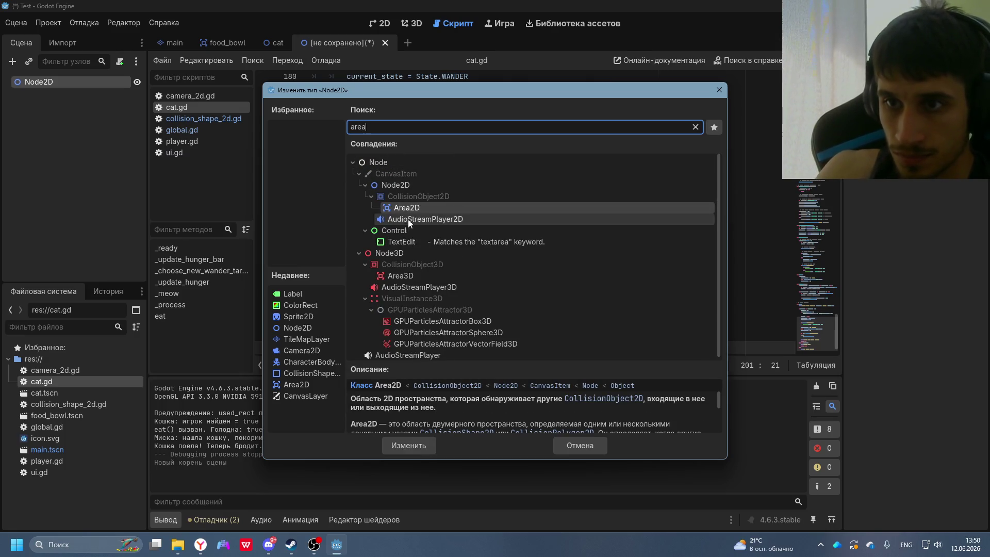
pyautogui.click(416, 211)
pyautogui.doubleClick(416, 212)
# - Rename the Area2D root node to Bed
pyautogui.rightClick(70, 79)
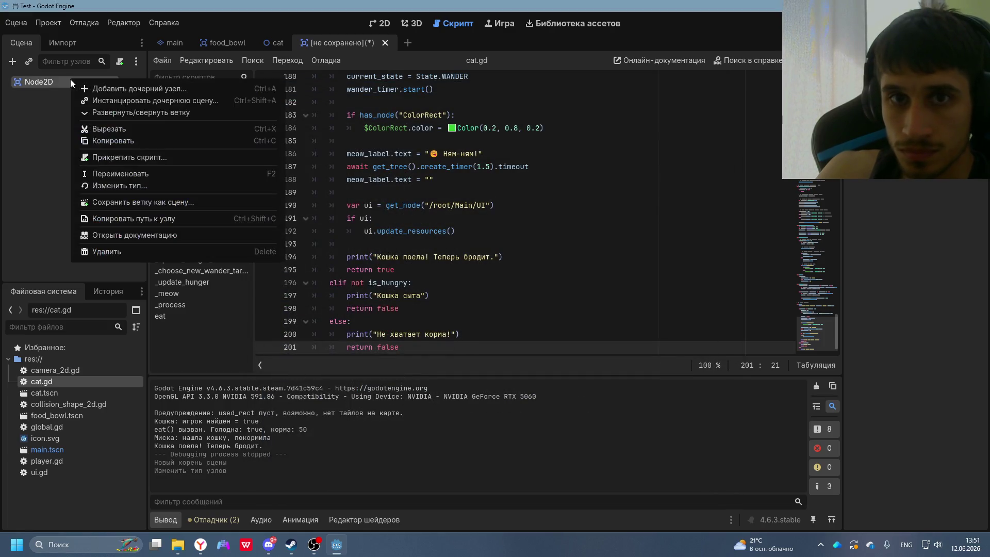
pyautogui.click(120, 174)
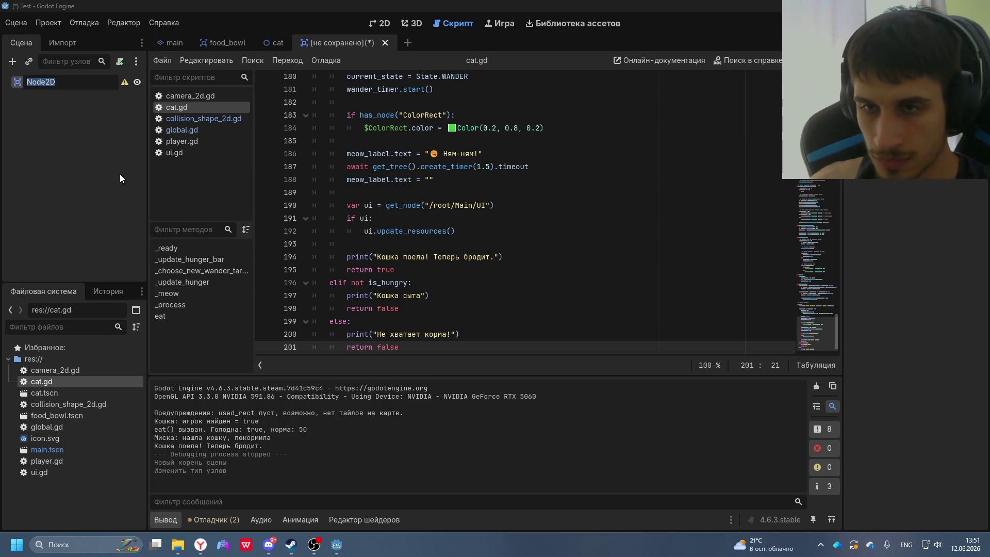
pyautogui.write('B')
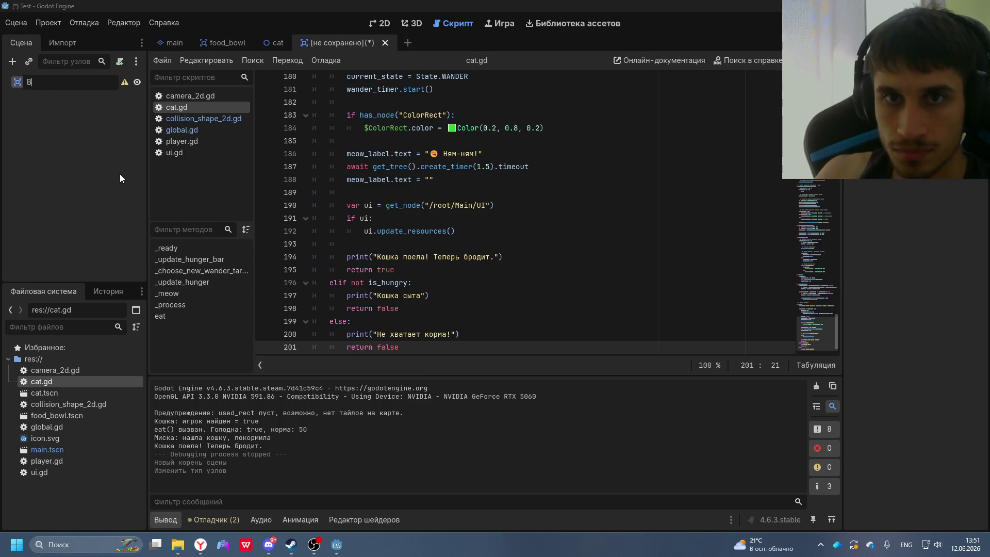
pyautogui.write('ed')
pyautogui.press('Return')
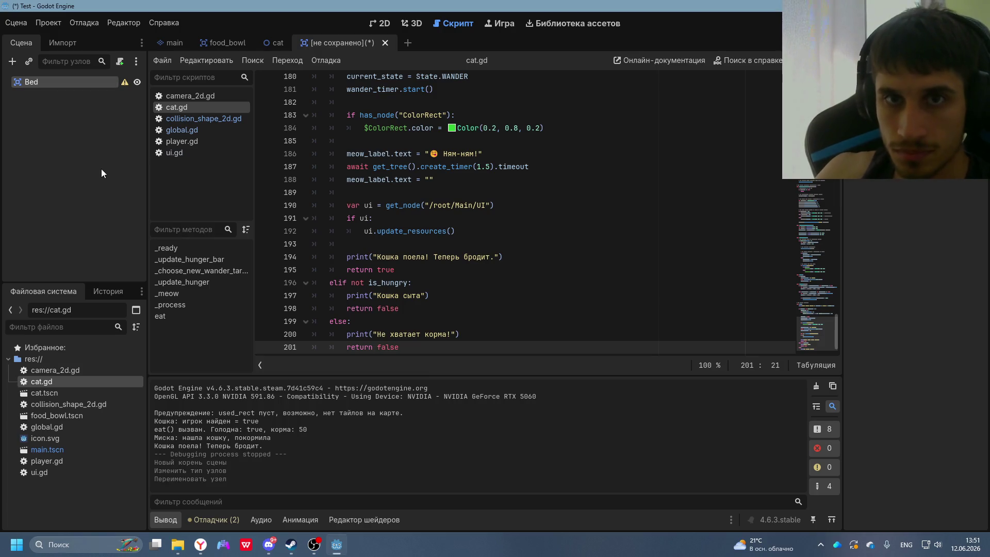
pyautogui.hotkey('alt', 'Tab')
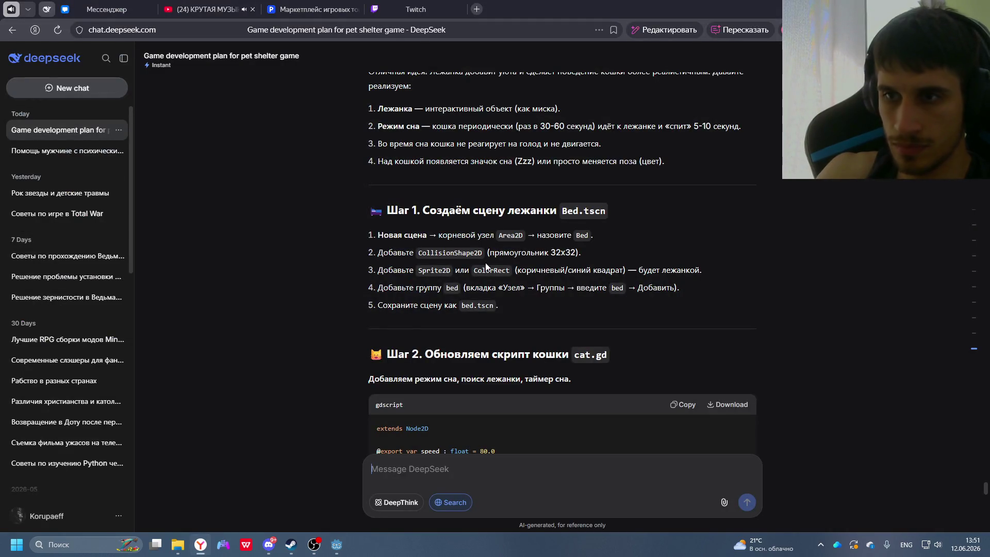
pyautogui.hotkey('alt', 'Tab')
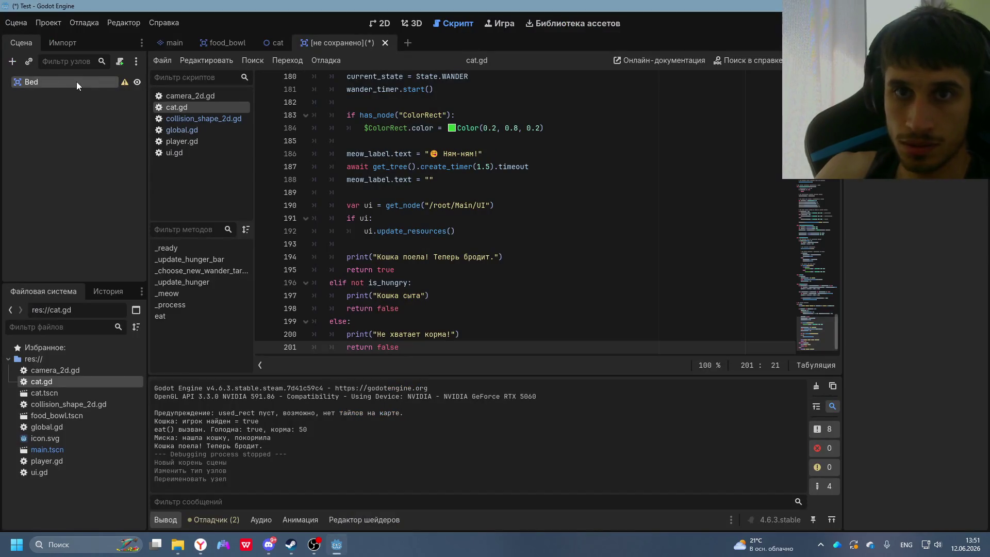
pyautogui.rightClick(77, 81)
pyautogui.click(139, 94)
pyautogui.write('coll')
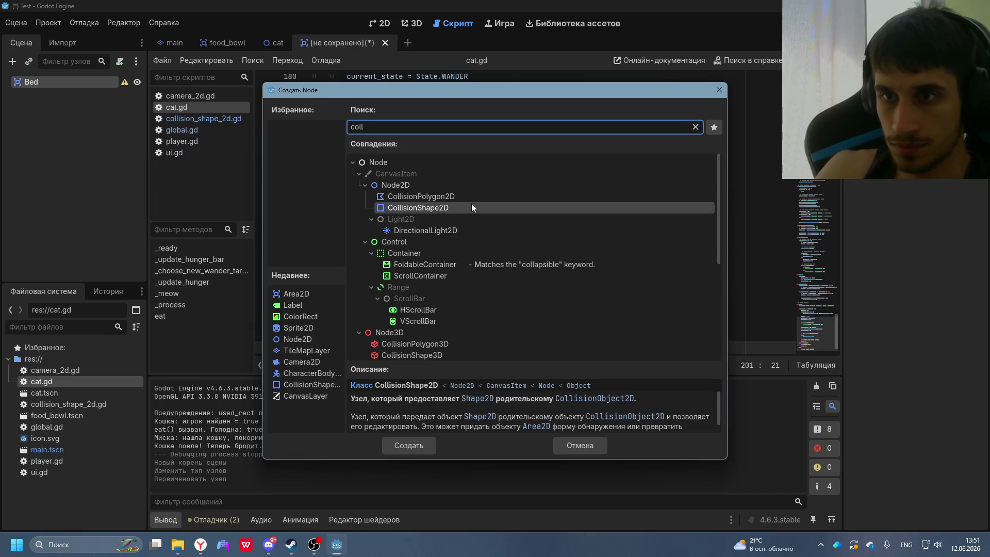
pyautogui.doubleClick(469, 203)
pyautogui.hotkey('alt', 'Tab')
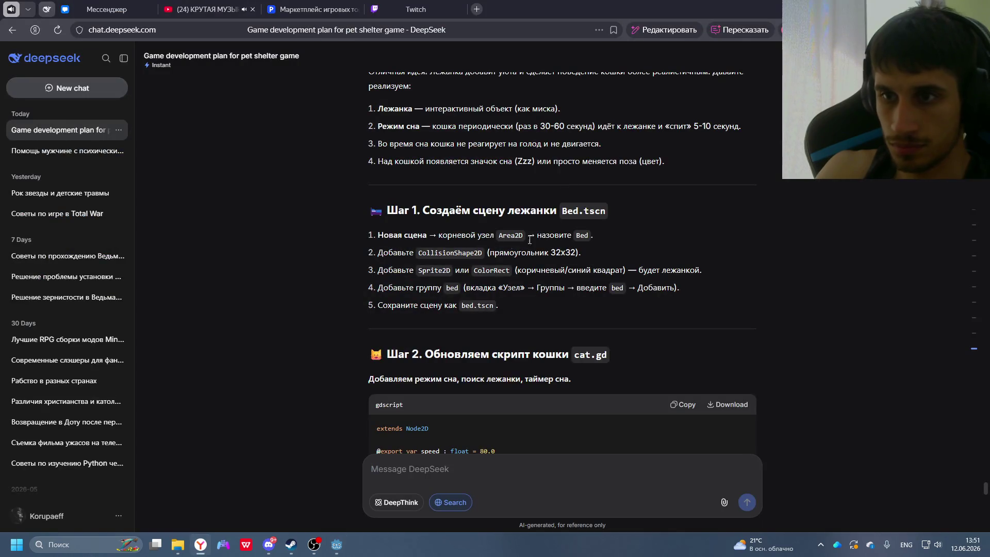
pyautogui.hotkey('alt', 'Tab')
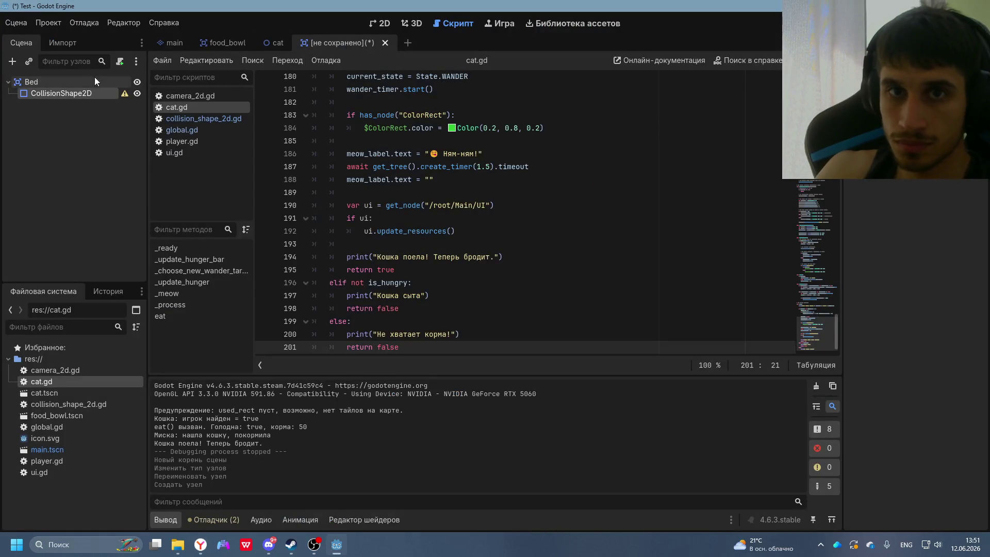
pyautogui.click(64, 93)
pyautogui.press('Escape')
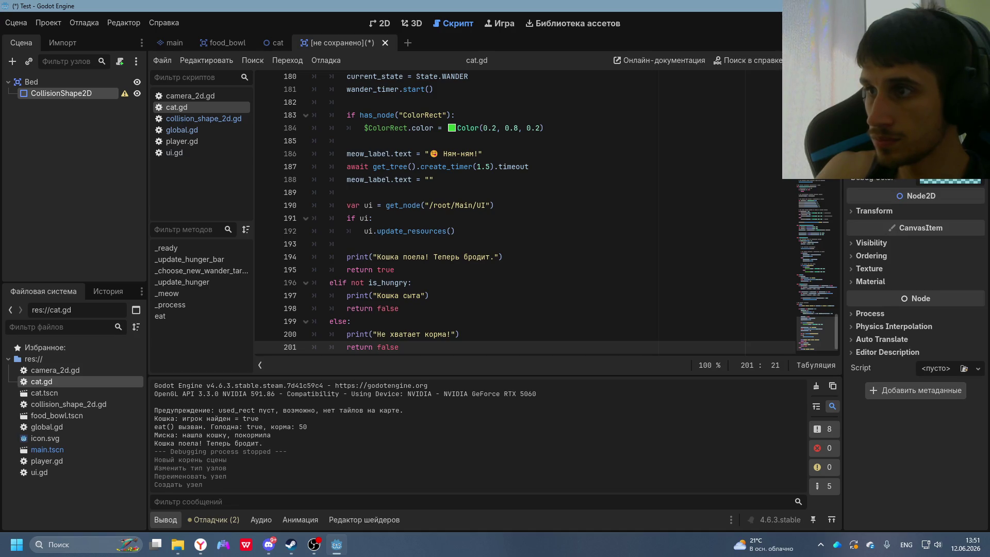
pyautogui.click(862, 213)
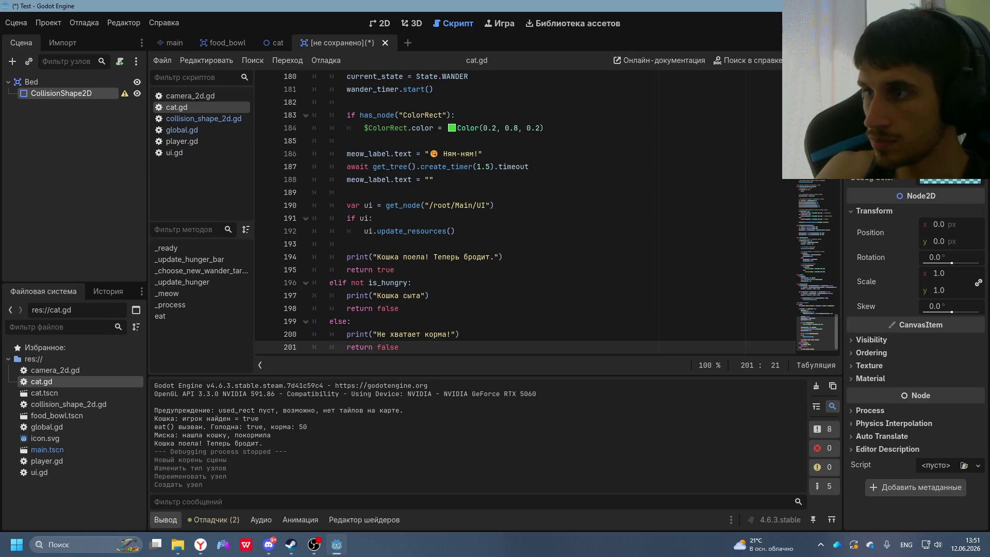
pyautogui.click(949, 147)
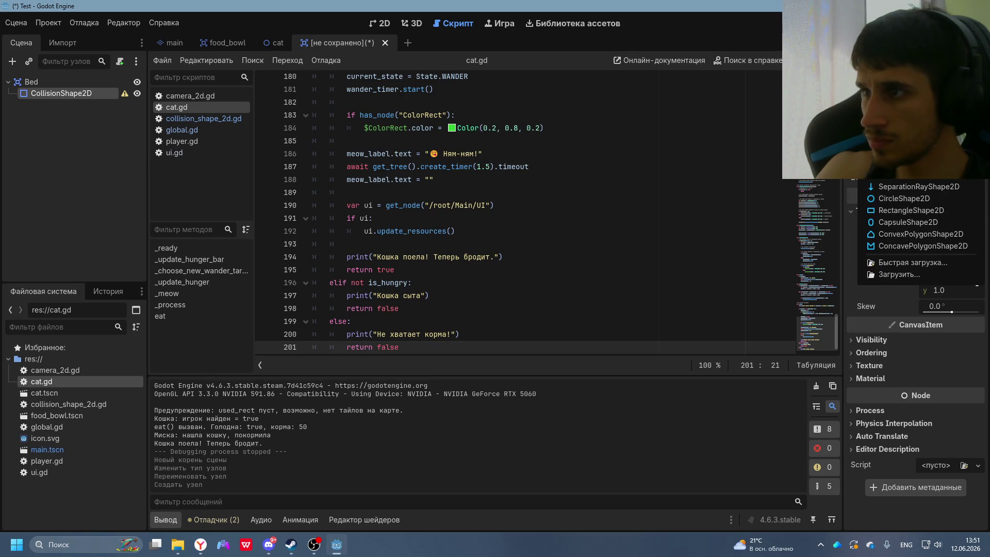
pyautogui.hotkey('alt', 'Tab')
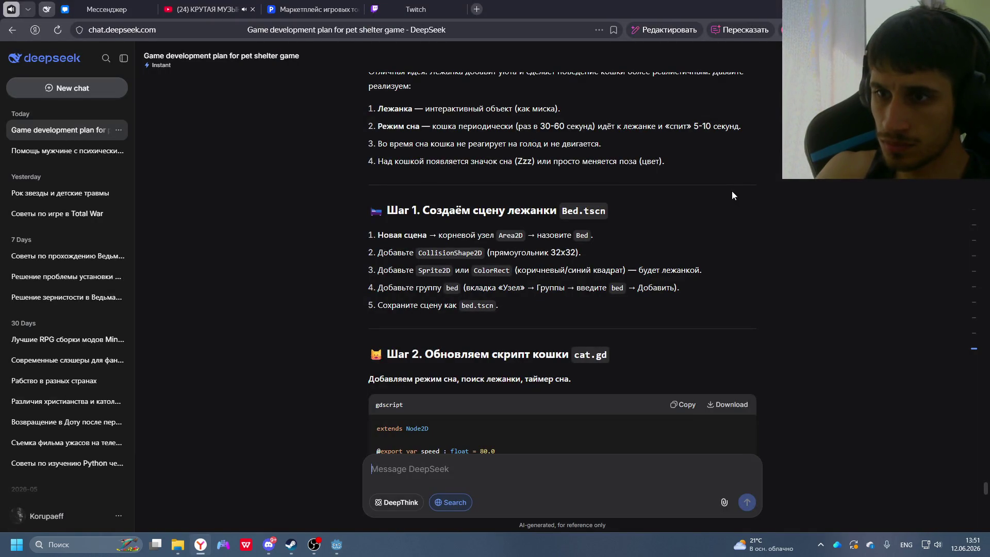
pyautogui.hotkey('alt', 'Tab')
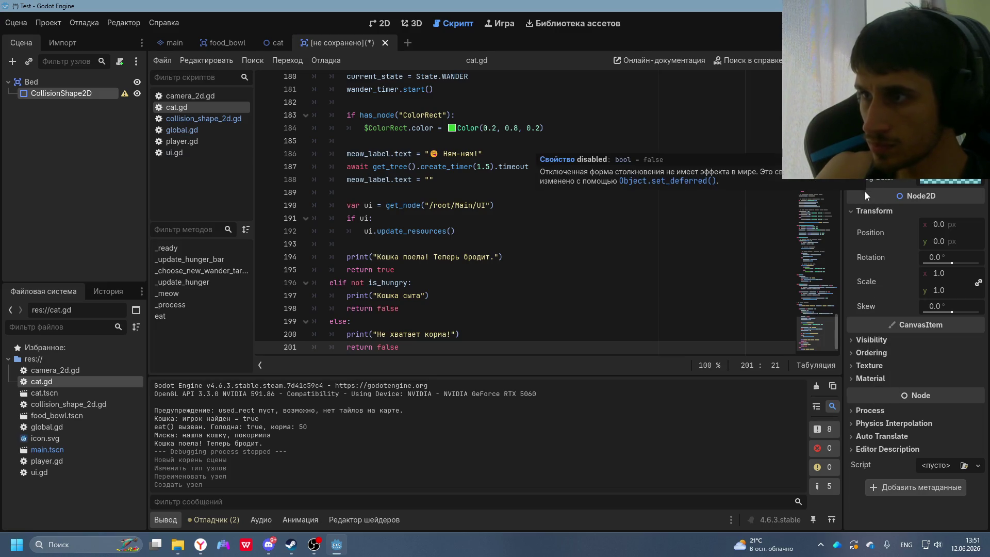
pyautogui.doubleClick(42, 93)
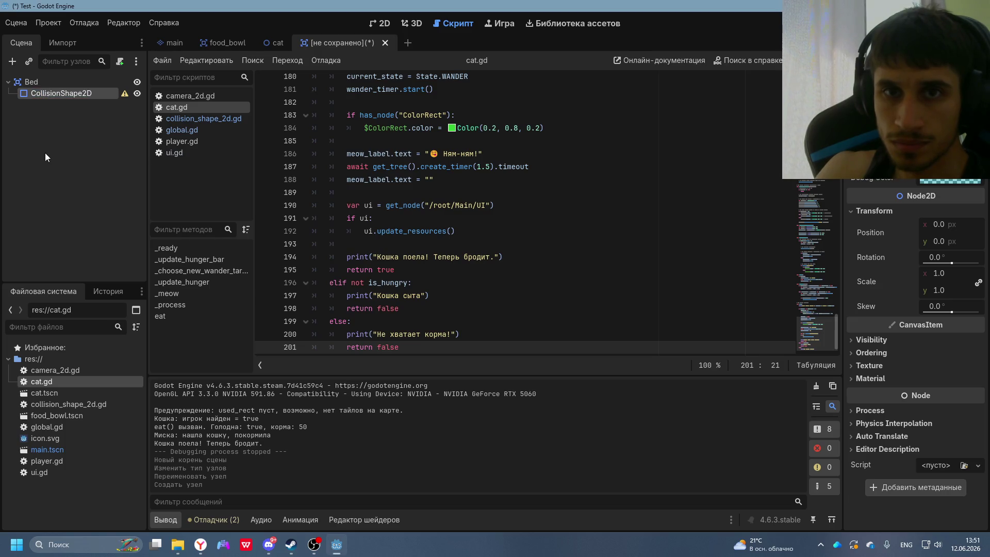
pyautogui.hotkey('alt', 'Tab')
pyautogui.hotkey('alt', 'Tab')
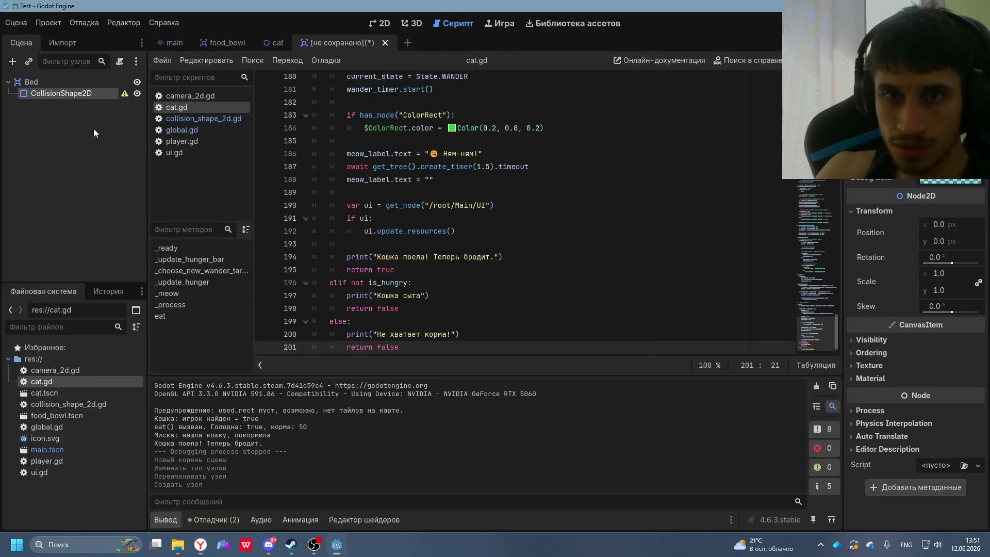
# - Add a ColorRect child node under Bed by searching 'colo'
pyautogui.rightClick(16, 81)
pyautogui.click(47, 98)
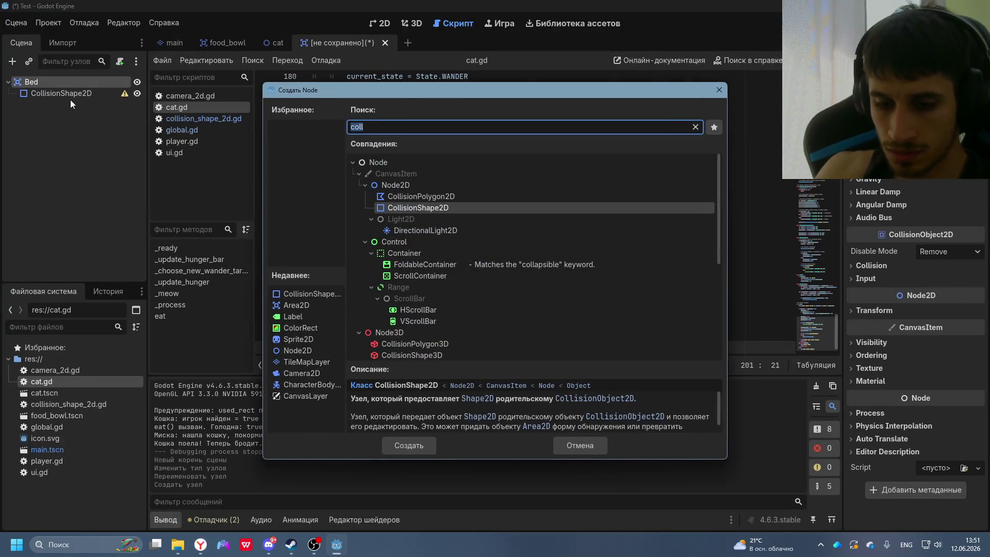
pyautogui.write('colo')
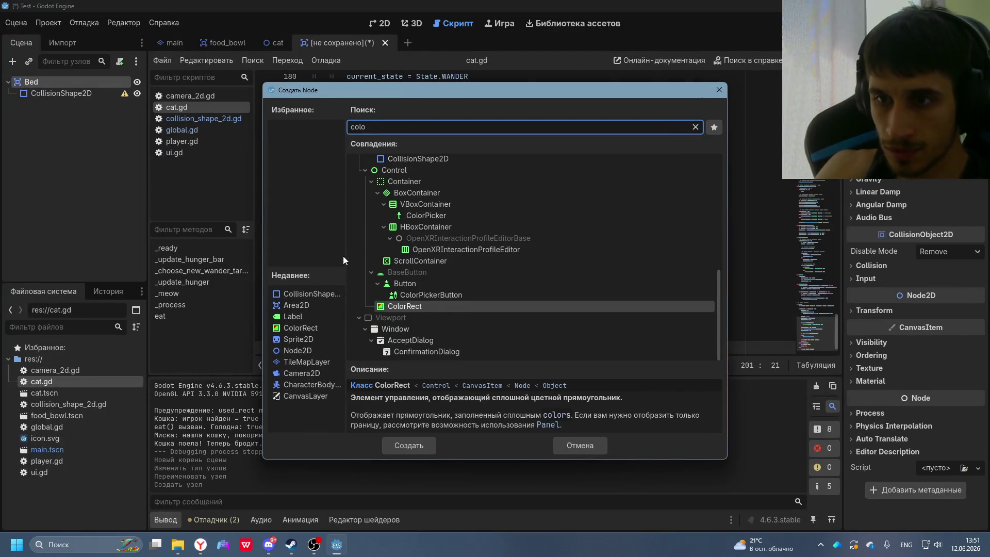
pyautogui.doubleClick(405, 308)
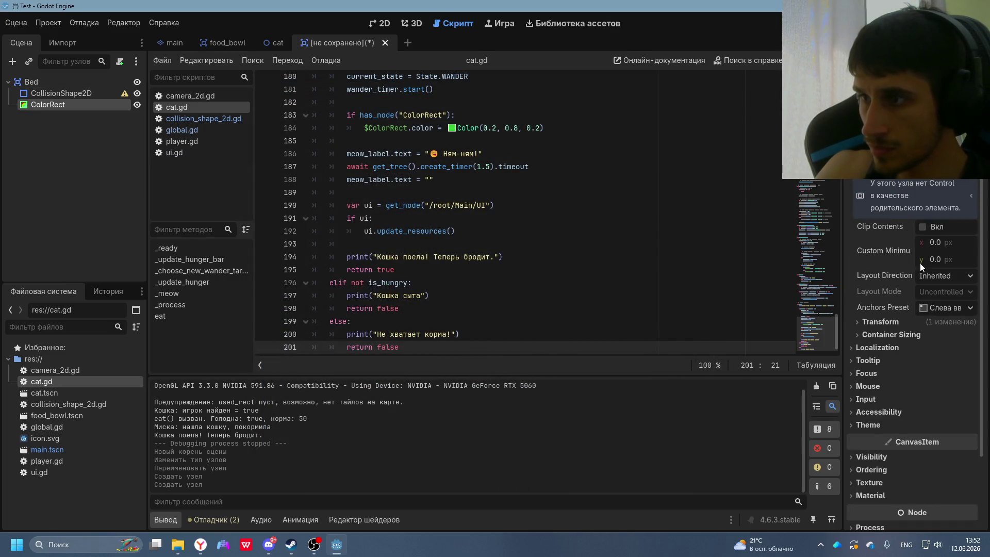
# - Look over the ColorRect's colour, ordering, visibility and material settings, leaving it white
pyautogui.scroll(5, 901, 175)
pyautogui.click(901, 173)
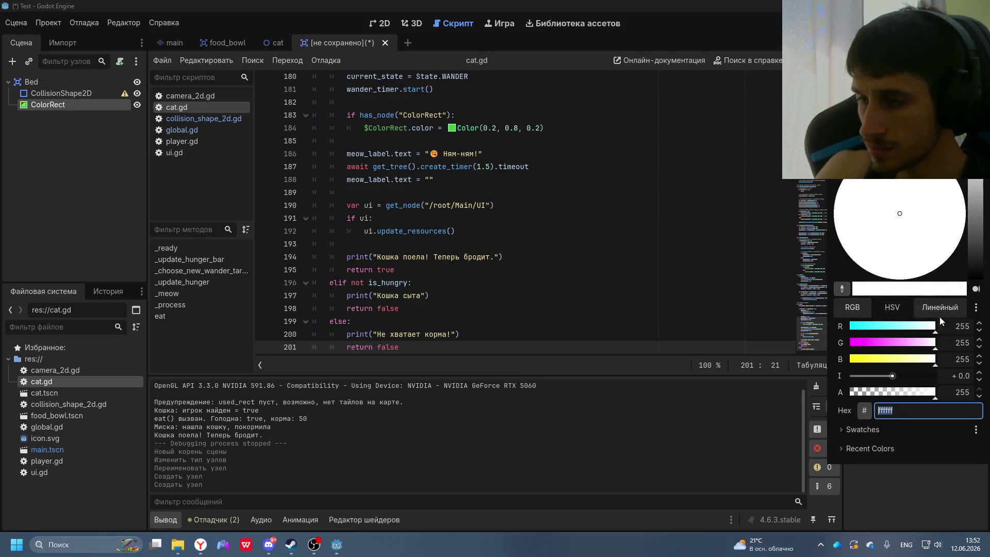
pyautogui.press('Escape')
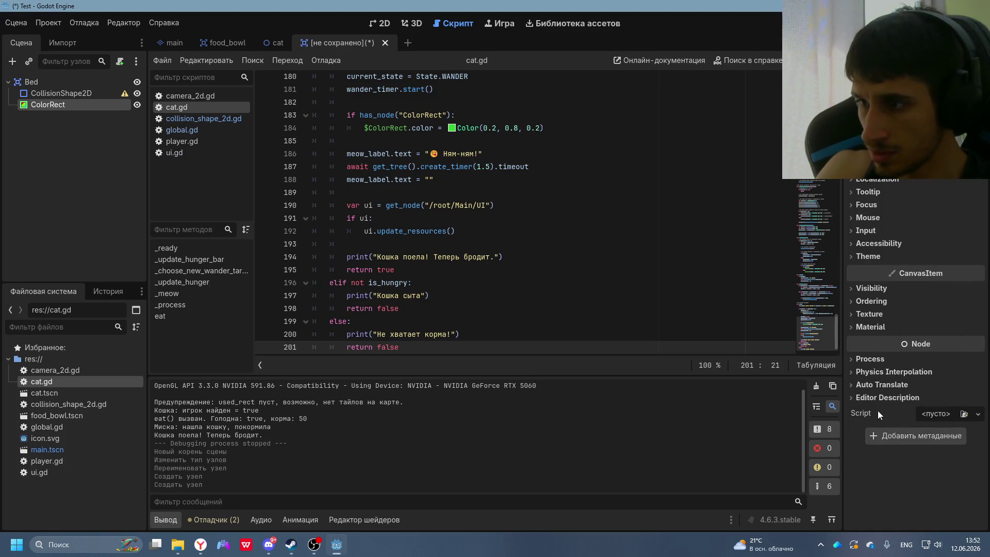
pyautogui.click(868, 304)
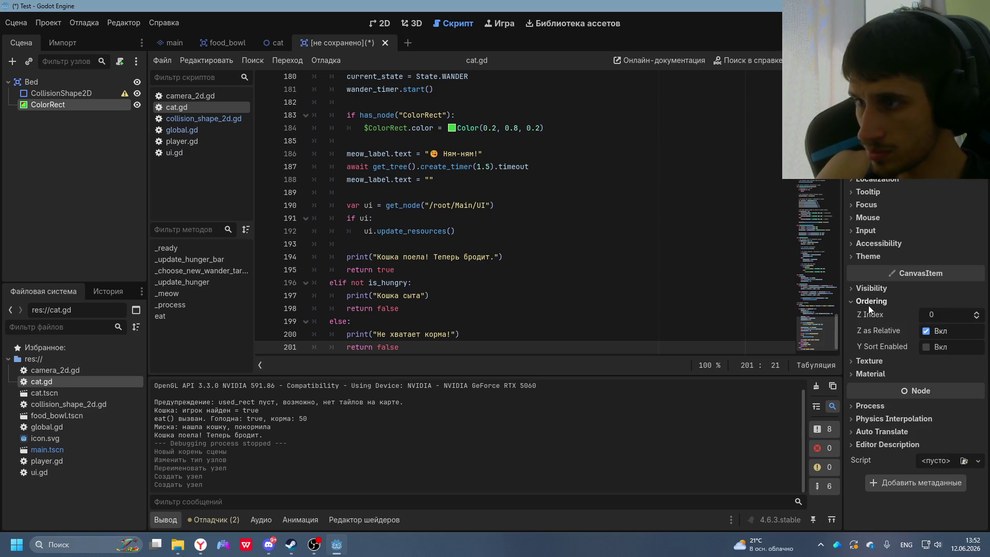
pyautogui.click(868, 305)
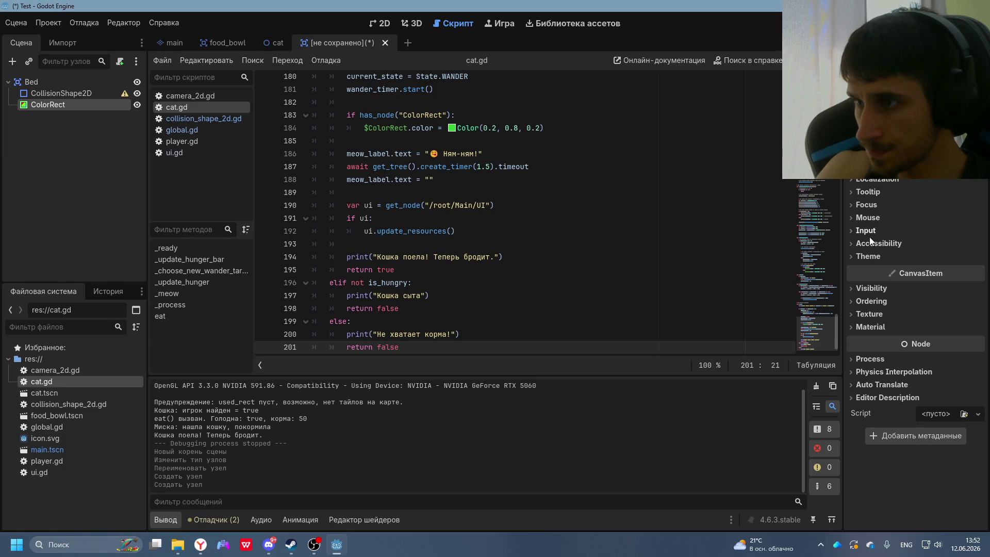
pyautogui.click(870, 288)
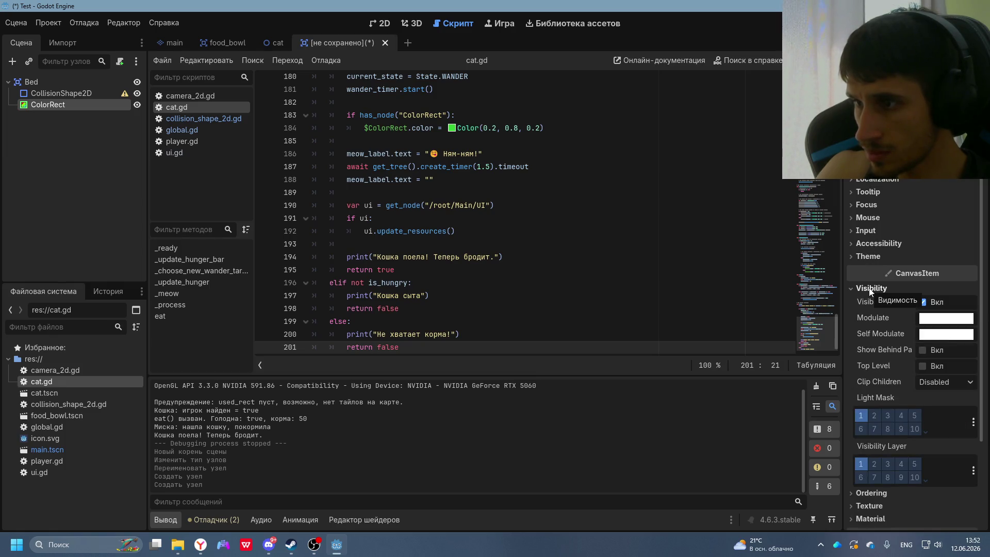
pyautogui.click(876, 288)
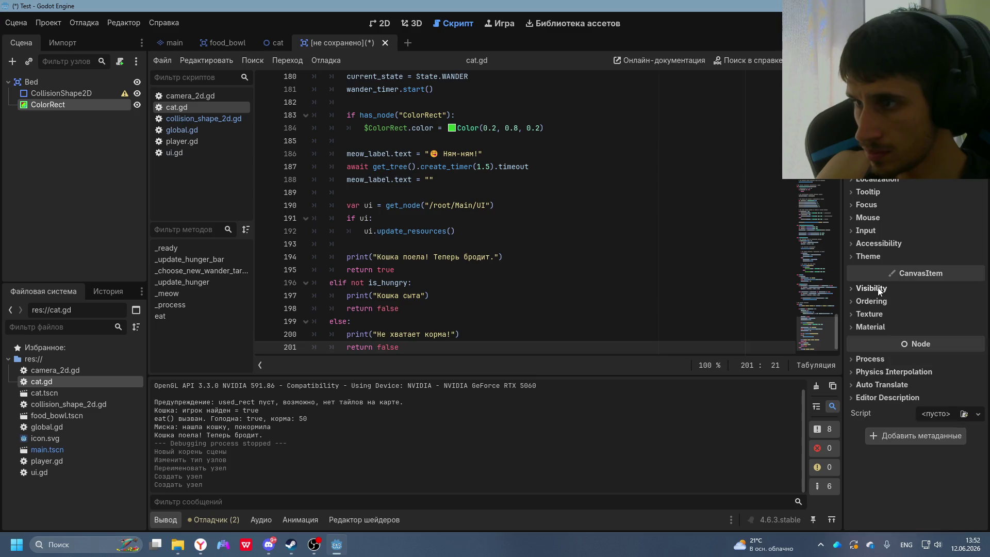
pyautogui.click(876, 326)
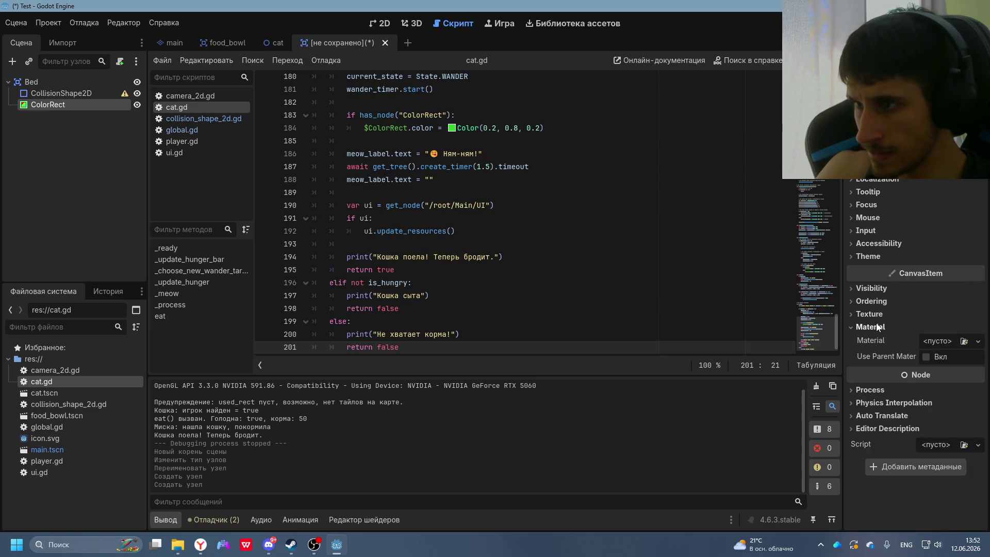
pyautogui.click(876, 326)
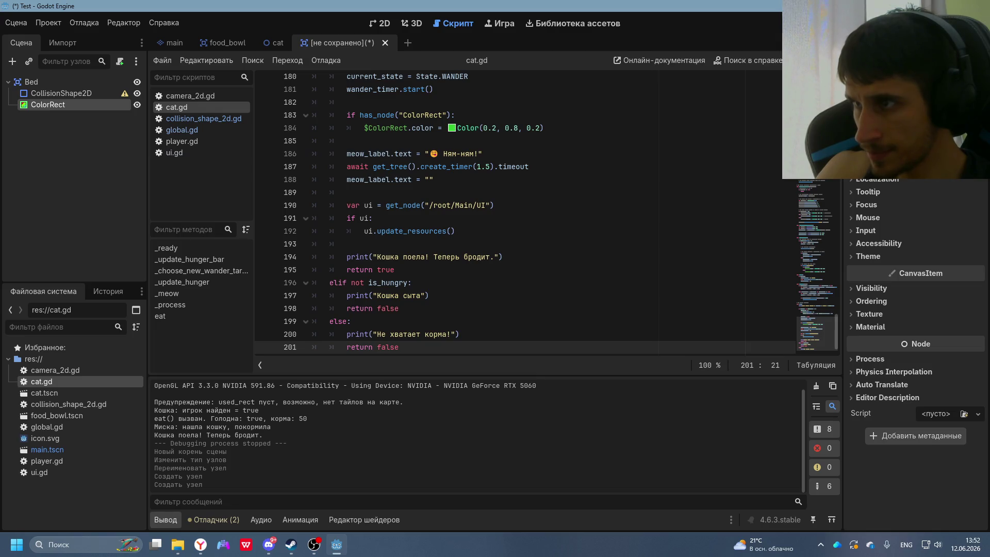
pyautogui.click(938, 137)
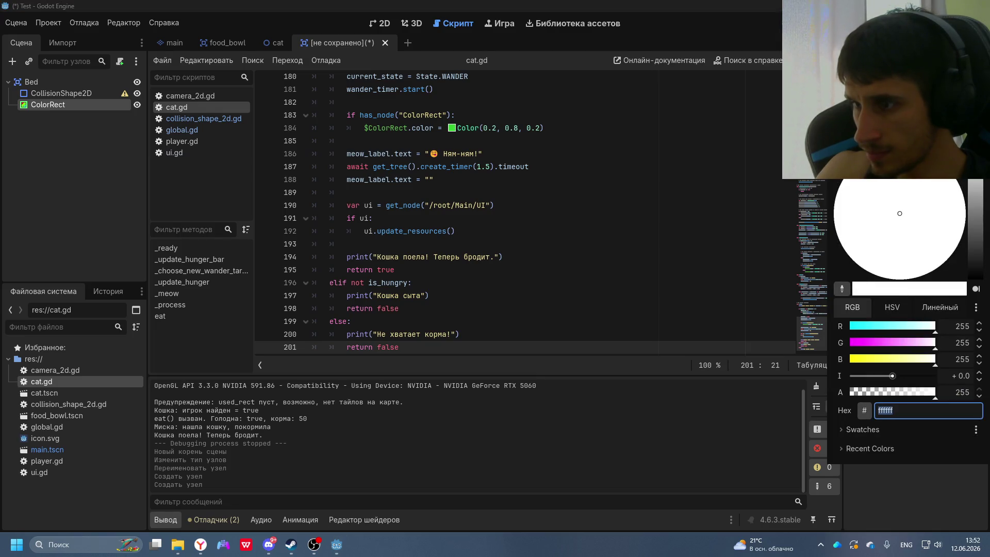
pyautogui.click(100, 103)
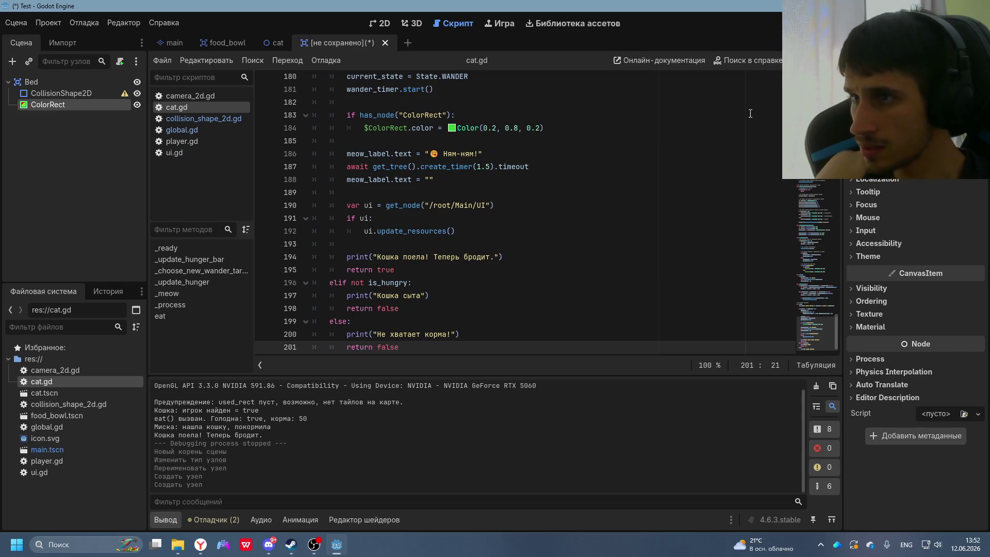
# - Check the localization and tooltip sections and DeepSeek's steps, then select CollisionShape2D
pyautogui.rightClick(35, 103)
pyautogui.click(31, 103)
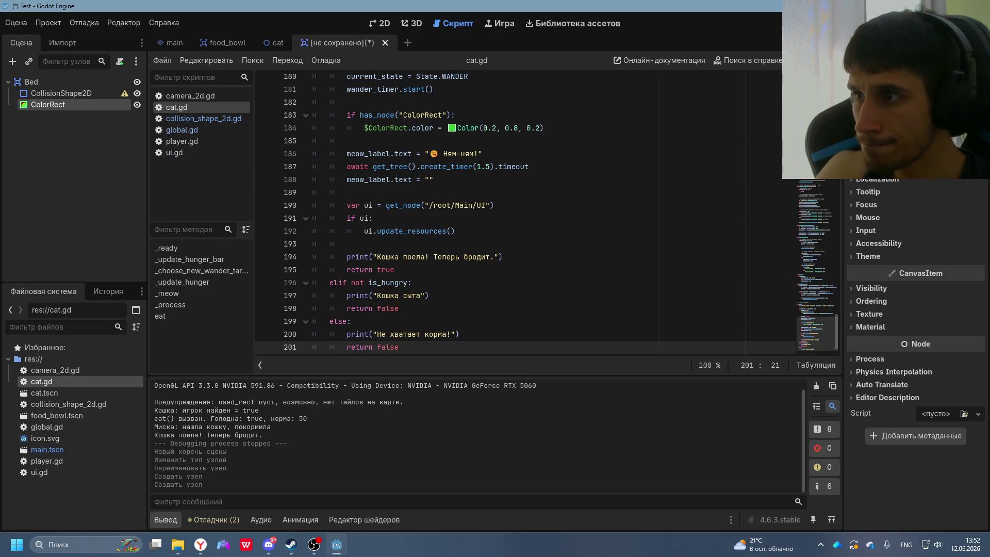
pyautogui.click(867, 181)
pyautogui.click(867, 182)
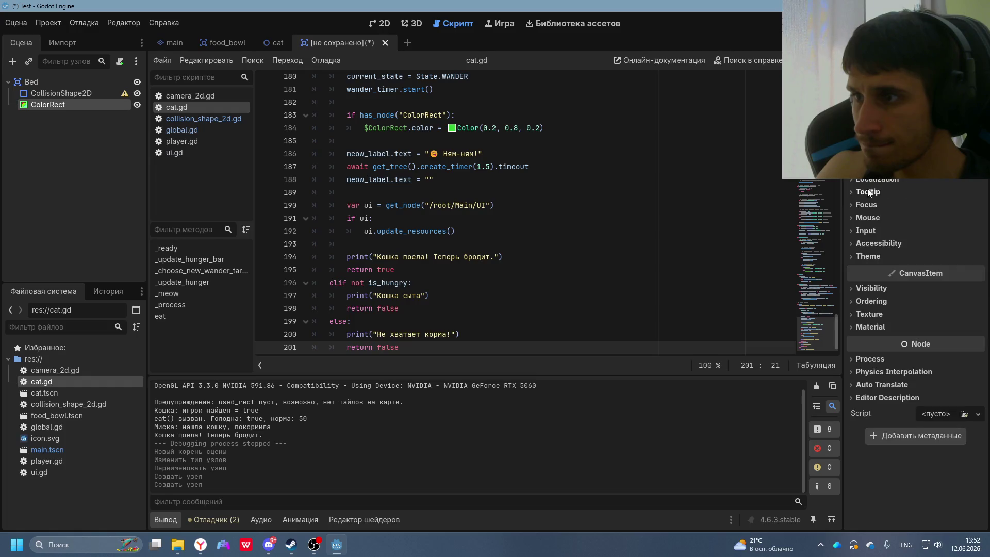
pyautogui.click(868, 191)
pyautogui.click(867, 192)
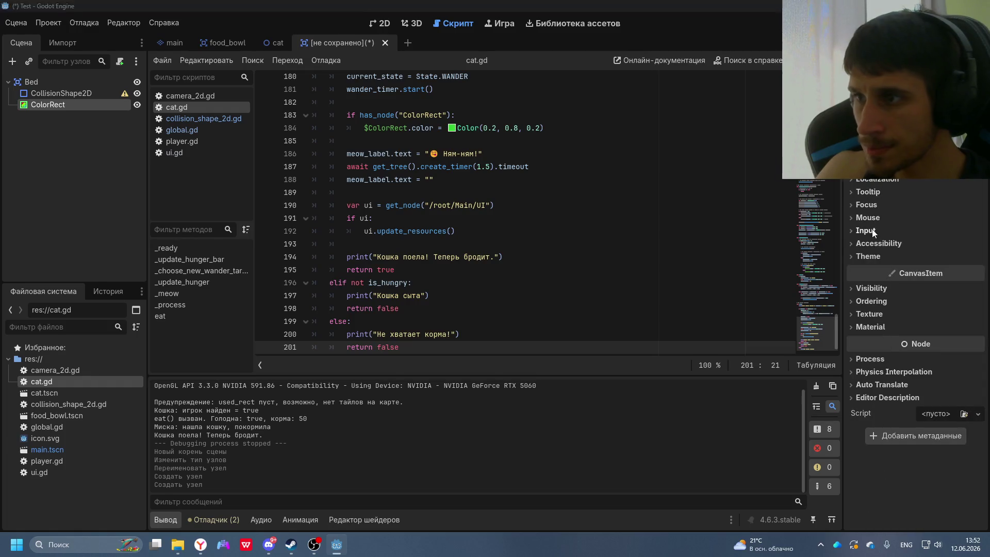
pyautogui.hotkey('alt', 'Tab')
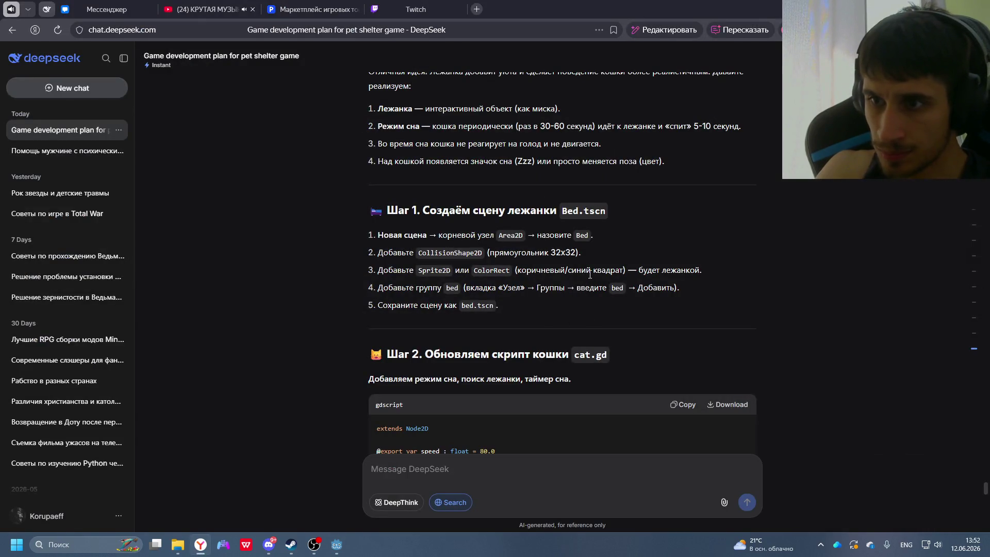
pyautogui.hotkey('alt', 'Tab')
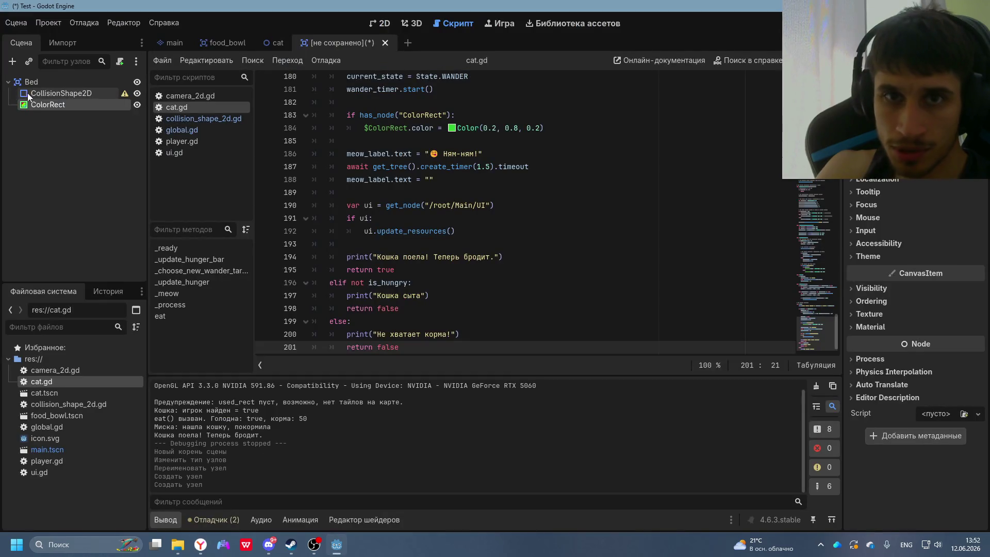
pyautogui.click(36, 93)
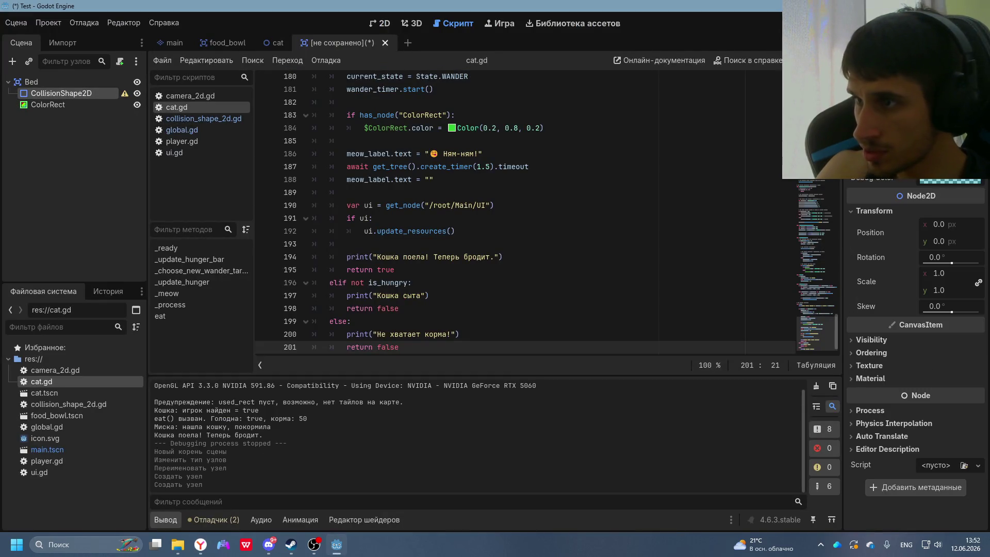
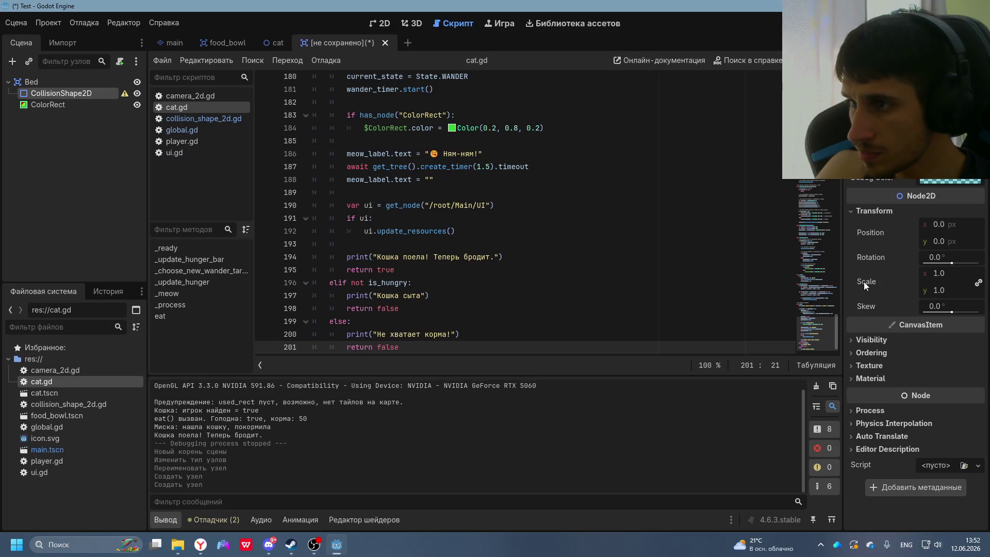
# - Open the extra property options, then check DeepSeek's bed-scene steps
pyautogui.moveTo(880, 281)
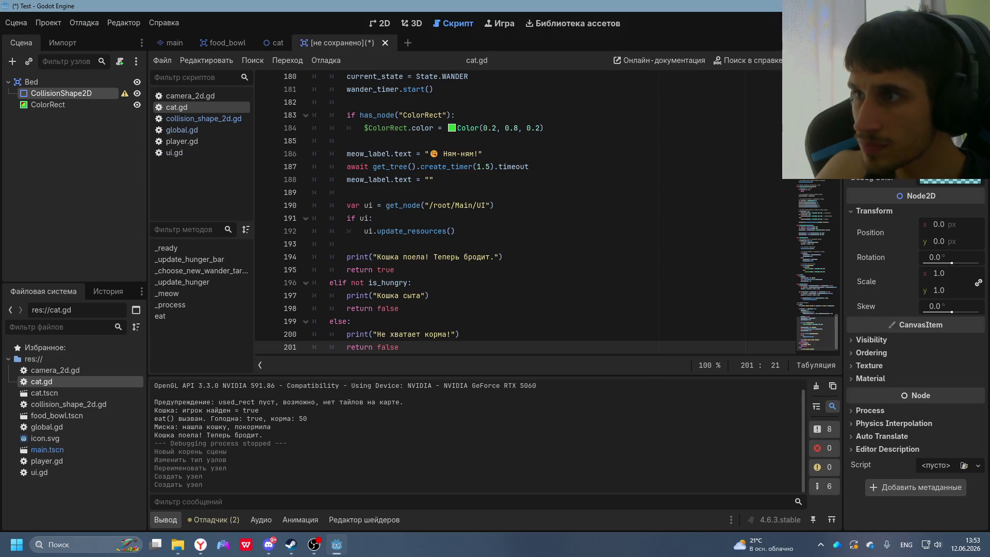
pyautogui.click(978, 79)
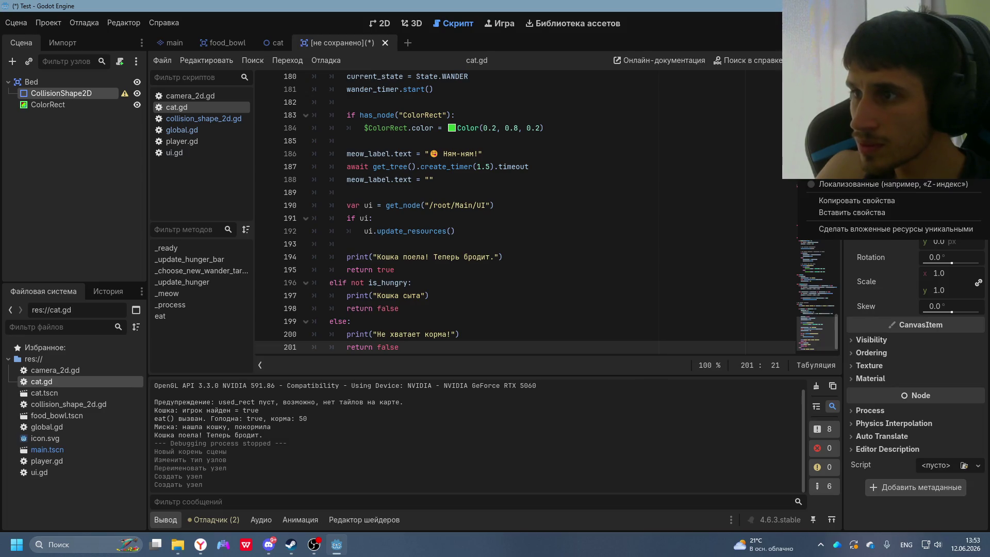
pyautogui.hotkey('alt', 'Tab')
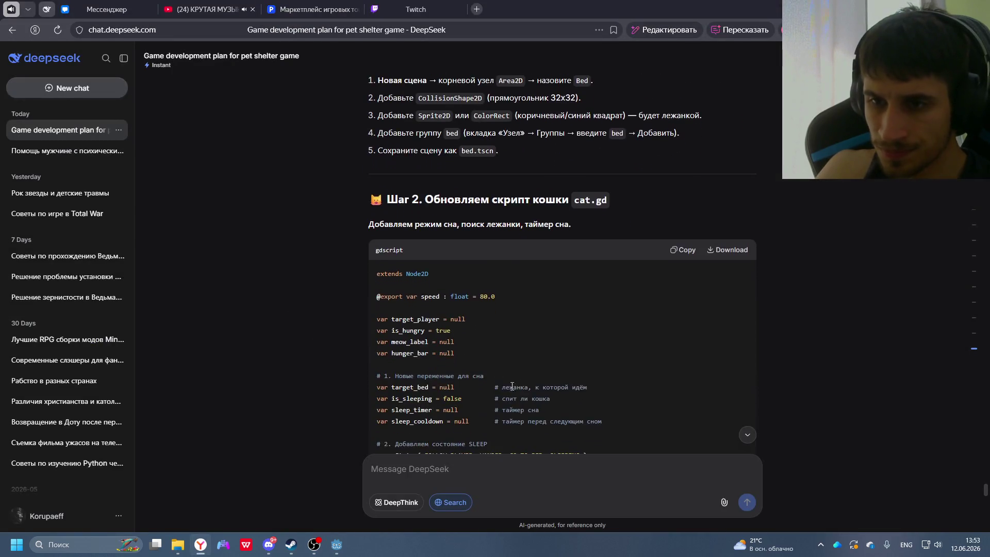
pyautogui.scroll(2, 636, 246)
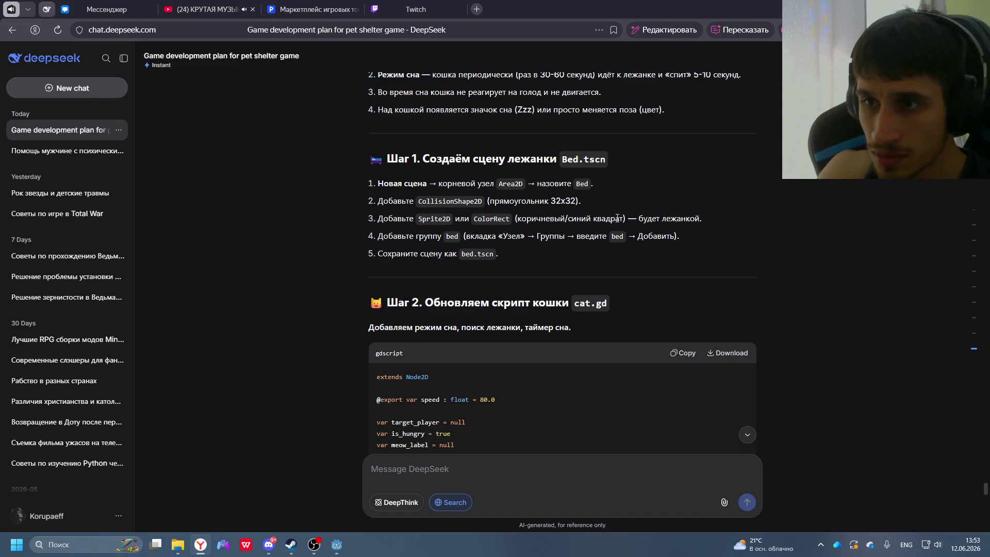
pyautogui.hotkey('alt', 'Tab')
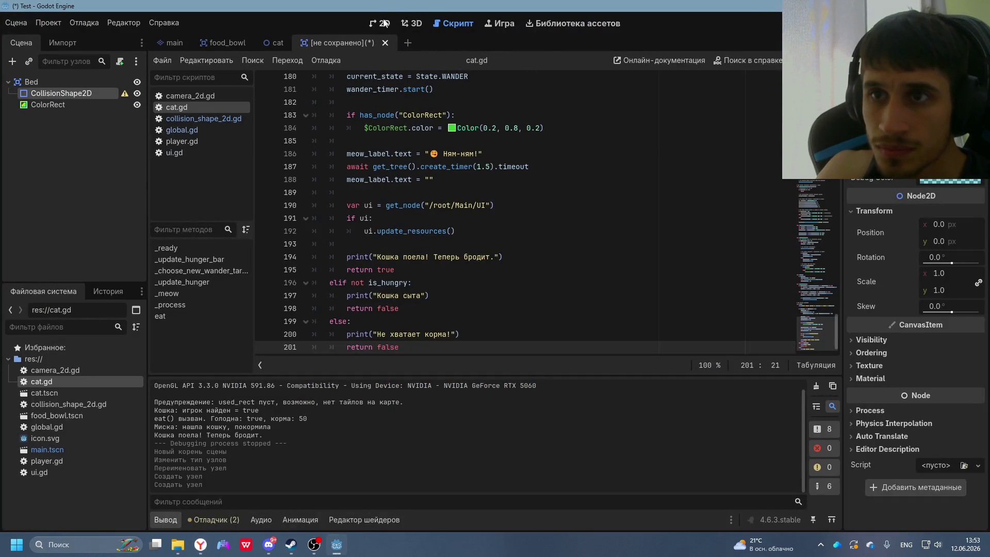
# - In the 2D view, drag the white ColorRect until it is centred on the origin at (-20, -20)
pyautogui.click(384, 23)
pyautogui.click(244, 144)
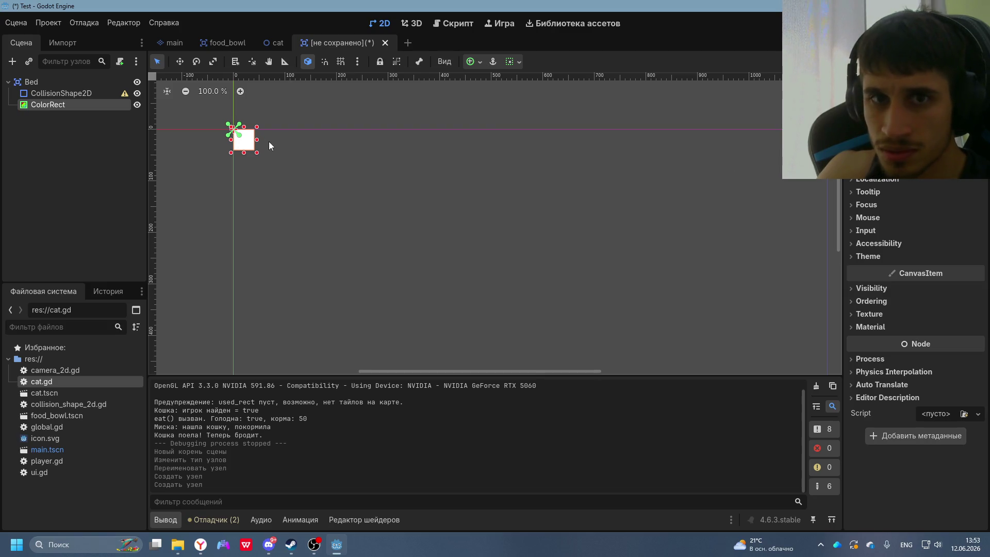
pyautogui.click(60, 92)
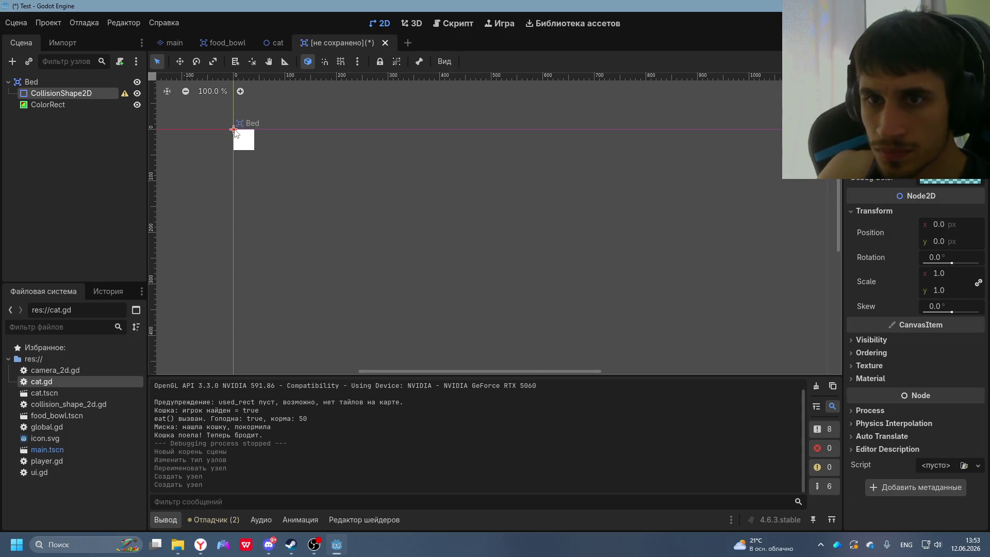
pyautogui.scroll(3, 233, 129)
pyautogui.scroll(8, 234, 130)
pyautogui.moveTo(236, 133); pyautogui.dragTo(250, 138)
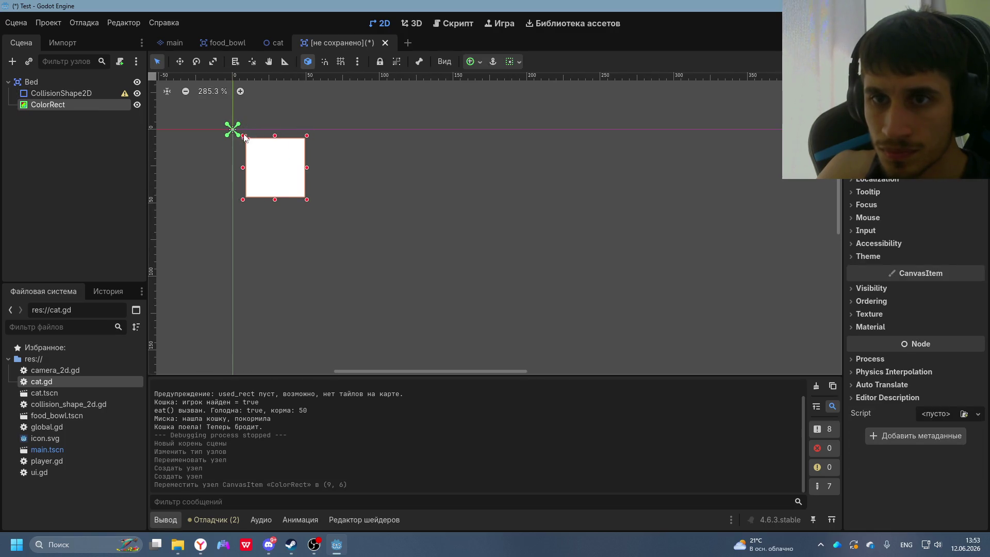
pyautogui.moveTo(244, 136)
pyautogui.mouseDown()
pyautogui.moveTo(332, 176)
pyautogui.moveTo(245, 135)
pyautogui.moveTo(259, 150)
pyautogui.moveTo(232, 126)
pyautogui.mouseUp()
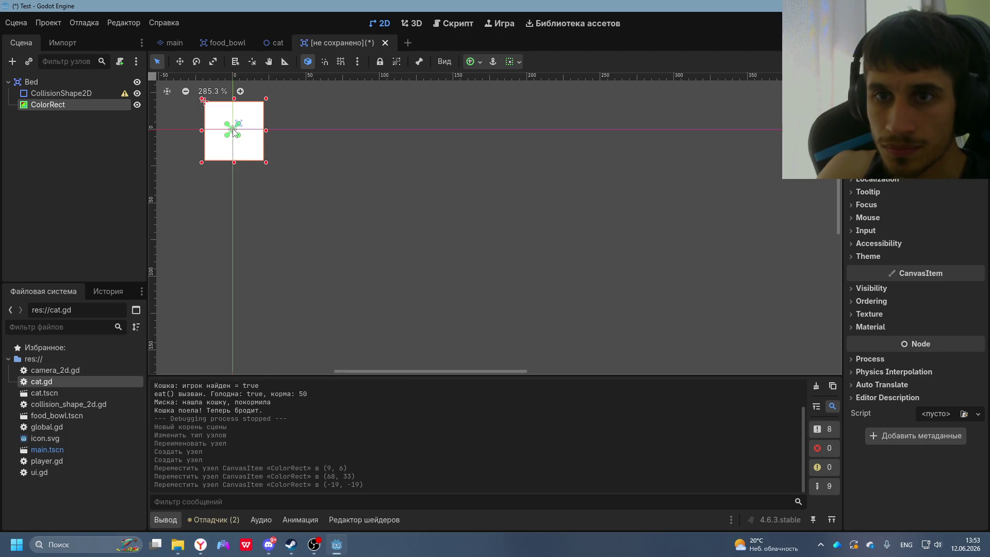
pyautogui.moveTo(233, 134)
pyautogui.mouseDown()
pyautogui.moveTo(241, 126)
pyautogui.moveTo(235, 151)
pyautogui.mouseUp()
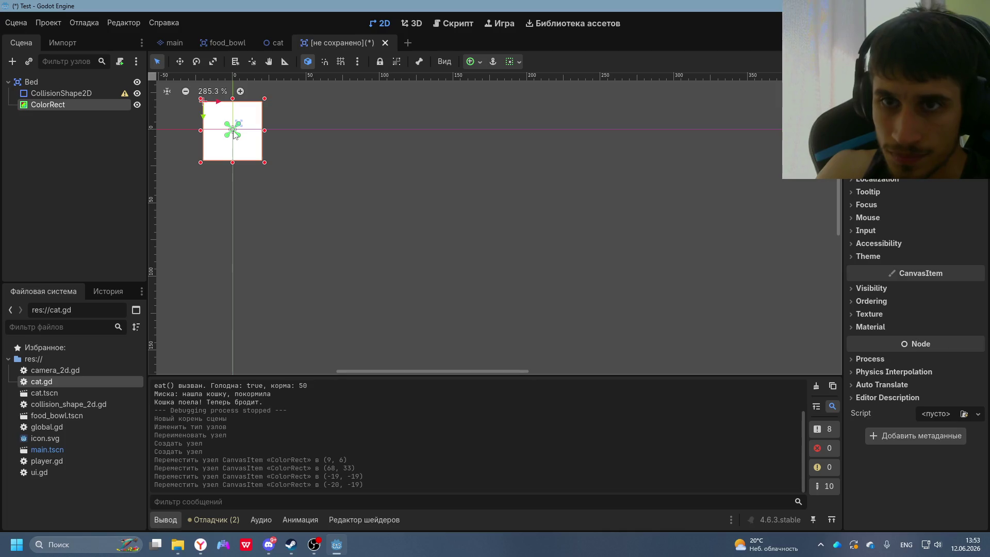
pyautogui.moveTo(215, 105); pyautogui.dragTo(216, 98)
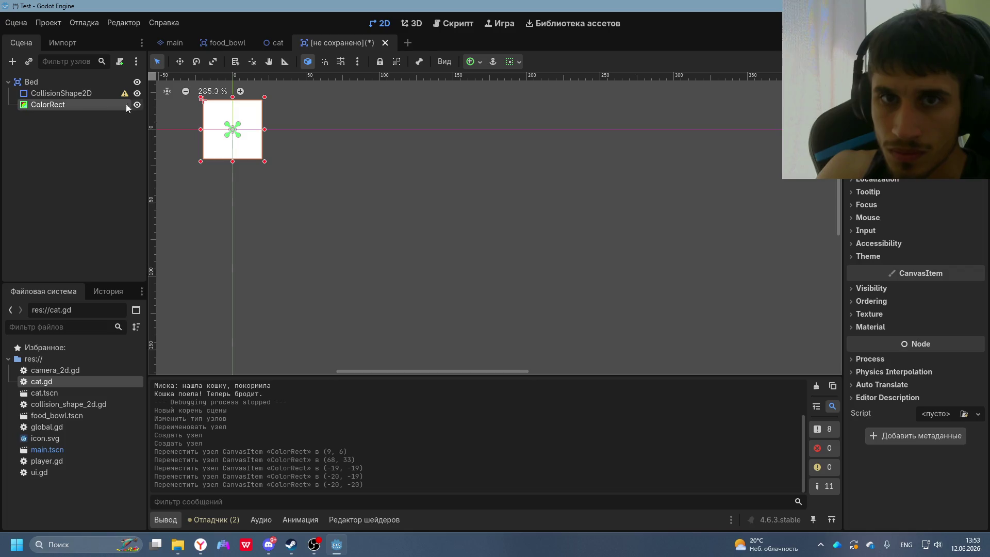
# - Select the CollisionShape2D node and re-read DeepSeek's bed-scene steps
pyautogui.click(59, 93)
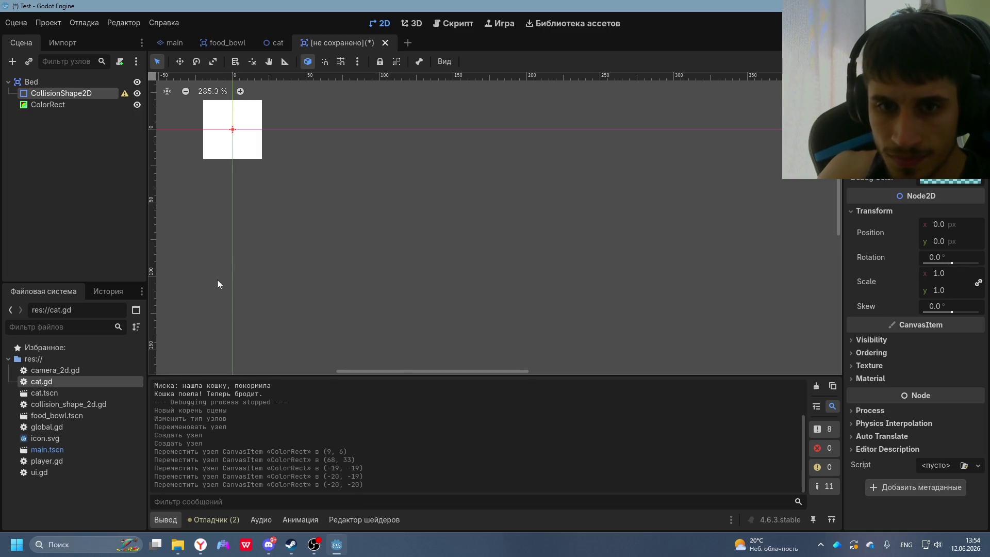
pyautogui.hotkey('alt', 'Tab')
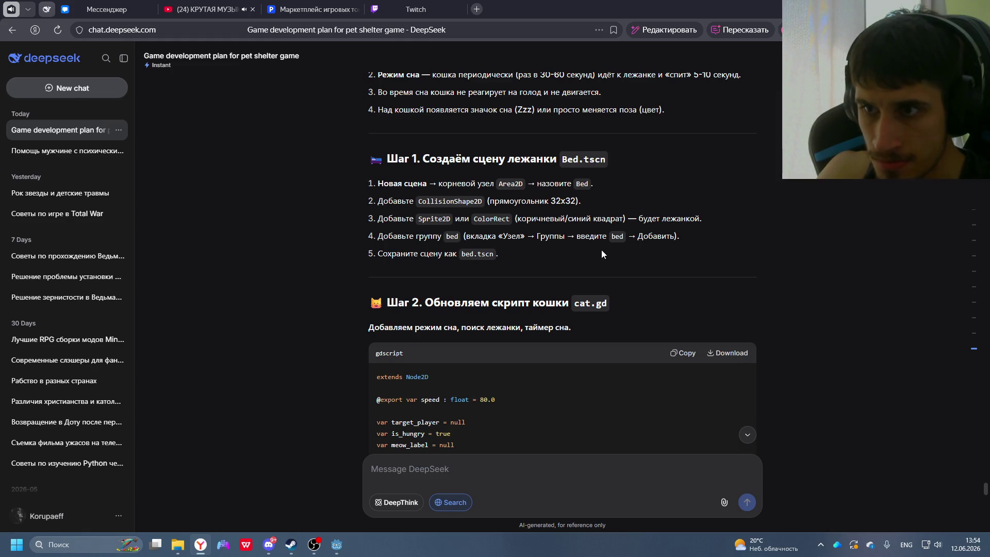
pyautogui.hotkey('alt', 'Tab')
# - Change the ColorRect's colour from white to olive 5a5a00
pyautogui.click(247, 139)
pyautogui.click(922, 131)
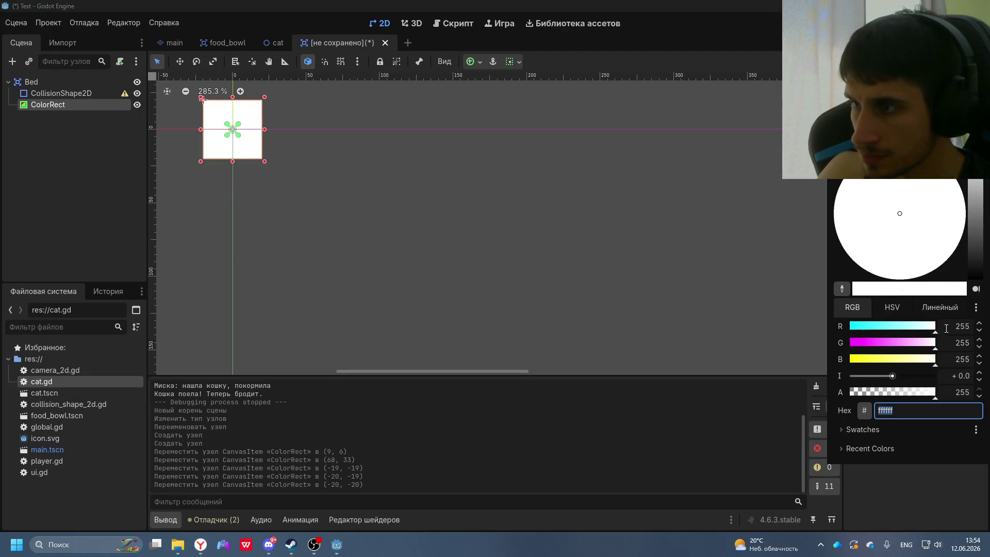
pyautogui.moveTo(981, 258); pyautogui.dragTo(979, 251)
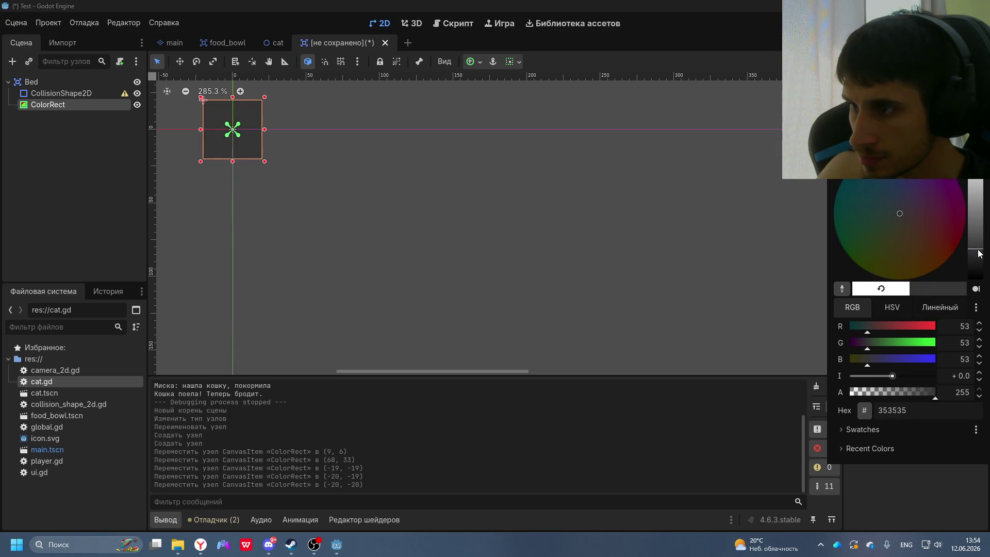
pyautogui.moveTo(869, 366); pyautogui.dragTo(839, 367)
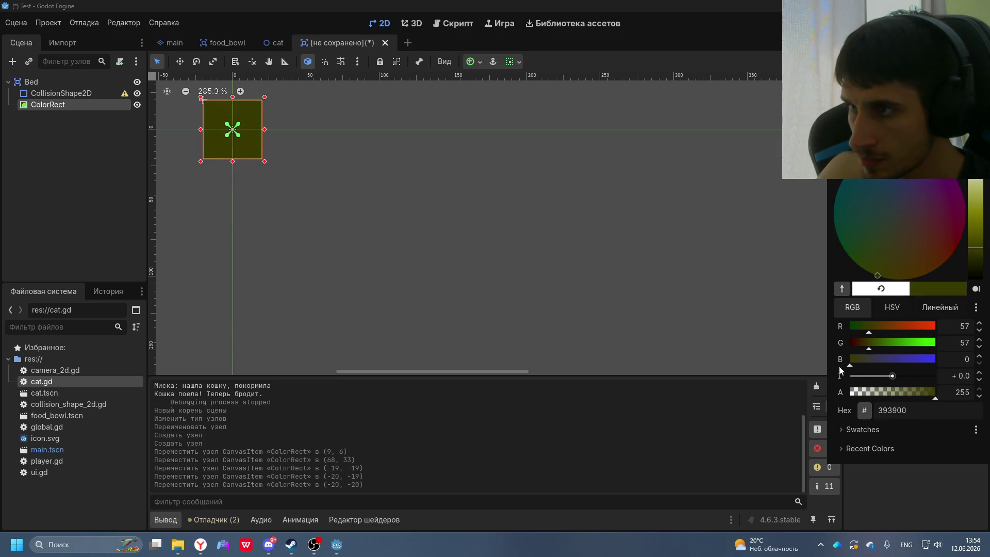
pyautogui.moveTo(979, 252); pyautogui.dragTo(980, 235)
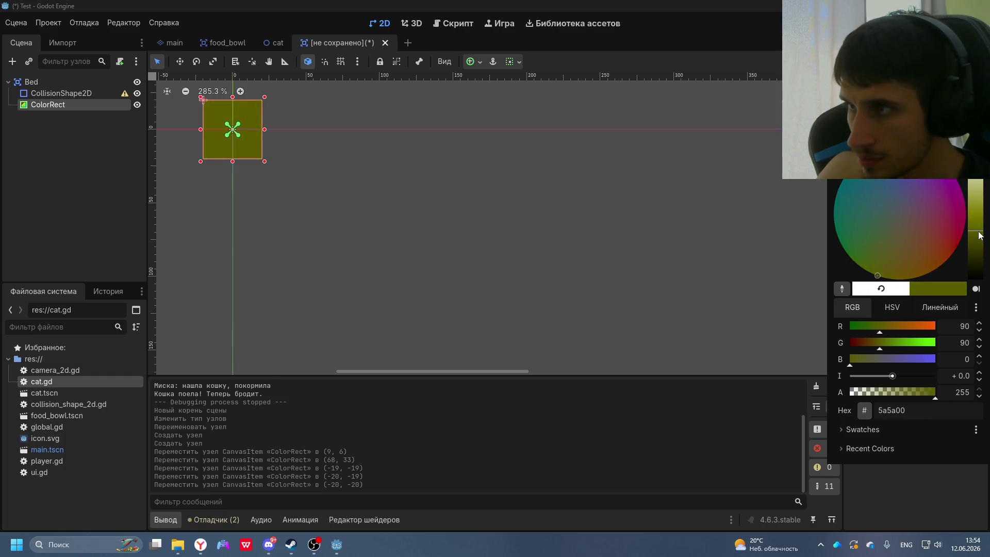
pyautogui.click(422, 260)
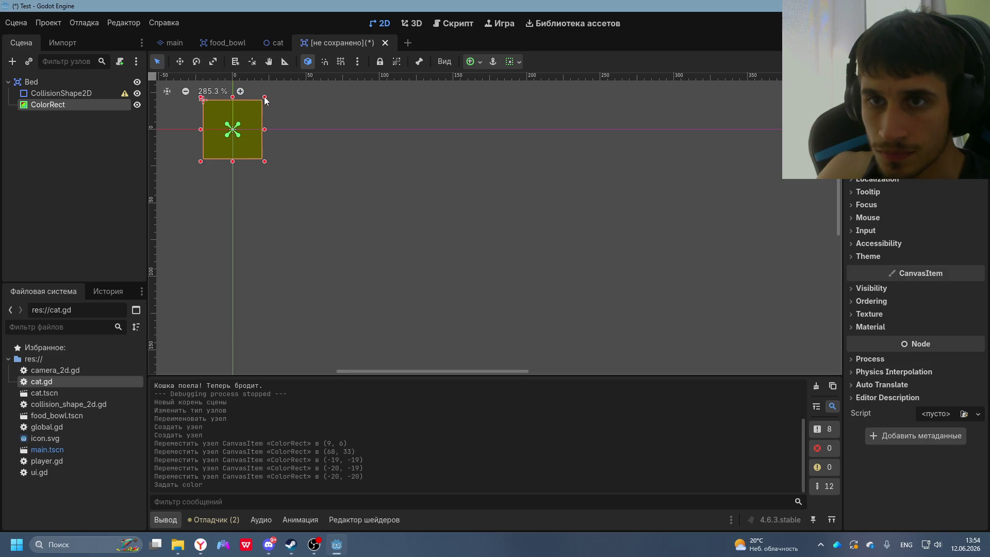
# - Resize the rectangle to 49×32 centred on the origin at (-24, -16)
pyautogui.moveTo(265, 97)
pyautogui.mouseDown()
pyautogui.moveTo(270, 122)
pyautogui.moveTo(287, 100)
pyautogui.moveTo(277, 109)
pyautogui.mouseUp()
pyautogui.moveTo(261, 144); pyautogui.dragTo(255, 140)
pyautogui.click(383, 161)
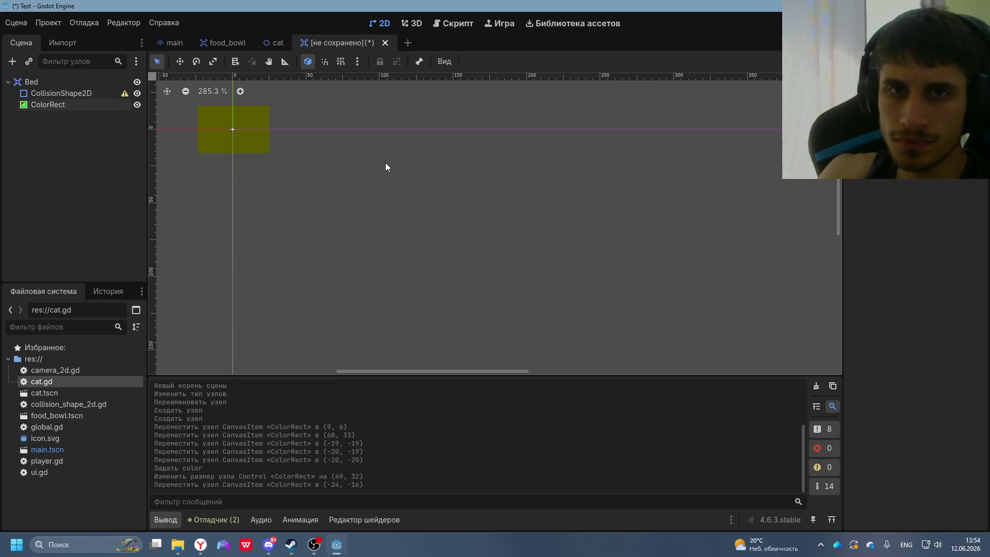
pyautogui.hotkey('alt', 'Tab')
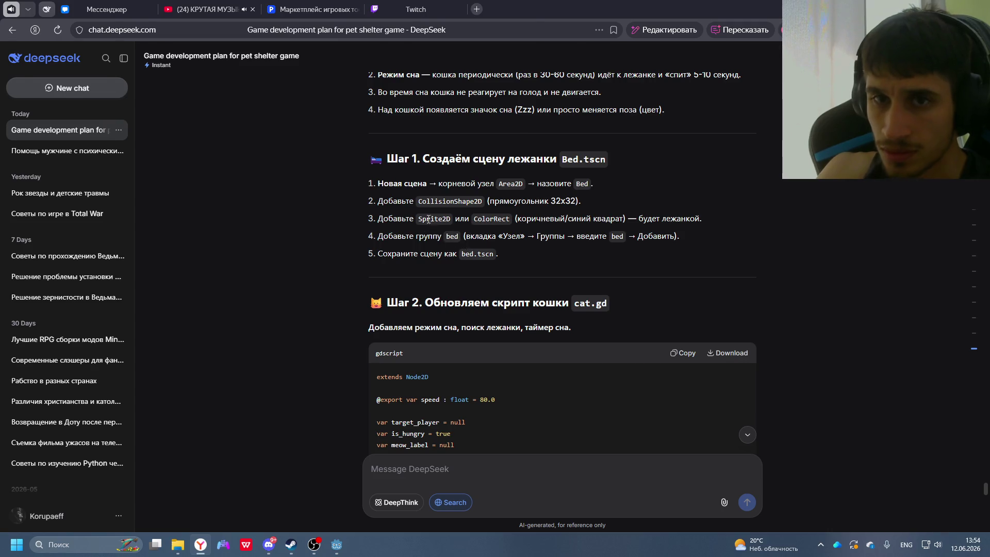
# - Add the Bed node to the group 'bed' and save the scene as bed.tscn
pyautogui.hotkey('alt', 'Tab')
pyautogui.click(31, 82)
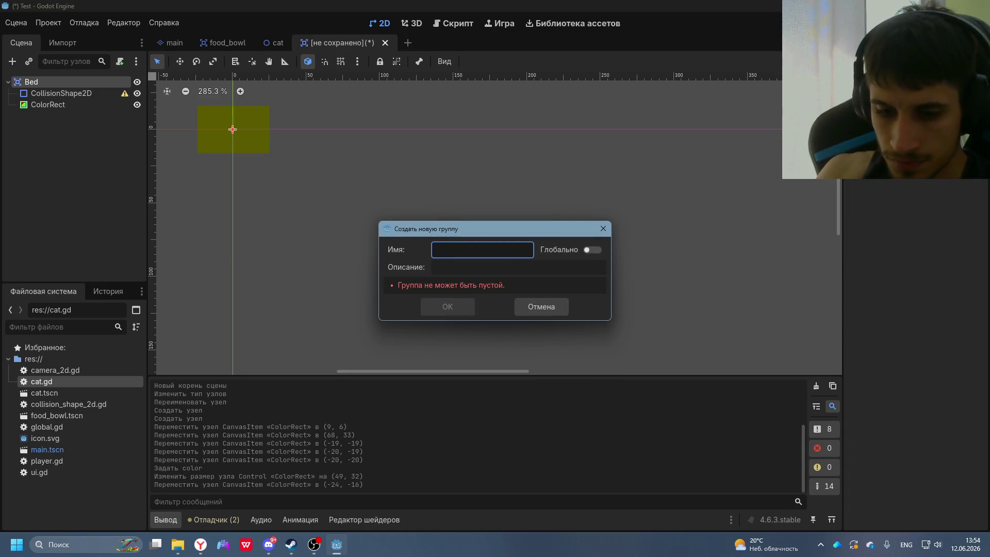
pyautogui.write('bed')
pyautogui.press('Return')
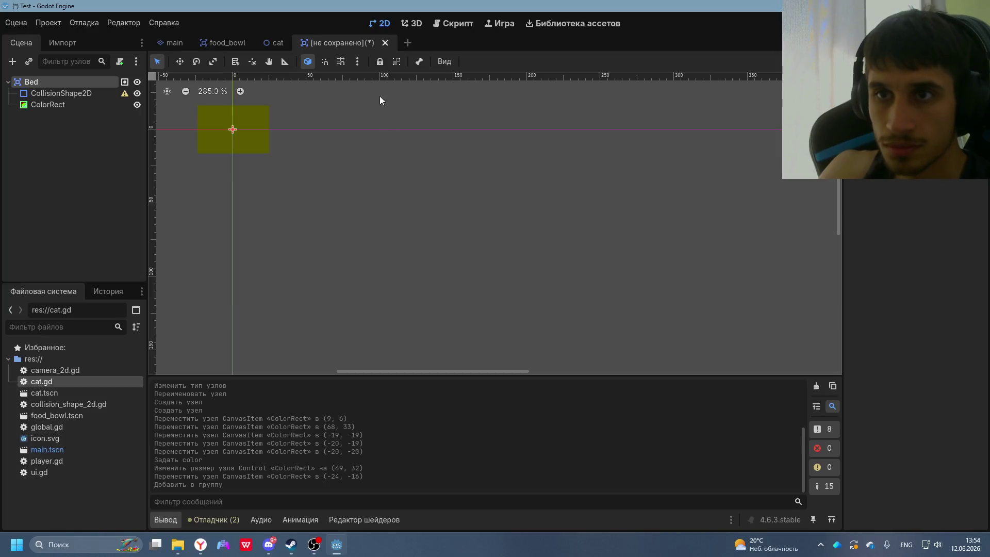
pyautogui.hotkey('ctrl', 's')
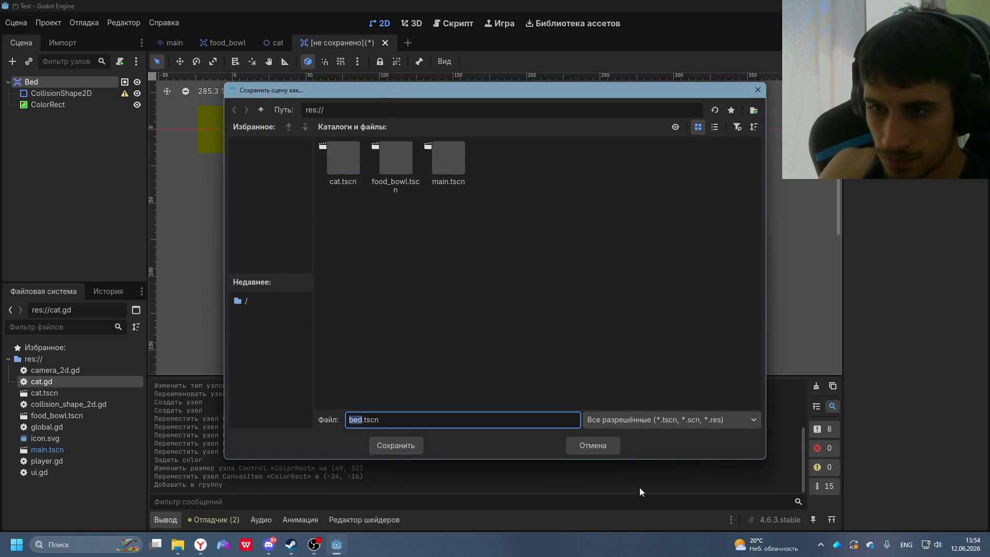
pyautogui.click(390, 446)
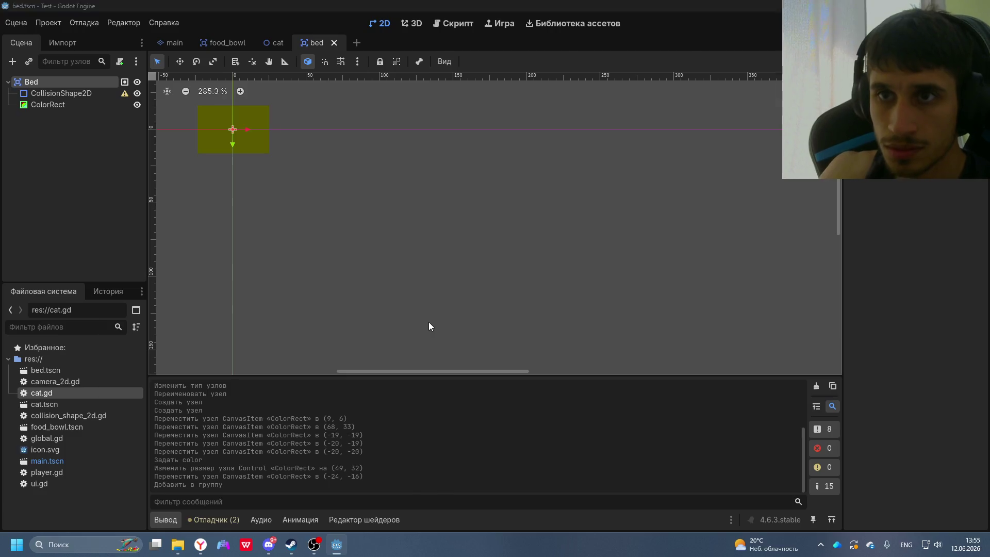
# - Copy DeepSeek's updated Step 2 cat.gd code
pyautogui.hotkey('alt', 'Tab')
pyautogui.scroll(-4, 562, 309)
pyautogui.click(678, 252)
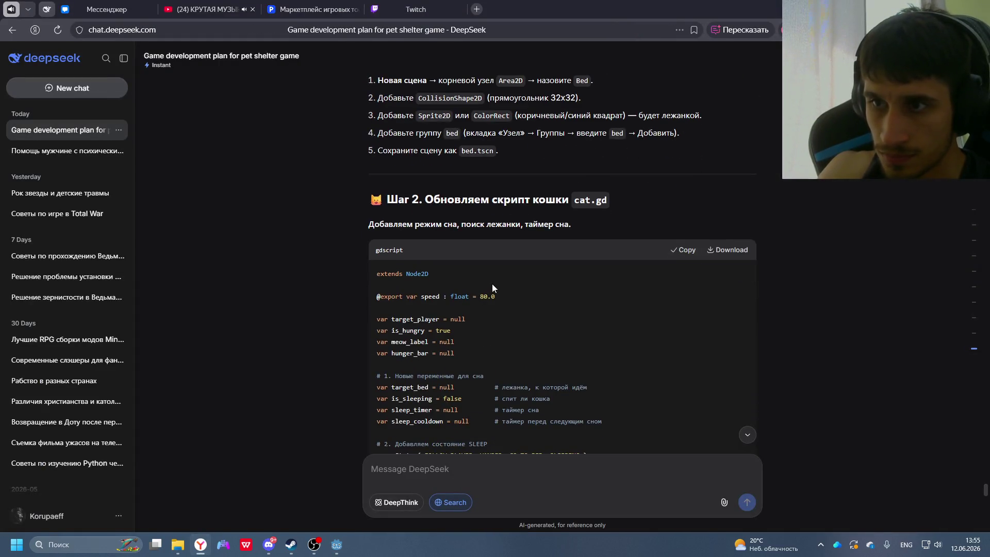
# - Overwrite the whole cat.gd script with the copied 277-line Step 2 code
pyautogui.scroll(-3, 492, 283)
pyautogui.hotkey('alt', 'Tab')
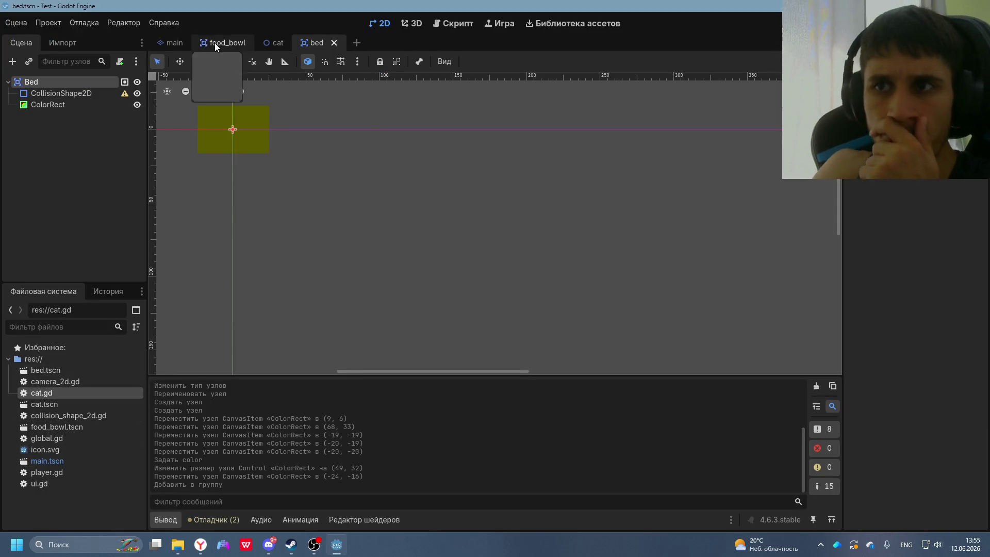
pyautogui.click(444, 26)
pyautogui.scroll(20, 418, 88)
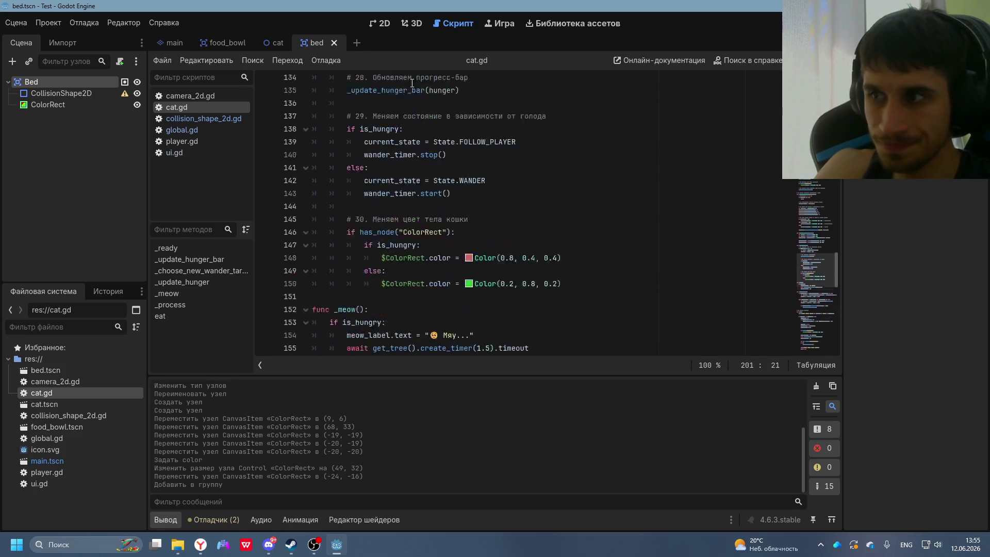
pyautogui.scroll(5, 424, 73)
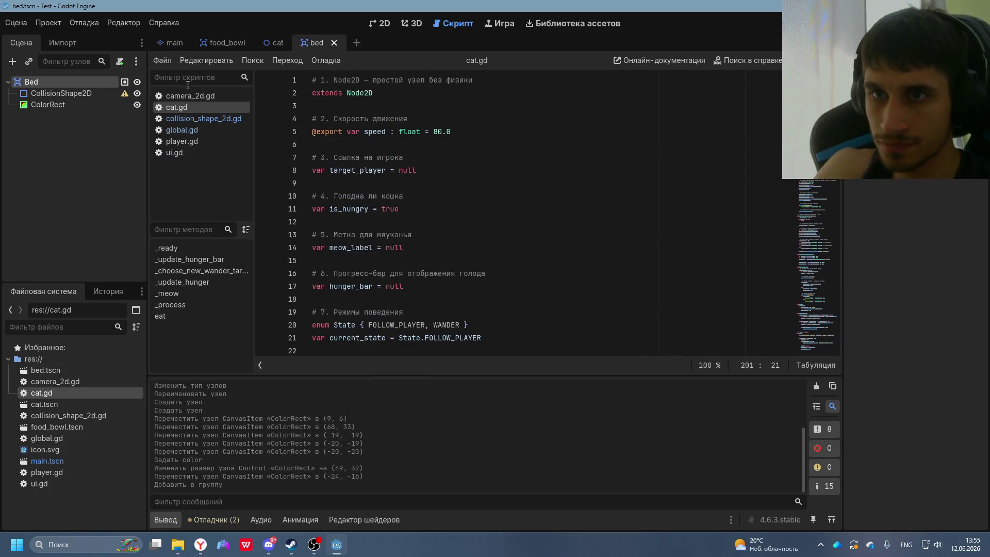
pyautogui.moveTo(311, 79)
pyautogui.mouseDown()
pyautogui.moveTo(567, 463)
pyautogui.moveTo(678, 554)
pyautogui.mouseUp()
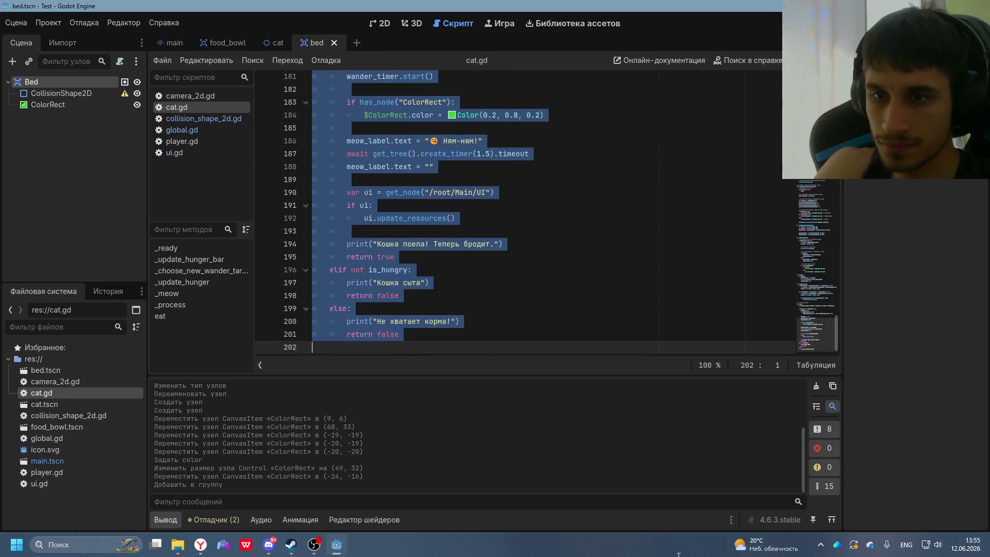
pyautogui.hotkey('ctrl', 'v')
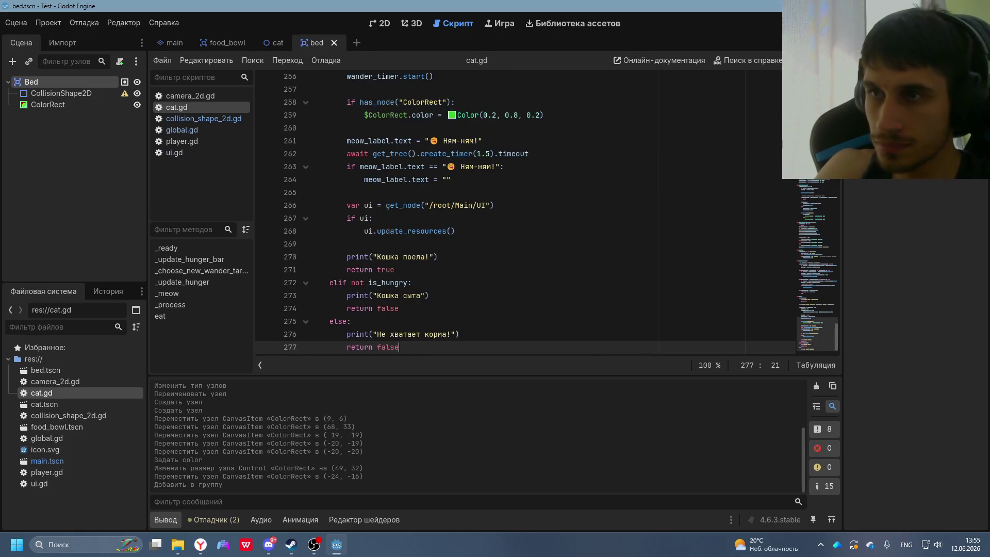
# - Instance bed.tscn in the main scene and make Bed a direct child of Main
pyautogui.click(171, 44)
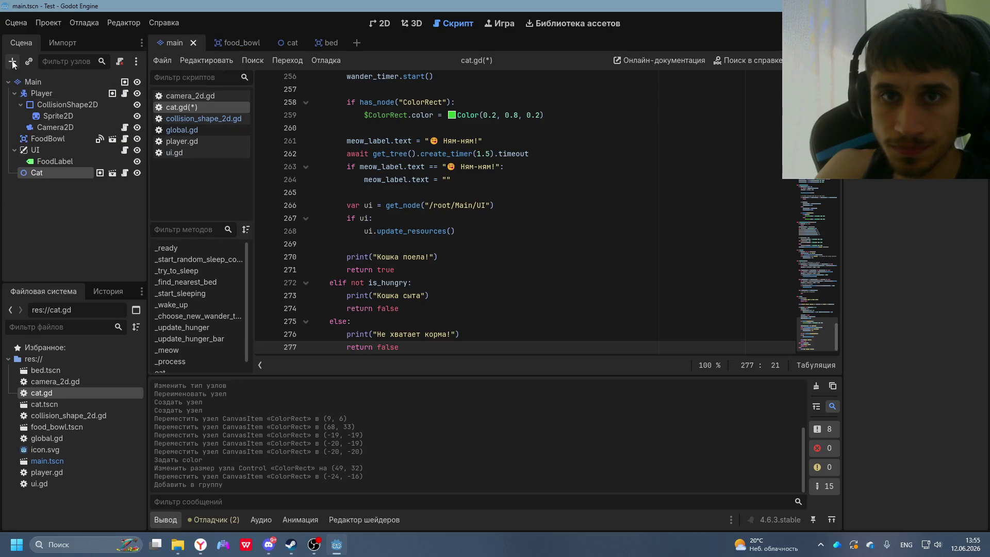
pyautogui.click(60, 44)
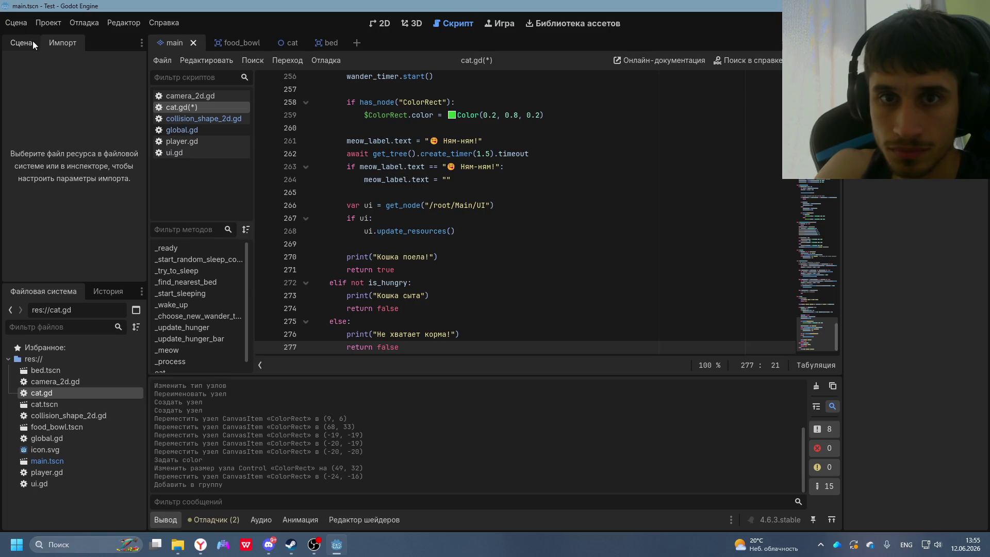
pyautogui.click(31, 42)
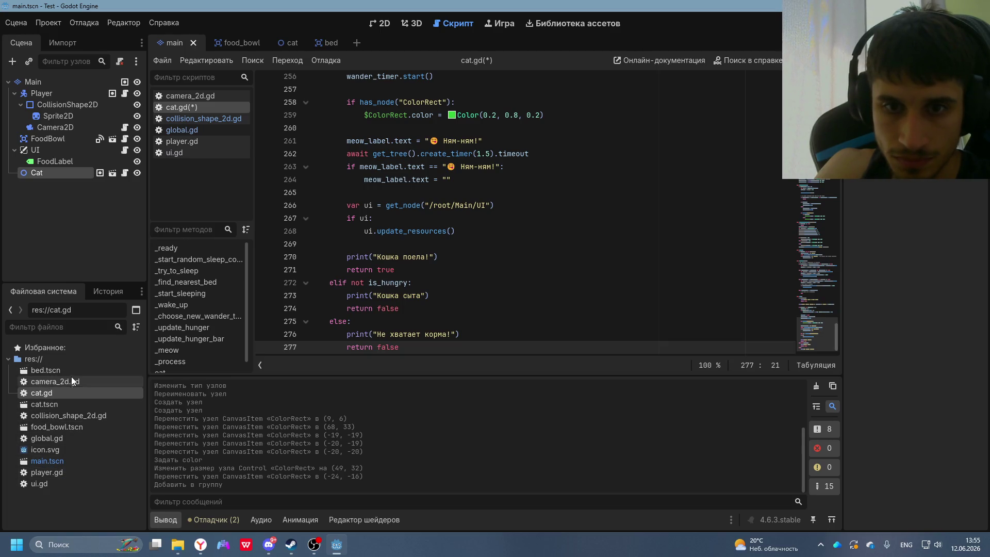
pyautogui.moveTo(63, 373); pyautogui.dragTo(54, 220)
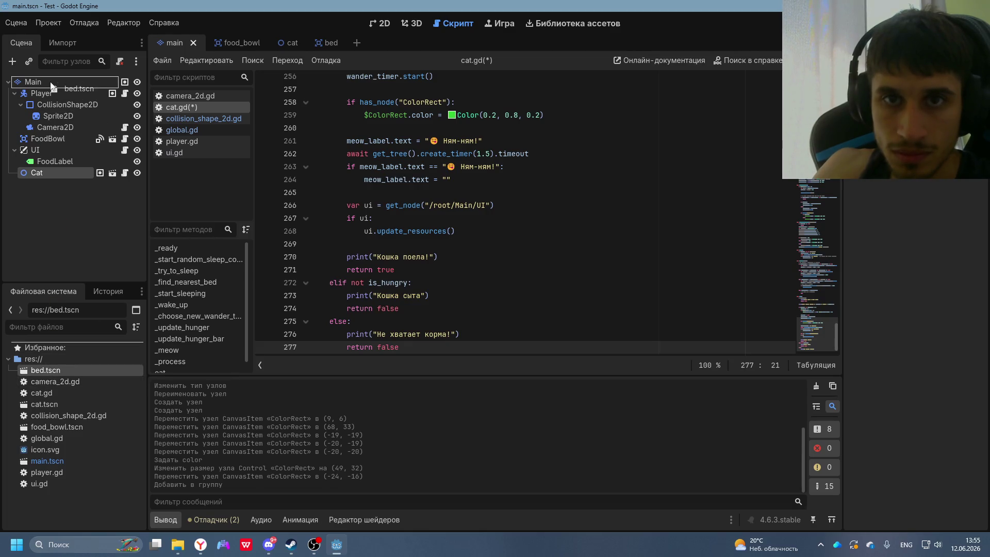
pyautogui.moveTo(51, 87); pyautogui.dragTo(47, 173)
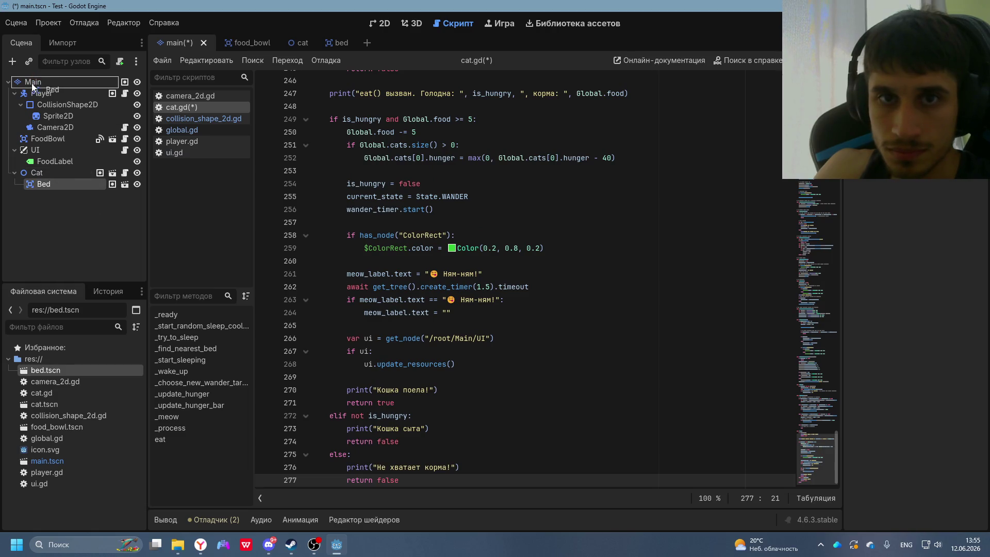
pyautogui.moveTo(32, 87); pyautogui.dragTo(33, 87)
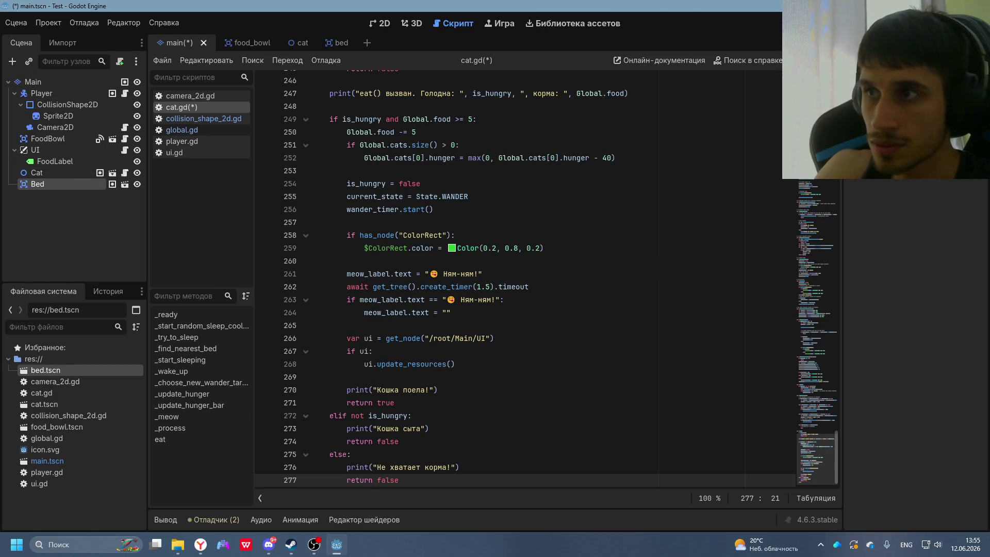
# - Move the bed near the top of the room, at position 294, 67
pyautogui.click(385, 24)
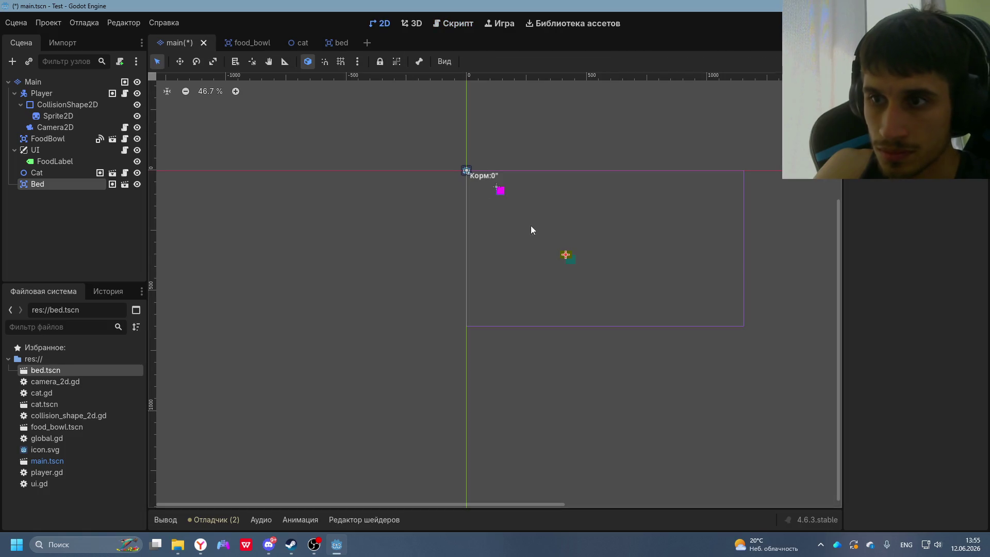
pyautogui.scroll(5, 607, 234)
pyautogui.moveTo(502, 223); pyautogui.dragTo(450, 98)
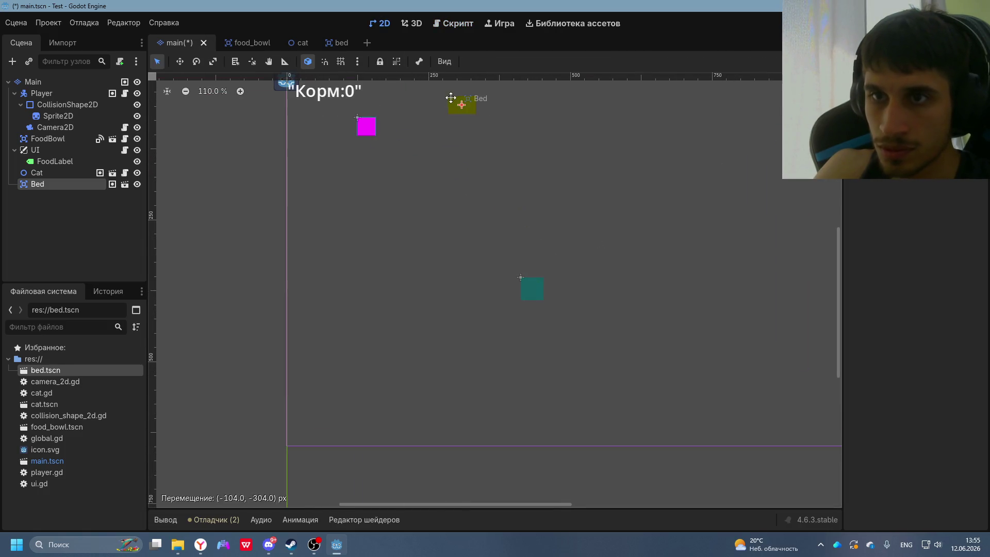
pyautogui.moveTo(428, 146); pyautogui.dragTo(438, 199)
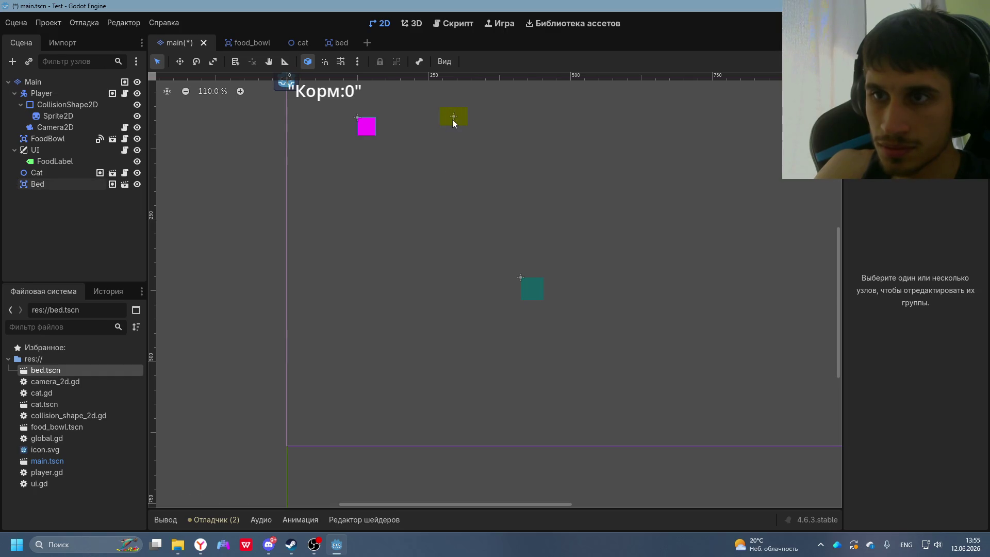
pyautogui.scroll(2, 454, 231)
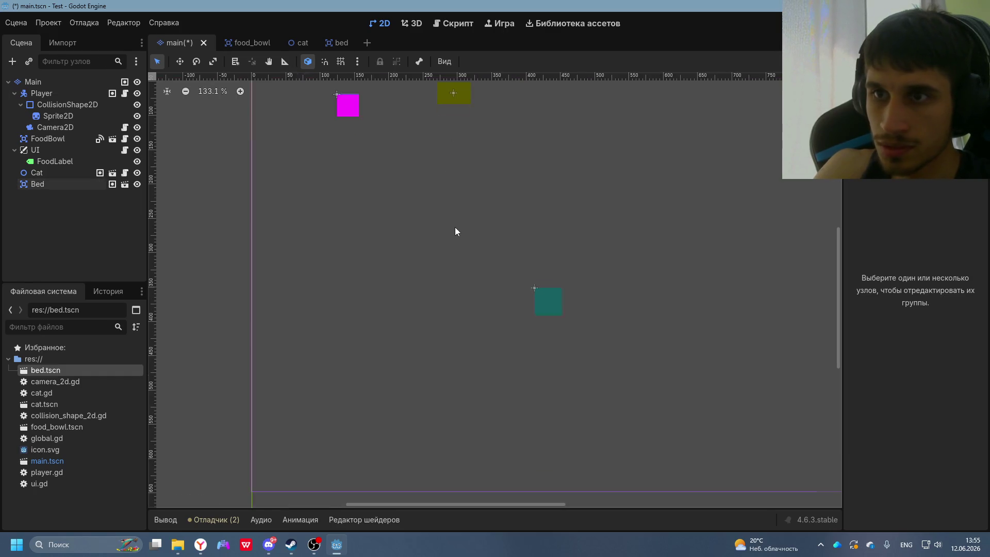
pyautogui.scroll(-3, 654, 177)
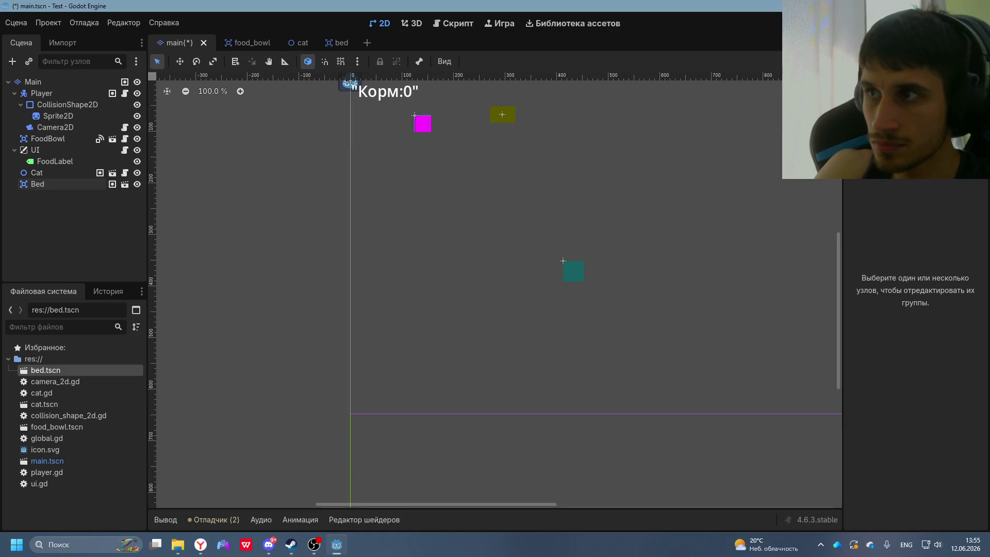
pyautogui.click(507, 115)
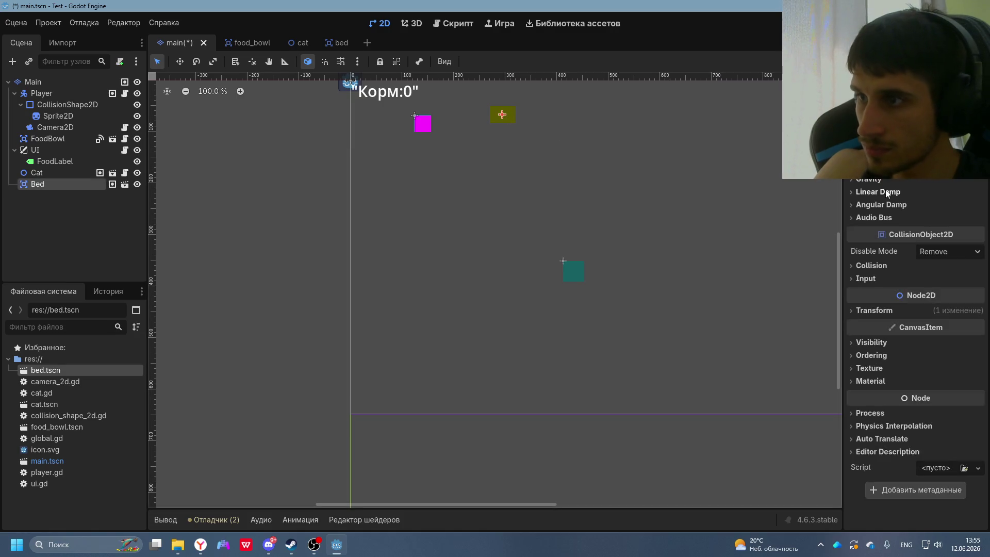
pyautogui.click(870, 312)
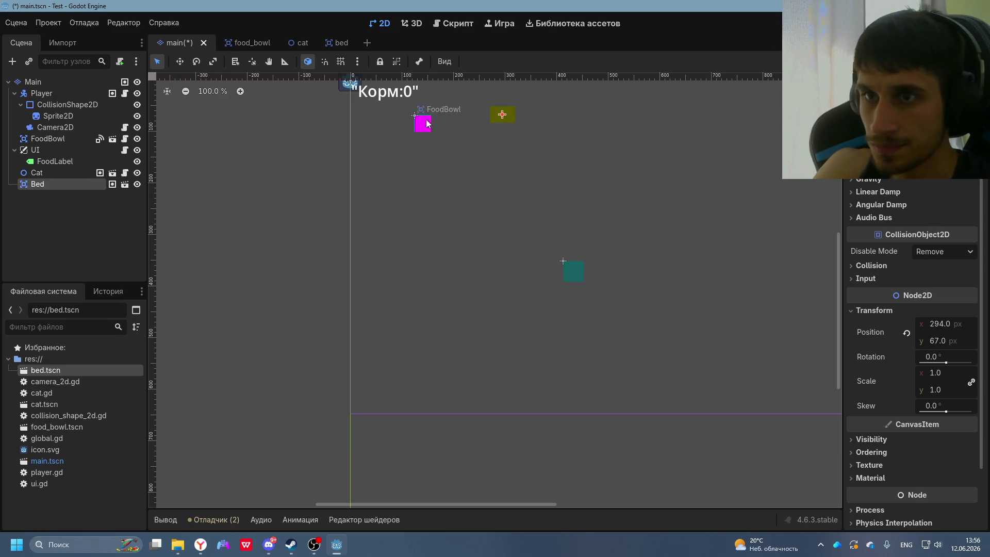
pyautogui.moveTo(503, 147); pyautogui.dragTo(515, 236)
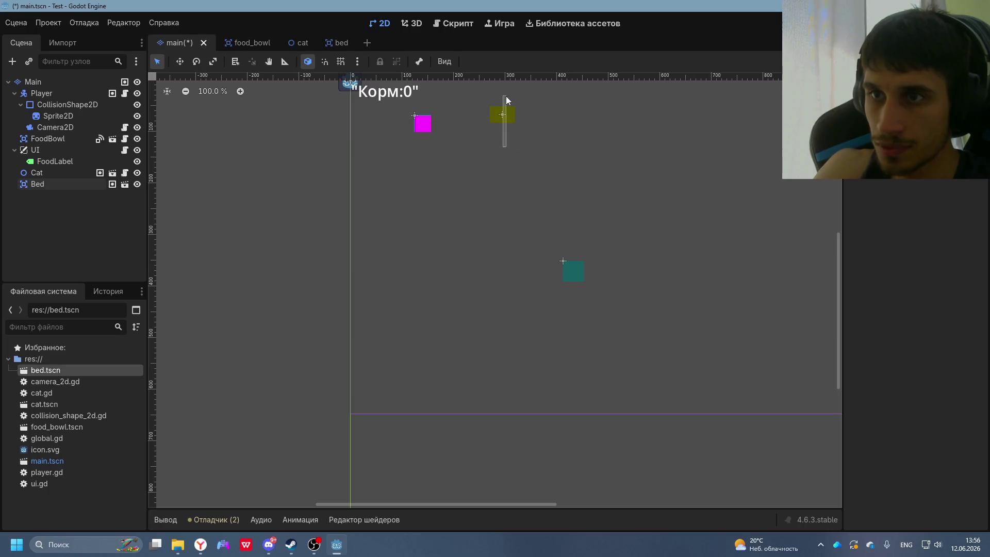
pyautogui.moveTo(505, 96); pyautogui.dragTo(505, 98)
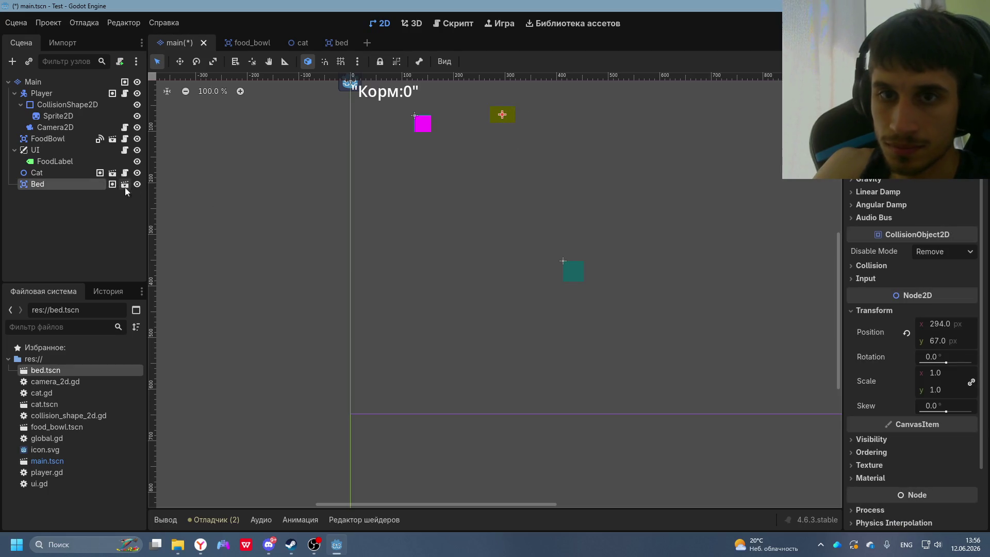
# - Check DeepSeek's remaining steps, then save and run the game with F5
pyautogui.hotkey('alt', 'Tab')
pyautogui.scroll(-10, 556, 293)
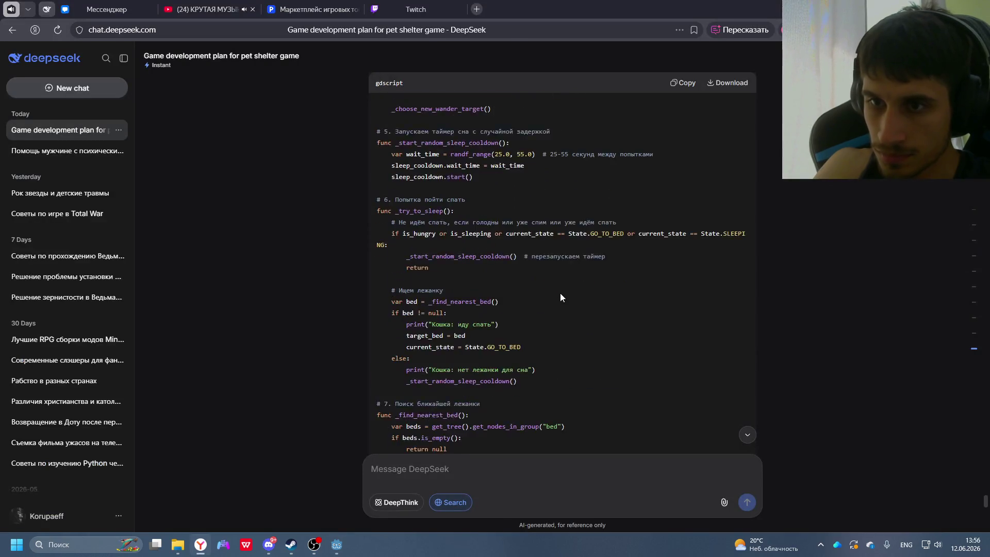
pyautogui.scroll(-15, 560, 297)
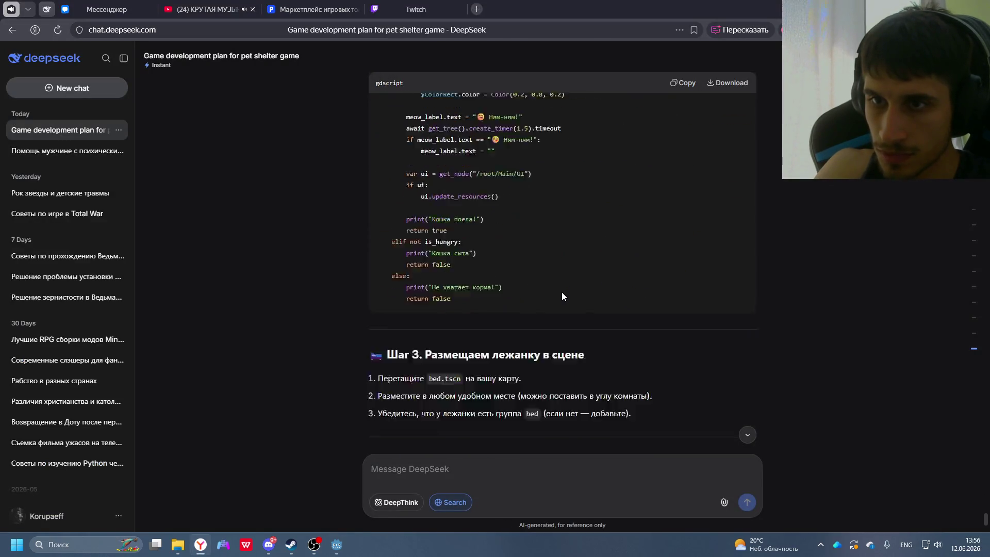
pyautogui.scroll(-5, 561, 292)
pyautogui.scroll(3, 565, 285)
pyautogui.hotkey('alt', 'Tab')
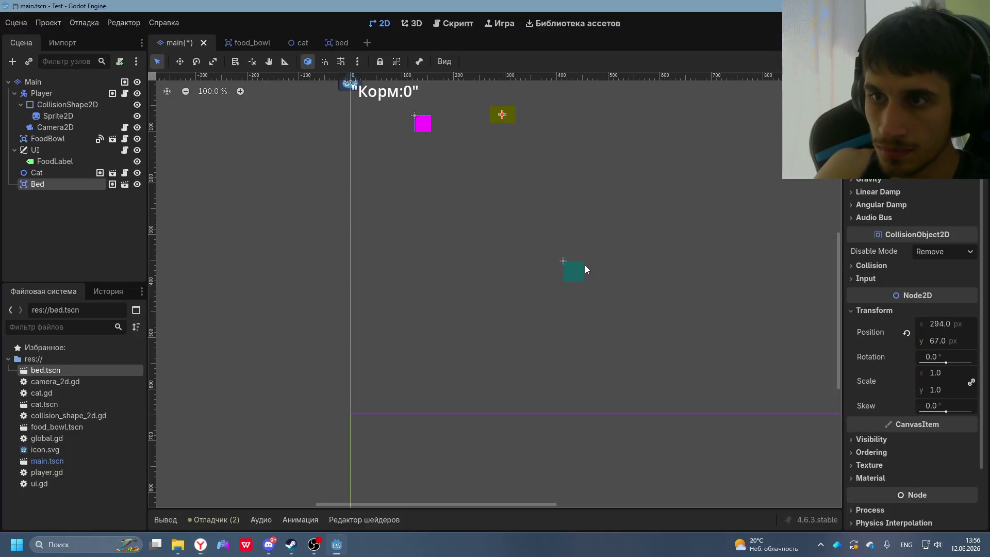
pyautogui.press('F5')
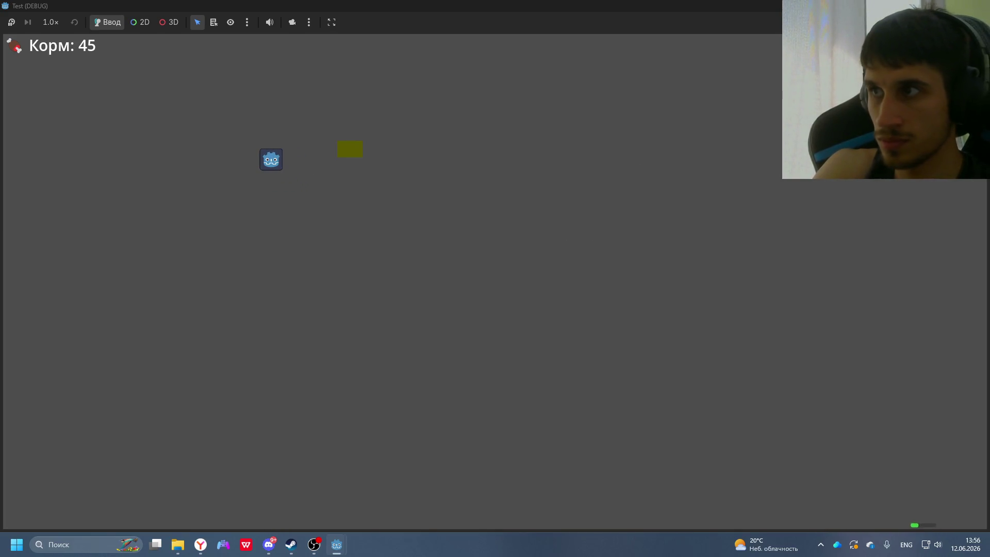
# - Shrink the game window and move the player right, down, left and up while the cat eats
pyautogui.moveTo(447, 6)
pyautogui.mouseDown()
pyautogui.moveTo(447, 71)
pyautogui.moveTo(545, 46)
pyautogui.mouseUp()
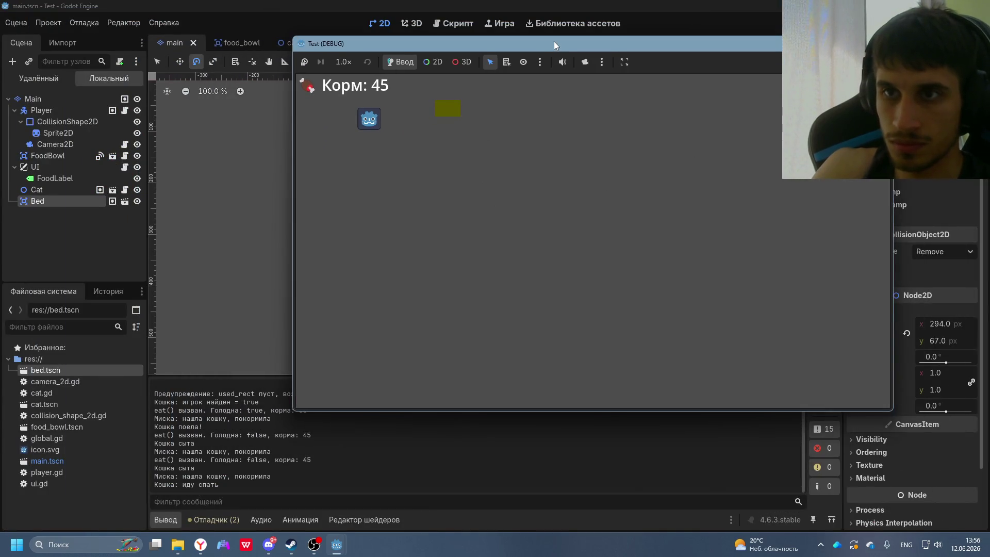
pyautogui.press('Right')
pyautogui.press('Down')
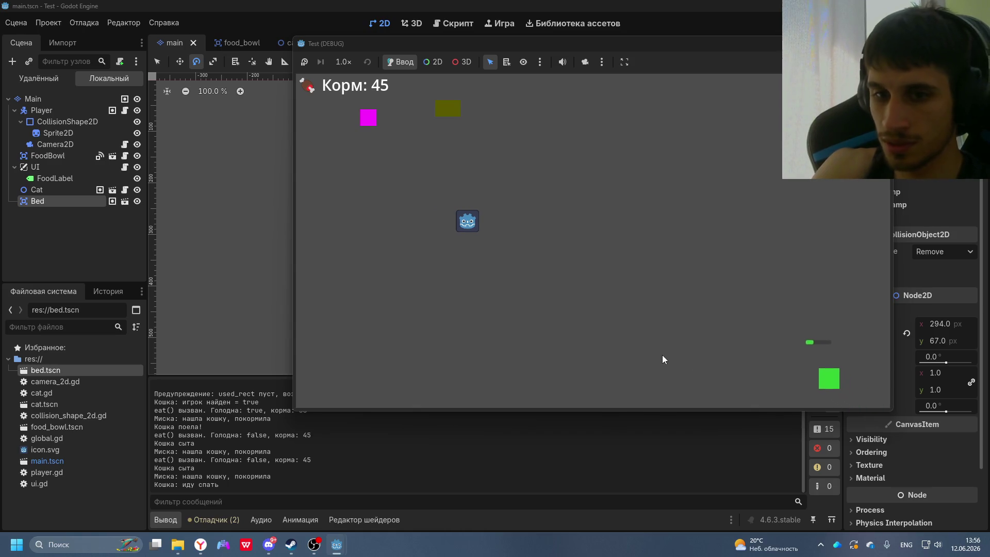
pyautogui.press('Left')
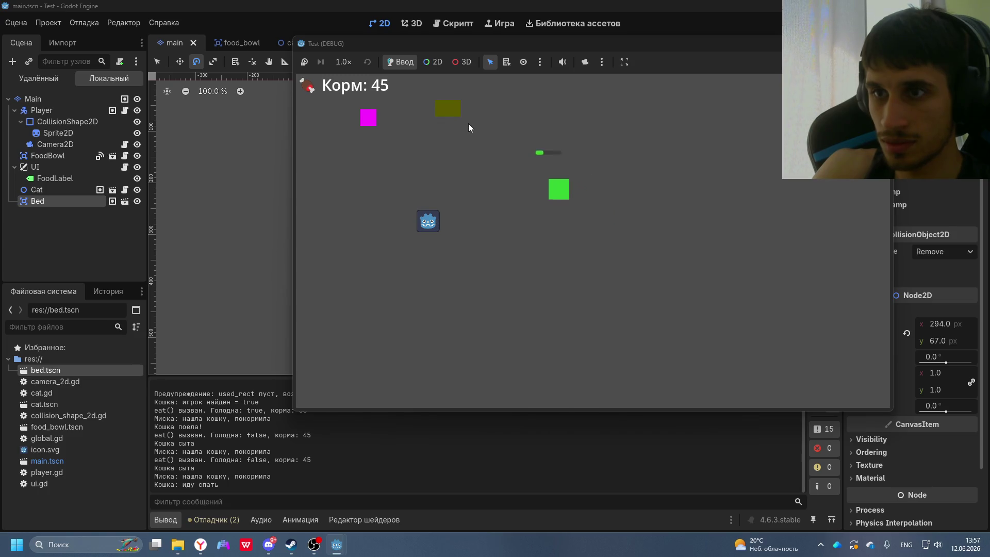
pyautogui.press('Up')
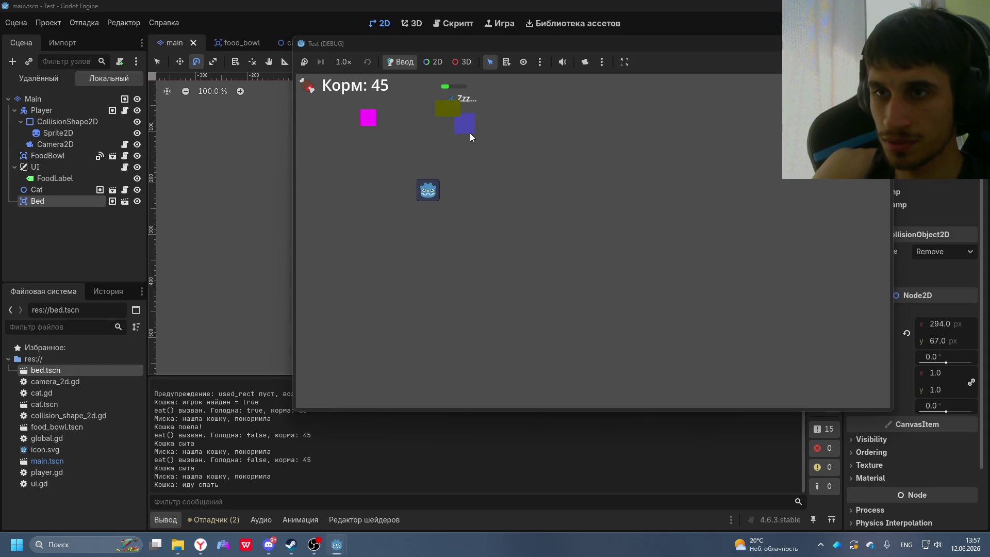
pyautogui.press('Up')
pyautogui.press('Right')
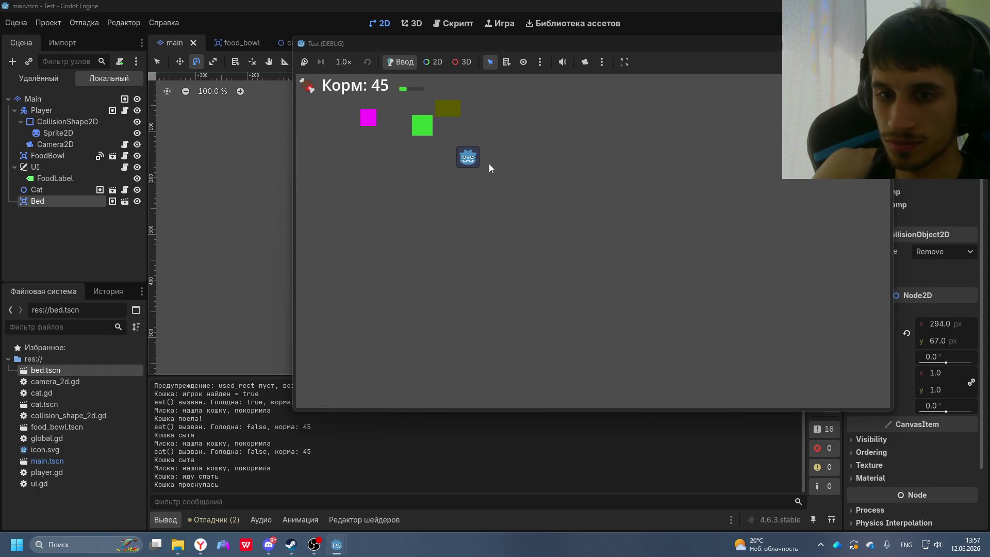
pyautogui.press('Left')
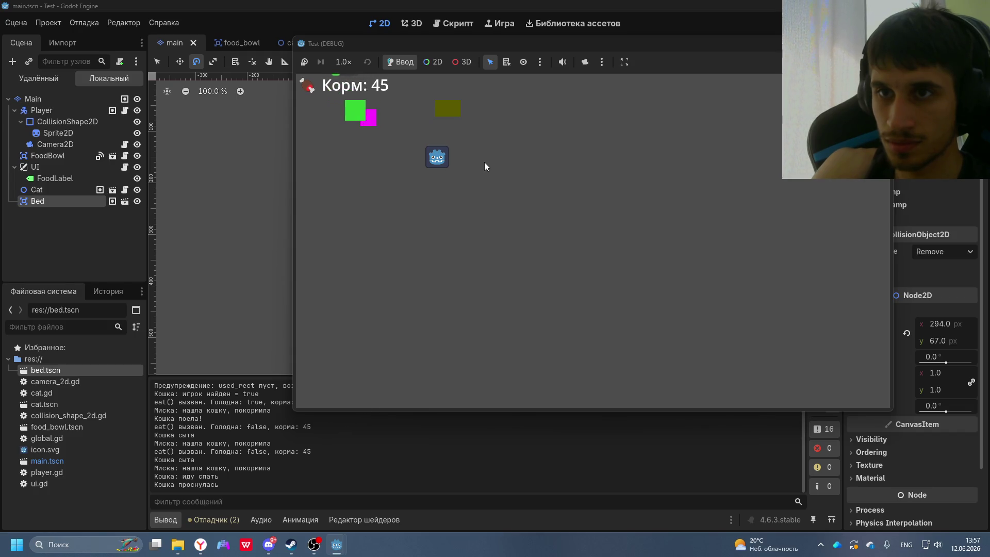
pyautogui.press('Down')
# - Move the player around the food bowl while the cat sleeps and wakes, then close the game
pyautogui.press('Left')
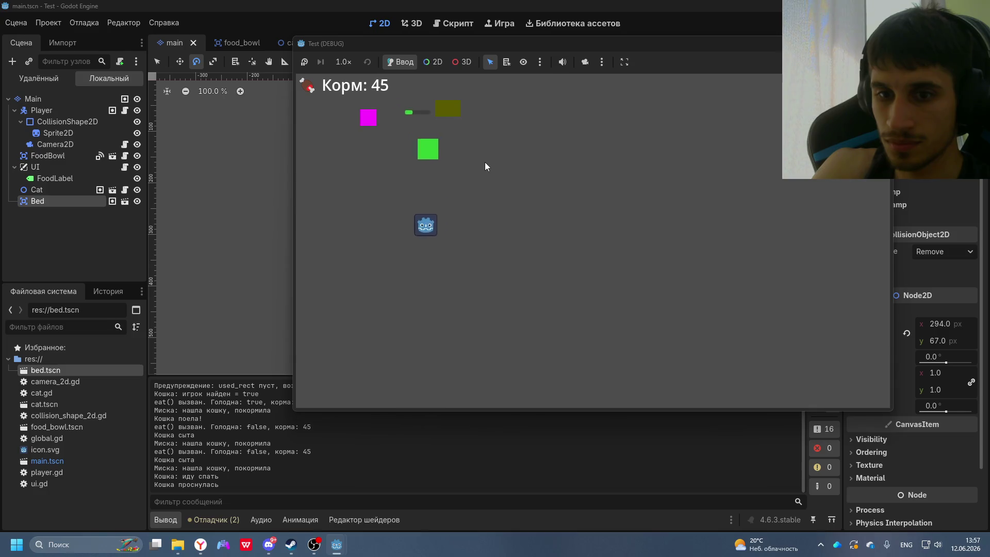
pyautogui.press('Left')
pyautogui.press('Up')
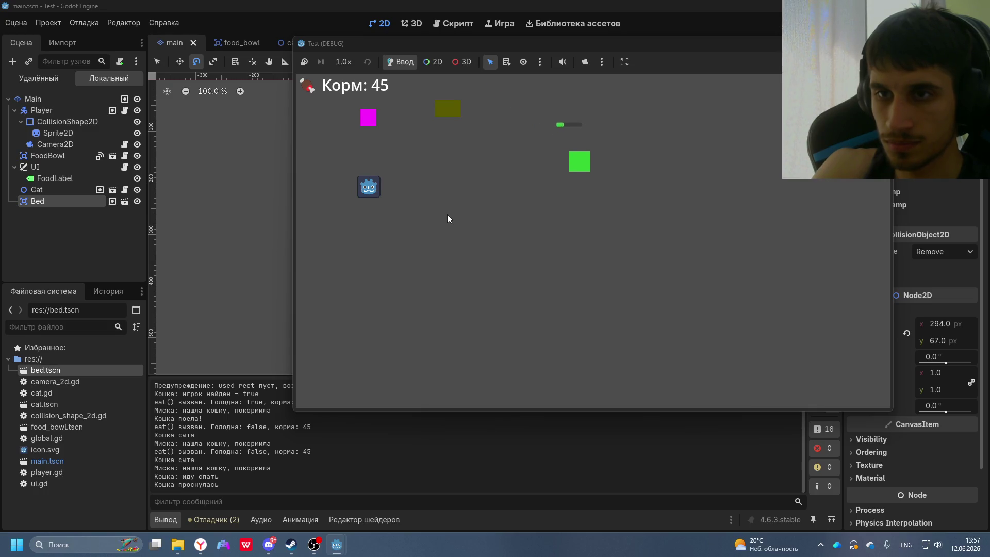
pyautogui.press('Up')
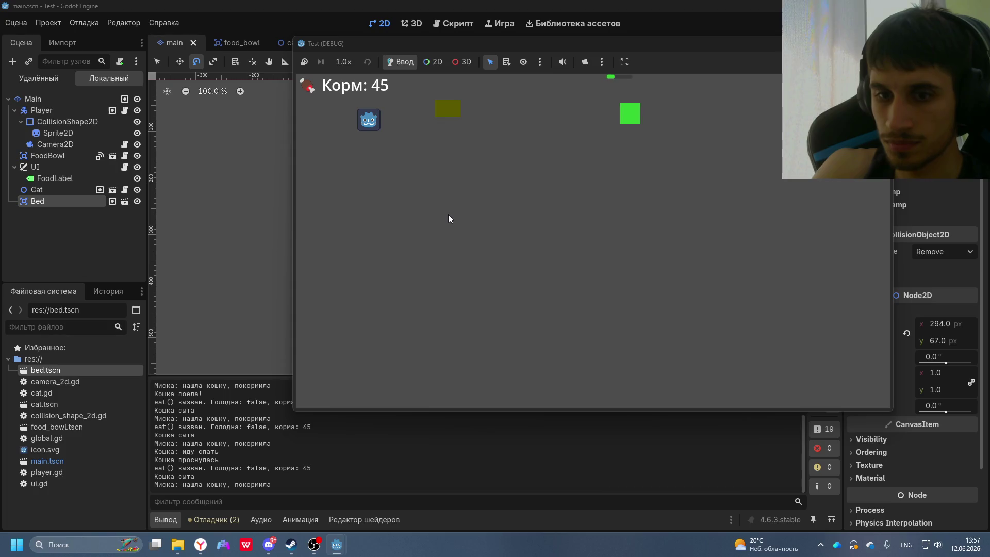
pyautogui.press('Down')
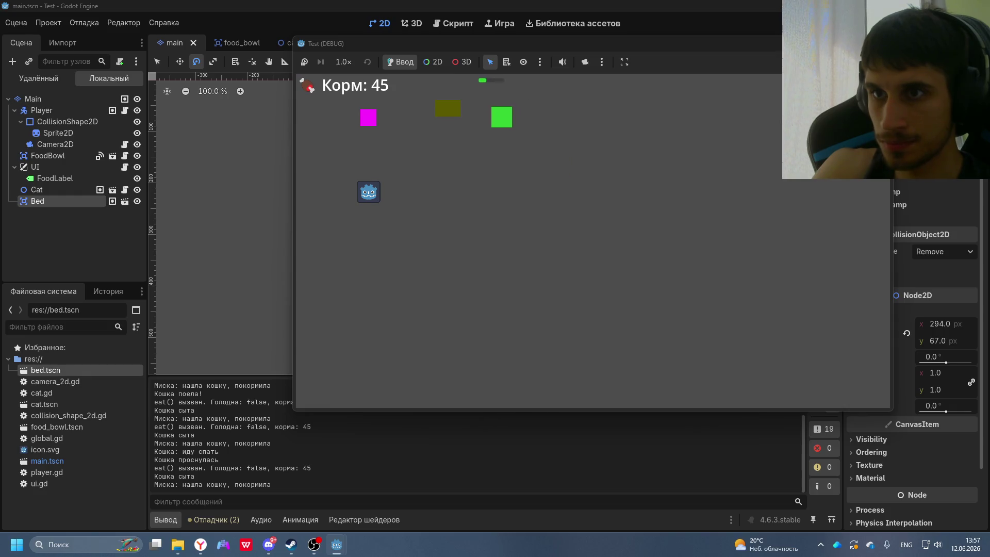
pyautogui.hotkey('alt', 'F4')
# - Read DeepSeek's summary, then drag the bed in the main scene, rotating it slightly
pyautogui.hotkey('alt', 'Tab')
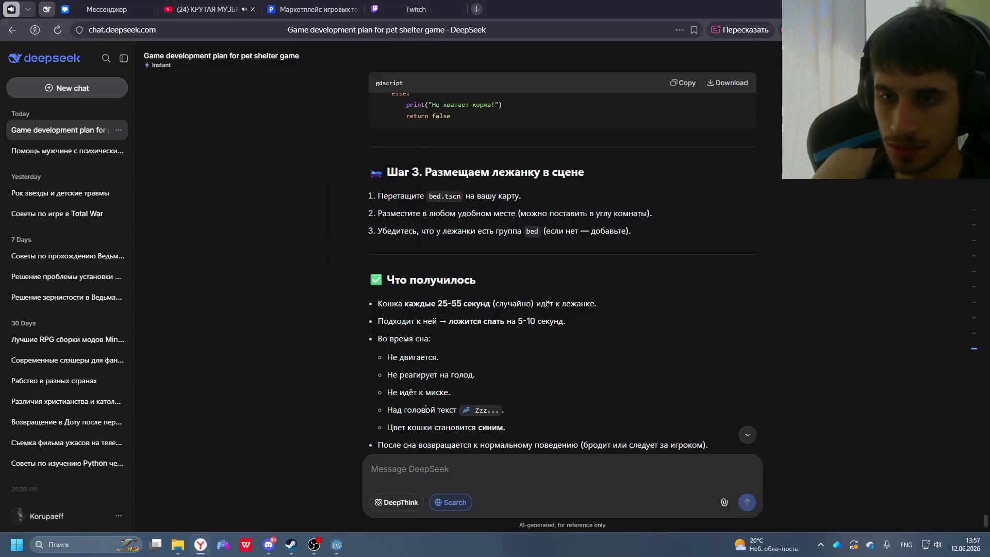
pyautogui.scroll(-7, 510, 358)
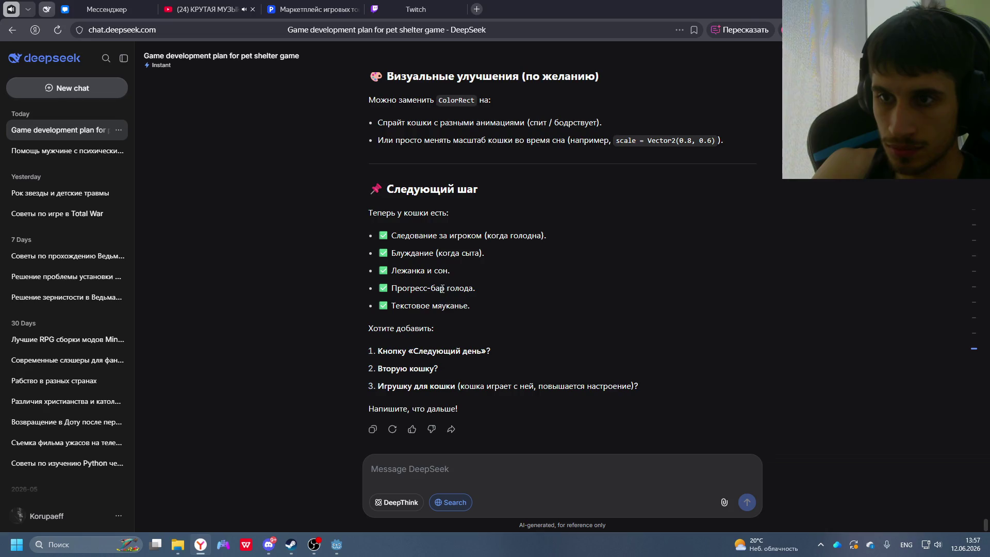
pyautogui.hotkey('alt', 'Tab')
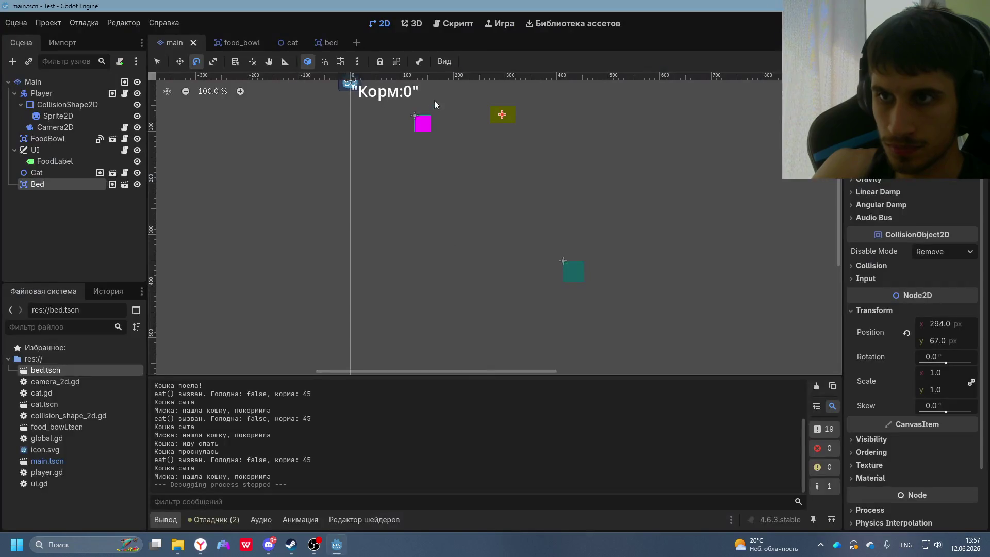
pyautogui.moveTo(493, 119)
pyautogui.mouseDown()
pyautogui.moveTo(500, 126)
pyautogui.moveTo(491, 117)
pyautogui.mouseUp()
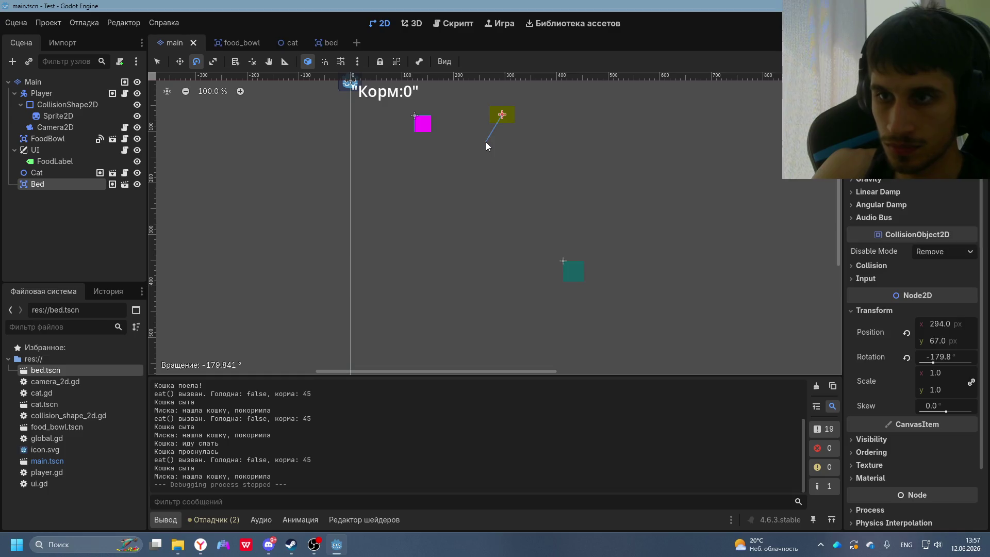
# - Send DeepSeek a question in Russian about how to change the bed's size
pyautogui.hotkey('alt', 'Tab')
pyautogui.hotkey('alt', 'shift')
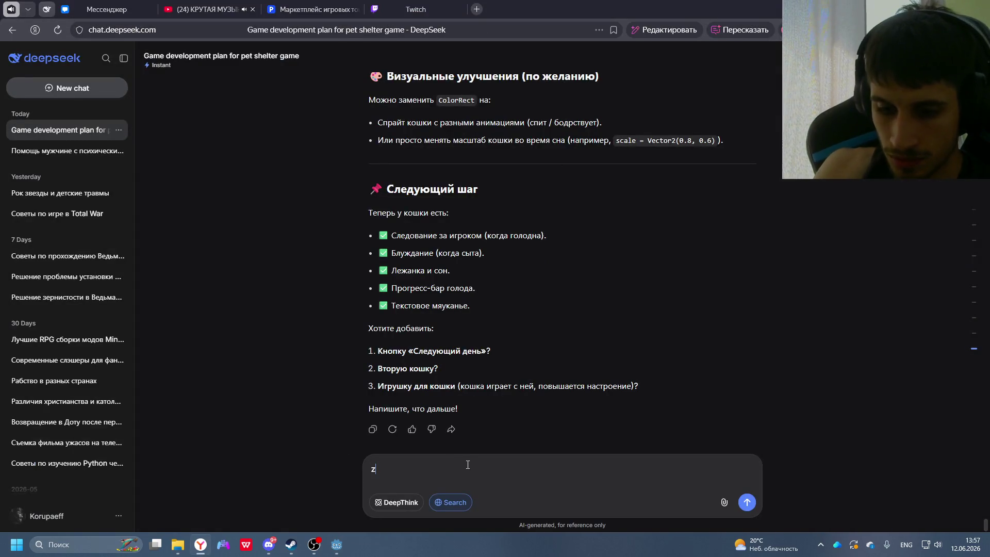
pyautogui.hotkey('alt', 'f')
pyautogui.press('Right')
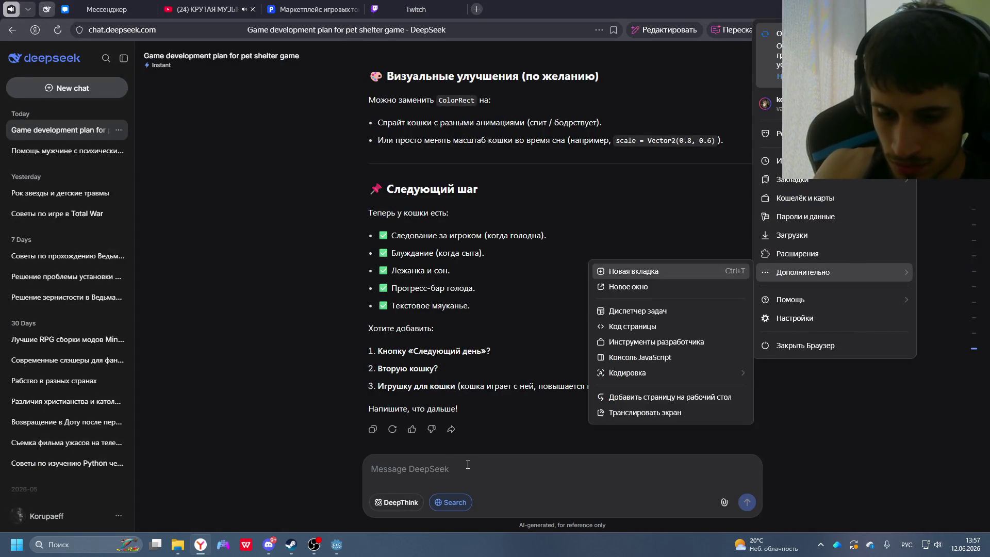
pyautogui.hotkey('ctrl', 't')
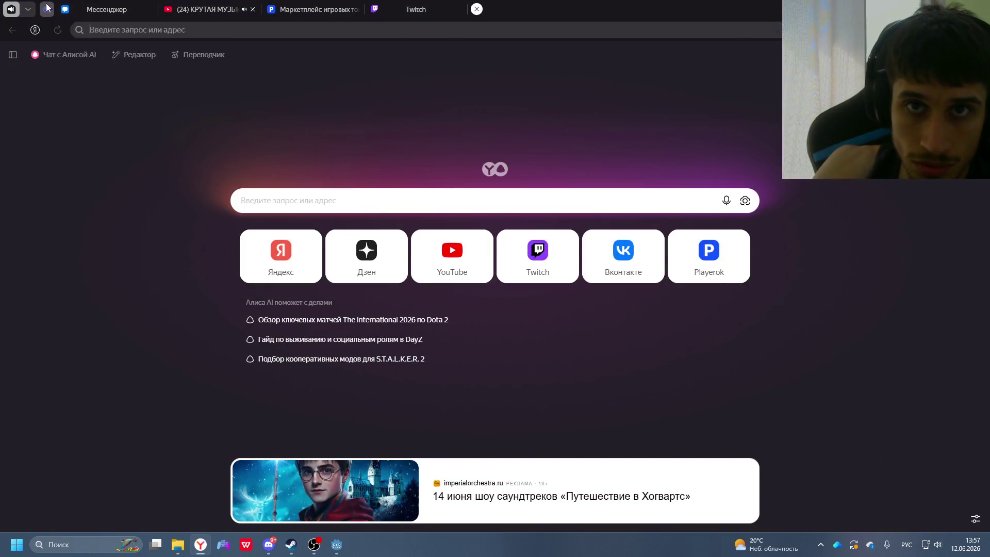
pyautogui.click(45, 9)
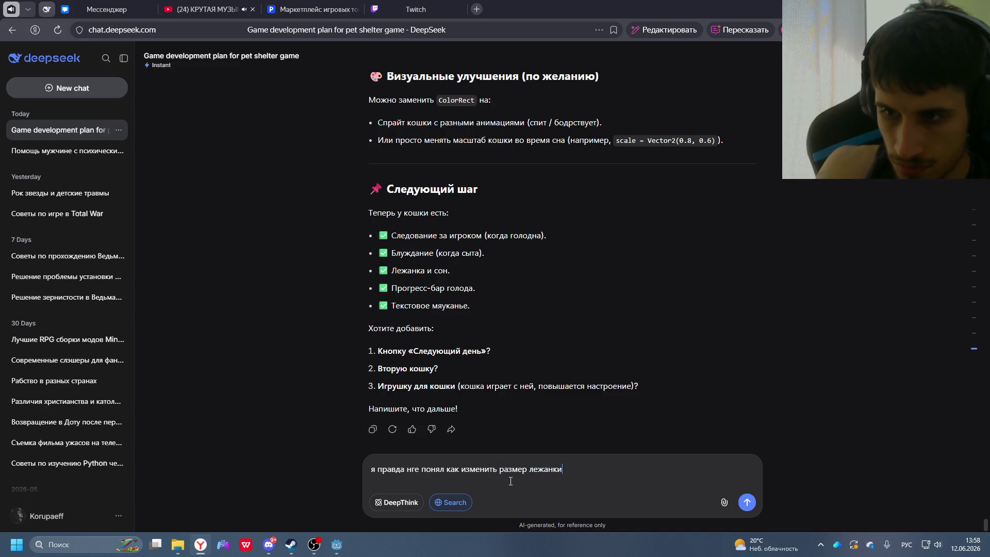
pyautogui.press('Return')
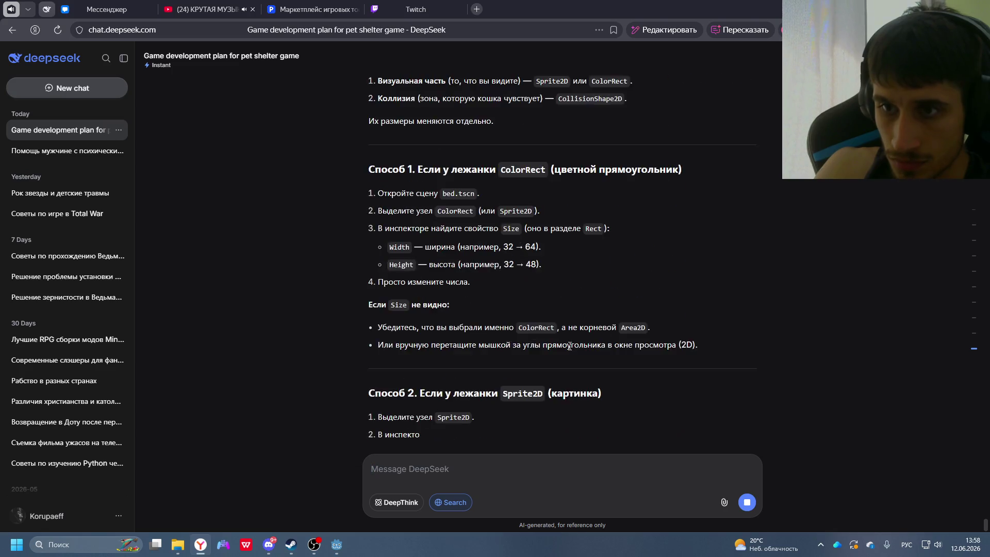
pyautogui.scroll(2, 569, 346)
pyautogui.hotkey('alt', 'Tab')
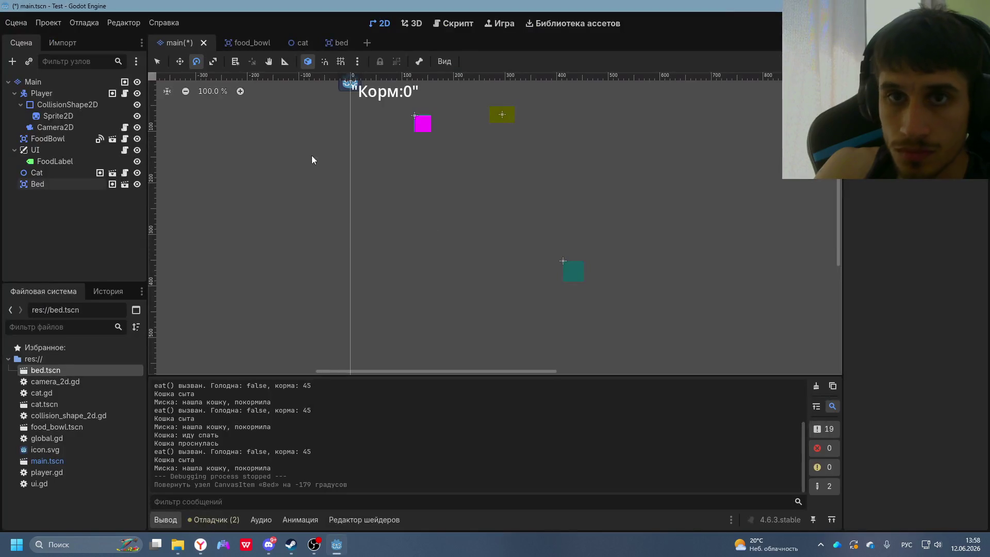
# - Open the bed scene and select its ColorRect, checking DeepSeek's instructions along the way
pyautogui.click(327, 44)
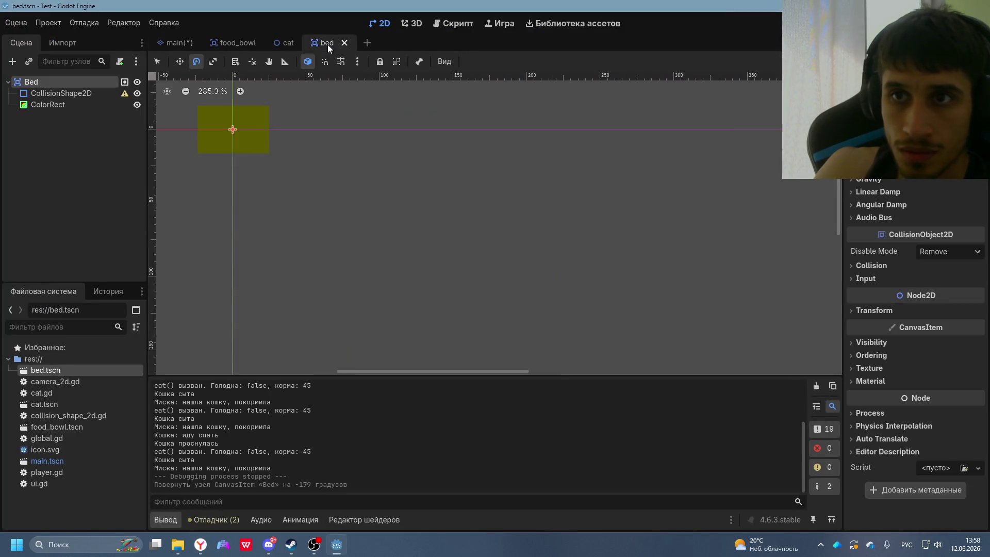
pyautogui.click(63, 95)
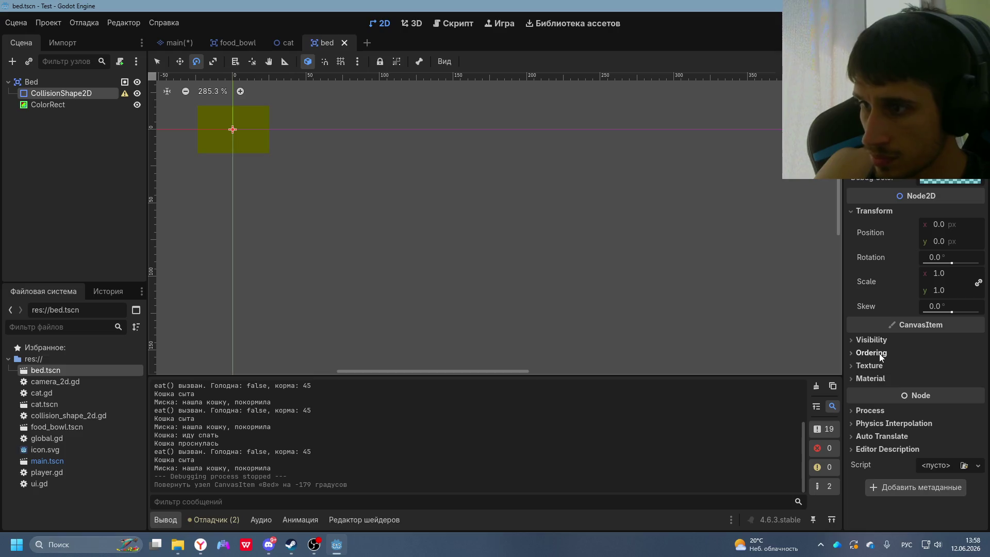
pyautogui.hotkey('alt', 'Tab')
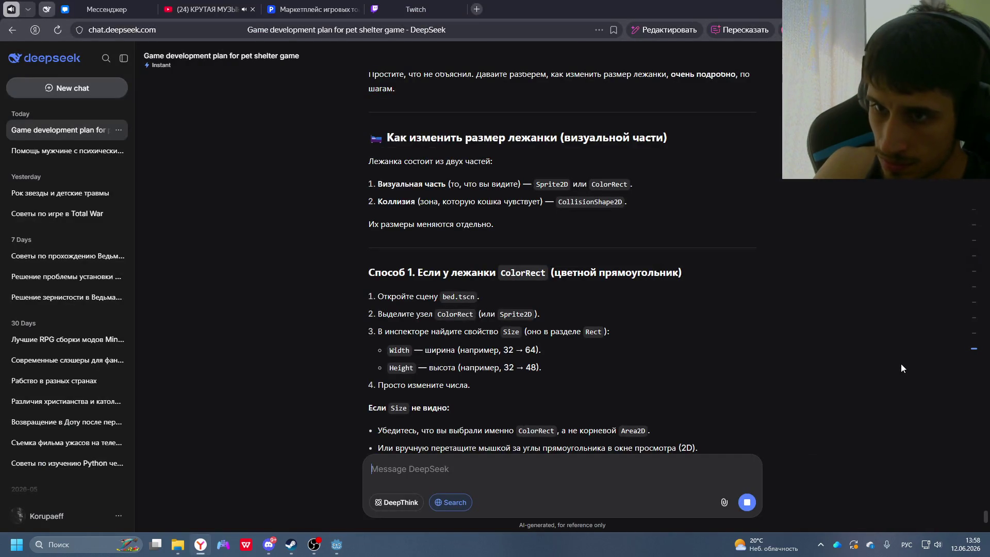
pyautogui.hotkey('alt', 'Tab')
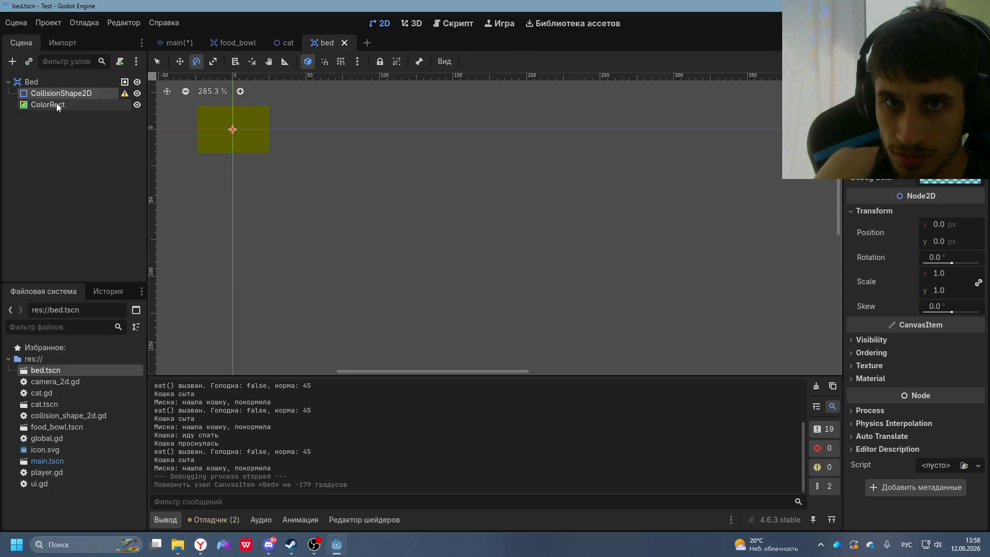
pyautogui.click(57, 104)
pyautogui.hotkey('alt', 'Tab')
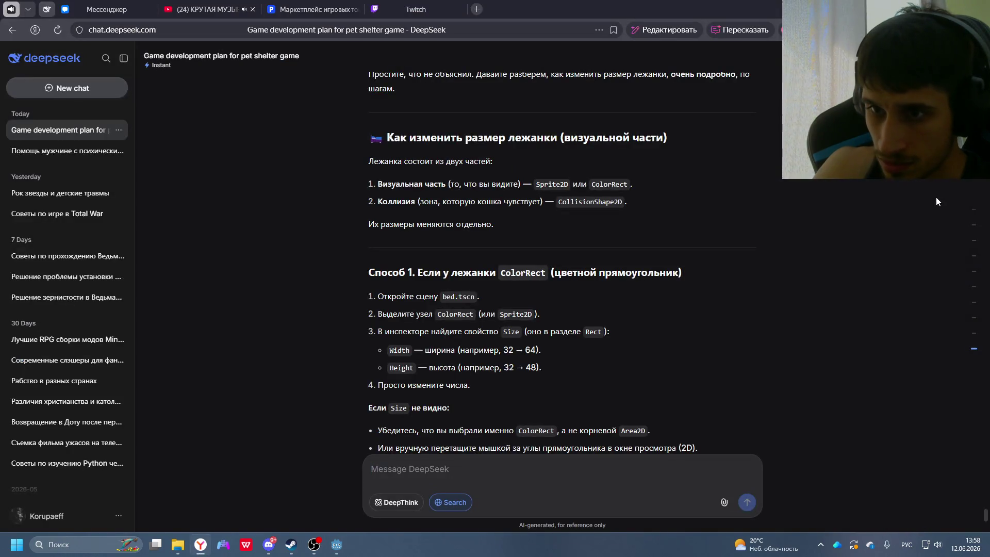
pyautogui.hotkey('alt', 'Tab')
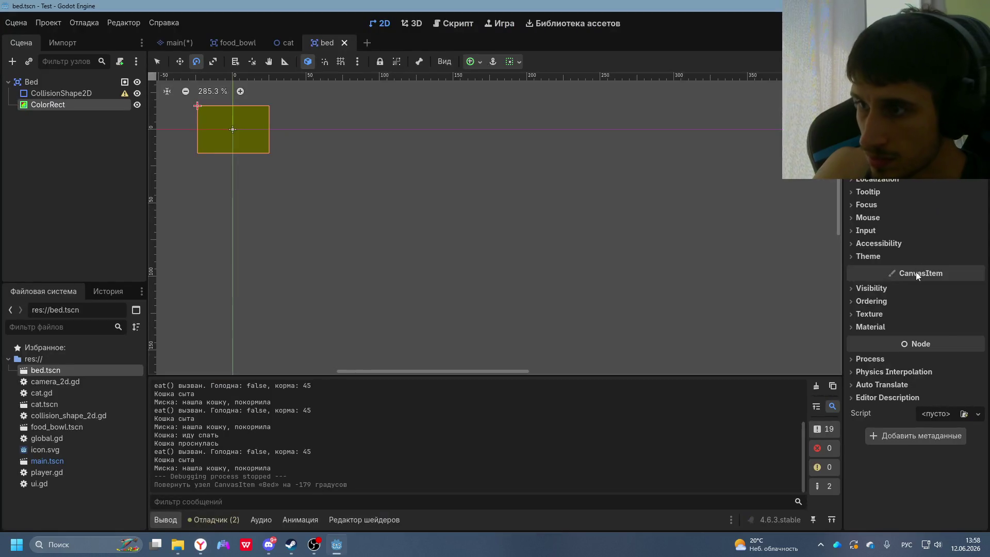
# - Expand the ColorRect's Inspector sections to find its Transform Size
pyautogui.click(871, 359)
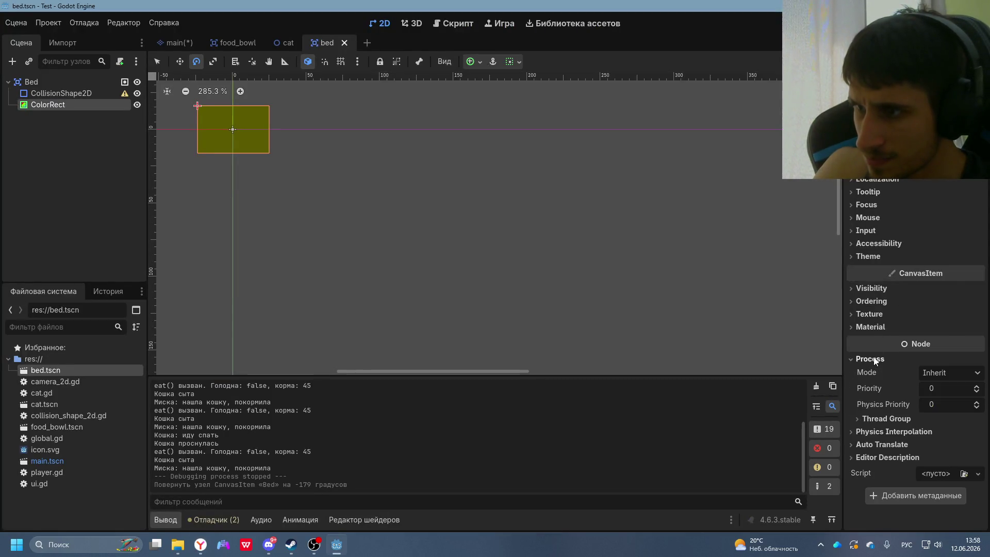
pyautogui.click(869, 432)
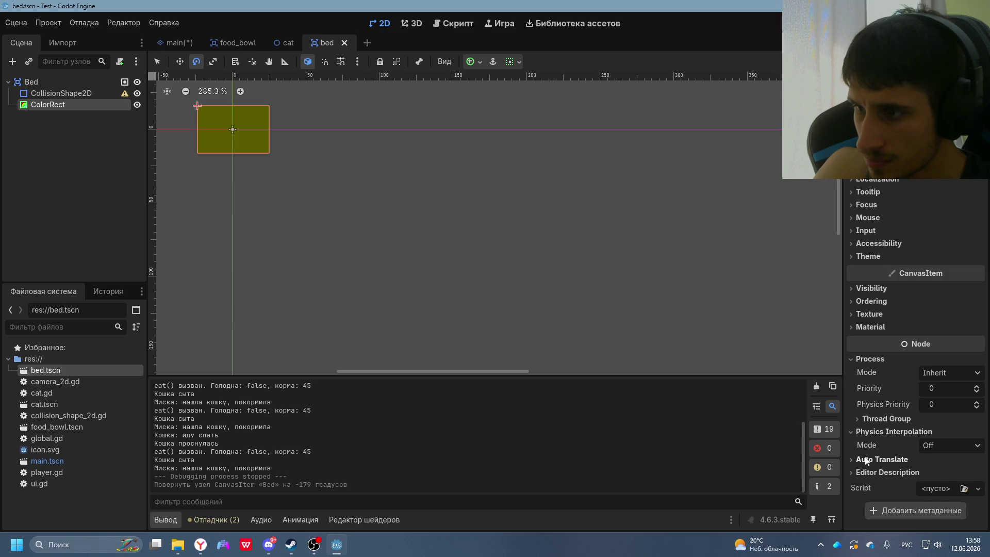
pyautogui.click(872, 459)
pyautogui.click(869, 488)
pyautogui.scroll(-2, 886, 463)
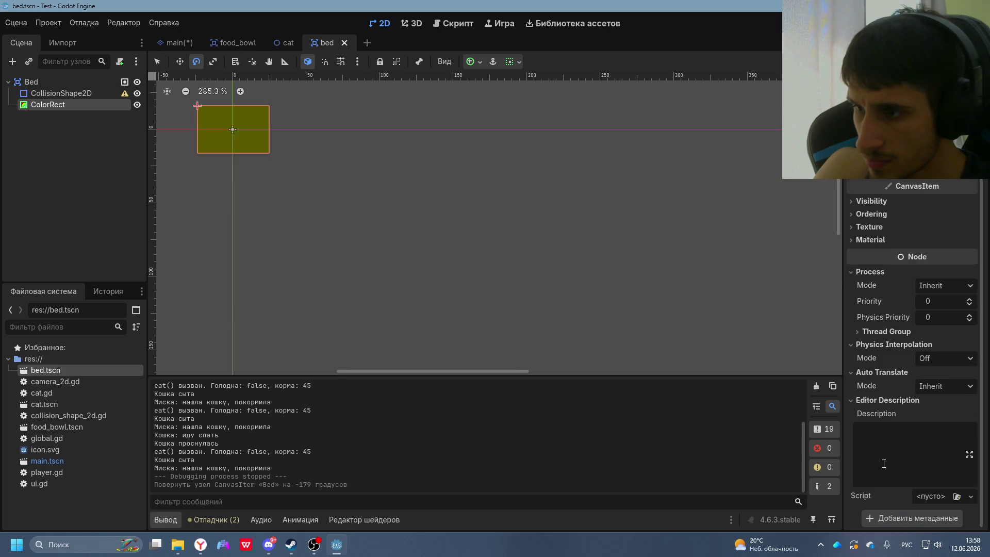
pyautogui.scroll(2, 882, 361)
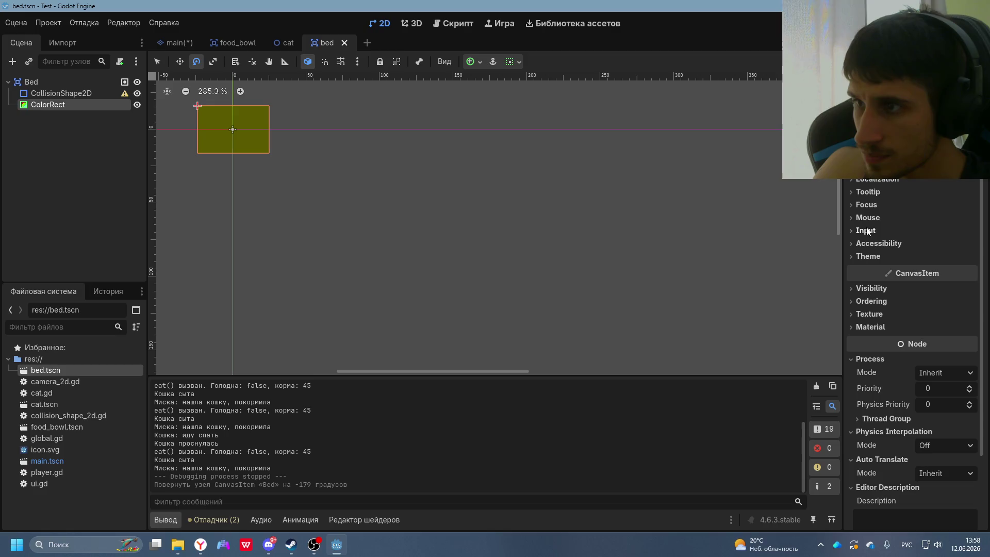
pyautogui.scroll(3, 913, 257)
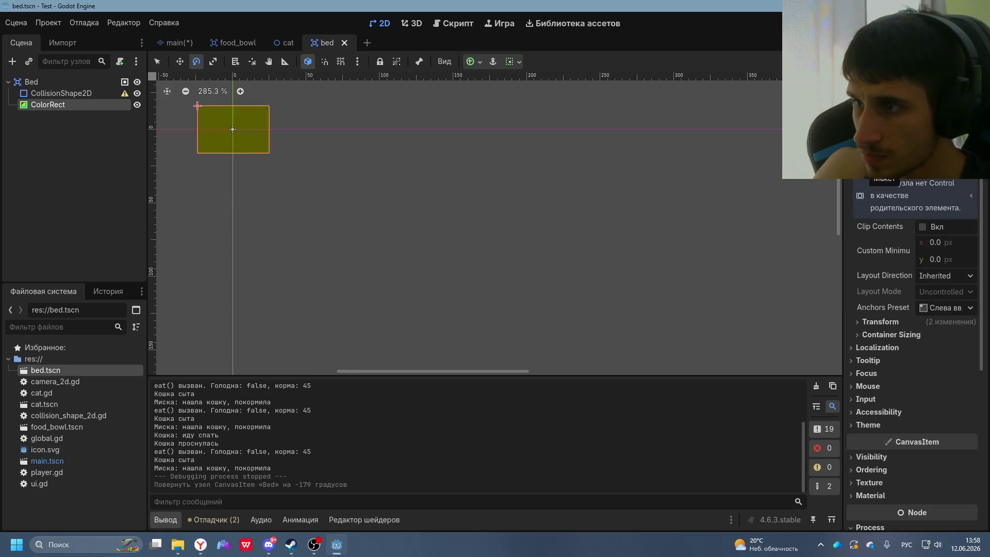
pyautogui.moveTo(896, 251)
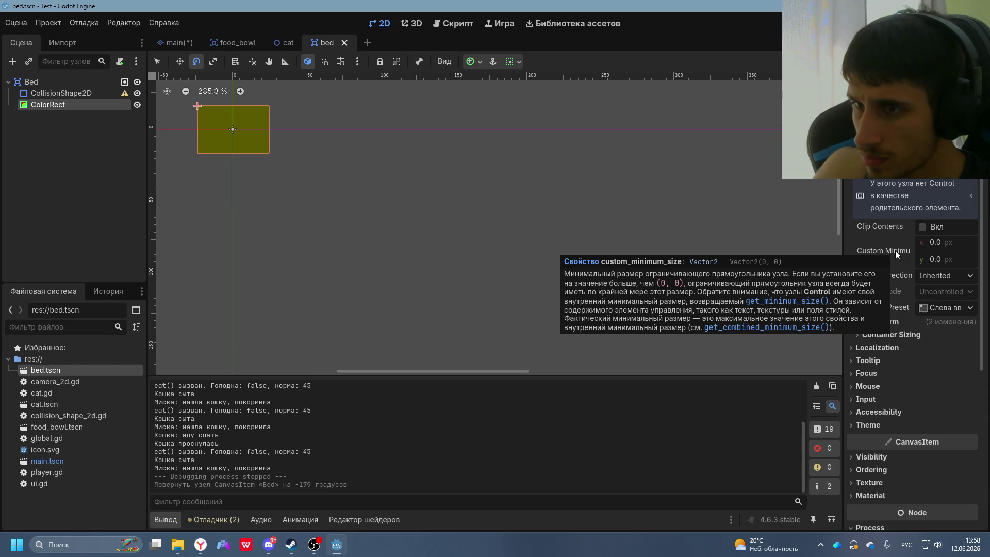
pyautogui.click(879, 323)
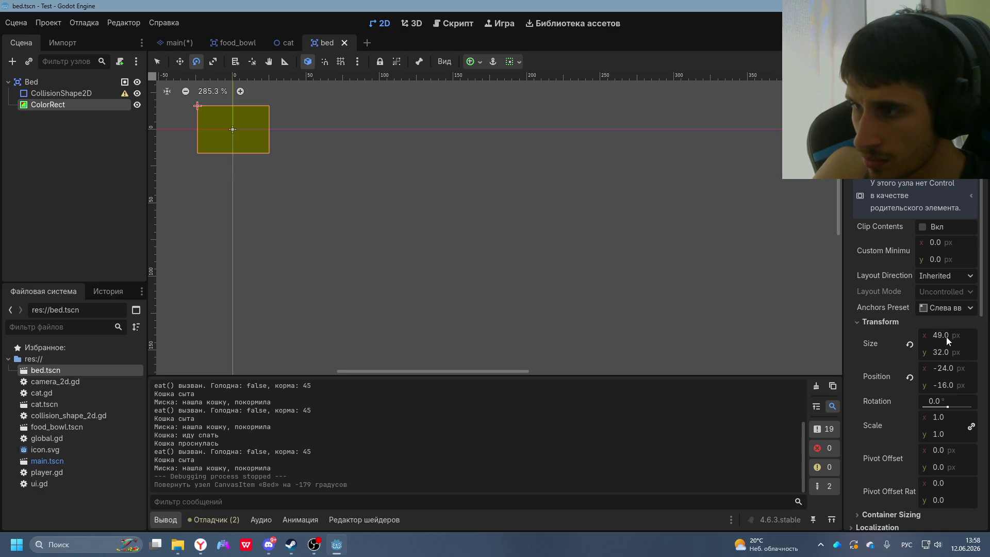
pyautogui.hotkey('alt', 'Tab')
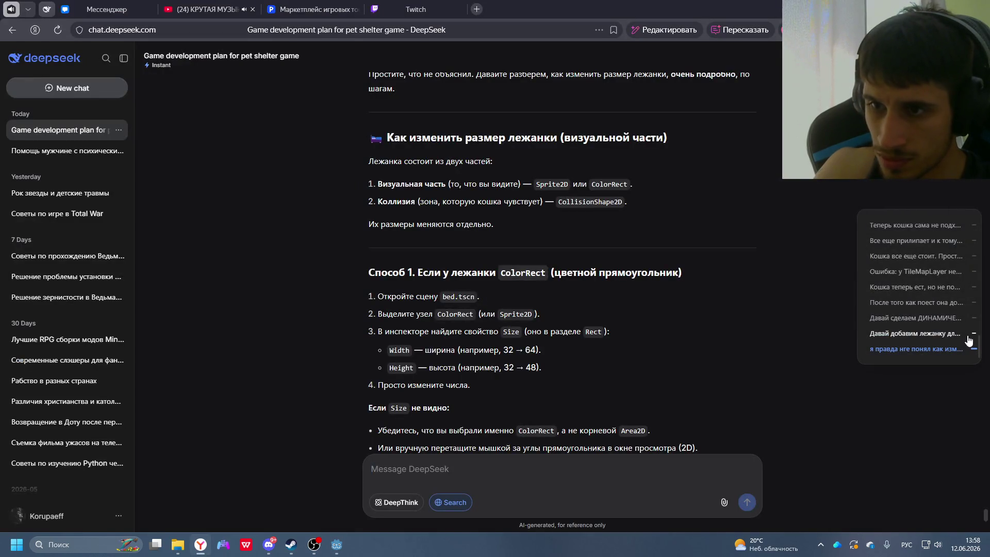
pyautogui.hotkey('alt', 'Tab')
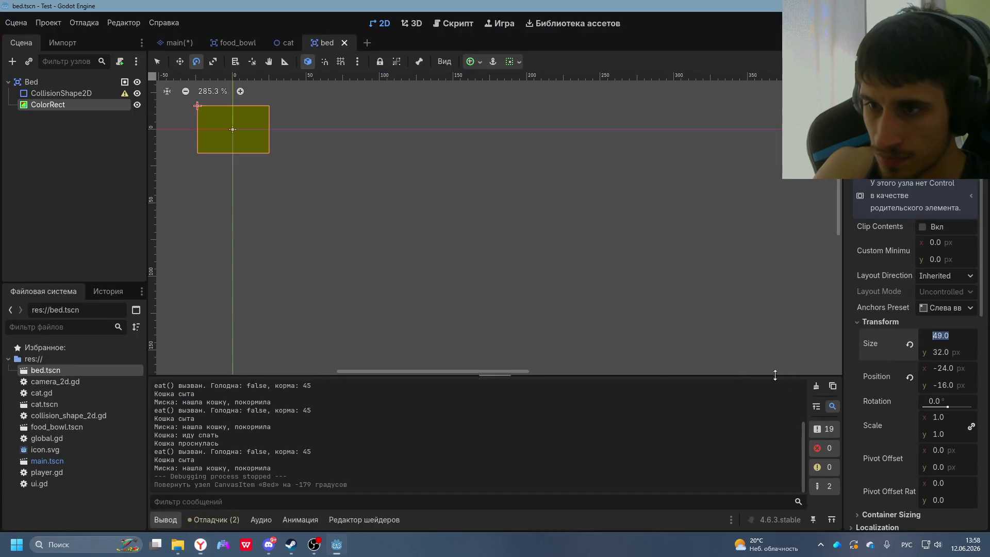
# - Set the ColorRect's width to 64, making it 64×32
pyautogui.click(949, 335)
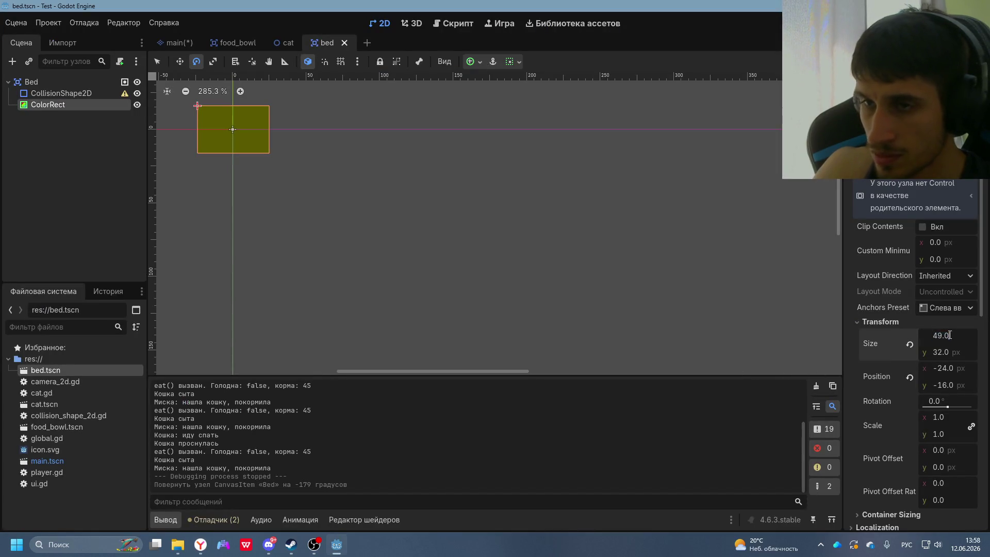
pyautogui.click(74, 94)
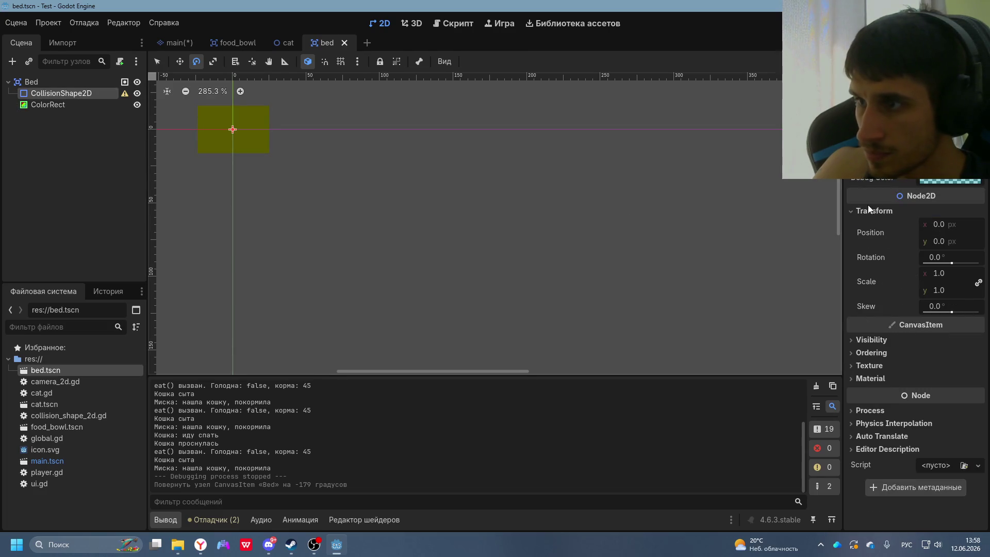
pyautogui.click(69, 106)
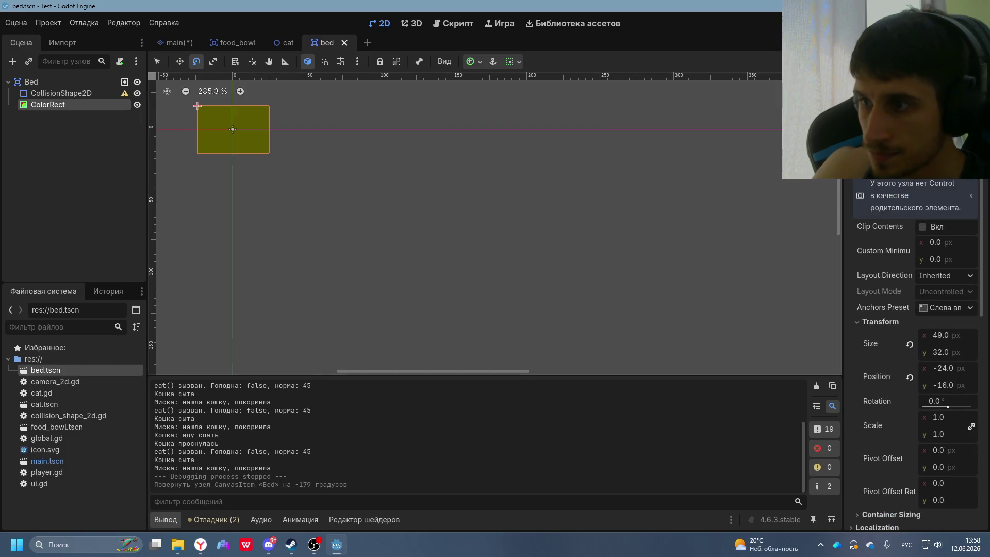
pyautogui.click(940, 336)
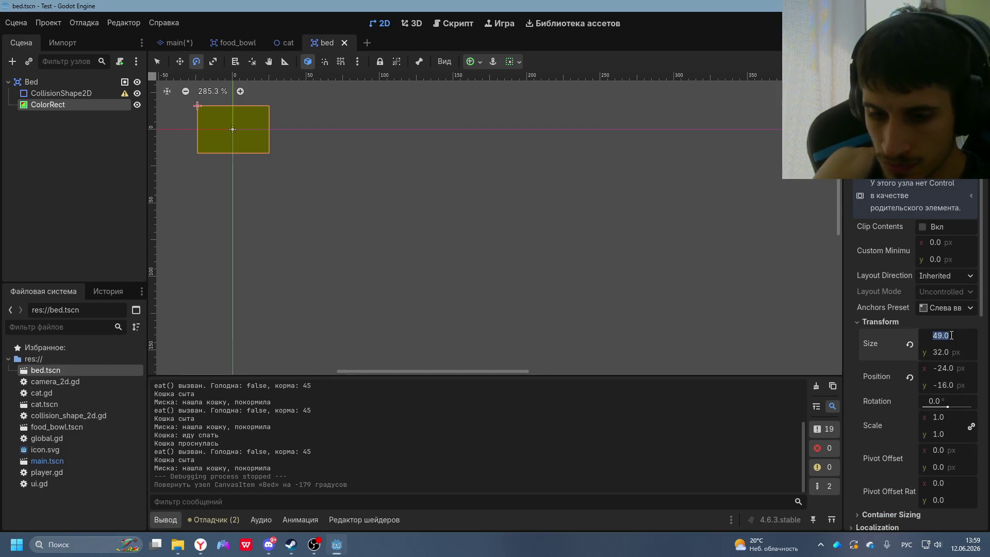
pyautogui.write('64')
pyautogui.click(944, 352)
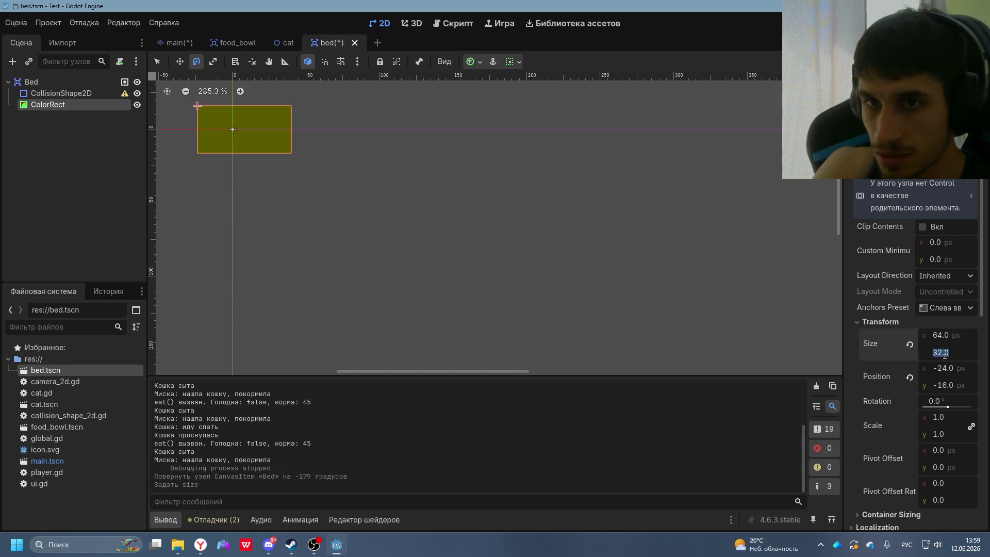
# - Rotate the bed rectangle back to 0°
pyautogui.moveTo(279, 263); pyautogui.dragTo(281, 265)
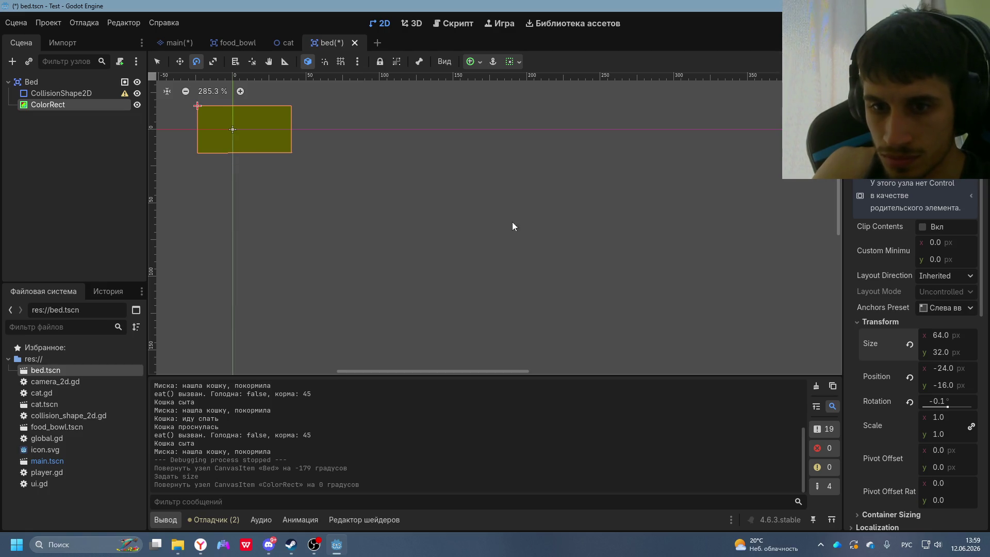
pyautogui.moveTo(449, 229)
pyautogui.mouseDown()
pyautogui.moveTo(403, 254)
pyautogui.moveTo(425, 225)
pyautogui.mouseUp()
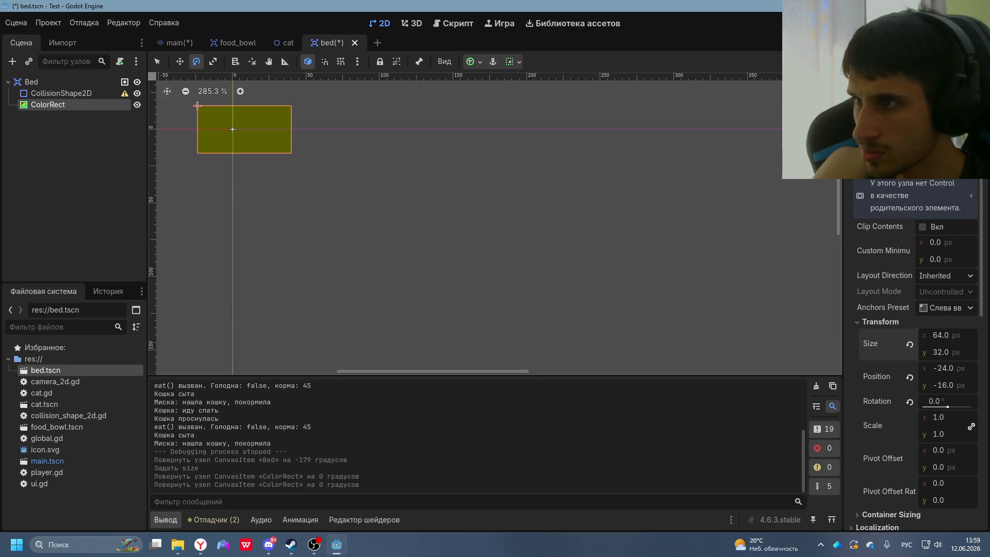
pyautogui.rightClick(605, 400)
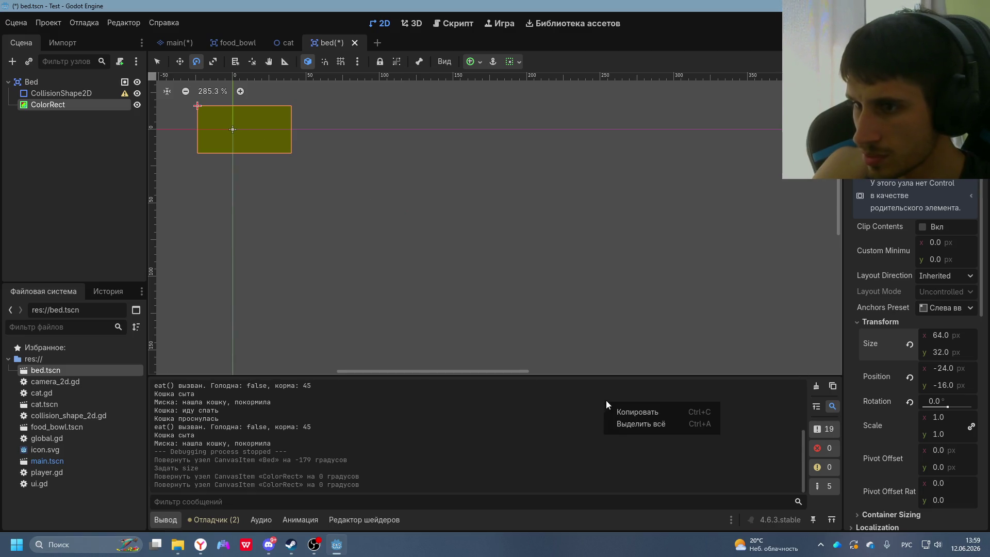
pyautogui.click(608, 392)
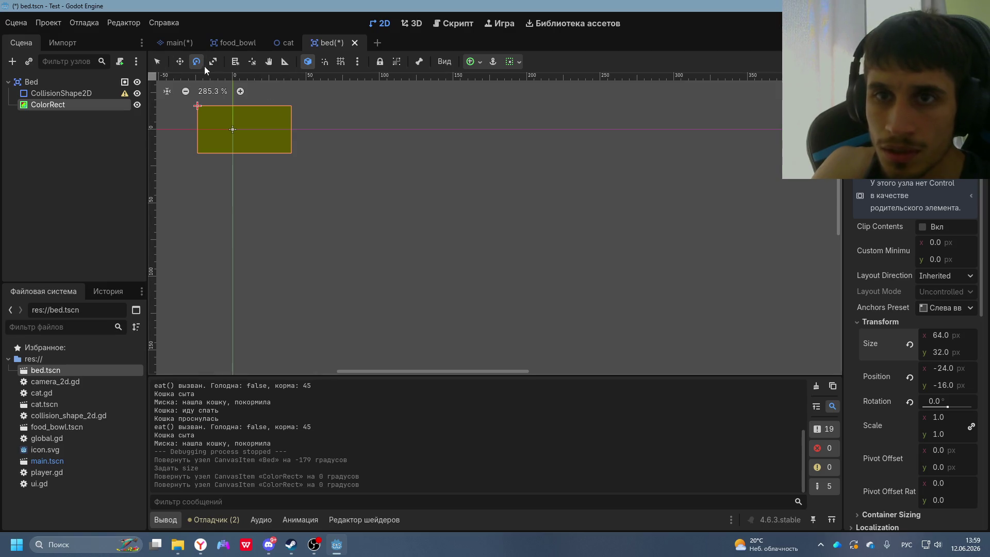
# - Return to the Select tool, select the bed rectangle, then go back to the main scene
pyautogui.click(179, 62)
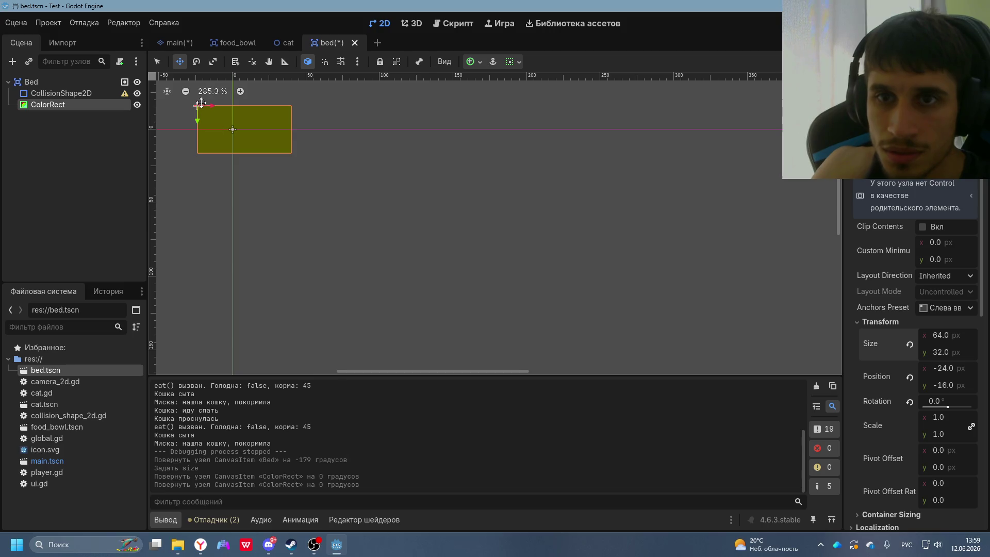
pyautogui.click(157, 61)
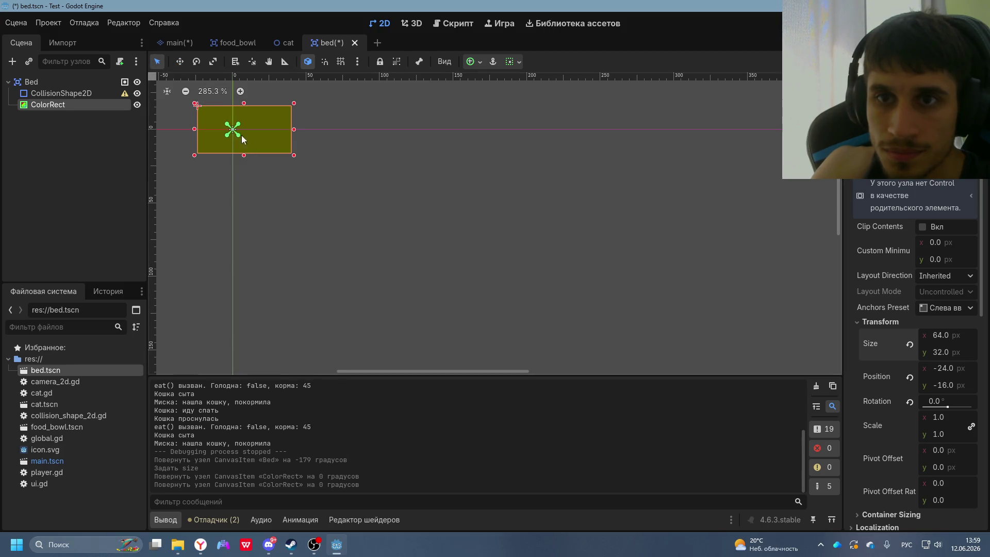
pyautogui.click(456, 187)
pyautogui.click(253, 142)
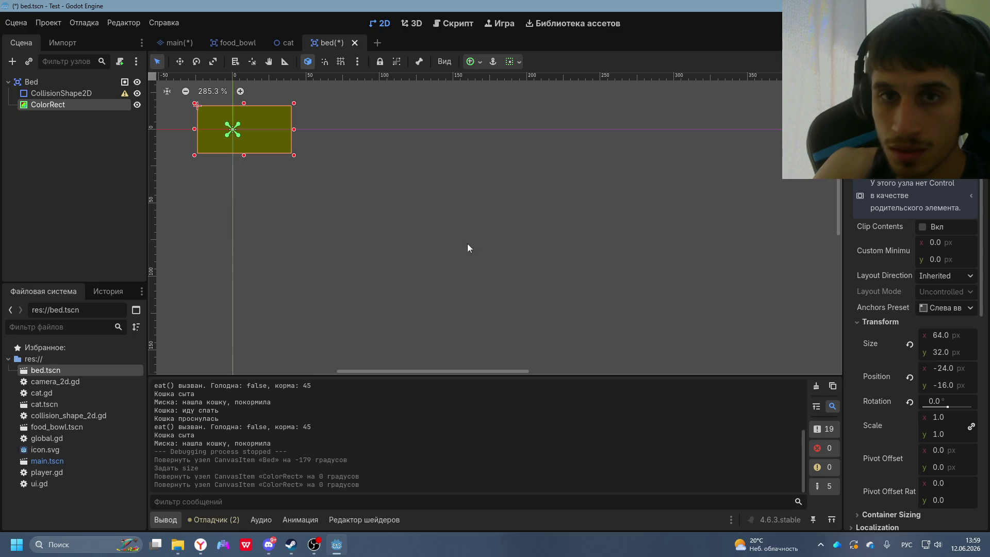
pyautogui.click(168, 45)
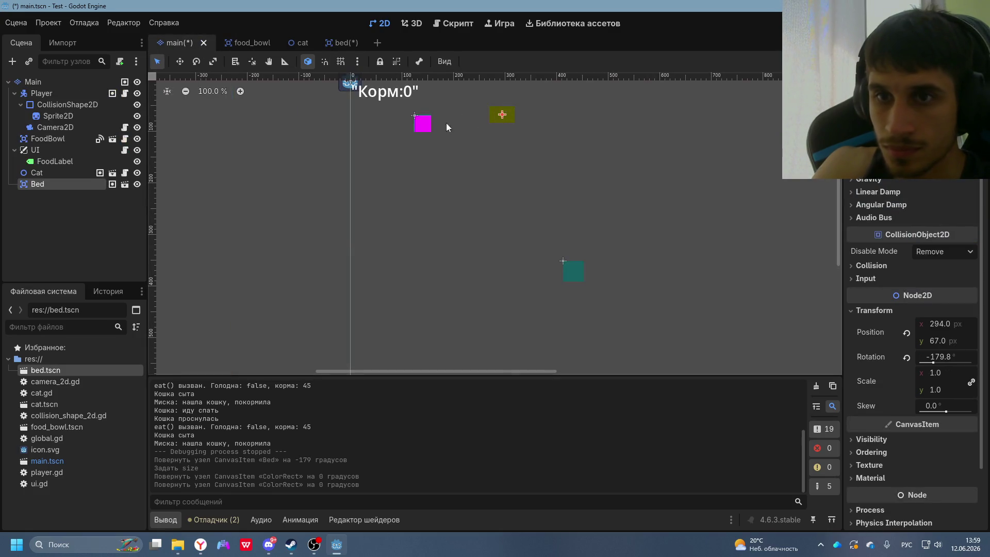
# - Select the Cat node in the main scene and open the cat scene for editing
pyautogui.click(870, 268)
pyautogui.click(870, 268)
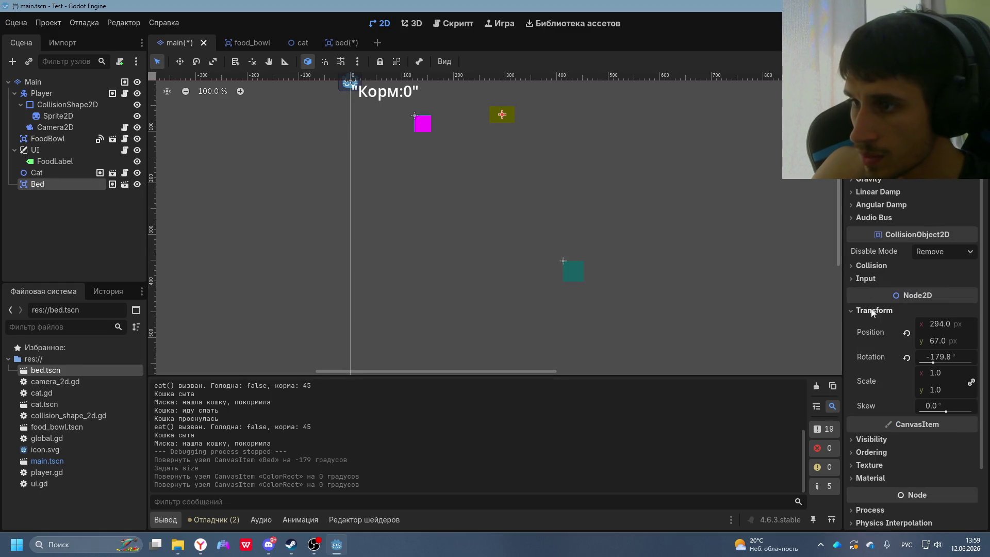
pyautogui.click(572, 271)
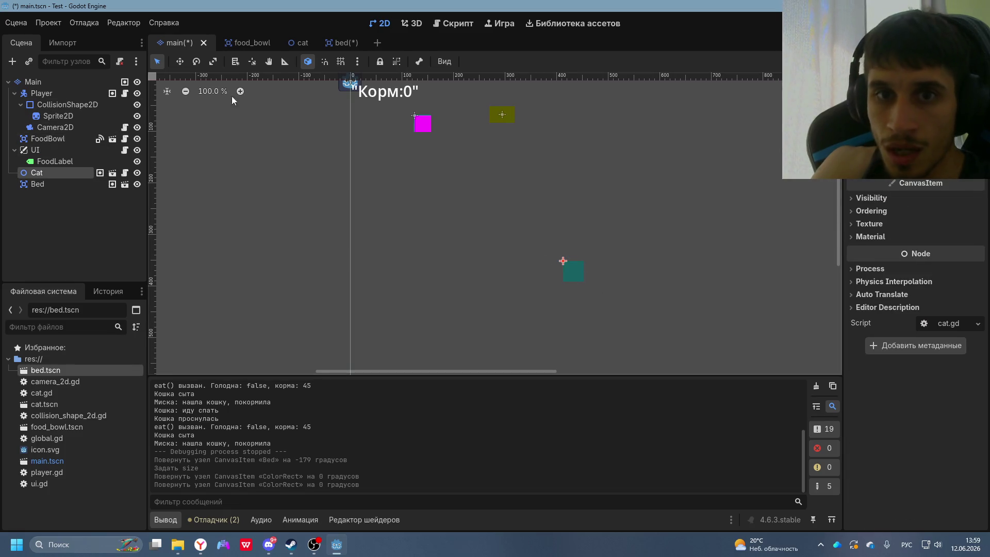
pyautogui.click(289, 44)
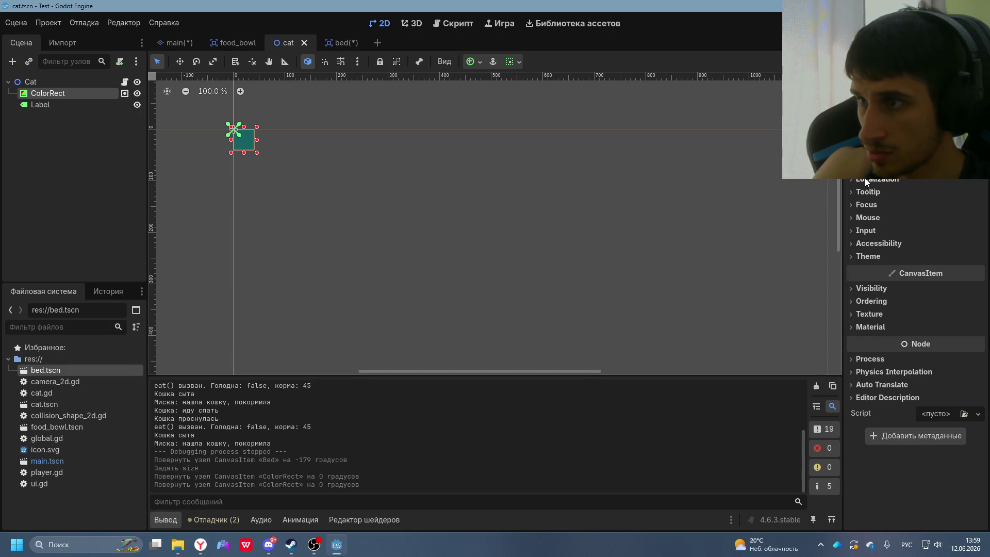
pyautogui.scroll(3, 864, 177)
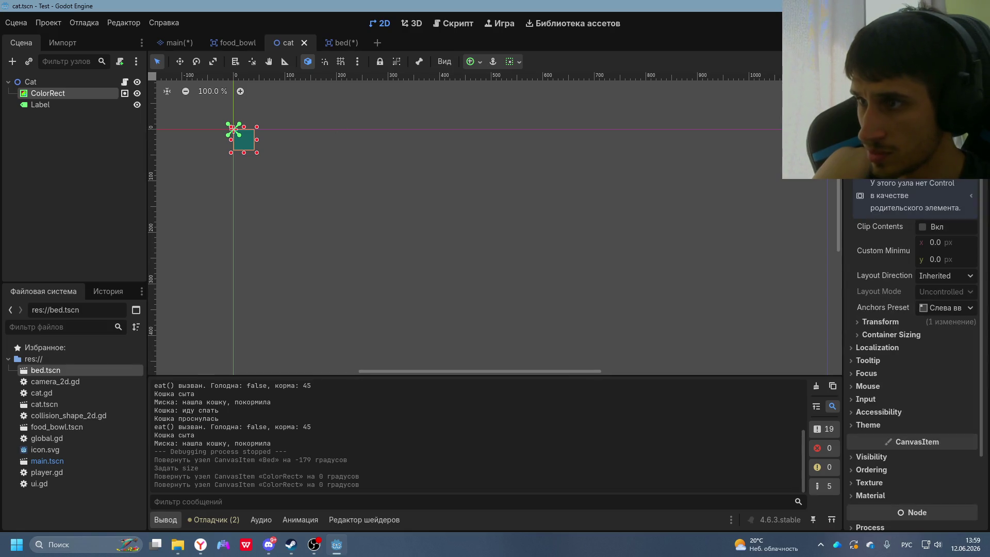
# - Set the cat ColorRect's Transform size to 40 × 20 px
pyautogui.click(879, 321)
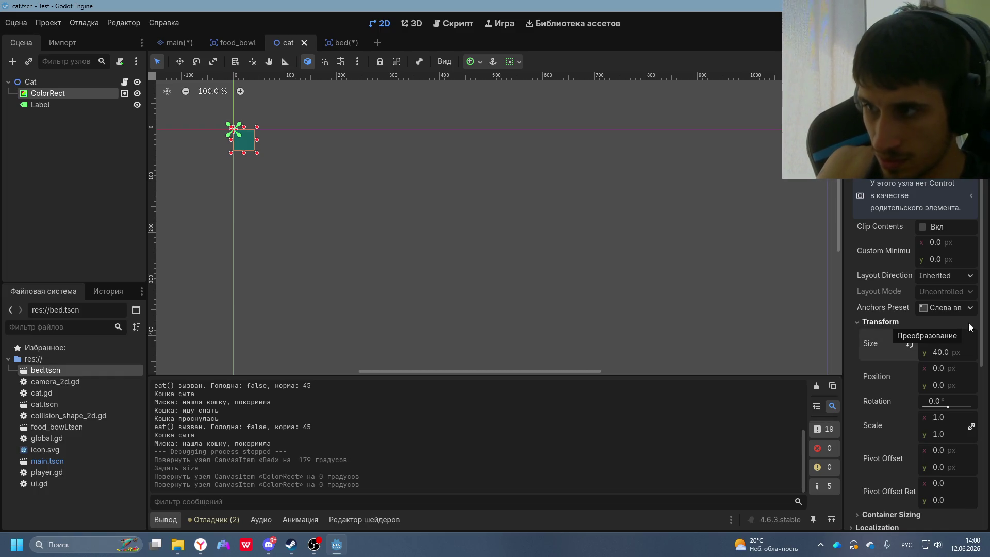
pyautogui.click(943, 335)
pyautogui.write('20')
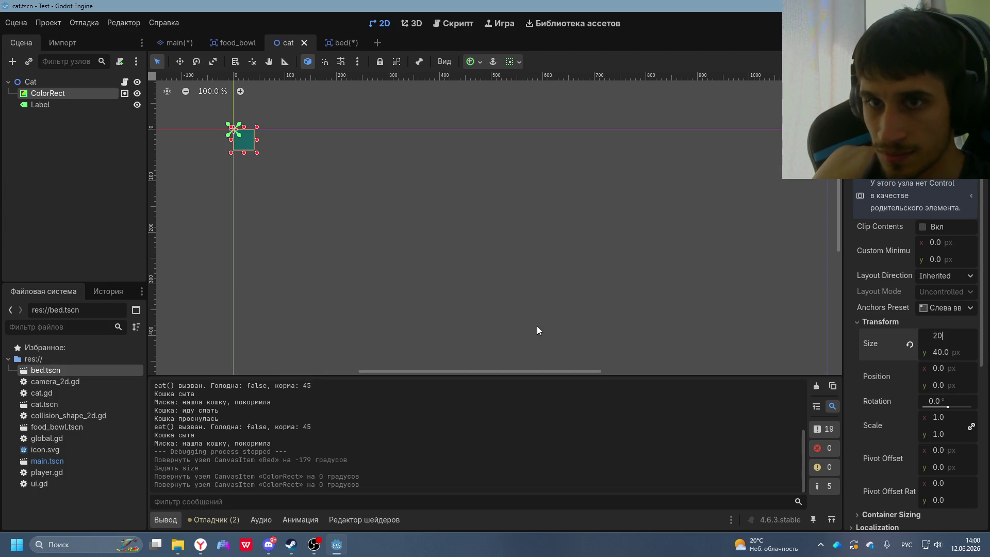
pyautogui.click(952, 353)
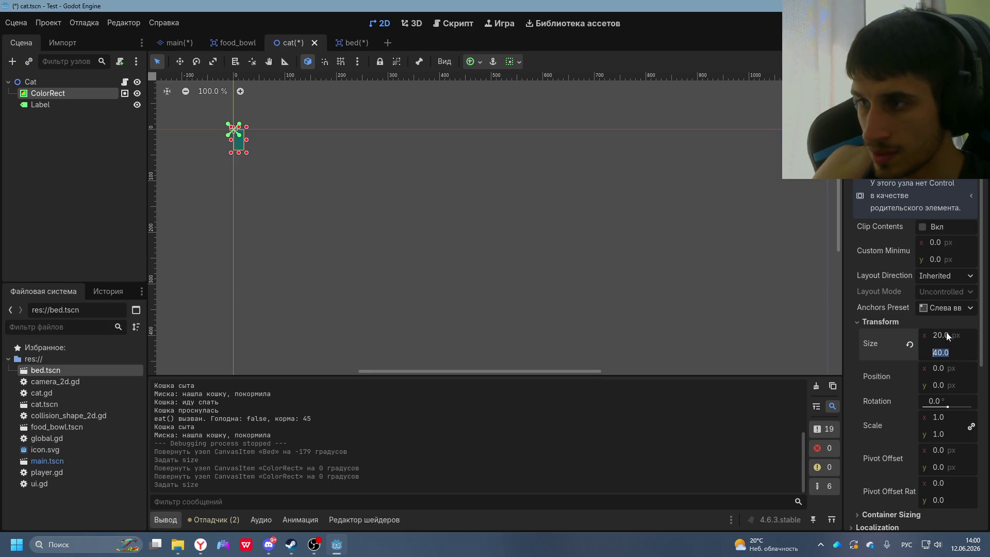
pyautogui.write('40')
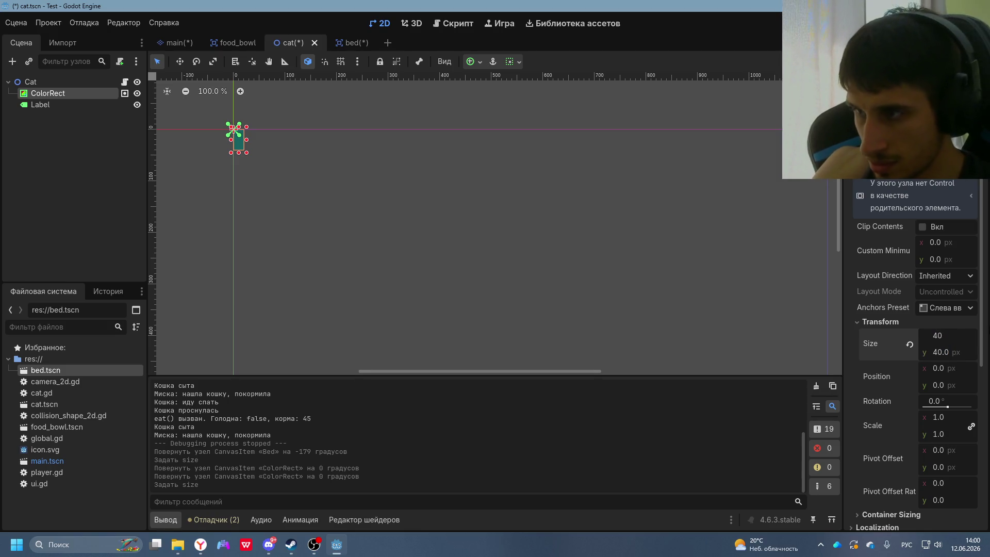
pyautogui.press('Return')
pyautogui.click(947, 352)
pyautogui.write('20')
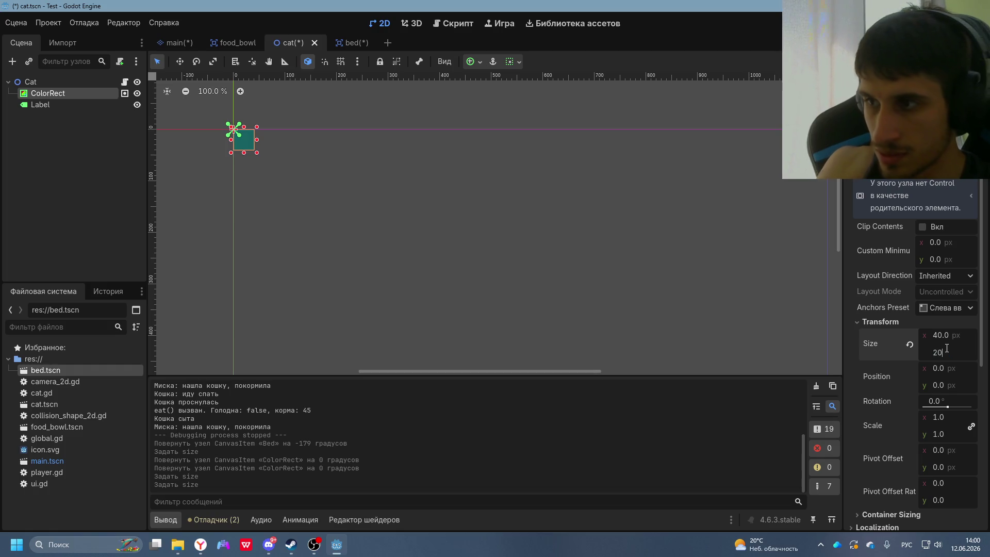
pyautogui.click(971, 381)
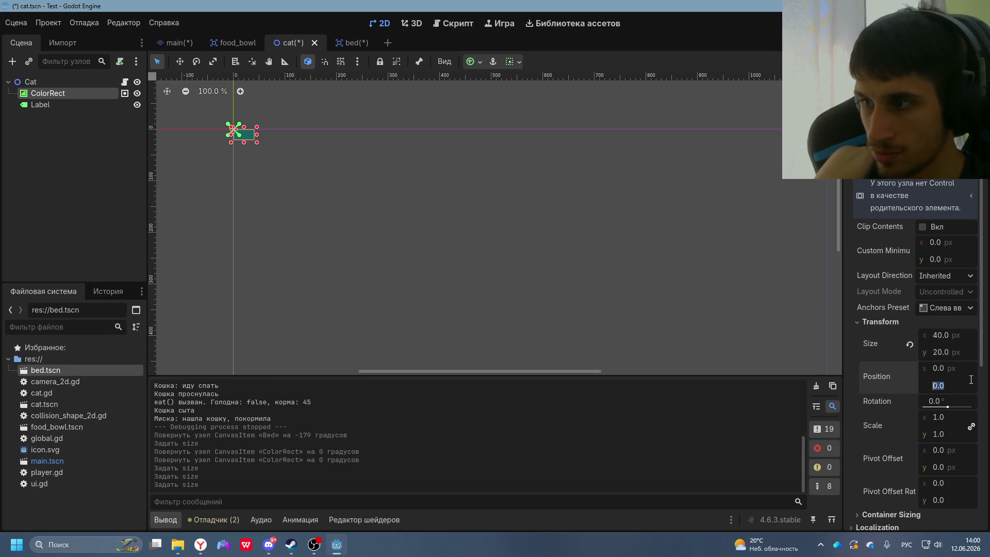
pyautogui.click(452, 240)
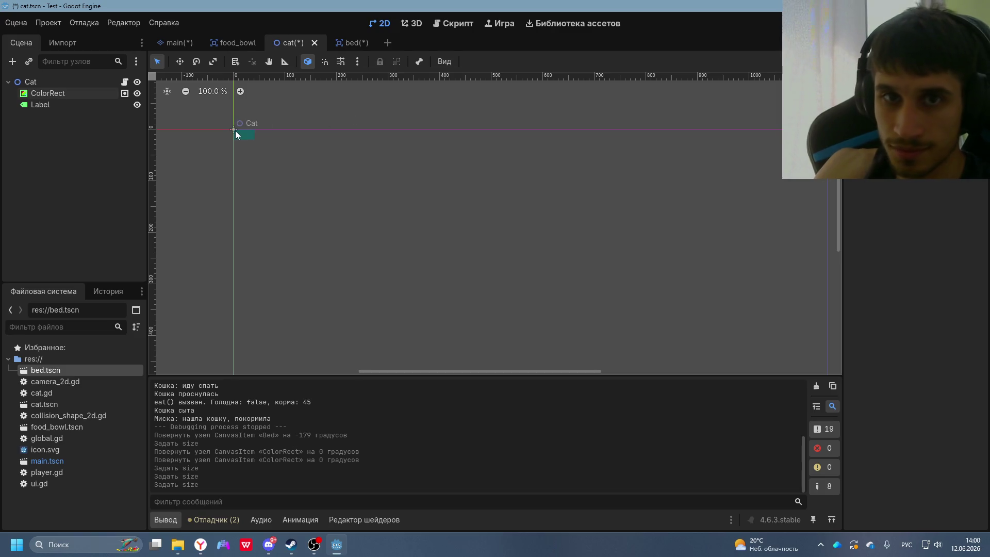
# - Save the cat and bed scenes, then return to the main scene
pyautogui.click(171, 41)
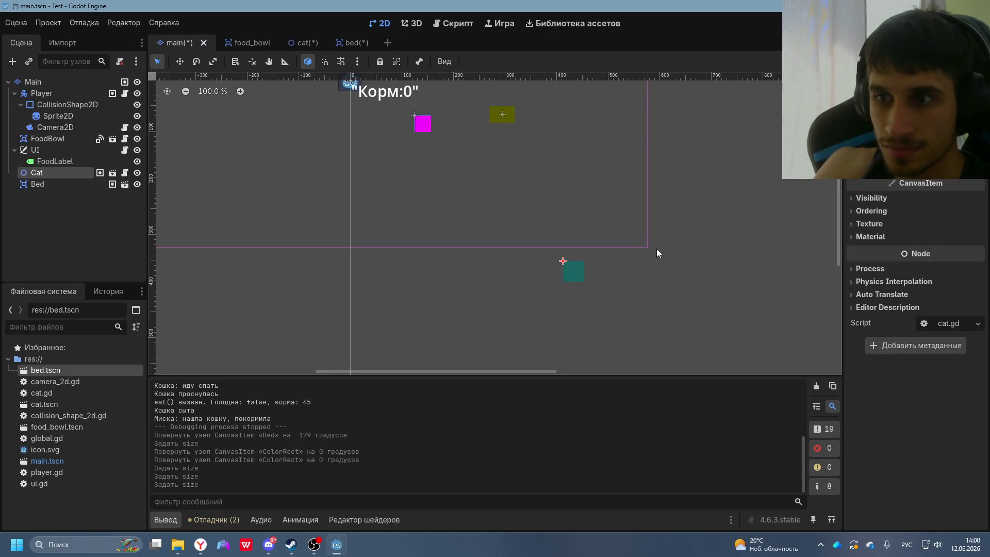
pyautogui.click(299, 43)
pyautogui.hotkey('ctrl', 's')
pyautogui.click(328, 43)
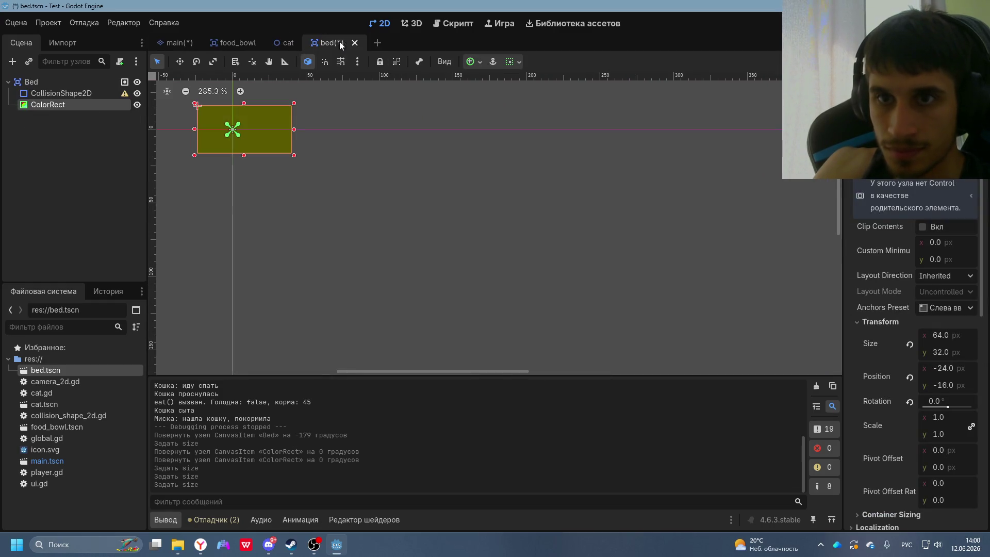
pyautogui.hotkey('ctrl', 's')
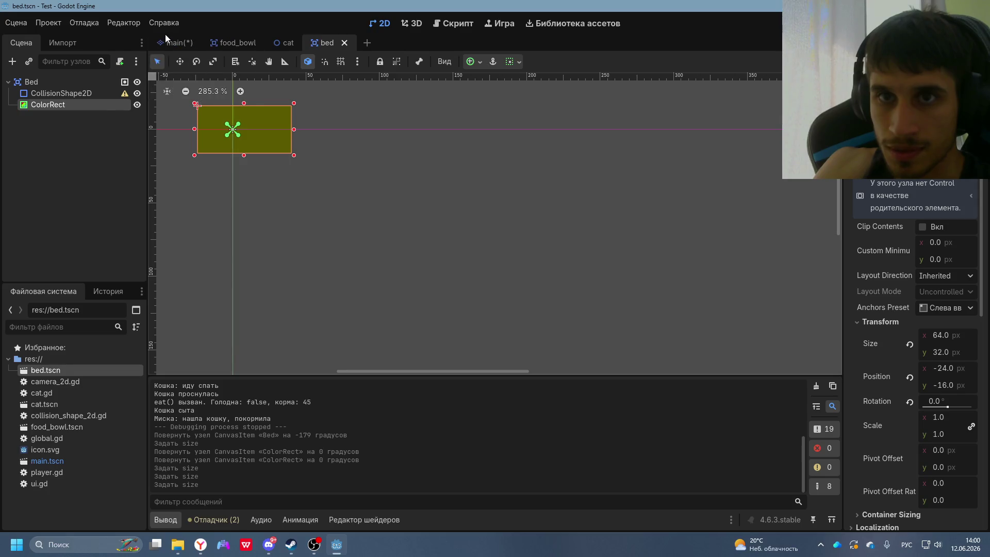
pyautogui.click(174, 42)
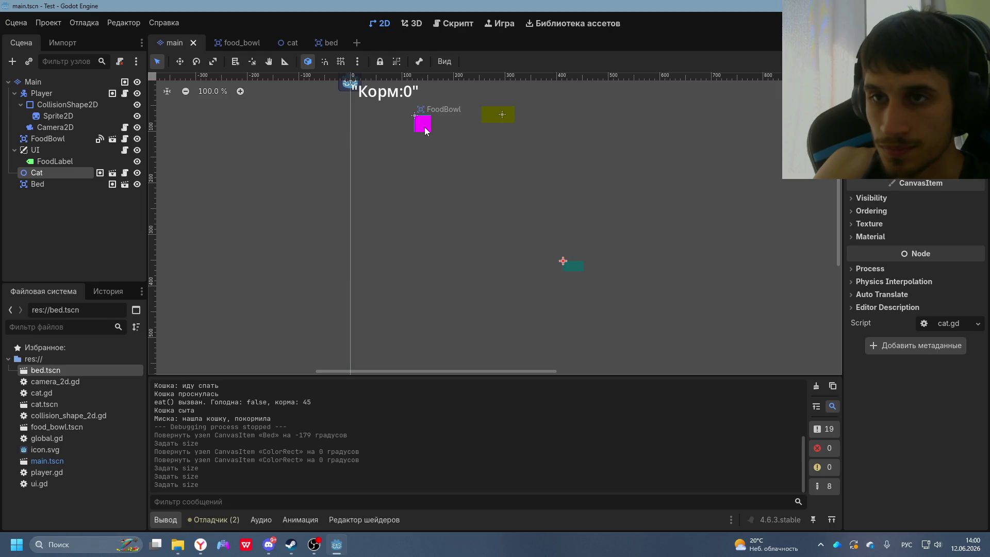
# - Ask DeepSeek, in Russian, to show the cat's status at the bottom of the screen, and read the reply
pyautogui.hotkey('alt', 'Tab')
pyautogui.scroll(-8, 556, 319)
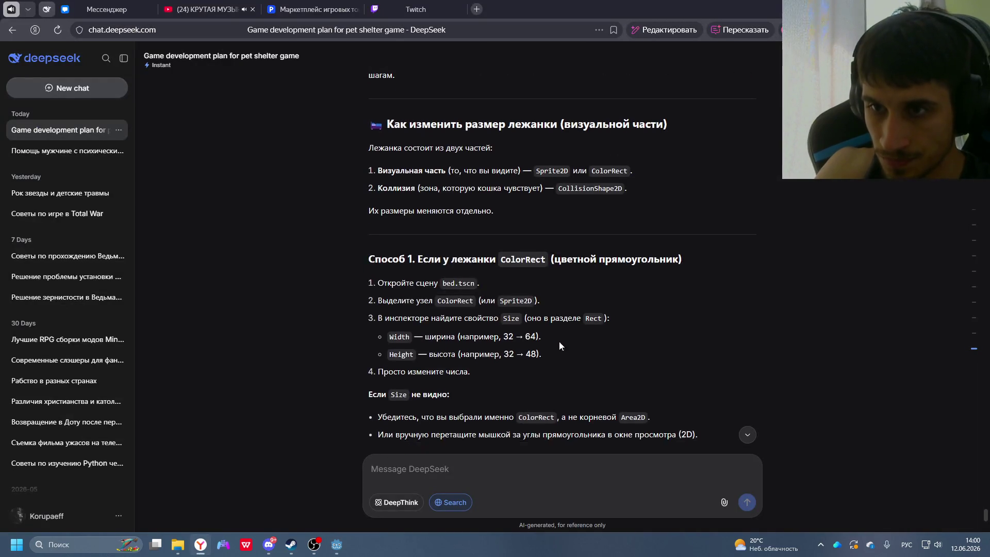
pyautogui.scroll(-15, 556, 361)
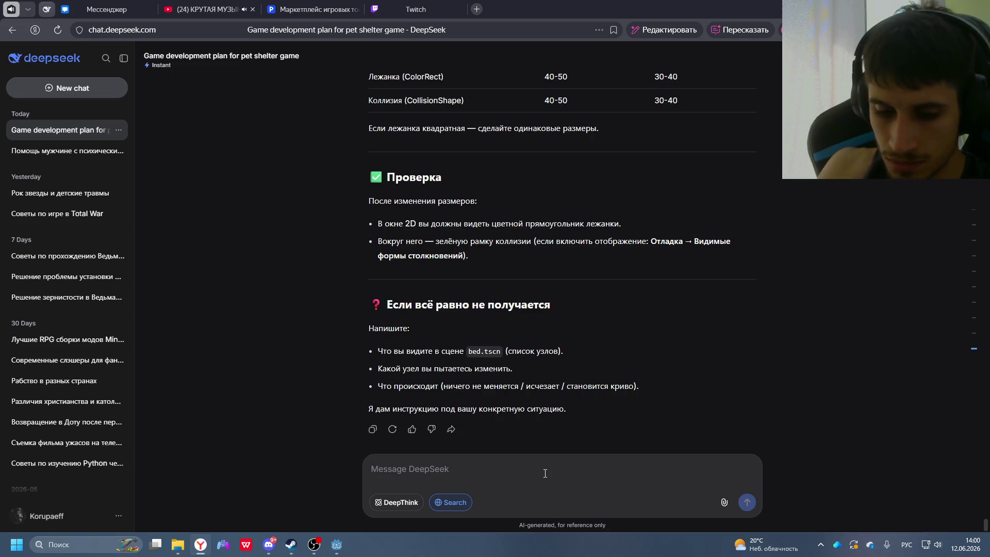
pyautogui.write('Я')
pyautogui.write(' хочу')
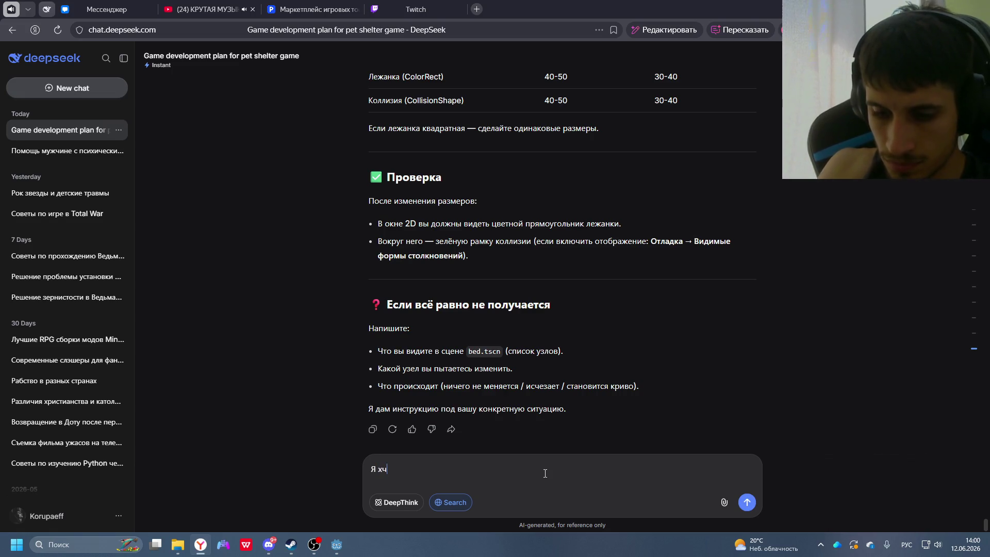
pyautogui.press('BackSpace')
pyautogui.press('BackSpace')
pyautogui.press('BackSpace')
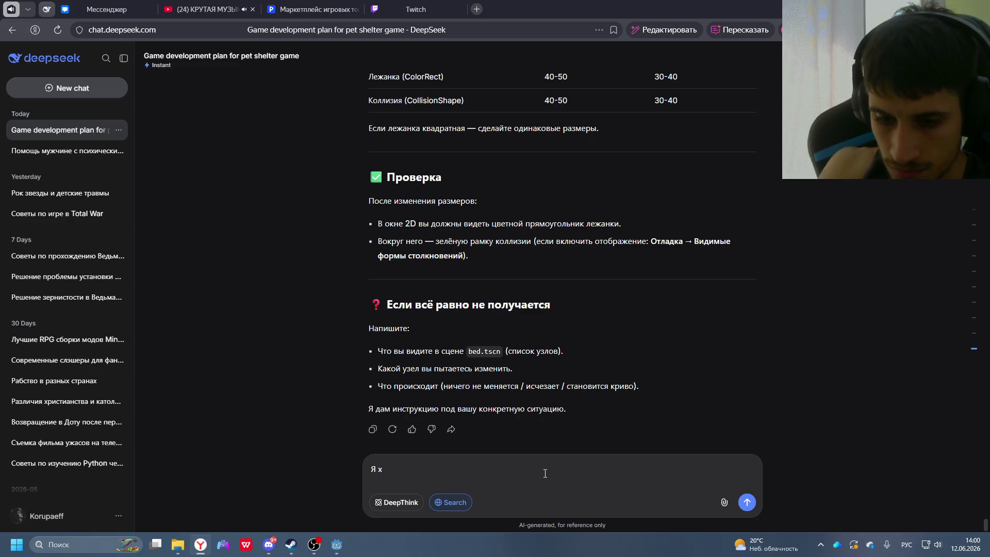
pyautogui.write('очу в')
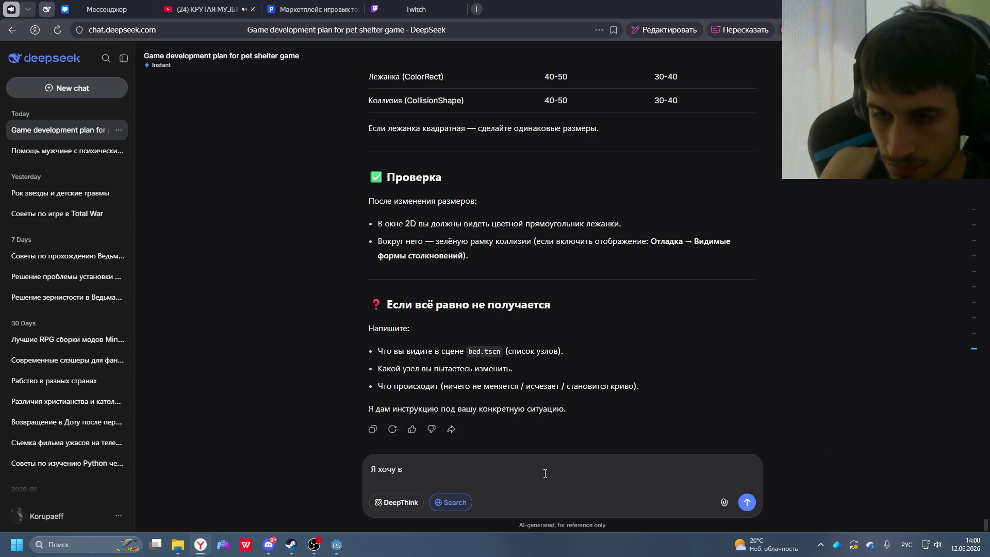
pyautogui.press('BackSpace')
pyautogui.write('ояние кошки в')
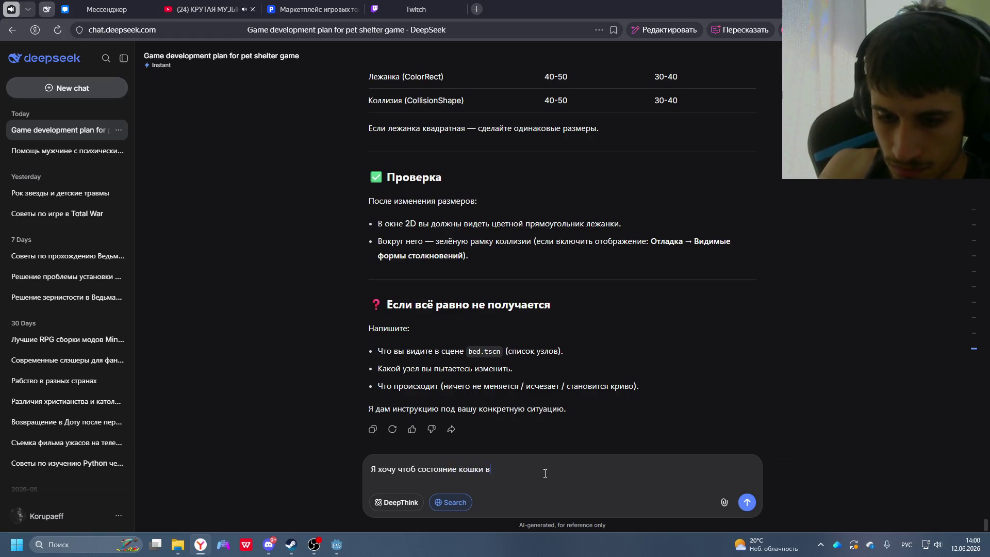
pyautogui.write('ыводилось внизу')
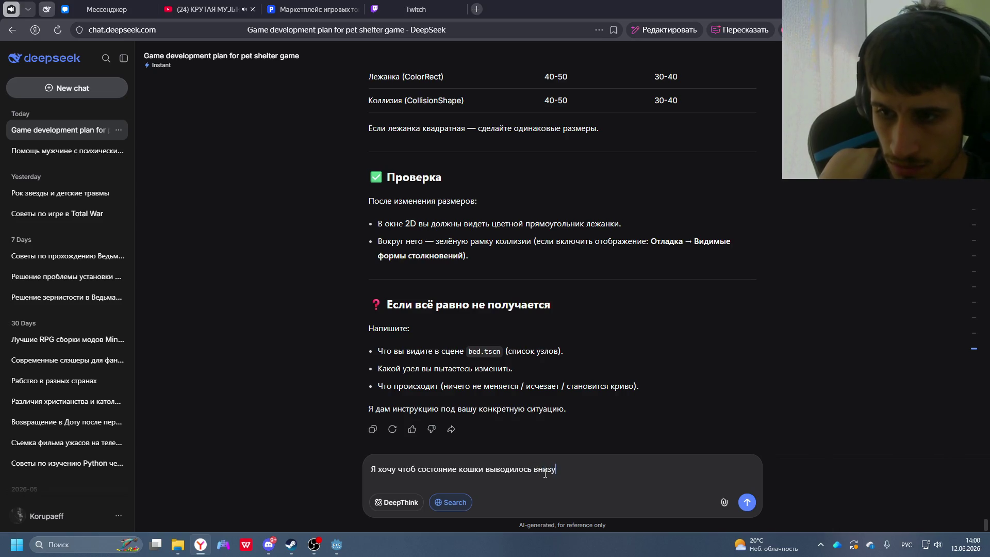
pyautogui.write(' экрана')
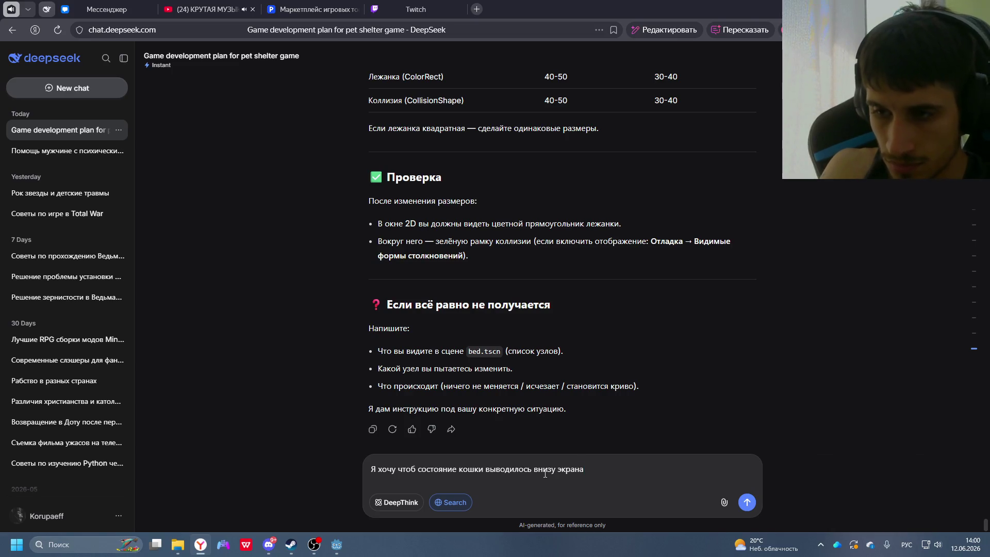
pyautogui.press('Return')
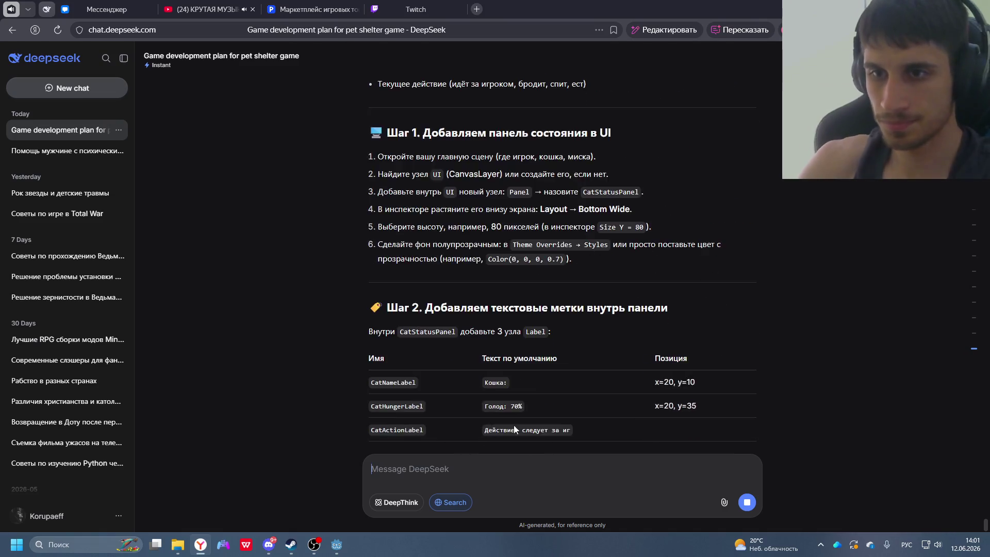
pyautogui.scroll(5, 461, 353)
pyautogui.scroll(-1, 524, 317)
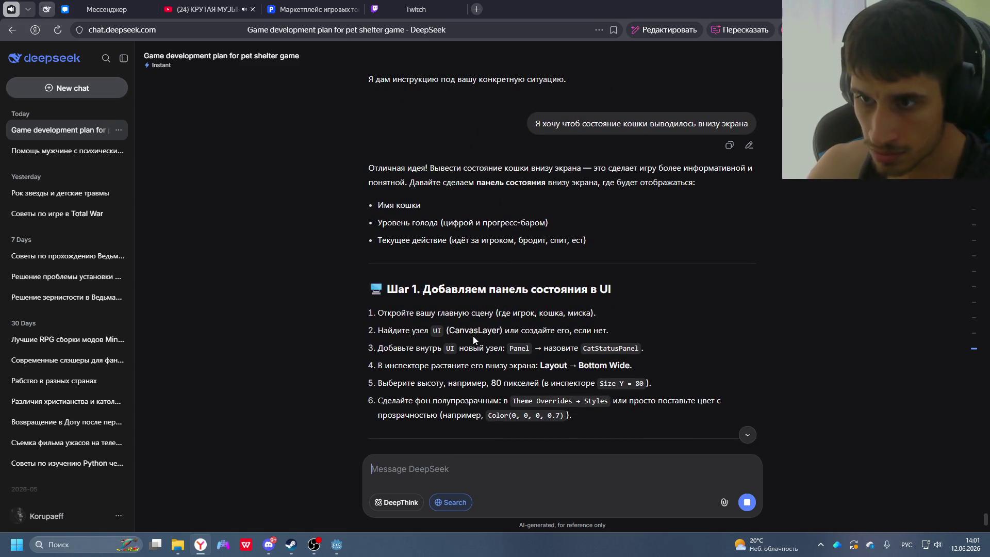
# - Select the UI node in the main scene and check DeepSeek's Step 1 instructions
pyautogui.hotkey('alt', 'Tab')
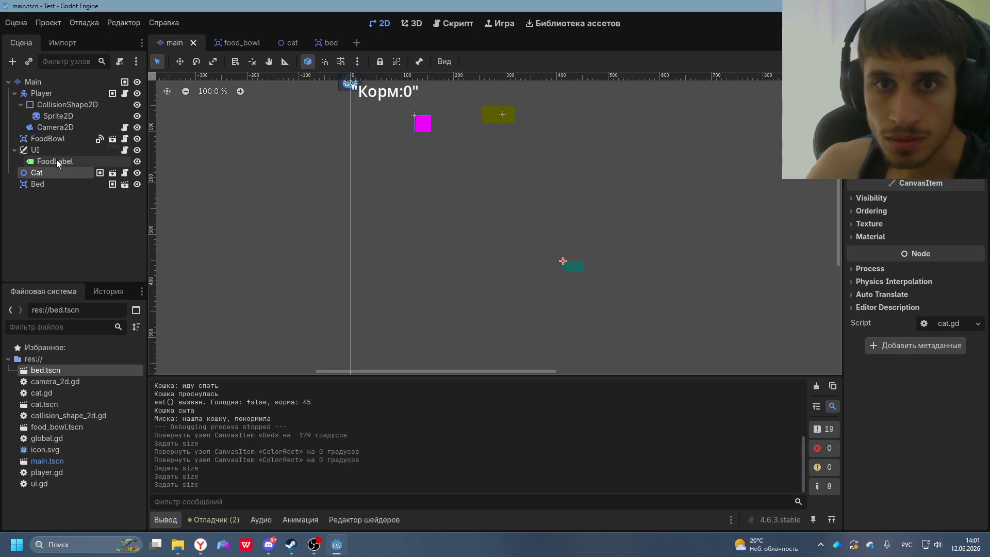
pyautogui.click(35, 149)
pyautogui.hotkey('alt', 'Tab')
pyautogui.click(452, 174)
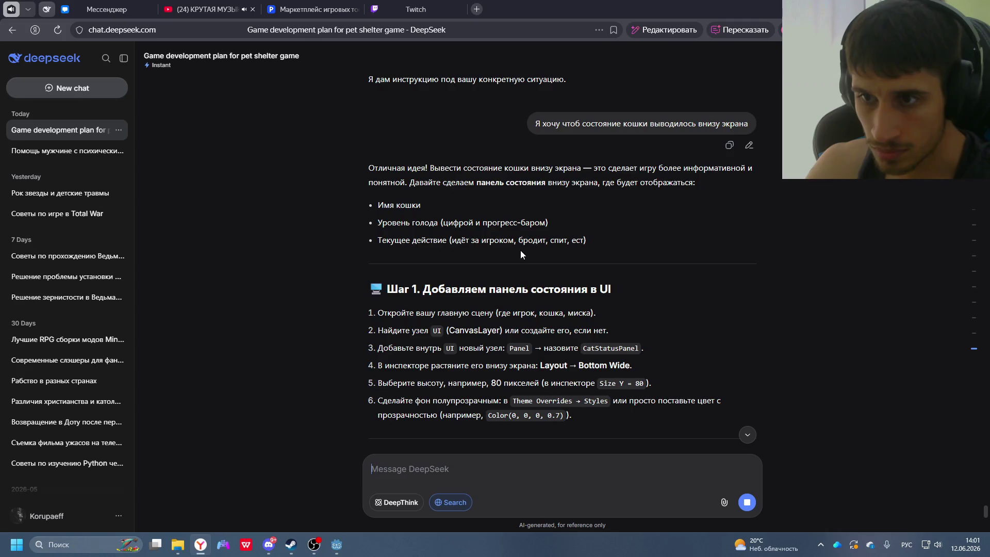
pyautogui.hotkey('alt', 'Tab')
# - Add a Panel child under UI by searching 'pa' in the Create Node dialog
pyautogui.rightClick(45, 150)
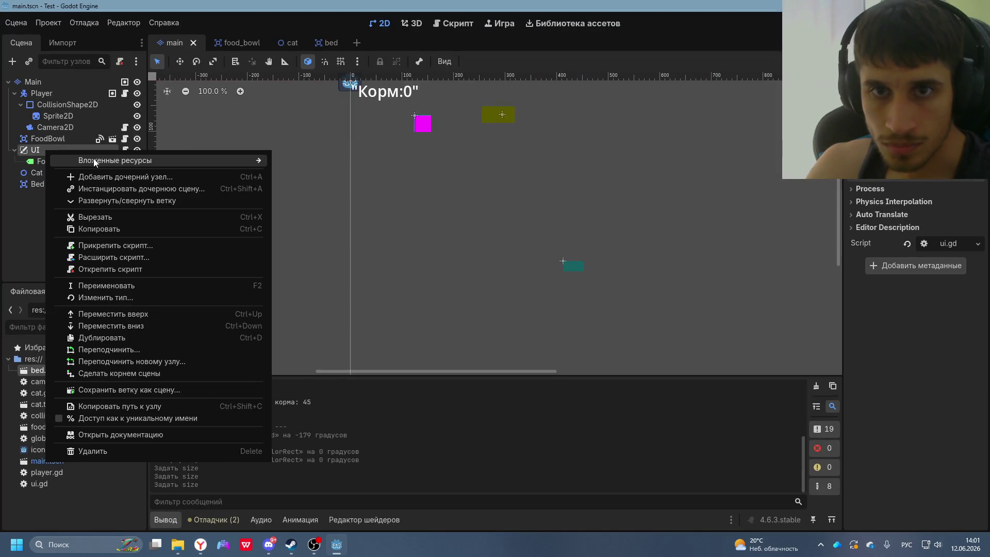
pyautogui.click(90, 177)
pyautogui.write('зфы')
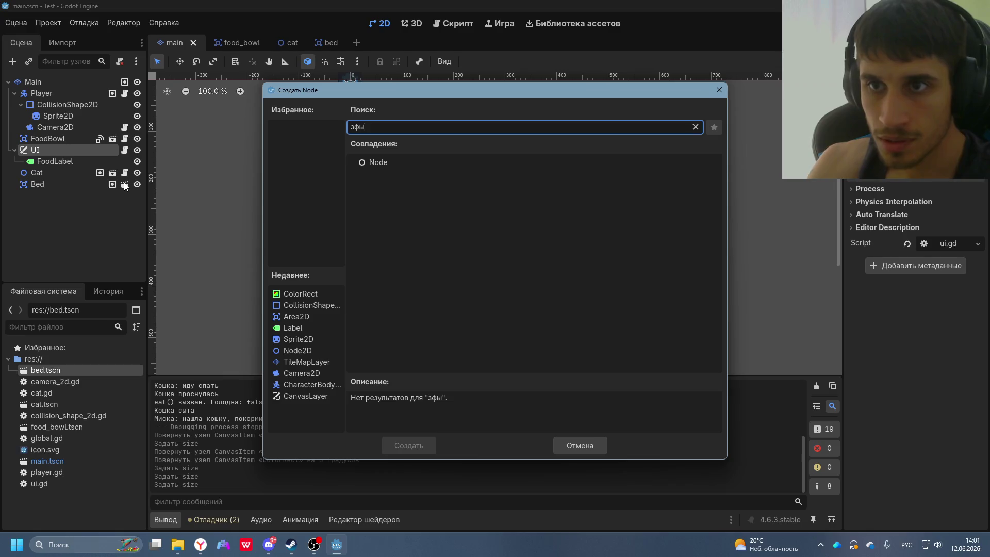
pyautogui.press('BackSpace')
pyautogui.press('BackSpace')
pyautogui.press('BackSpace')
pyautogui.hotkey('alt', 'shift')
pyautogui.write('pa')
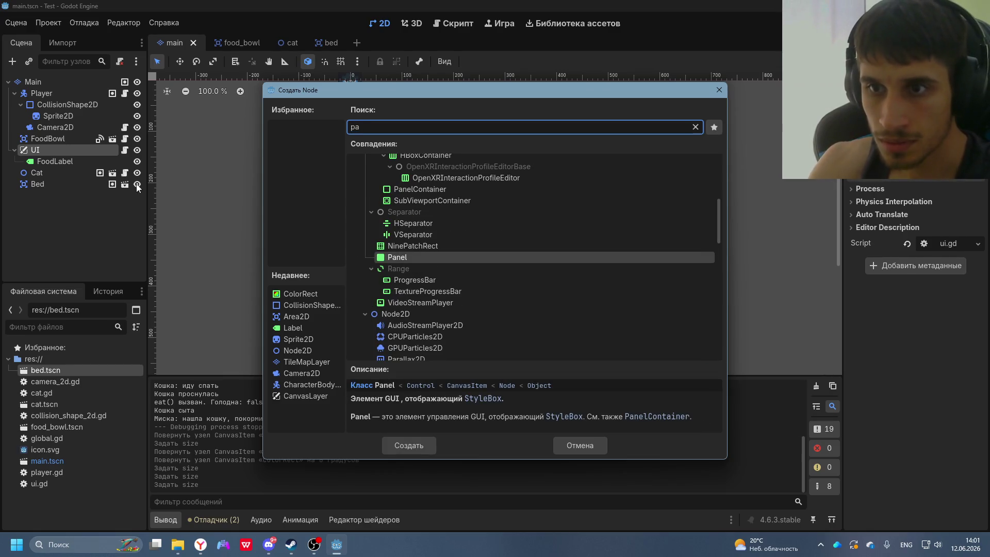
pyautogui.doubleClick(407, 258)
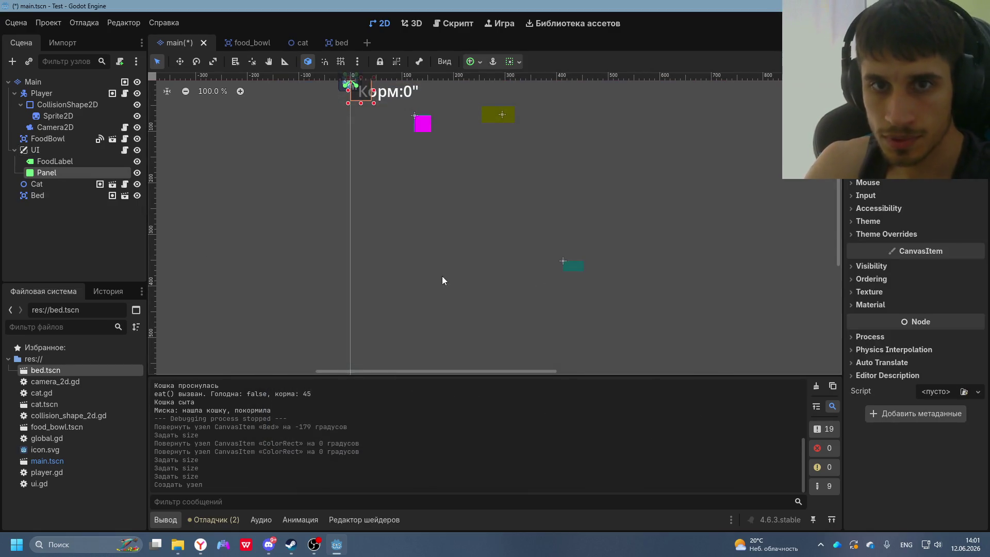
pyautogui.hotkey('alt', 'Tab')
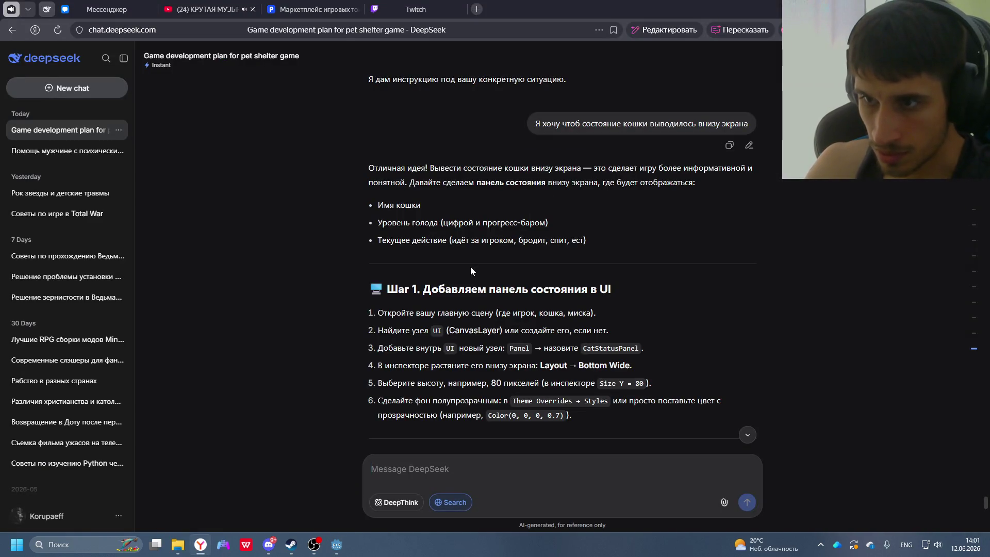
# - Rename the new Panel node under UI to CatStatusPanel
pyautogui.hotkey('alt', 'Tab')
pyautogui.rightClick(52, 174)
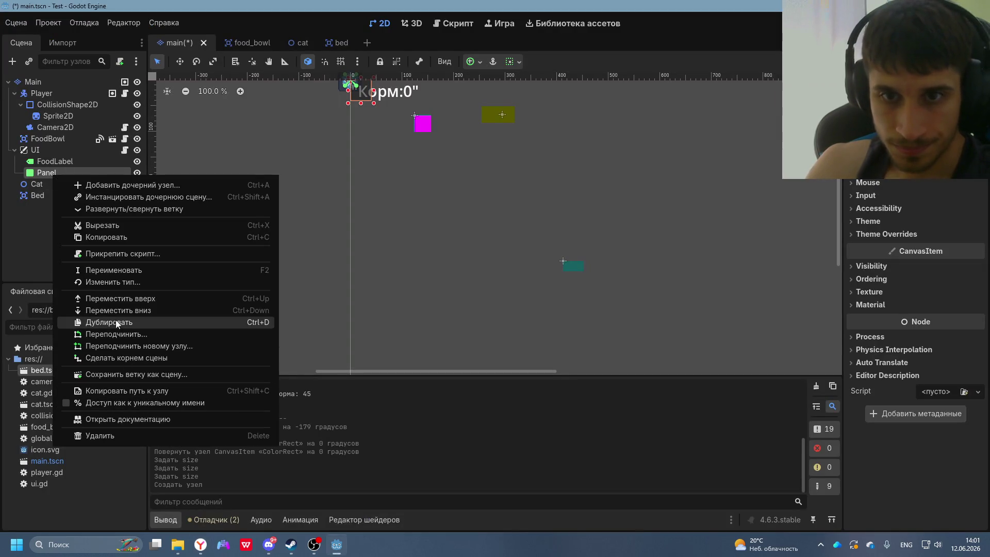
pyautogui.click(110, 268)
pyautogui.write('c')
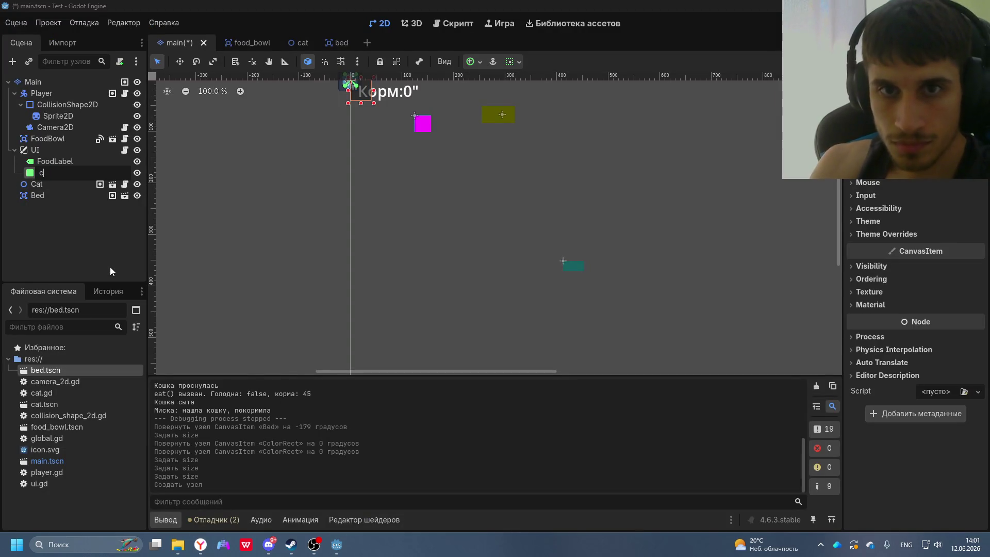
pyautogui.press('BackSpace')
pyautogui.write('Cat')
pyautogui.press('Return')
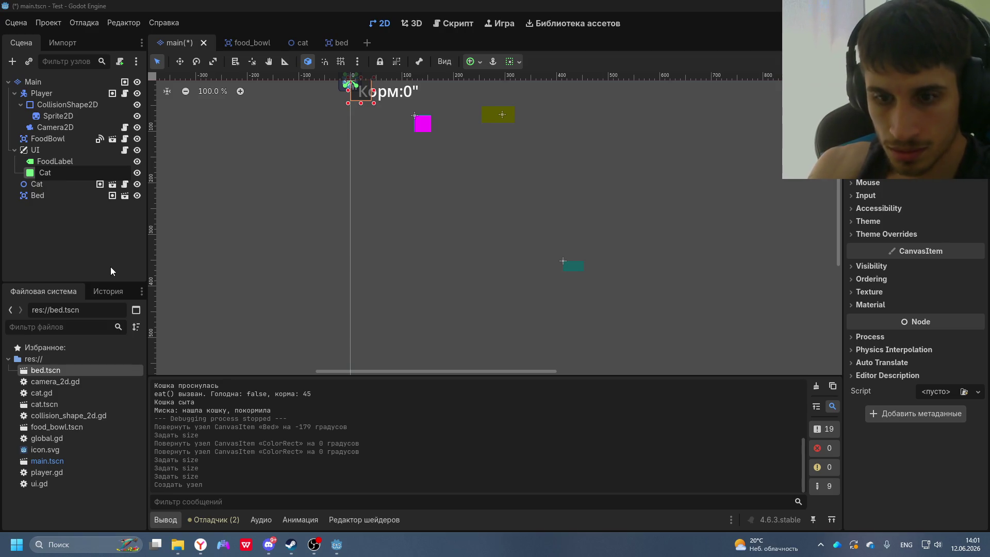
pyautogui.write('Status')
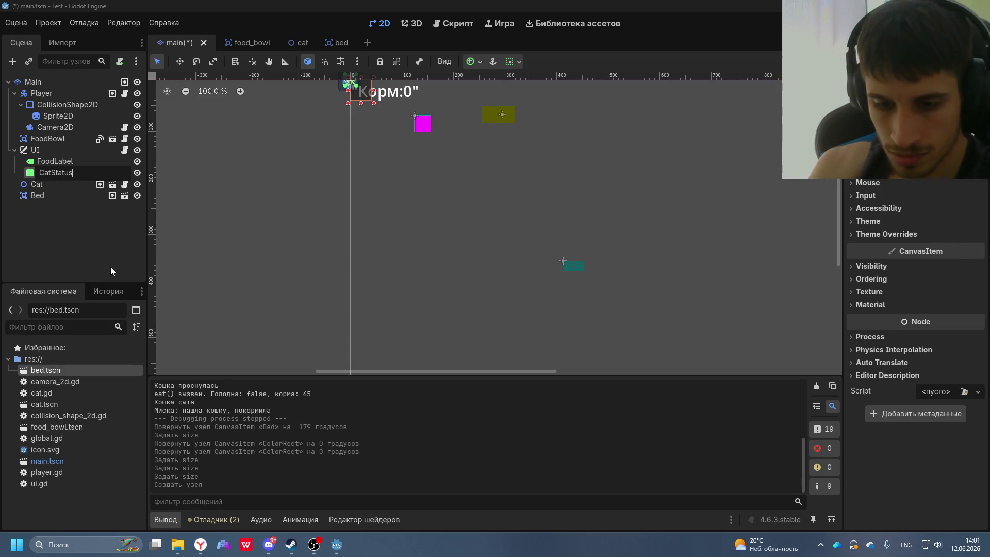
pyautogui.write('Pane')
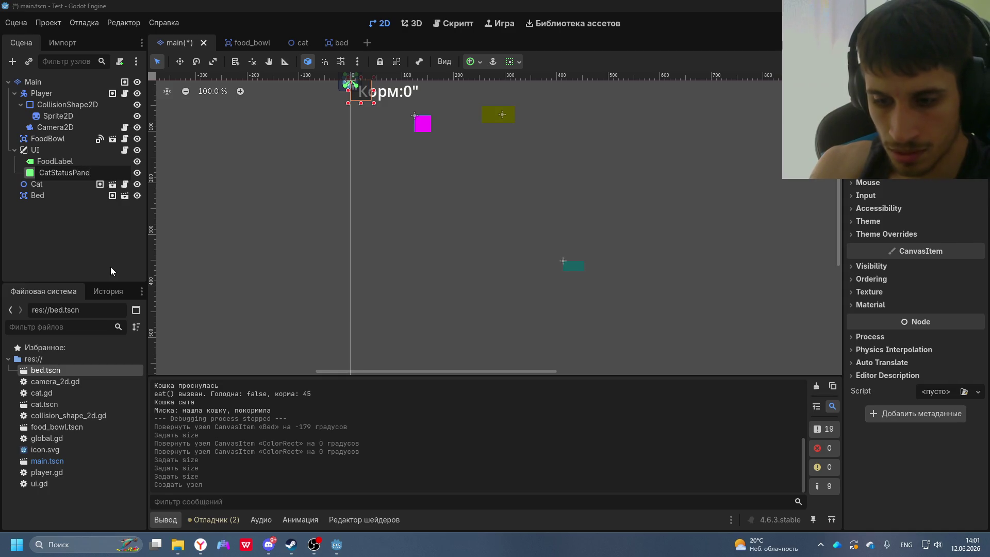
pyautogui.write('l')
pyautogui.press('Return')
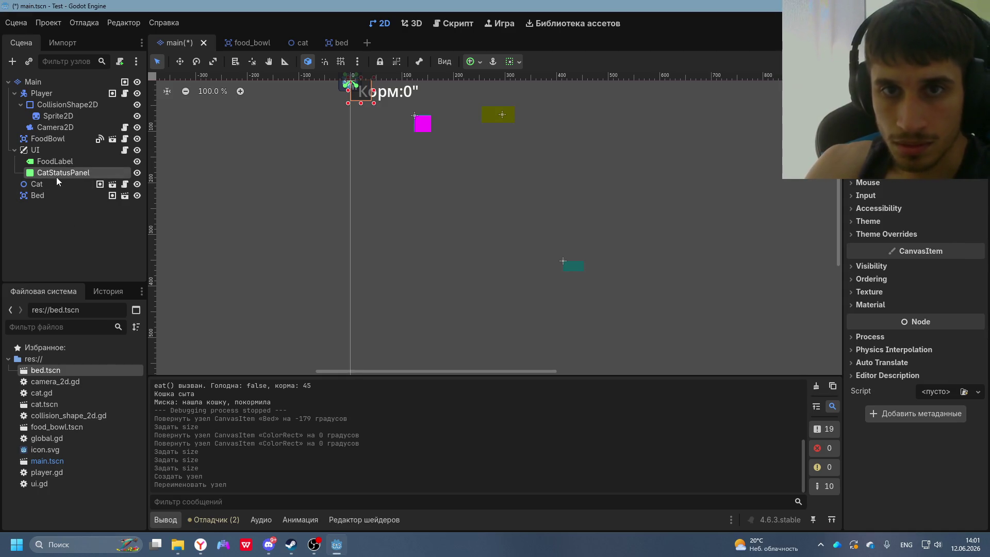
pyautogui.hotkey('alt', 'Tab')
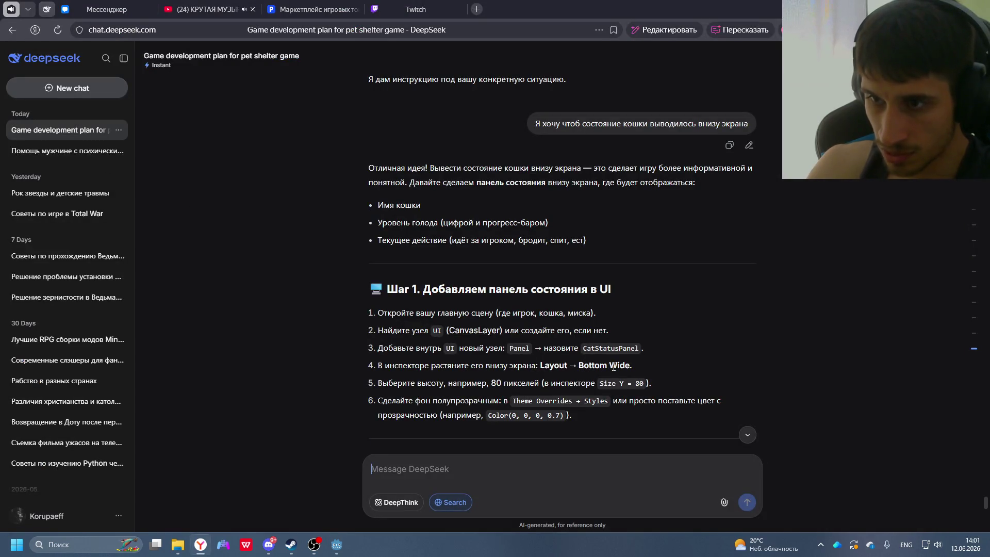
# - Set CatStatusPanel's Layout Anchors Preset to Bottom Wide in the Inspector
pyautogui.hotkey('alt', 'Tab')
pyautogui.hotkey('alt', 'Tab')
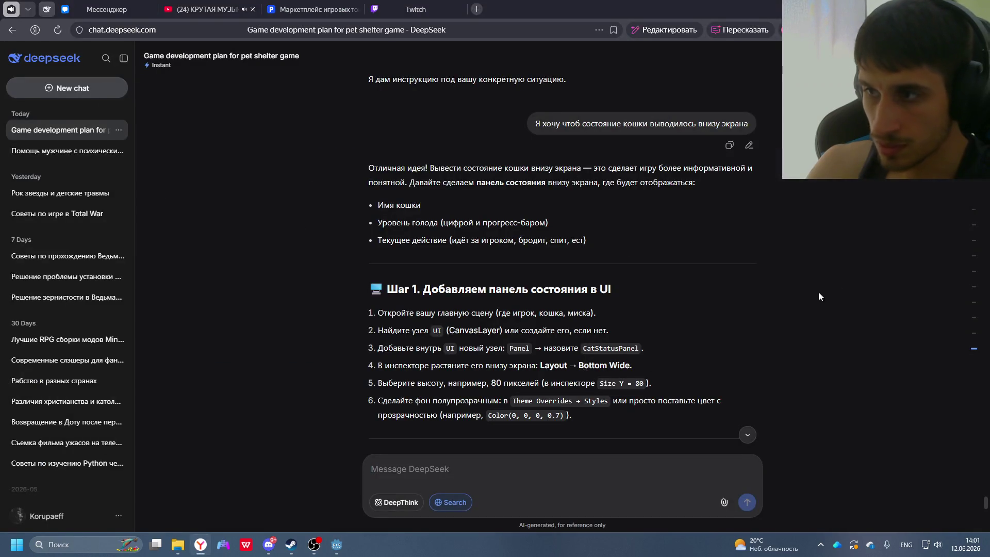
pyautogui.hotkey('alt', 'Tab')
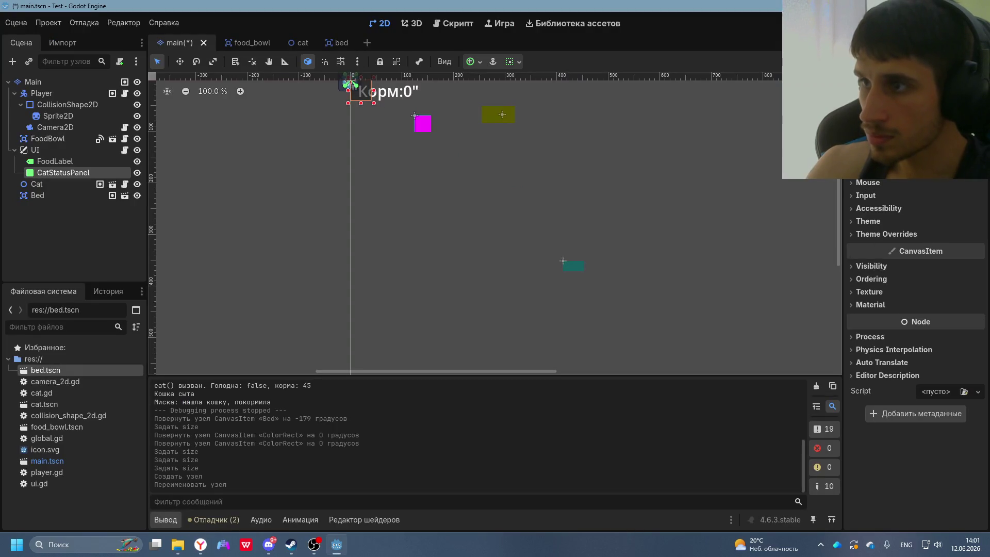
pyautogui.scroll(5, 907, 232)
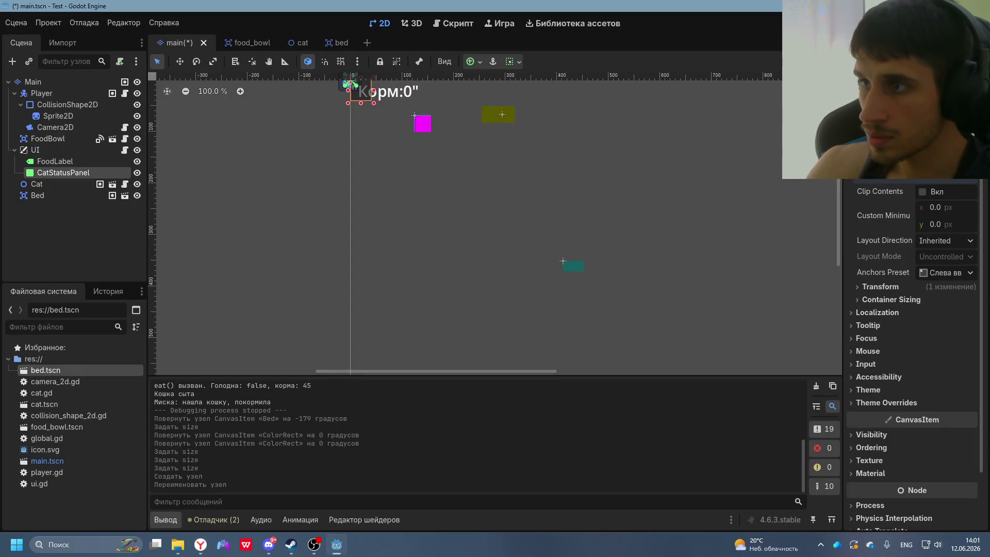
pyautogui.click(948, 242)
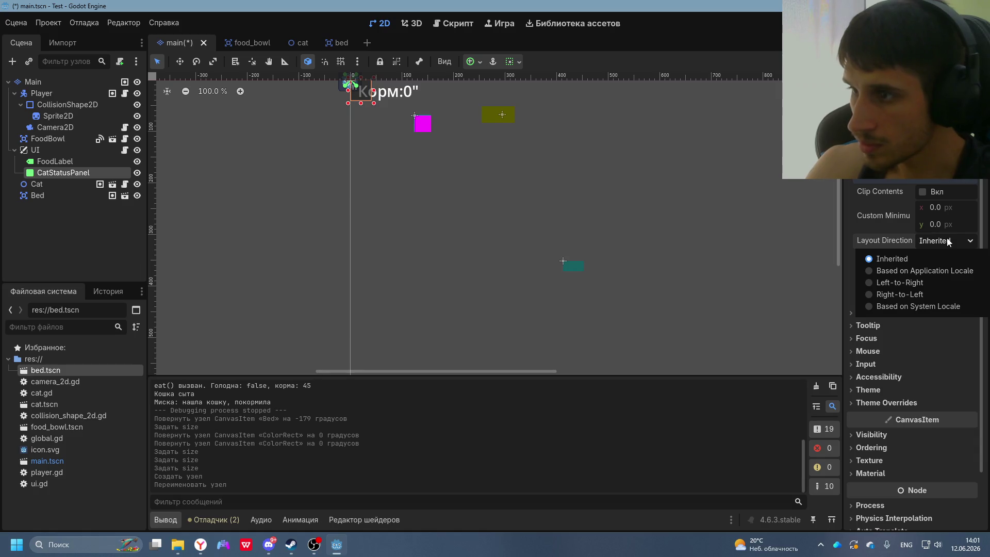
pyautogui.click(948, 242)
pyautogui.click(954, 242)
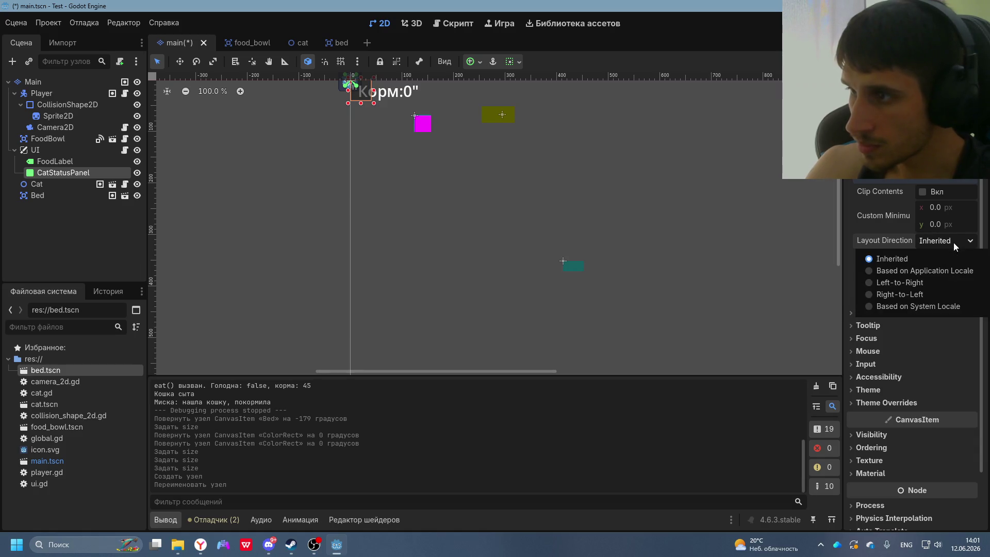
pyautogui.click(954, 242)
pyautogui.click(955, 273)
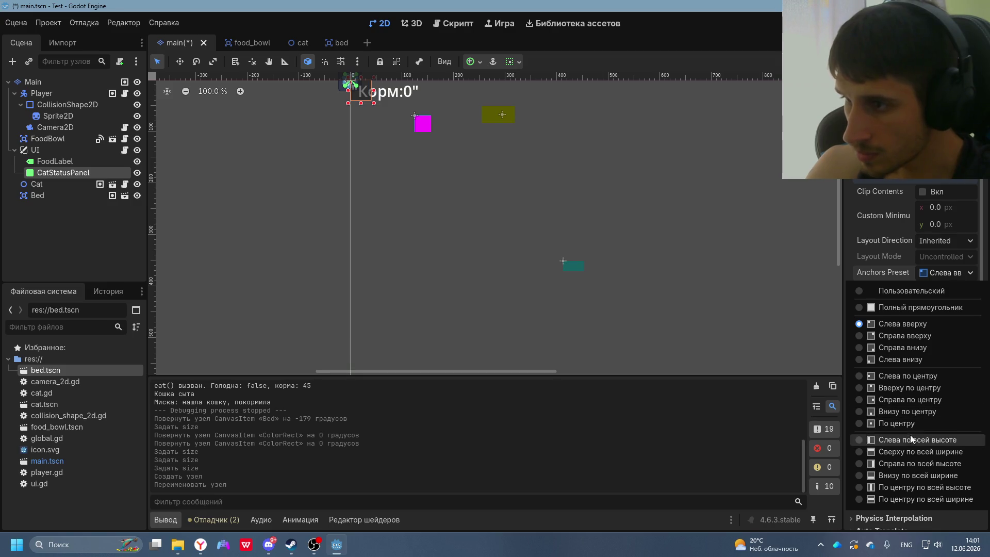
pyautogui.click(910, 474)
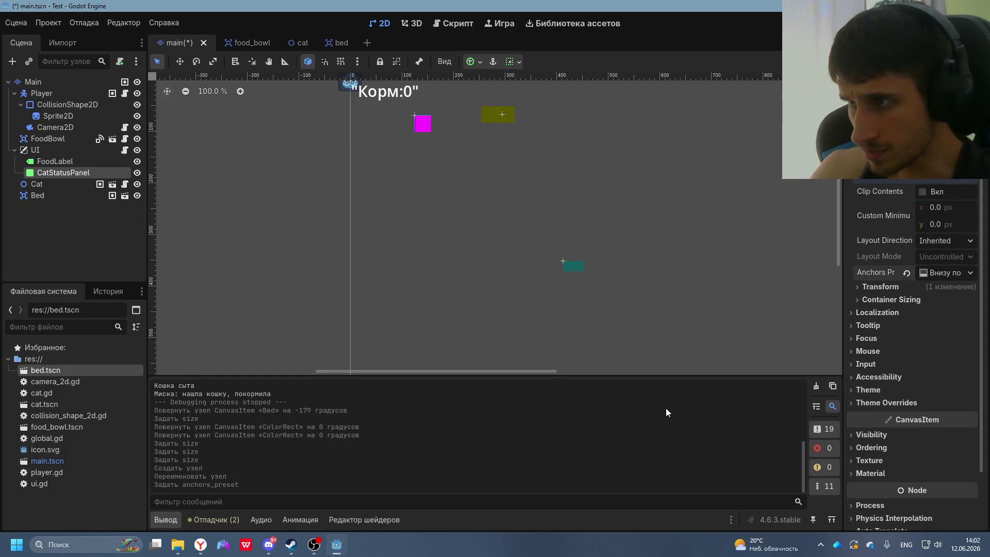
pyautogui.hotkey('alt', 'Tab')
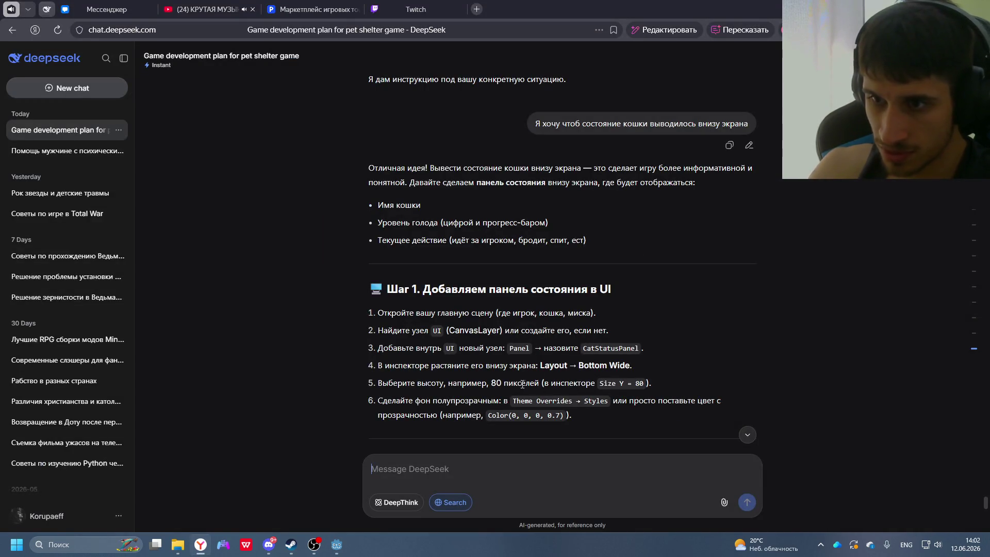
# - Set CatStatusPanel's height to 80 px in its transform properties
pyautogui.hotkey('alt', 'Tab')
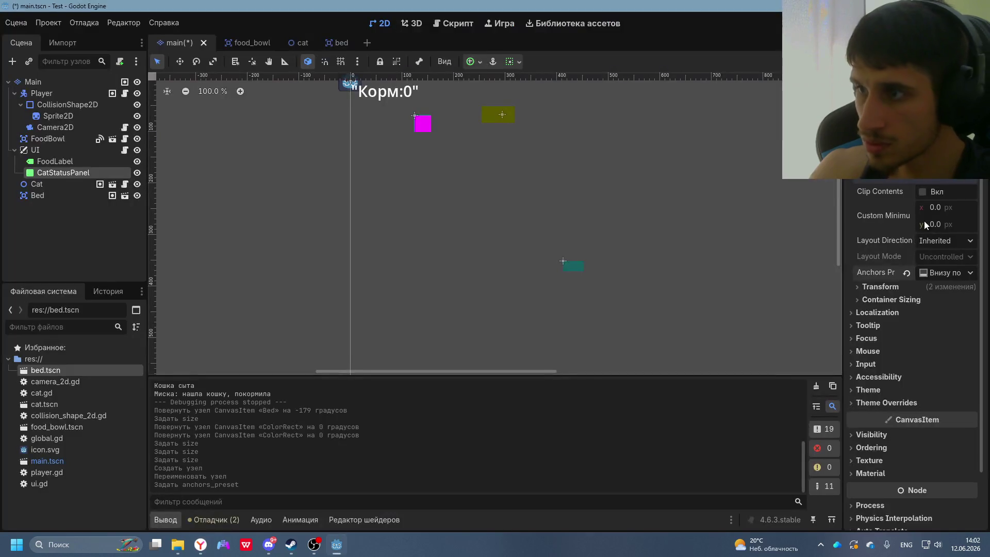
pyautogui.click(878, 289)
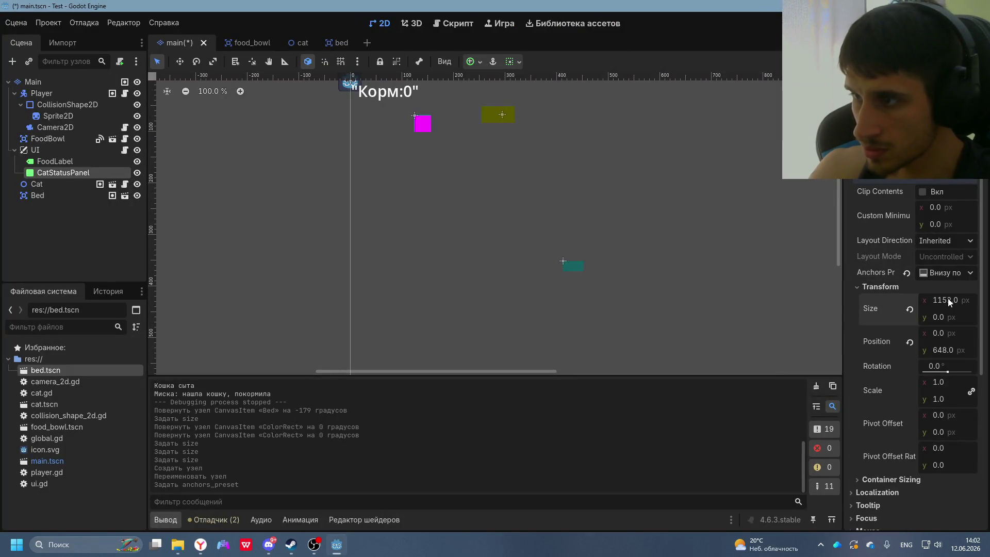
pyautogui.hotkey('alt', 'Tab')
pyautogui.hotkey('alt', 'Tab')
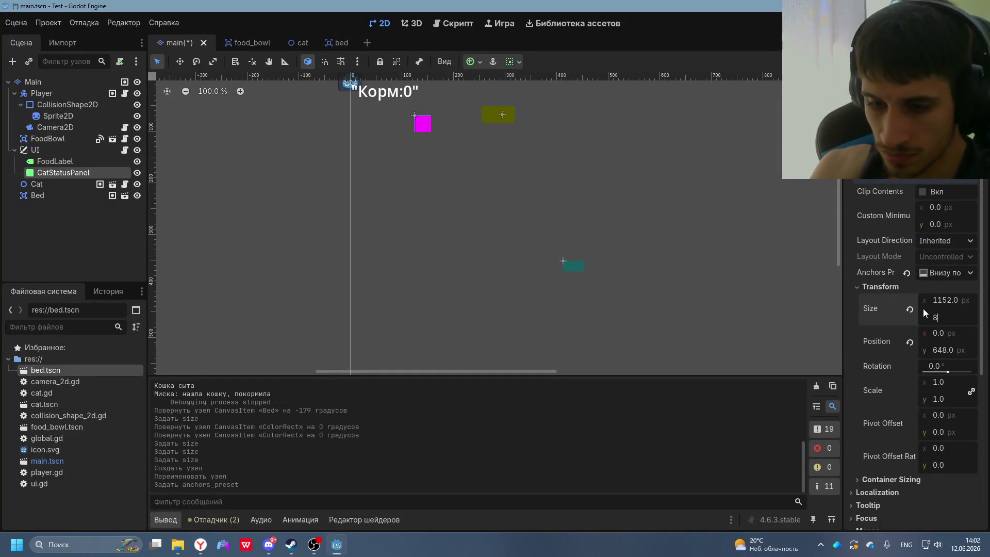
pyautogui.write('80')
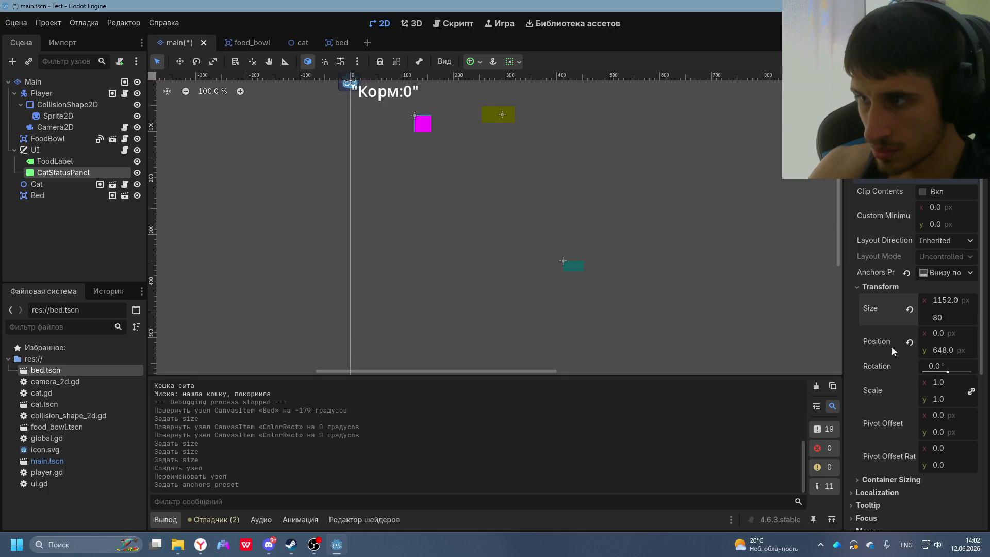
pyautogui.click(885, 345)
# - Drag CatStatusPanel up and back down so it sits along the bottom edge
pyautogui.scroll(-4, 524, 283)
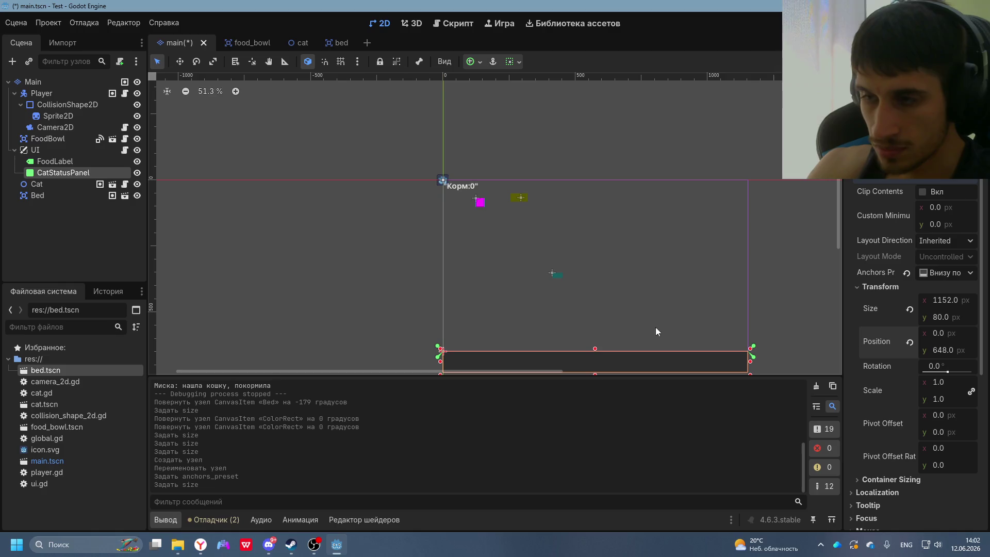
pyautogui.click(621, 308)
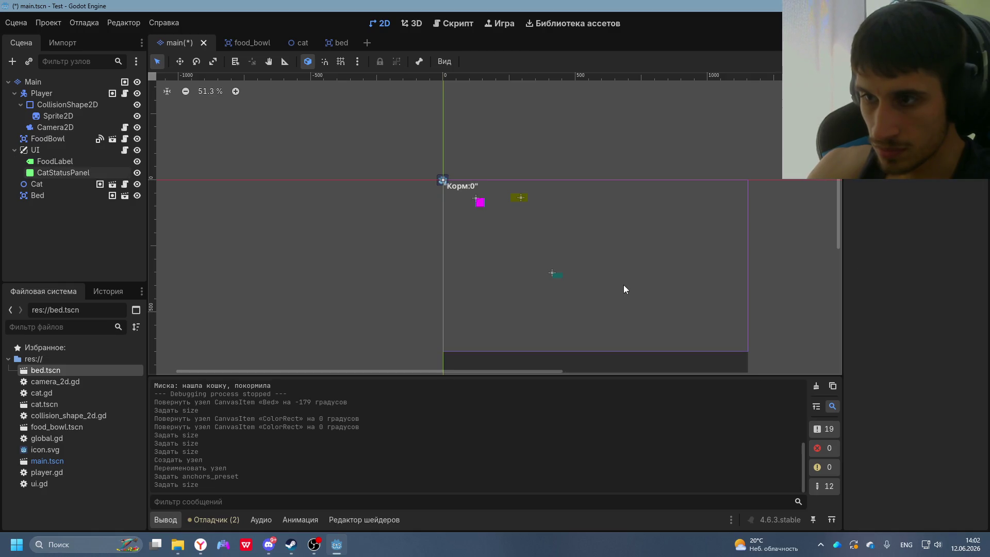
pyautogui.click(628, 361)
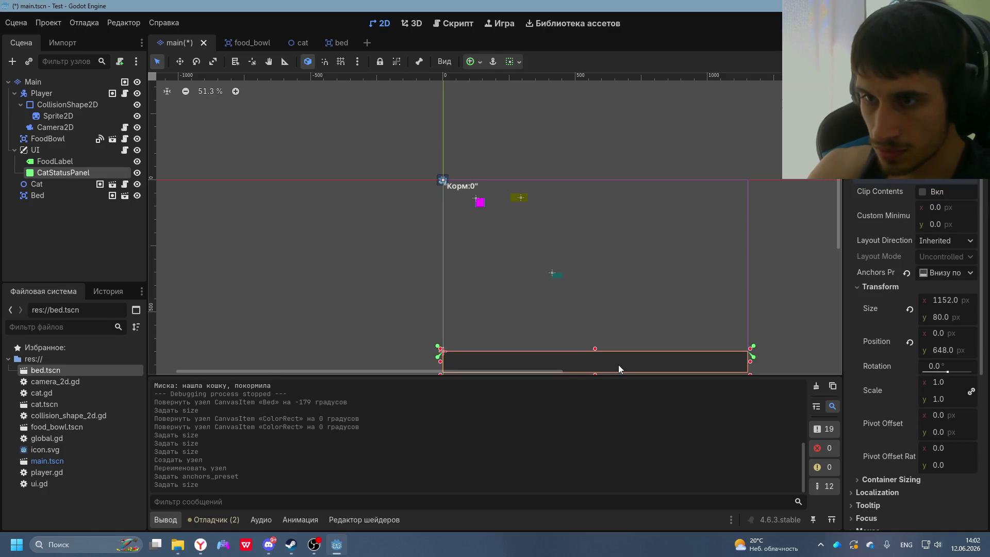
pyautogui.moveTo(619, 368)
pyautogui.mouseDown()
pyautogui.moveTo(611, 336)
pyautogui.moveTo(619, 343)
pyautogui.mouseUp()
pyautogui.click(632, 363)
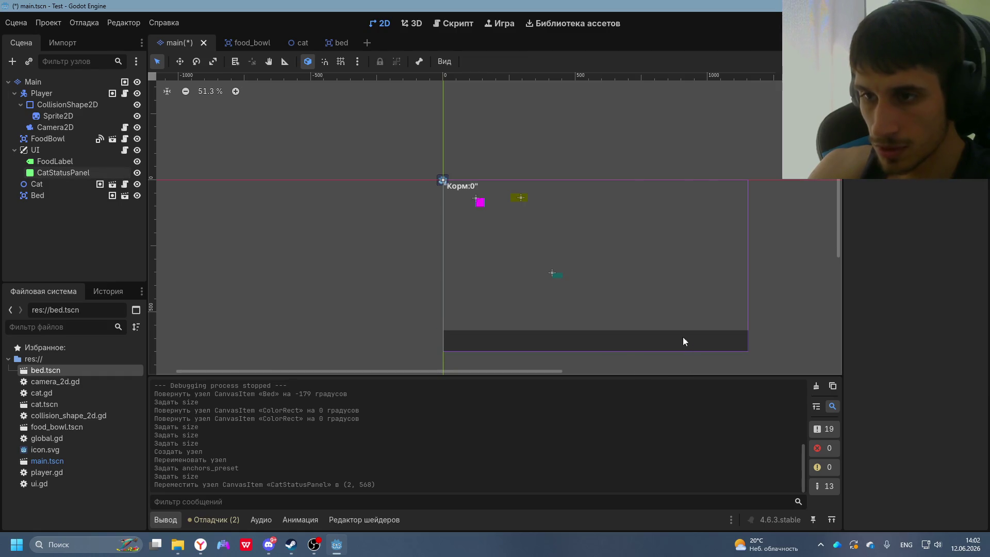
pyautogui.moveTo(648, 344); pyautogui.dragTo(652, 356)
pyautogui.click(651, 291)
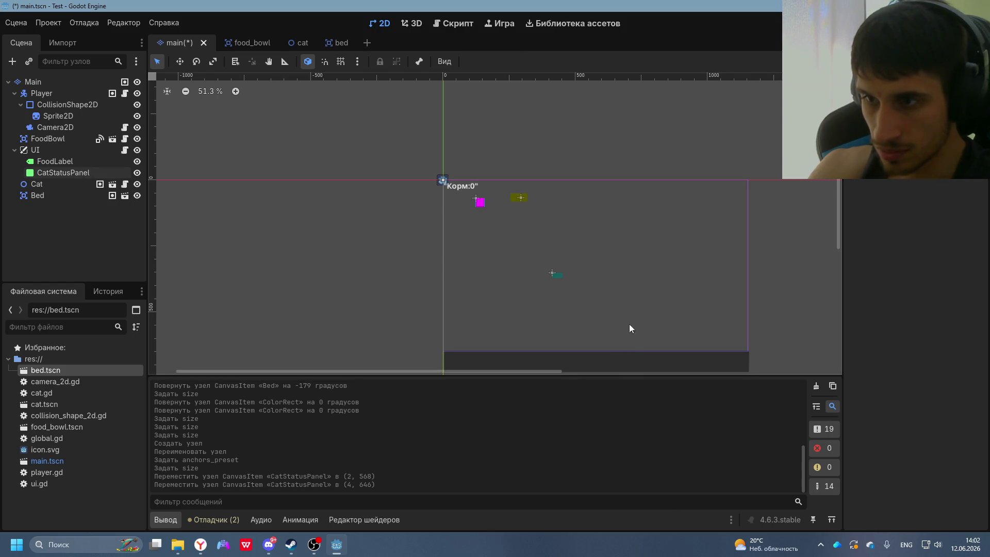
pyautogui.click(633, 363)
pyautogui.click(939, 273)
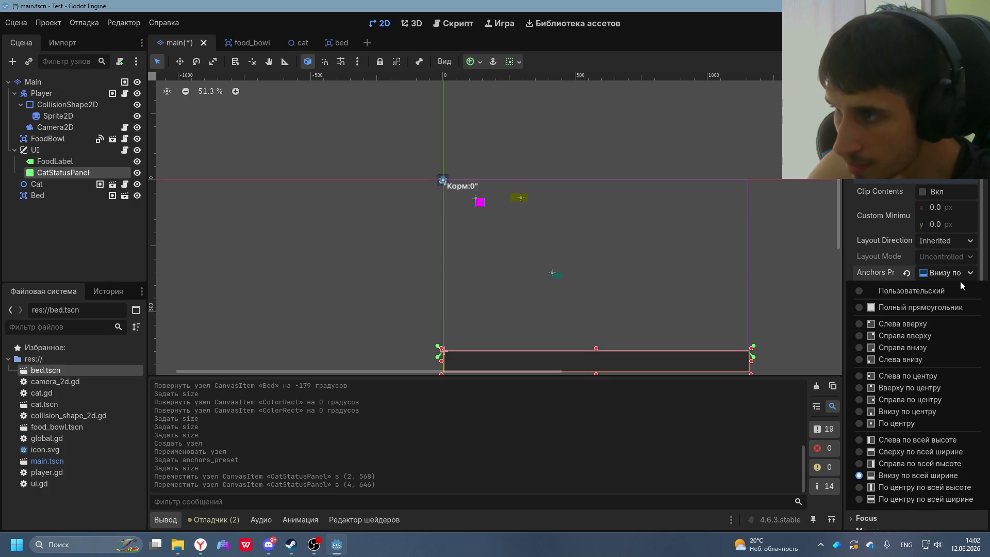
pyautogui.press('Escape')
pyautogui.hotkey('alt', 'Tab')
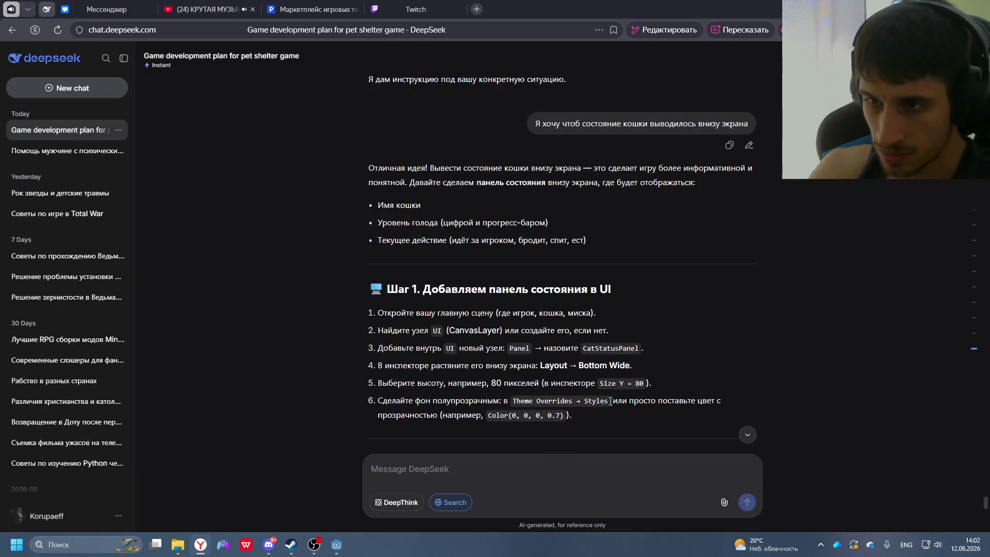
# - Expand CatStatusPanel's Theme Overrides > Styles section in the Inspector
pyautogui.hotkey('alt', 'Tab')
pyautogui.scroll(-5, 935, 353)
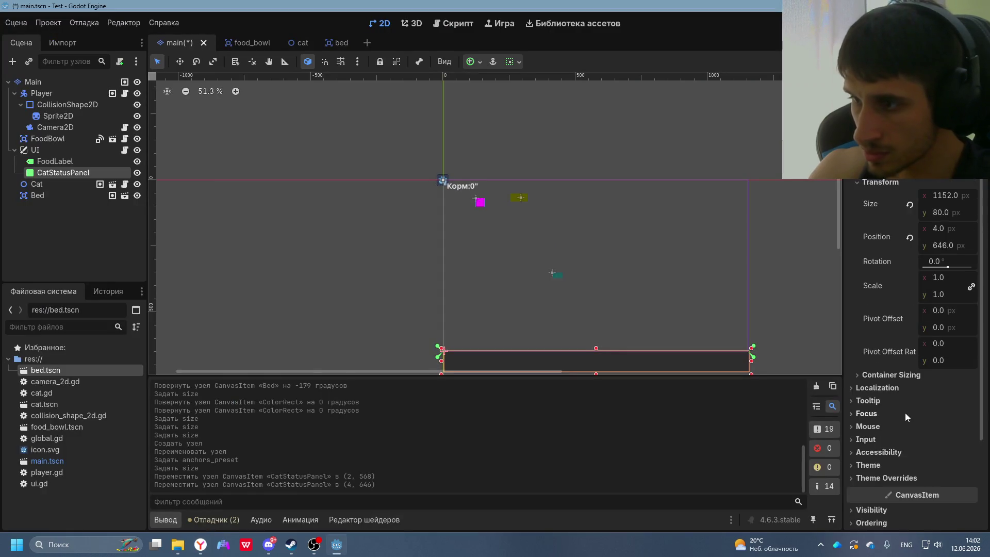
pyautogui.scroll(-4, 905, 413)
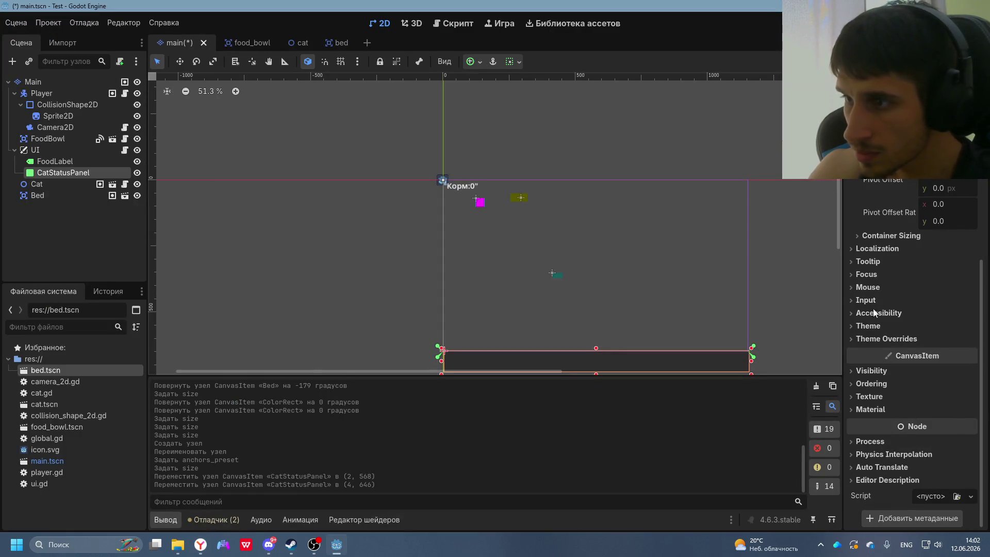
pyautogui.click(866, 326)
pyautogui.click(942, 340)
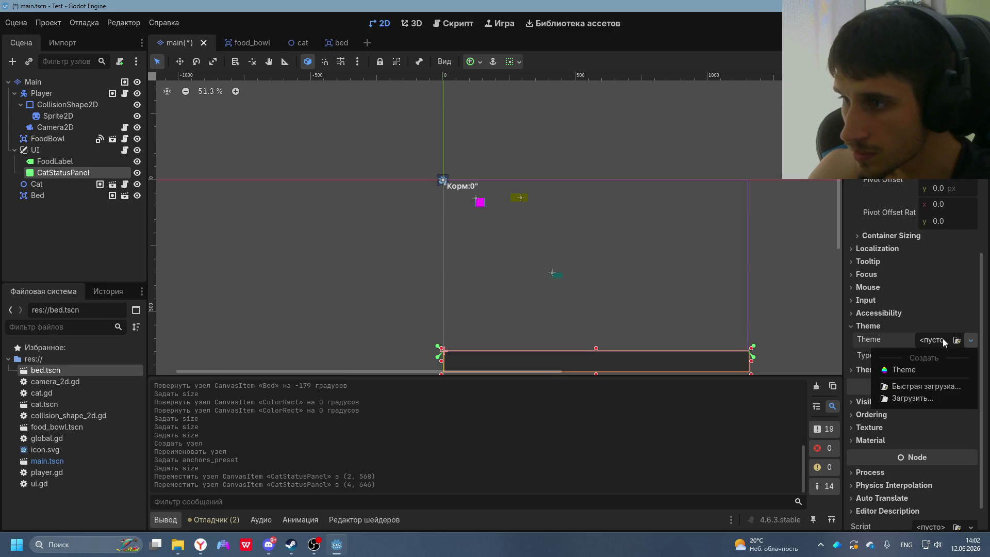
pyautogui.hotkey('alt', 'Tab')
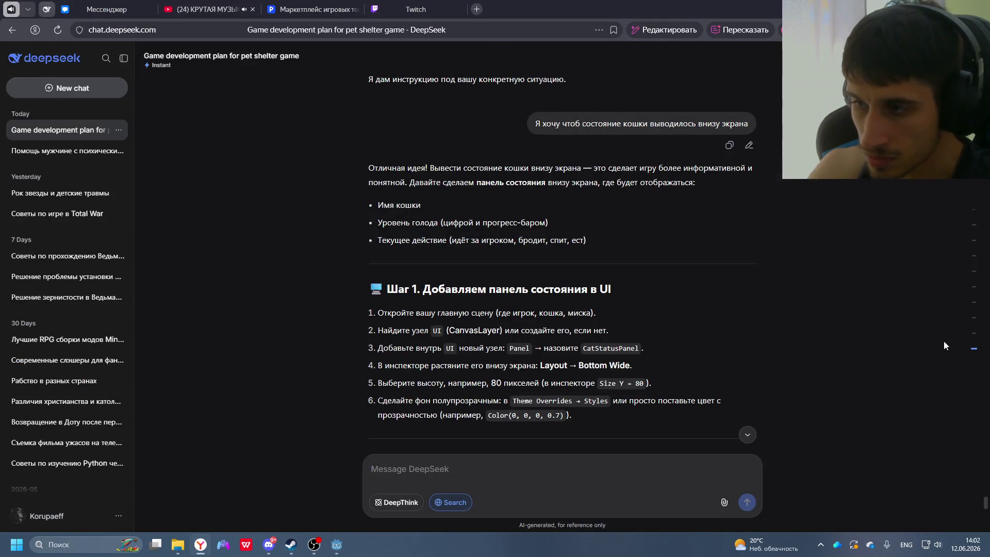
pyautogui.hotkey('alt', 'Tab')
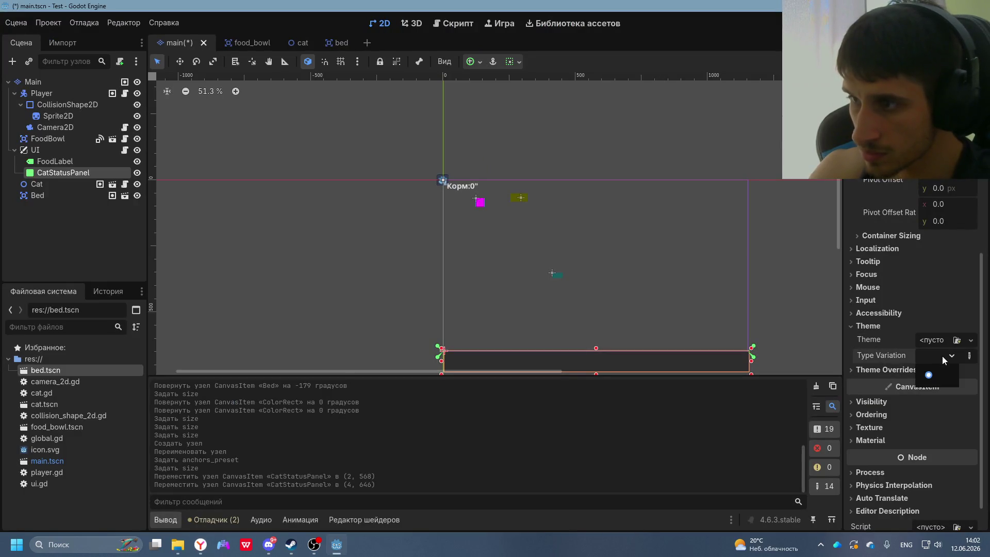
pyautogui.click(876, 370)
pyautogui.click(885, 382)
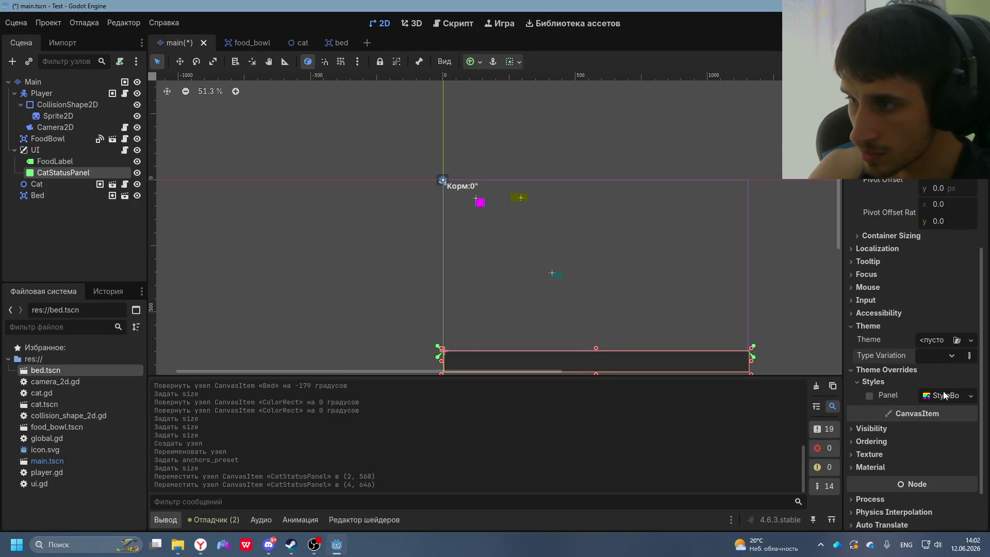
pyautogui.hotkey('alt', 'Tab')
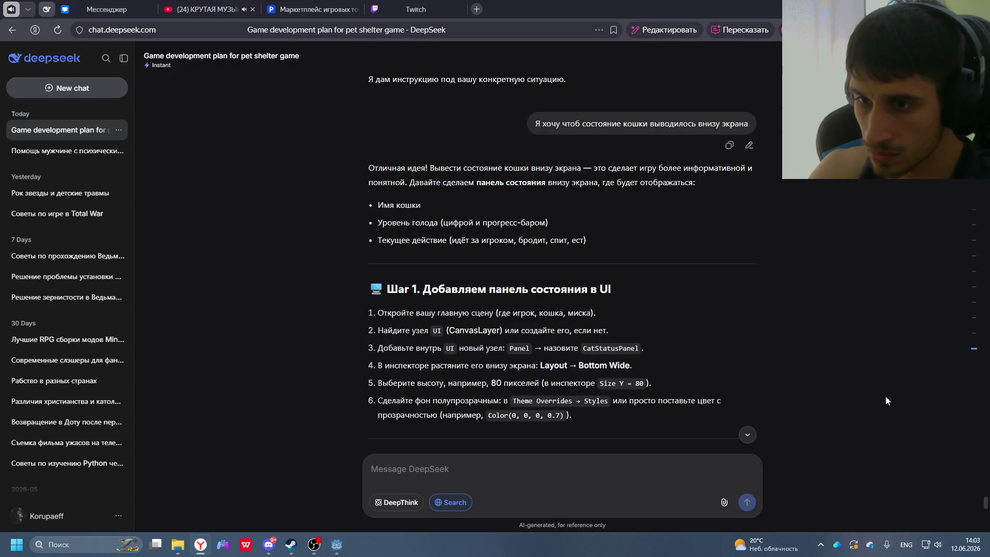
pyautogui.hotkey('alt', 'Tab')
# - Assign a New StyleBoxEmpty as the Panel style override
pyautogui.click(943, 395)
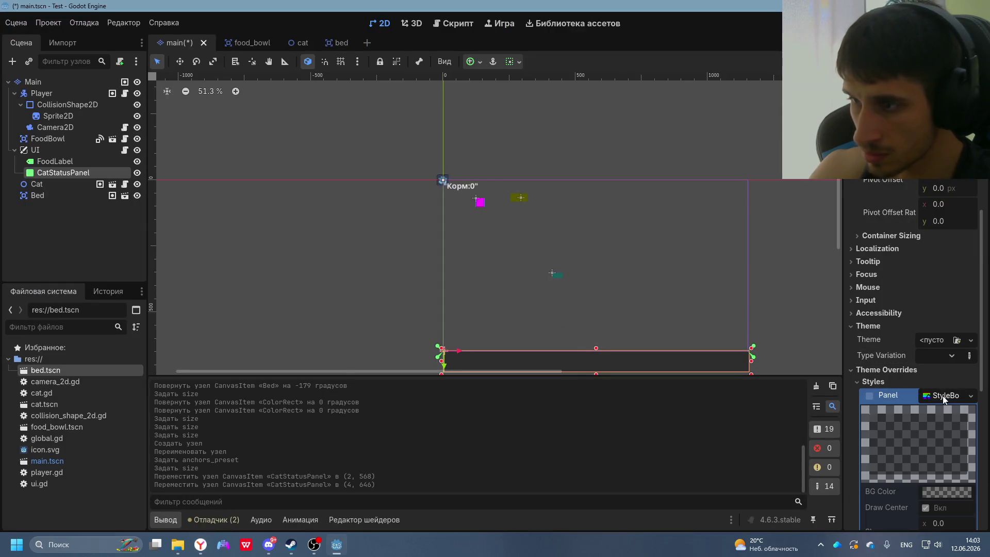
pyautogui.scroll(-3, 924, 489)
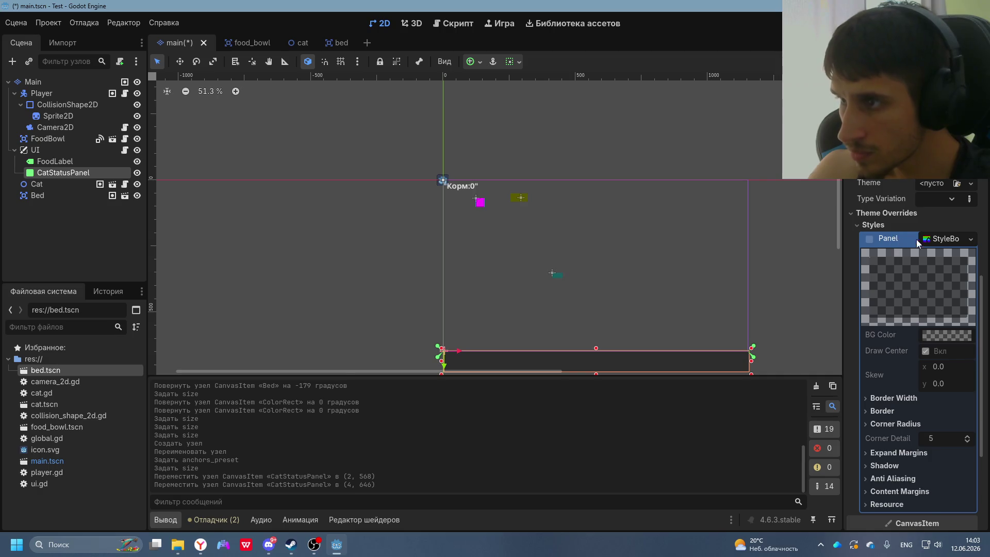
pyautogui.click(932, 241)
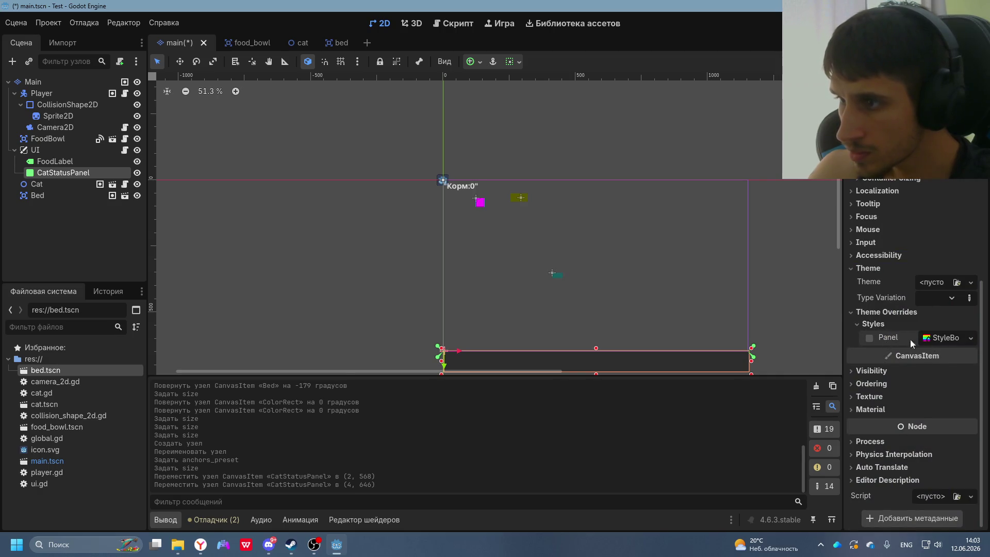
pyautogui.click(943, 338)
pyautogui.click(969, 339)
pyautogui.click(896, 341)
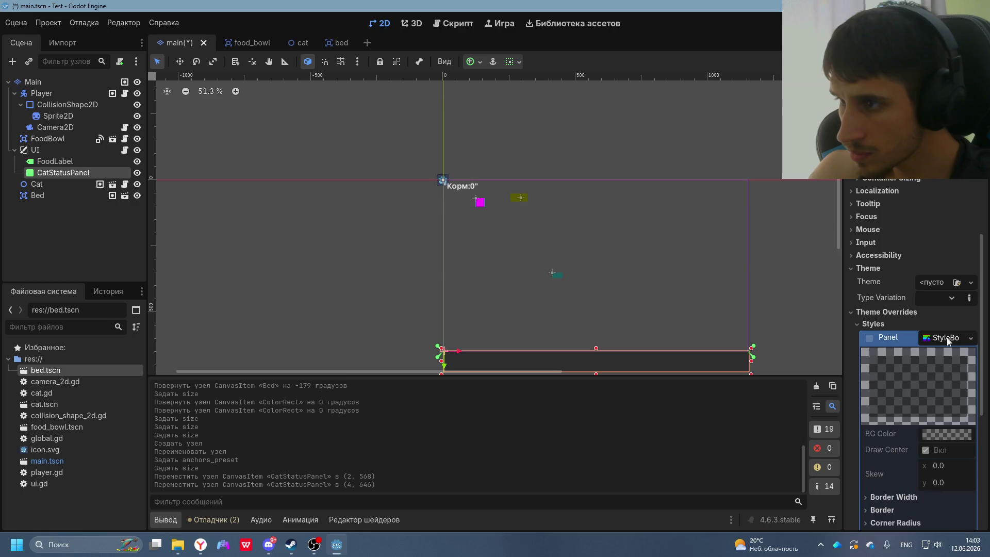
pyautogui.click(946, 337)
pyautogui.click(969, 340)
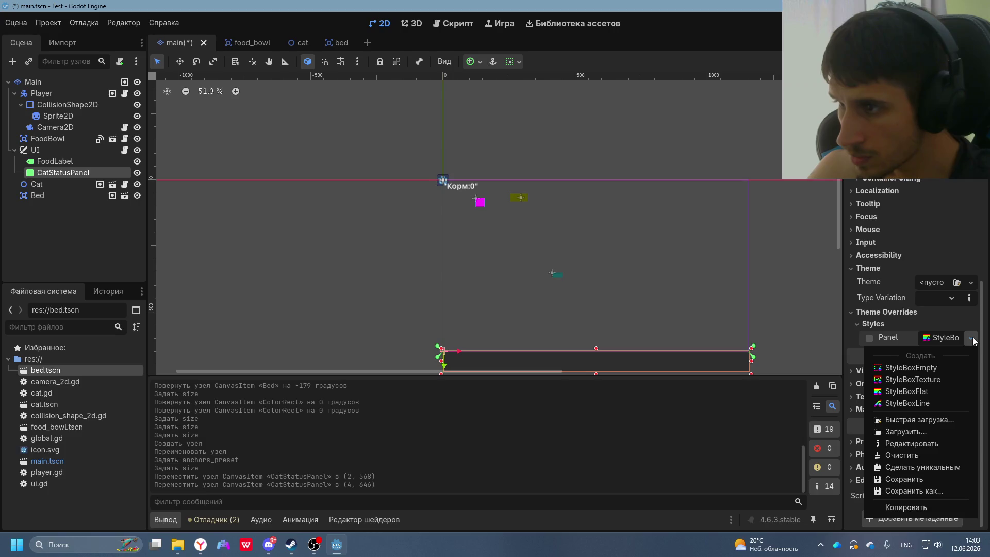
pyautogui.click(972, 340)
pyautogui.click(971, 338)
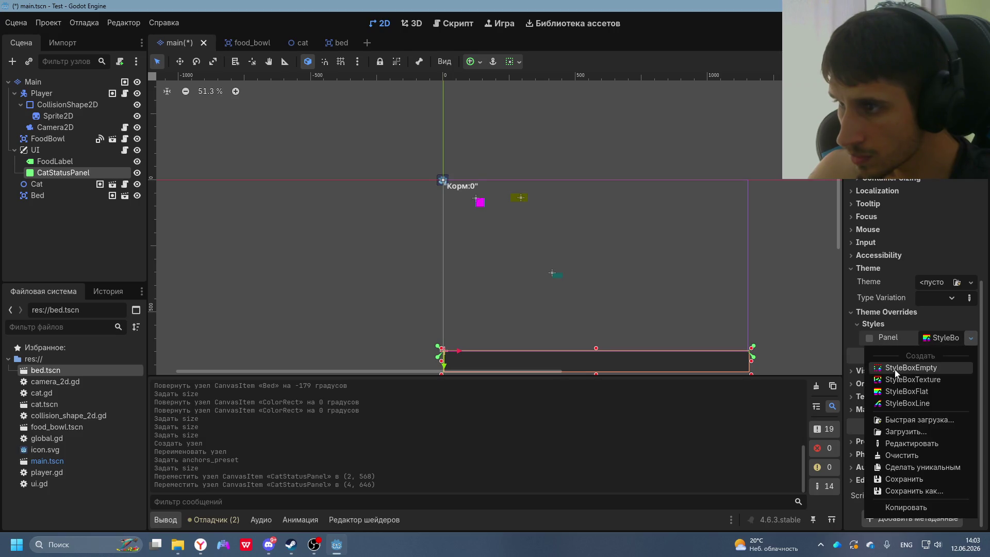
pyautogui.click(918, 367)
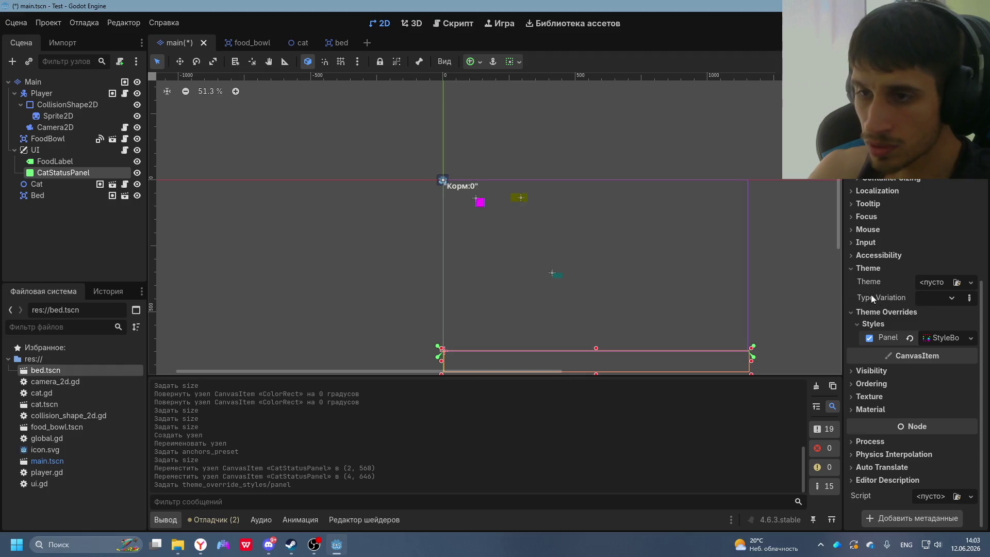
# - Reselect CatStatusPanel and review its Panel style resource options
pyautogui.click(813, 283)
pyautogui.hotkey('alt', 'Tab')
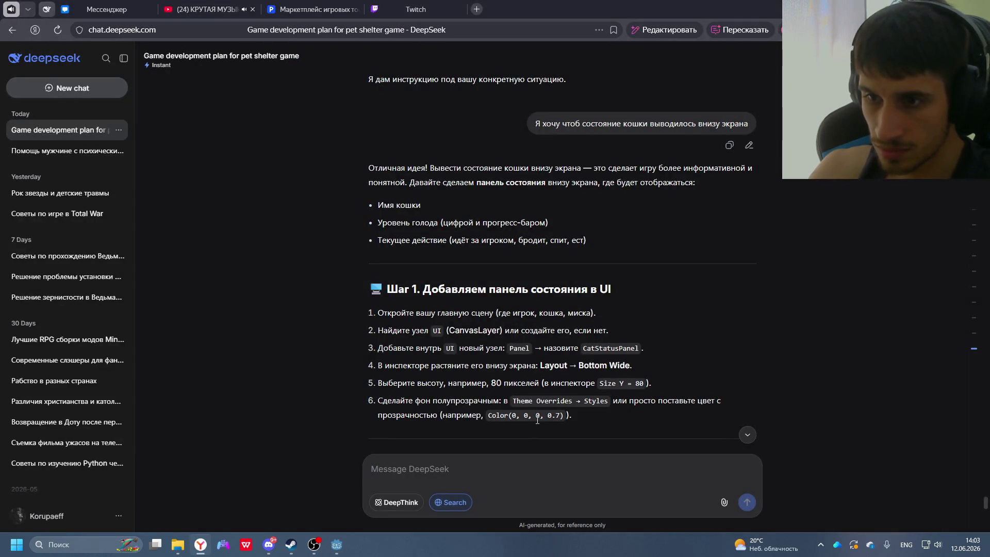
pyautogui.hotkey('alt', 'Tab')
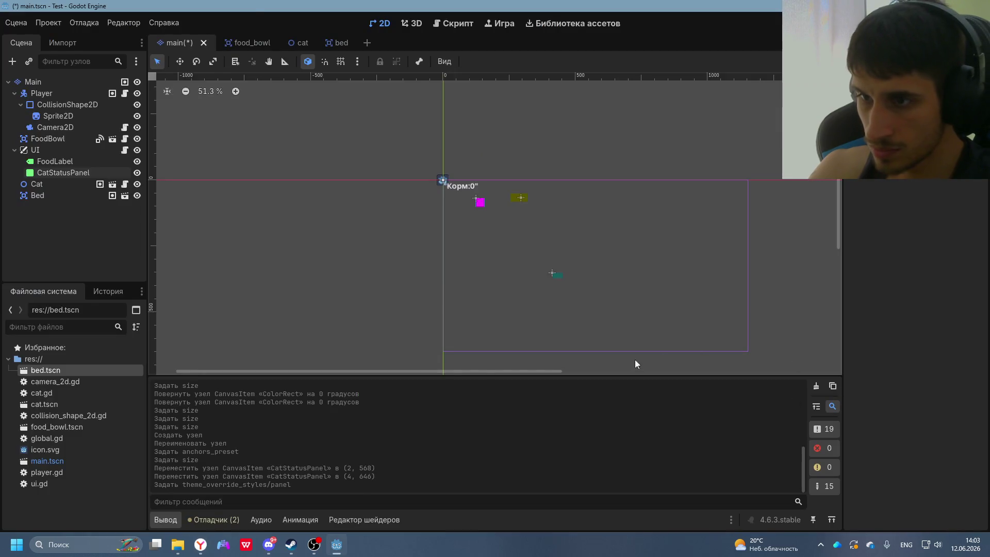
pyautogui.hotkey('alt', 'Tab')
pyautogui.hotkey('alt', 'Tab')
pyautogui.click(562, 358)
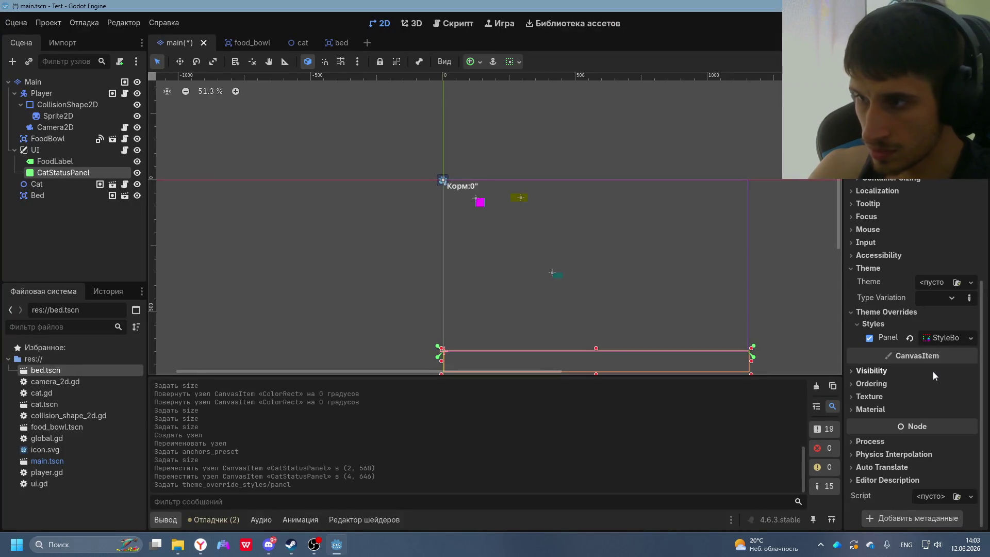
pyautogui.click(969, 338)
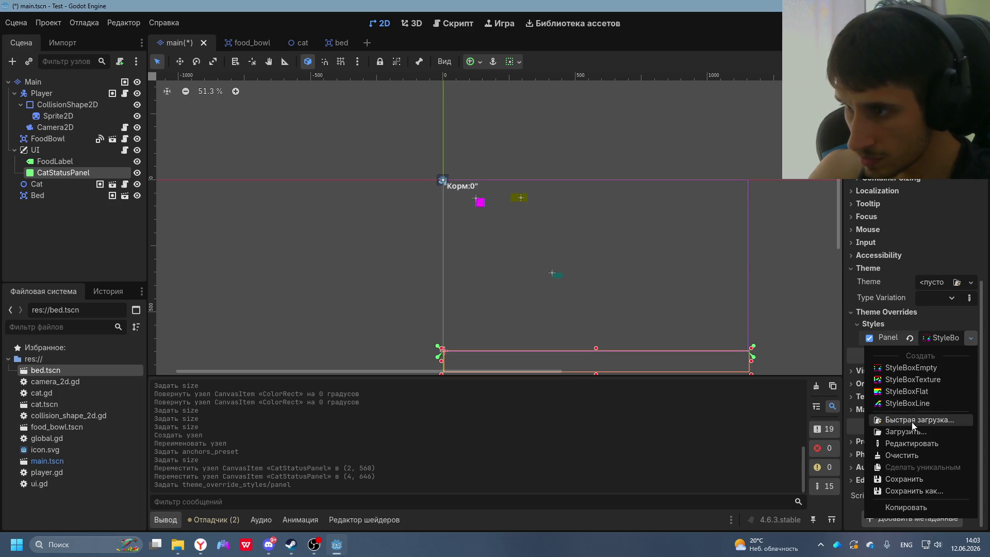
pyautogui.click(887, 336)
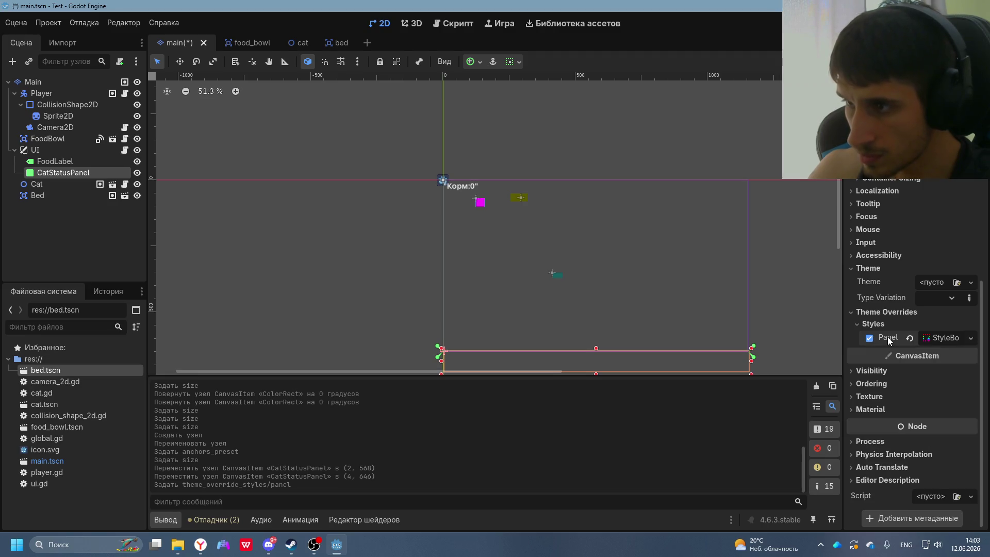
pyautogui.click(931, 339)
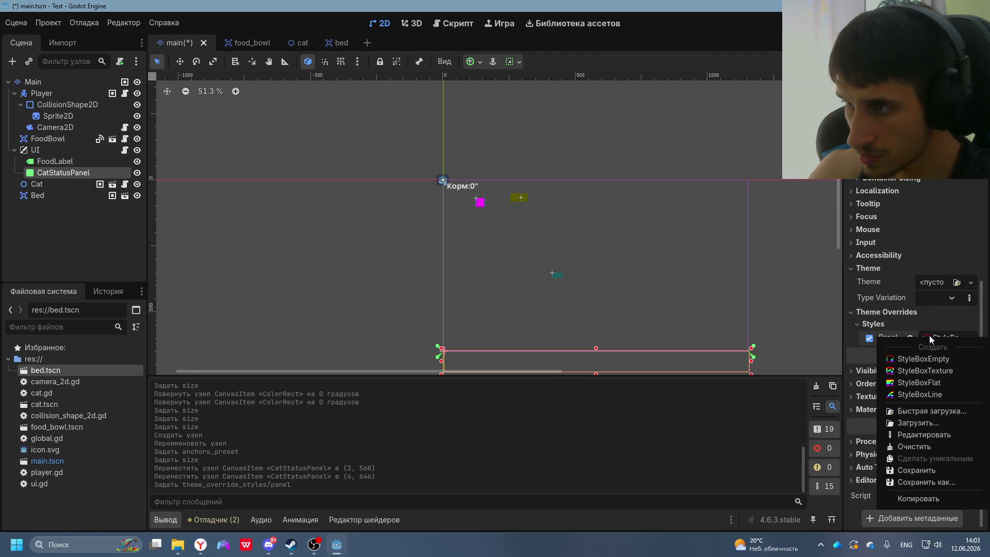
pyautogui.click(929, 336)
pyautogui.click(929, 335)
pyautogui.click(929, 335)
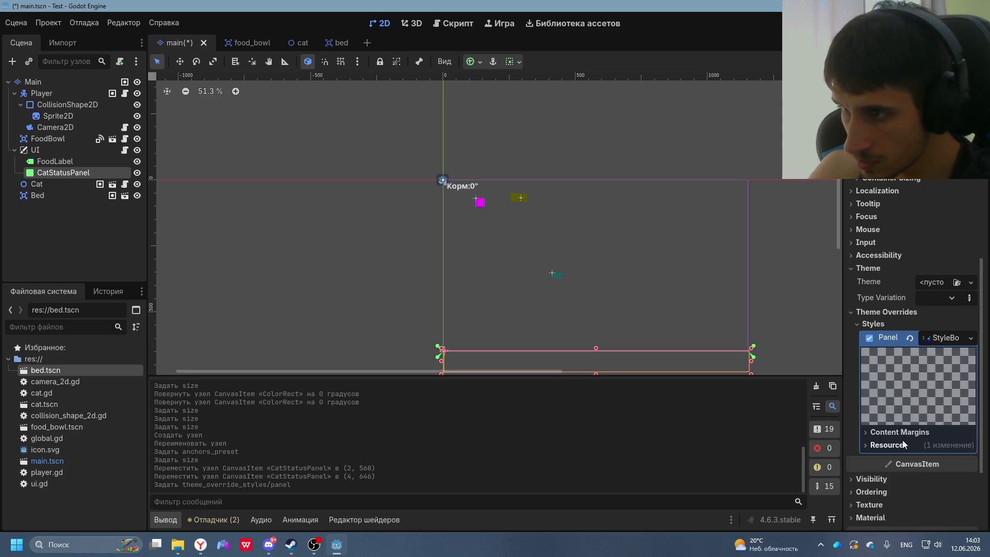
# - Inspect the StyleBox's Left/Top/Right/Bottom content margins and resource details
pyautogui.click(889, 433)
pyautogui.click(889, 433)
pyautogui.click(889, 433)
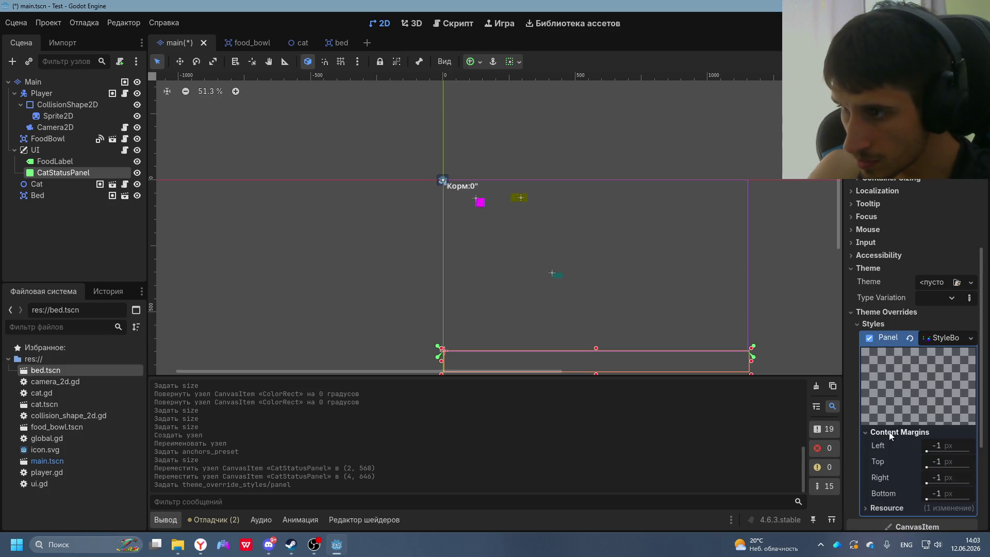
pyautogui.click(889, 432)
pyautogui.click(888, 434)
pyautogui.click(886, 434)
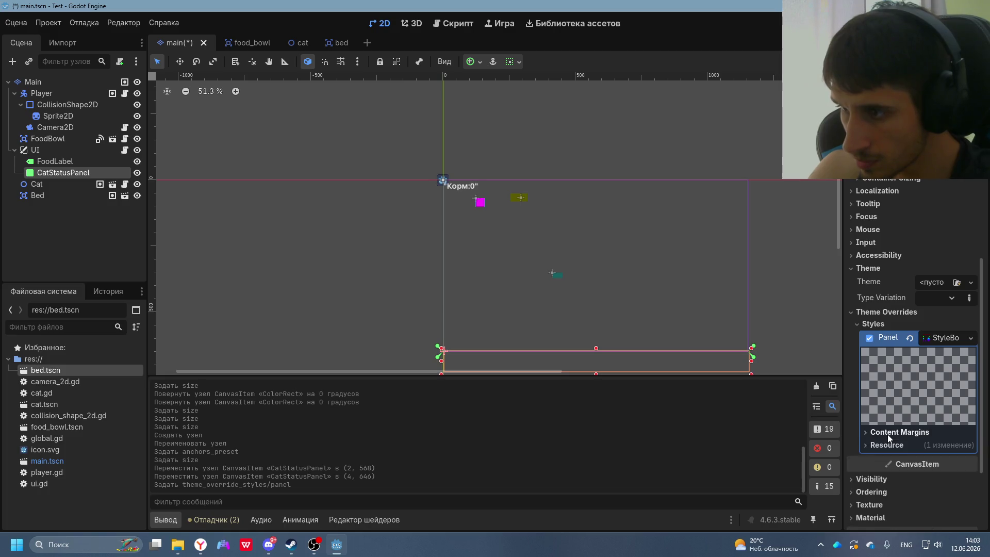
pyautogui.click(886, 447)
pyautogui.click(886, 446)
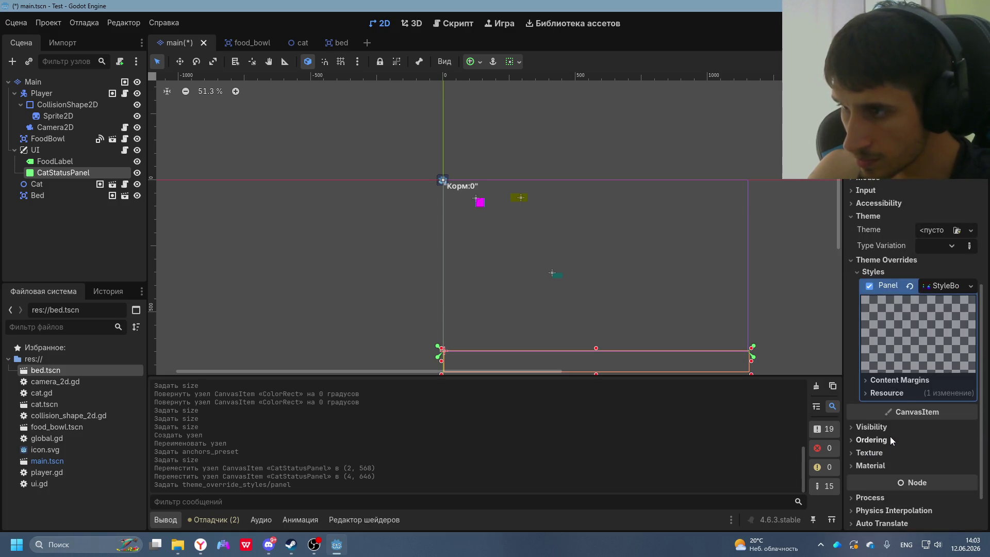
pyautogui.click(579, 297)
# - Scroll DeepSeek's answer to Step 2's three-label list, then return to Godot
pyautogui.hotkey('alt', 'Tab')
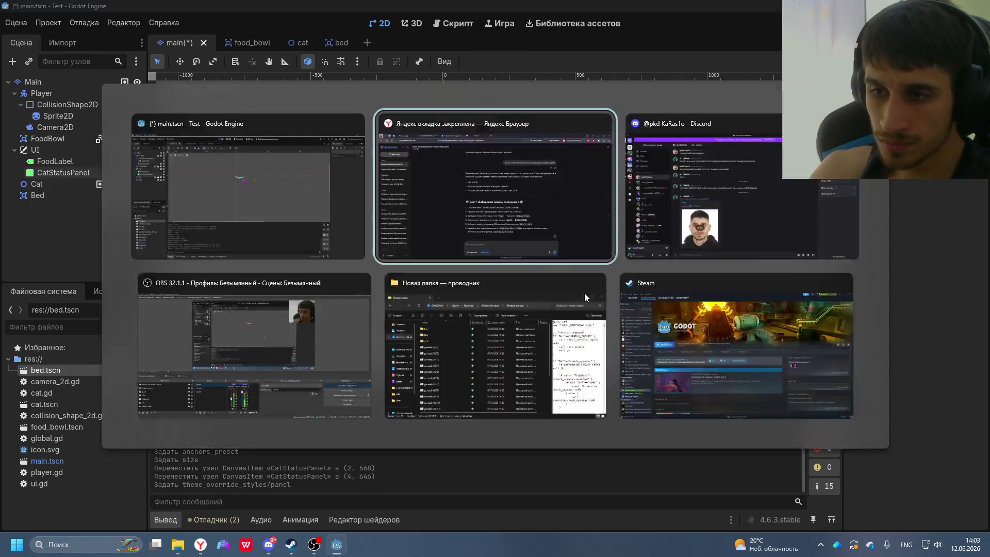
pyautogui.scroll(-5, 490, 179)
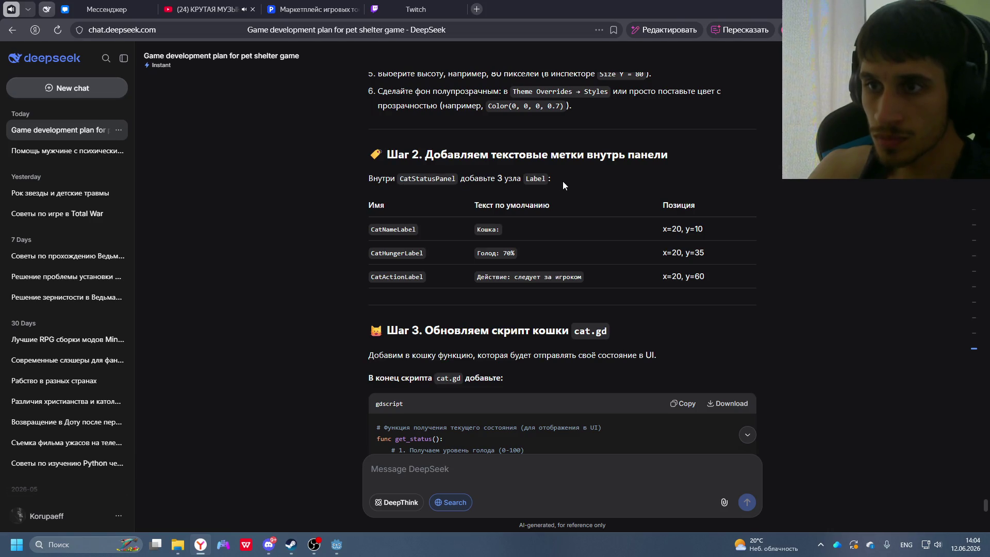
pyautogui.hotkey('alt', 'Tab')
# - Add three Label children (Label, Label2, Label3) under CatStatusPanel
pyautogui.rightClick(70, 173)
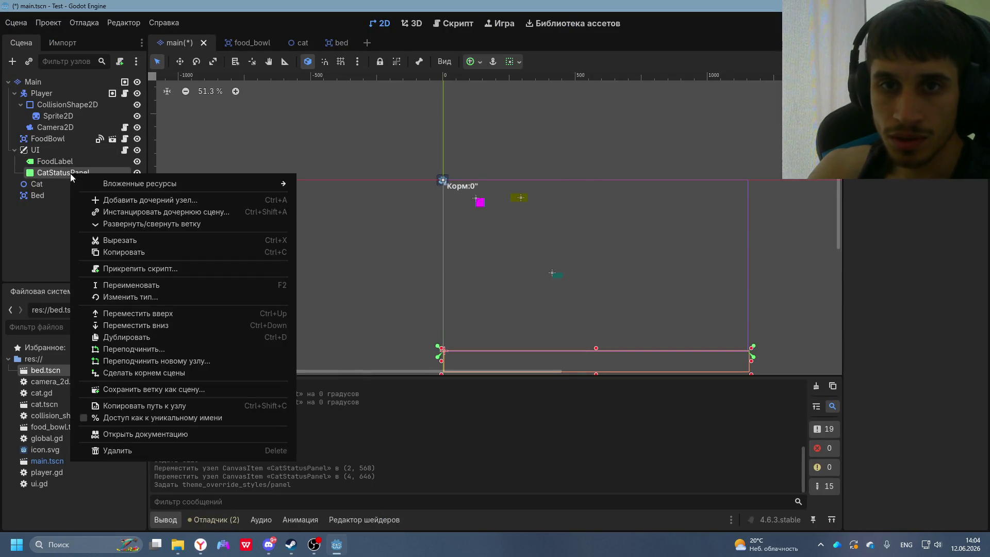
pyautogui.click(123, 201)
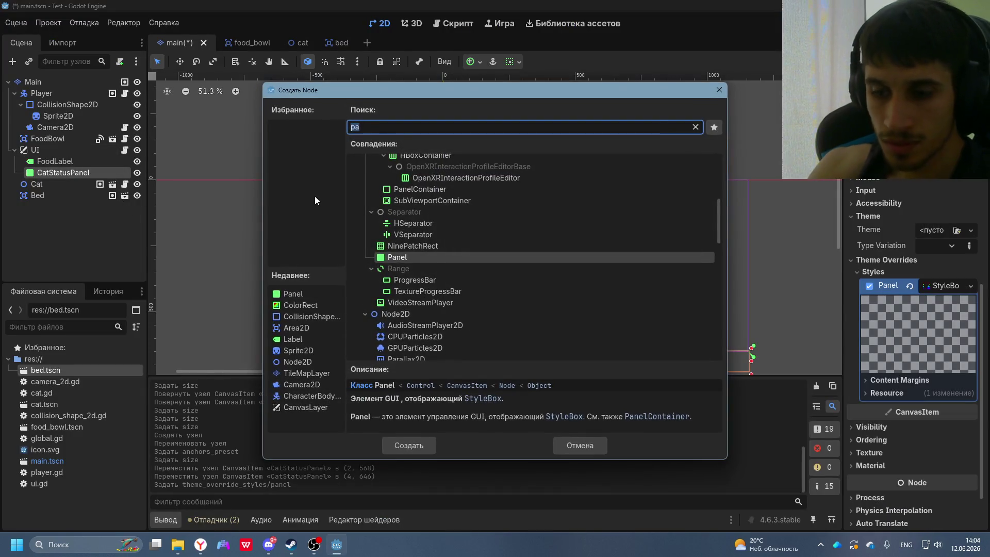
pyautogui.write('La')
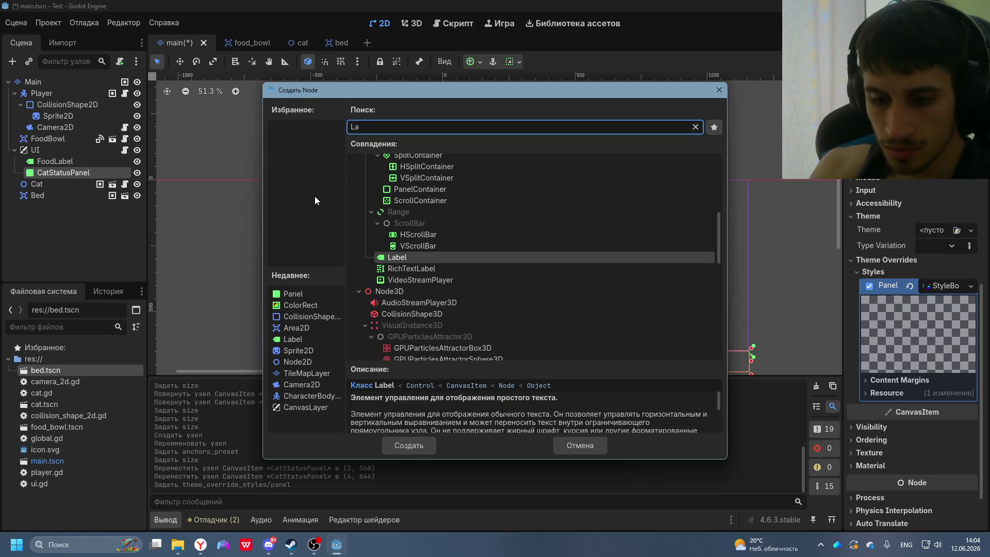
pyautogui.write('bel')
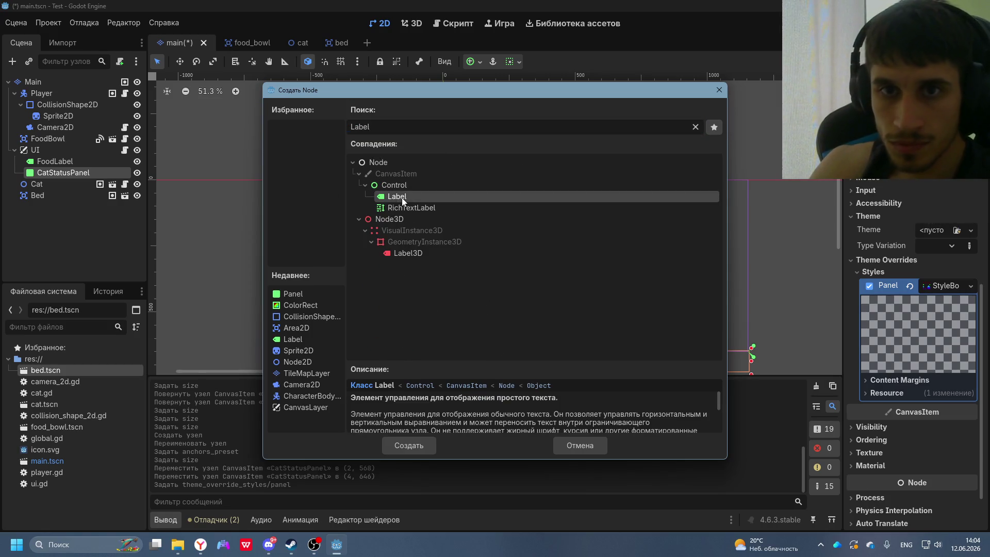
pyautogui.doubleClick(401, 197)
pyautogui.rightClick(70, 175)
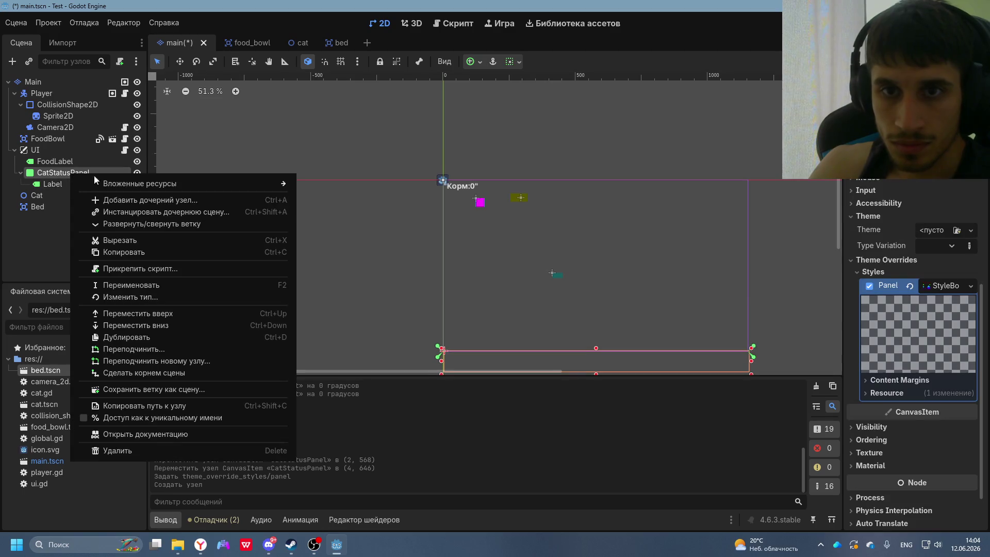
pyautogui.click(125, 200)
pyautogui.doubleClick(392, 193)
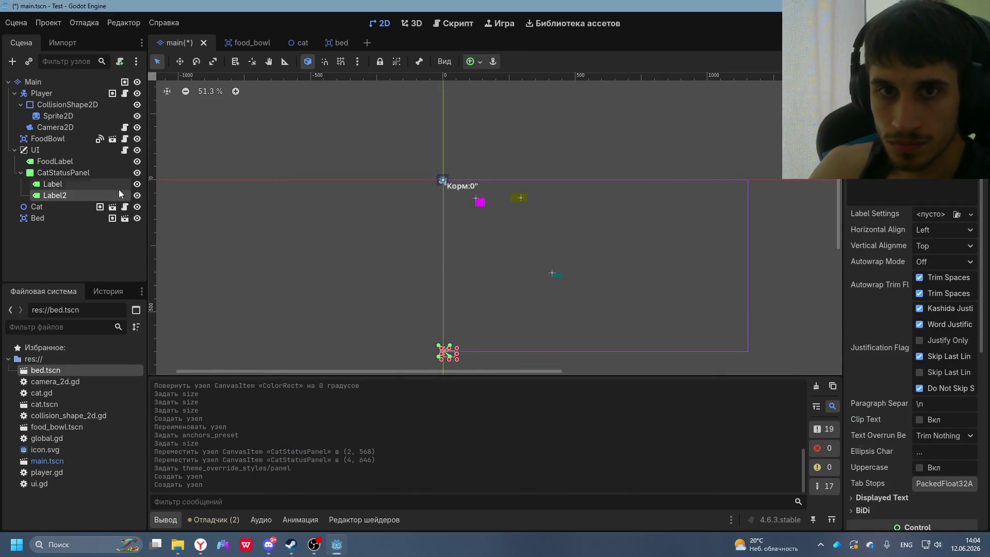
pyautogui.rightClick(77, 172)
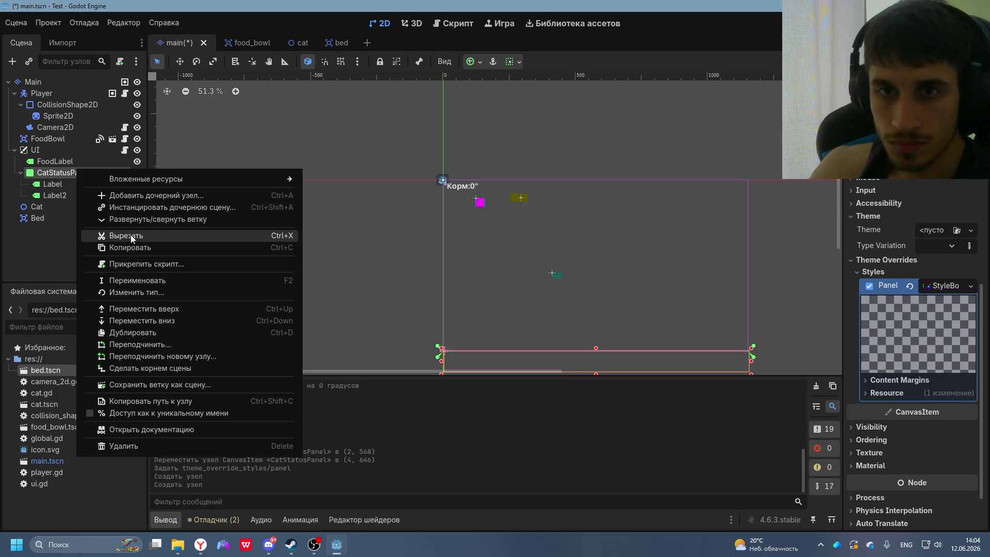
pyautogui.click(132, 196)
pyautogui.doubleClick(401, 198)
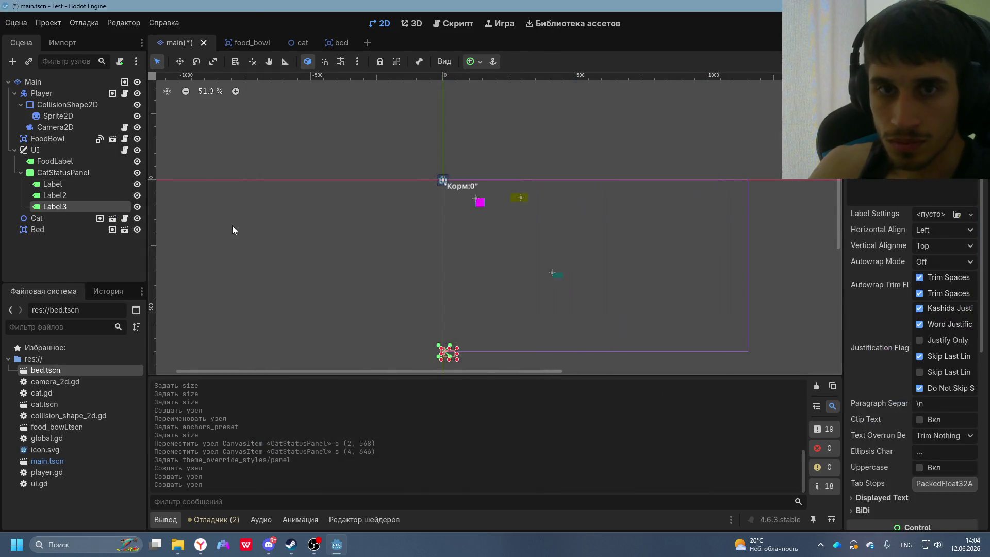
pyautogui.hotkey('alt', 'Tab')
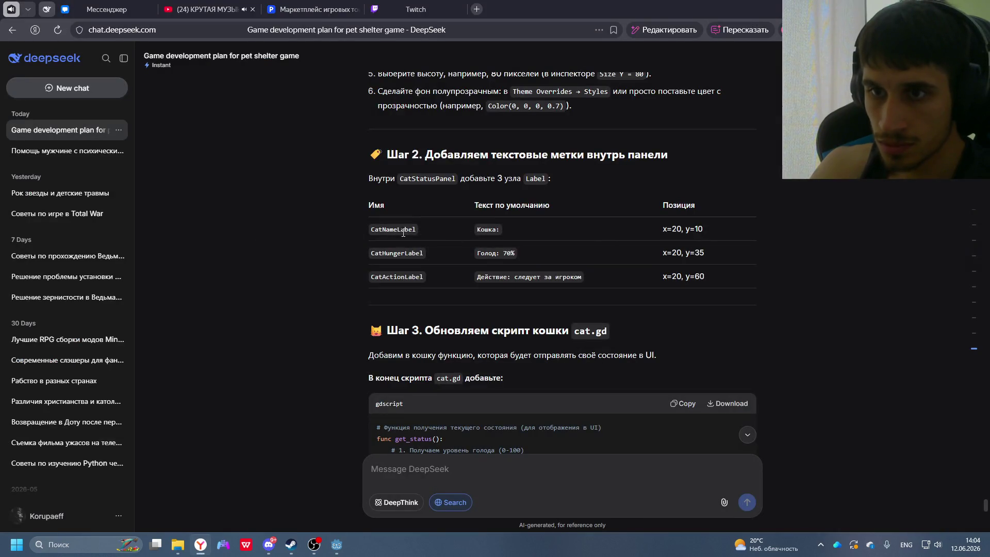
# - Rename the first Label to CatNameLabel, copied from DeepSeek's table
pyautogui.doubleClick(372, 229)
pyautogui.hotkey('ctrl', 'c')
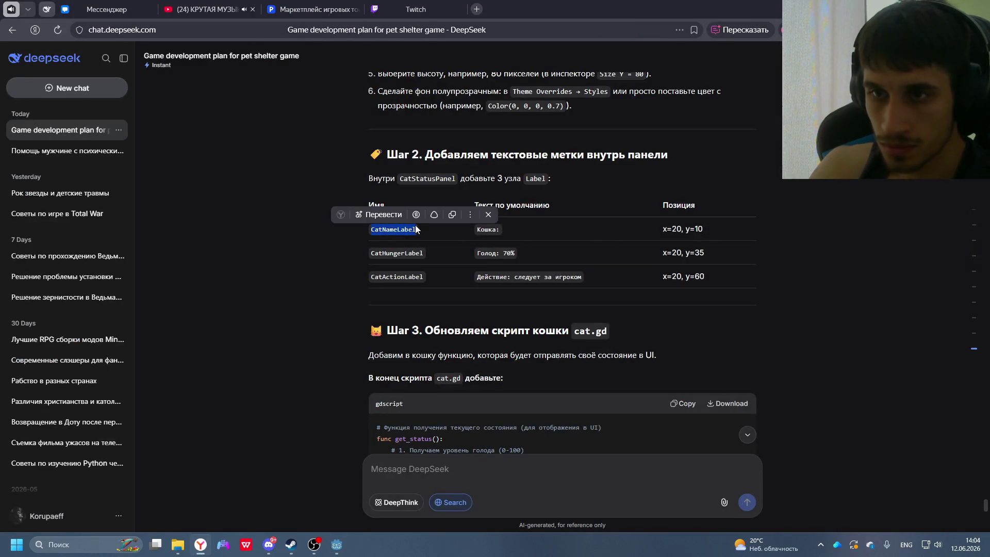
pyautogui.hotkey('alt', 'Tab')
pyautogui.rightClick(52, 182)
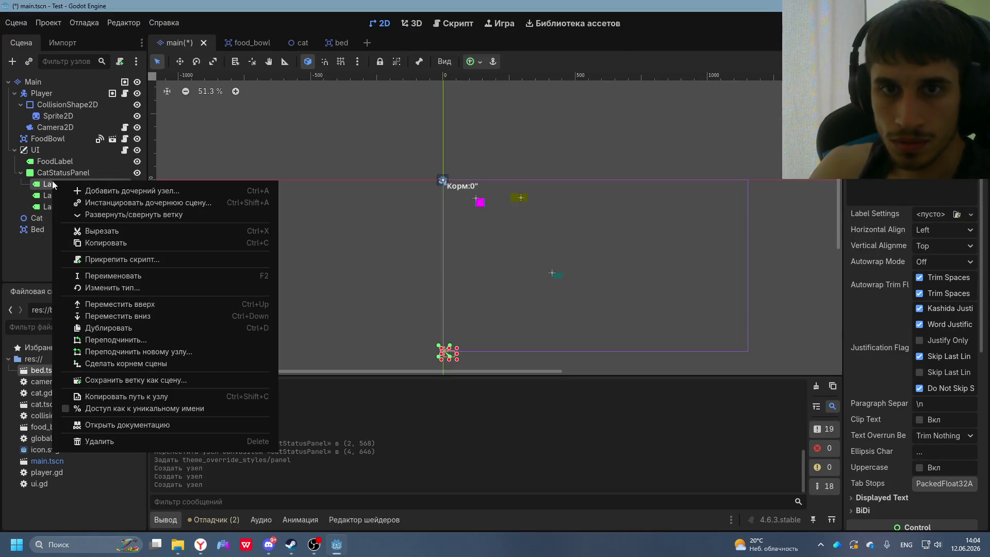
pyautogui.click(102, 275)
pyautogui.hotkey('ctrl', 'v')
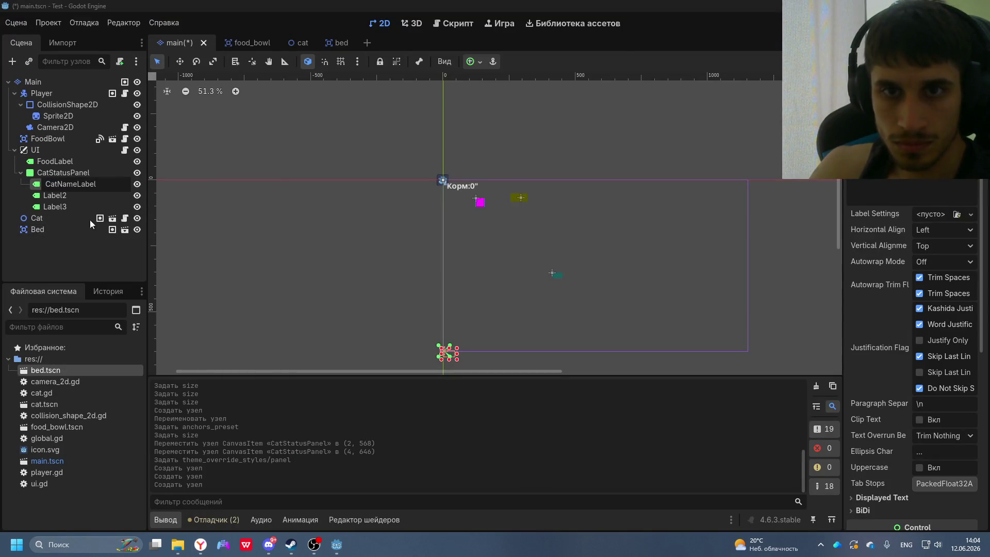
pyautogui.press('Return')
# - Rename Label2 to CatHungerLabel, copied from DeepSeek's table
pyautogui.rightClick(63, 197)
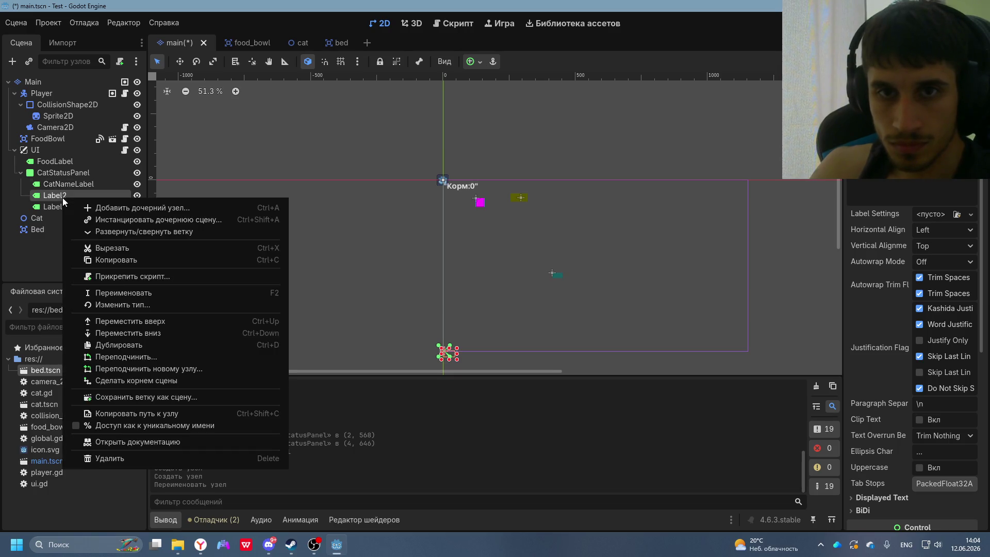
pyautogui.click(119, 291)
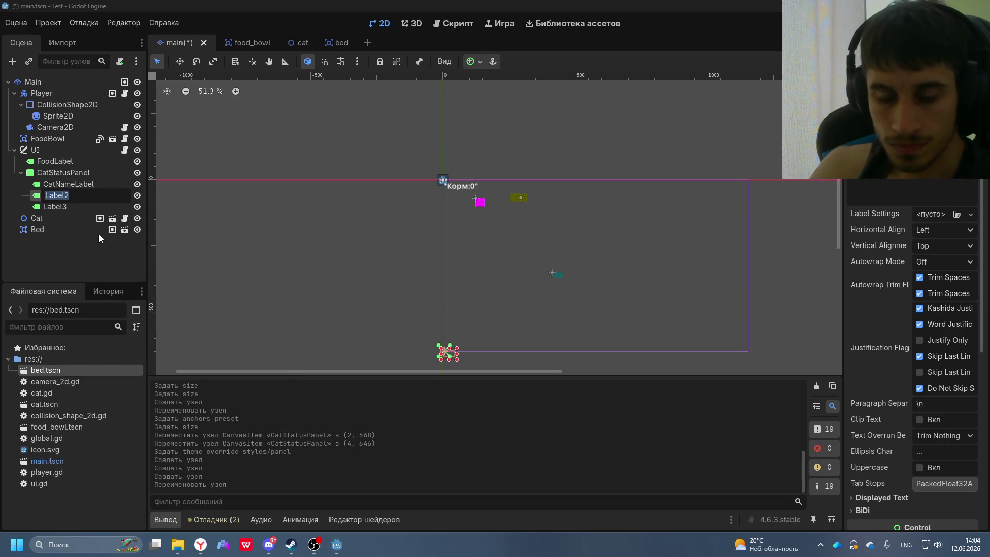
pyautogui.press('Escape')
pyautogui.hotkey('alt', 'Tab')
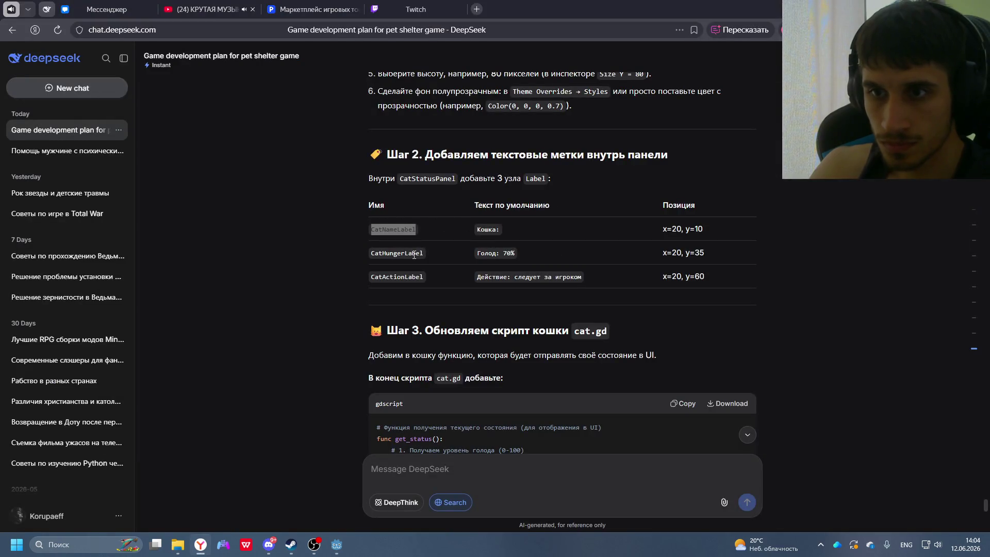
pyautogui.moveTo(422, 253)
pyautogui.mouseDown()
pyautogui.moveTo(524, 450)
pyautogui.moveTo(371, 256)
pyautogui.mouseUp()
pyautogui.hotkey('ctrl', 'c')
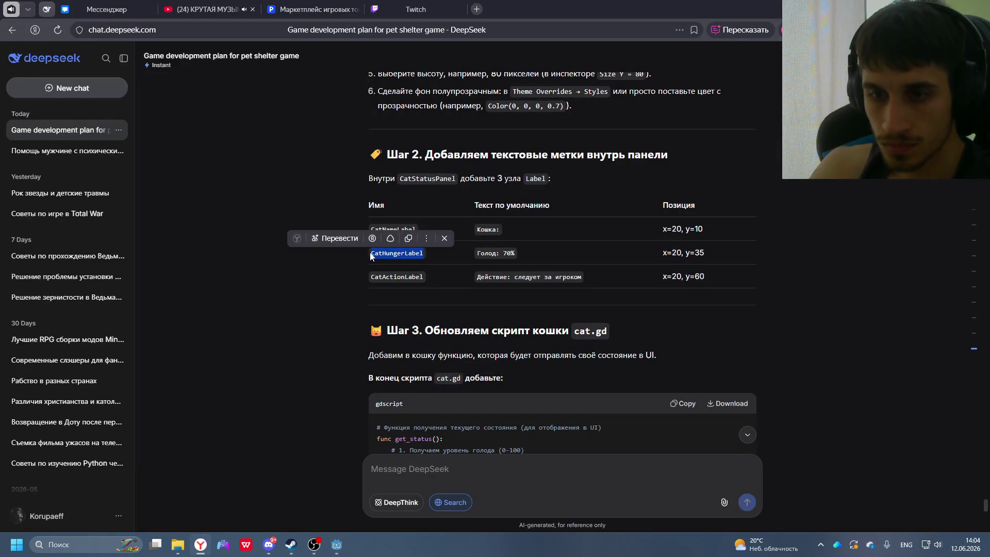
pyautogui.hotkey('alt', 'Tab')
pyautogui.rightClick(64, 193)
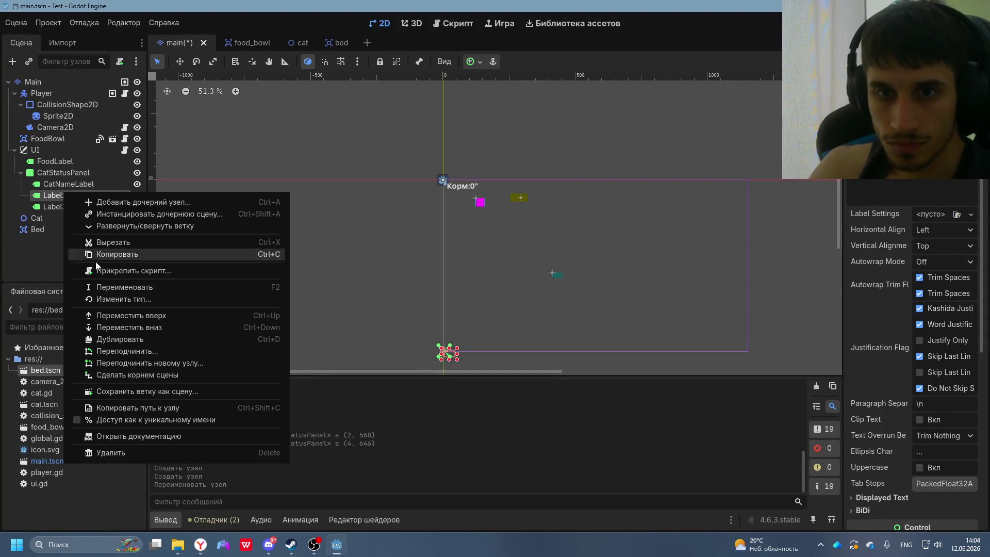
pyautogui.click(124, 287)
pyautogui.hotkey('ctrl', 'v')
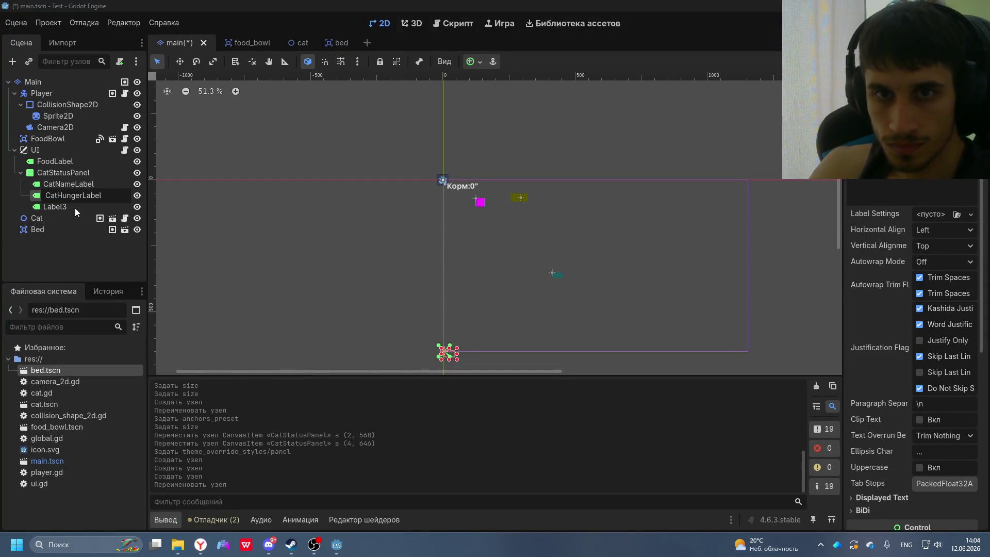
pyautogui.press('Return')
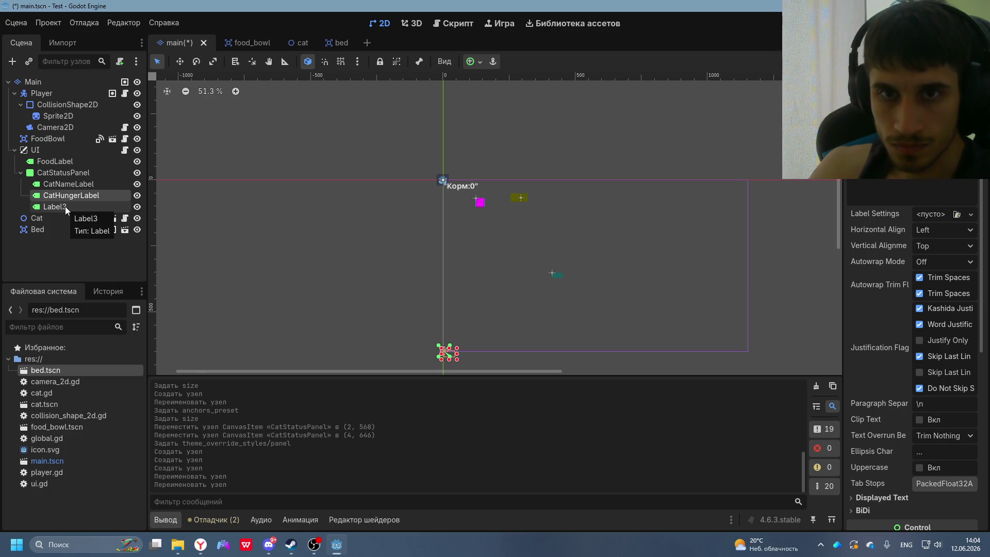
# - Rename Label3 to CatActionLabel, copied from DeepSeek's table
pyautogui.hotkey('alt', 'Tab')
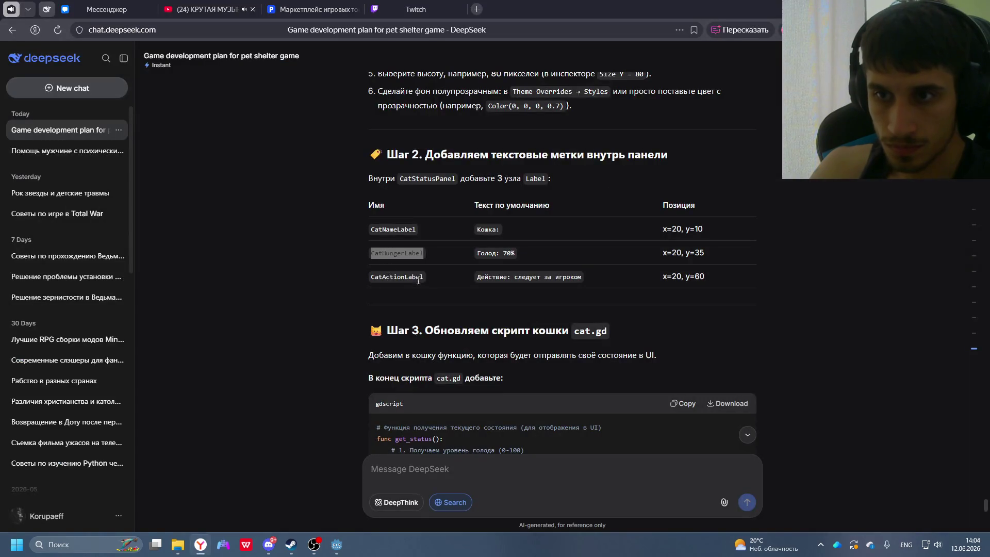
pyautogui.doubleClick(423, 276)
pyautogui.tripleClick(378, 276)
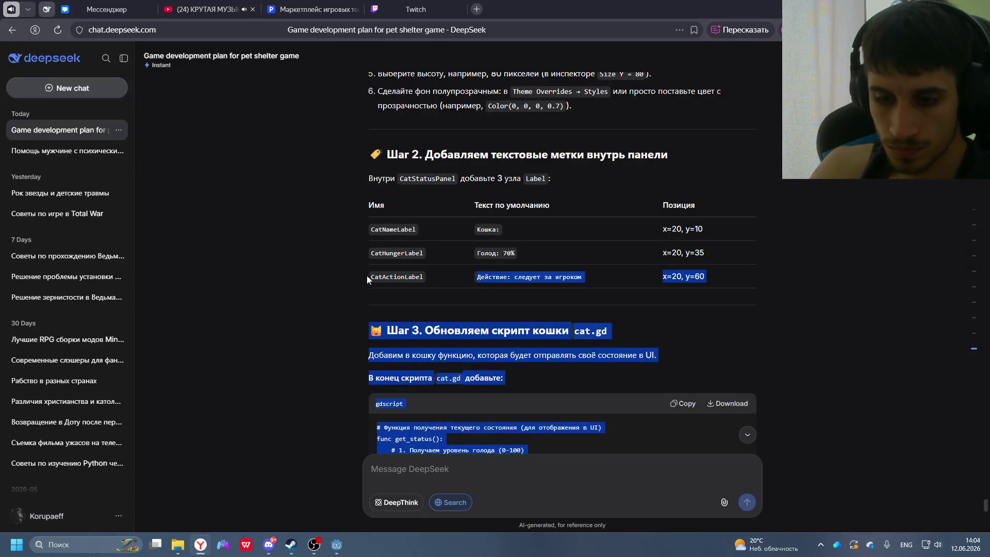
pyautogui.click(378, 276)
pyautogui.moveTo(371, 280); pyautogui.dragTo(425, 277)
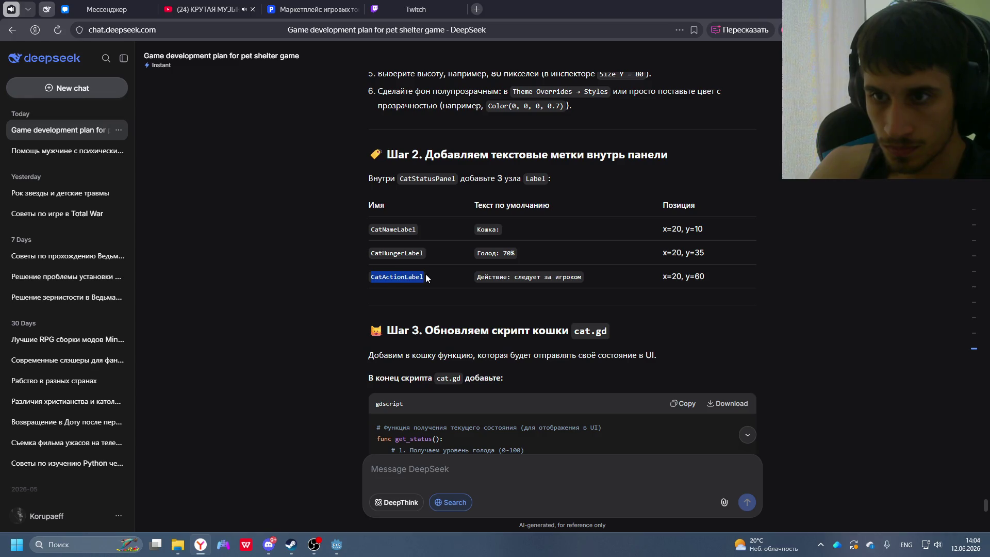
pyautogui.hotkey('alt', 'Tab')
pyautogui.rightClick(66, 206)
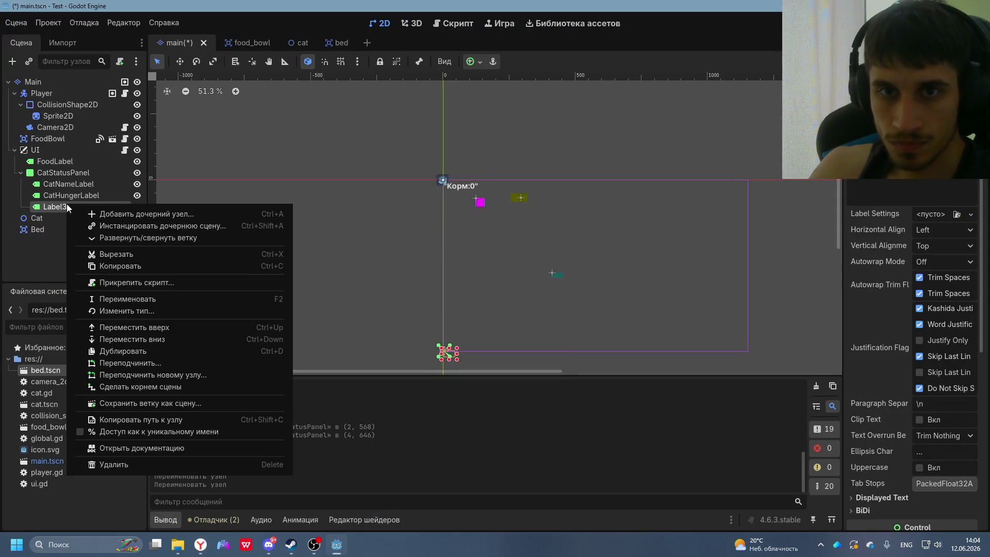
pyautogui.click(93, 299)
pyautogui.write('CatActionLabel')
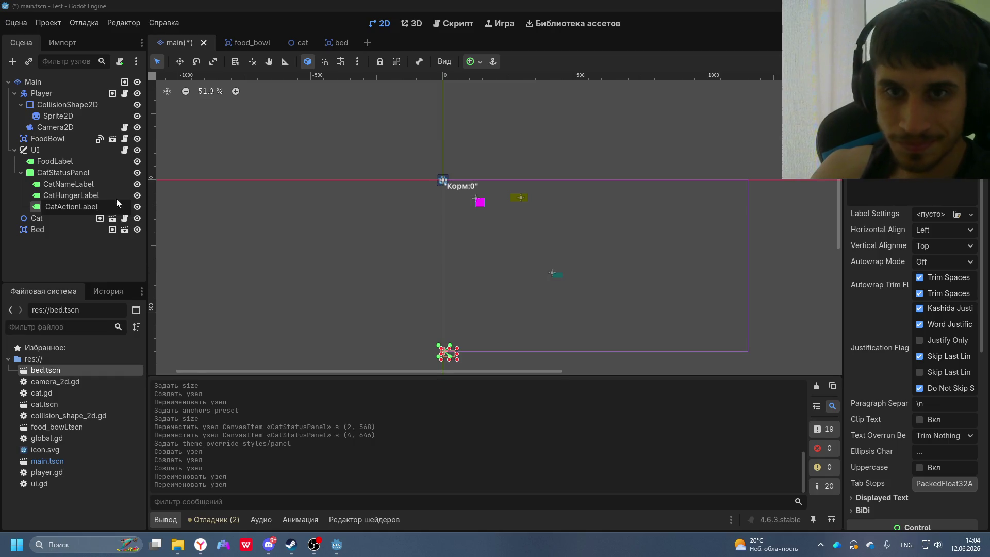
pyautogui.press('Return')
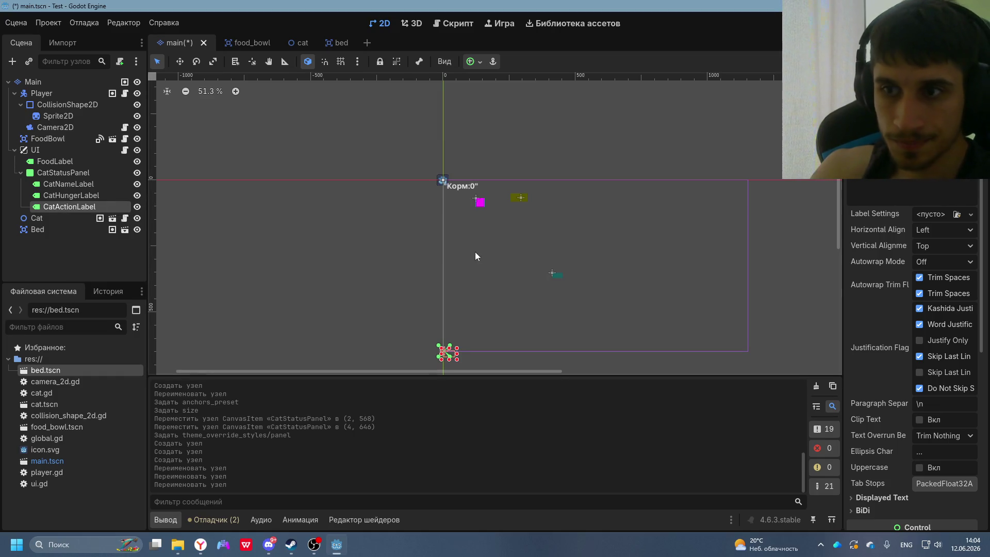
# - Glance at the DeepSeek chat, then select the CatNameLabel node in Godot
pyautogui.scroll(5, 478, 361)
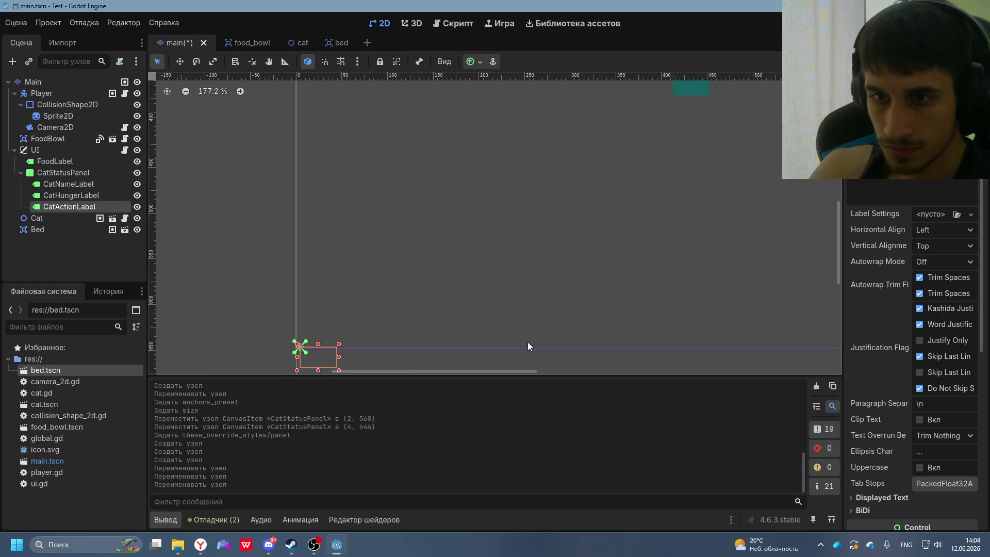
pyautogui.scroll(-3, 528, 342)
pyautogui.hotkey('alt', 'Tab')
pyautogui.click(434, 234)
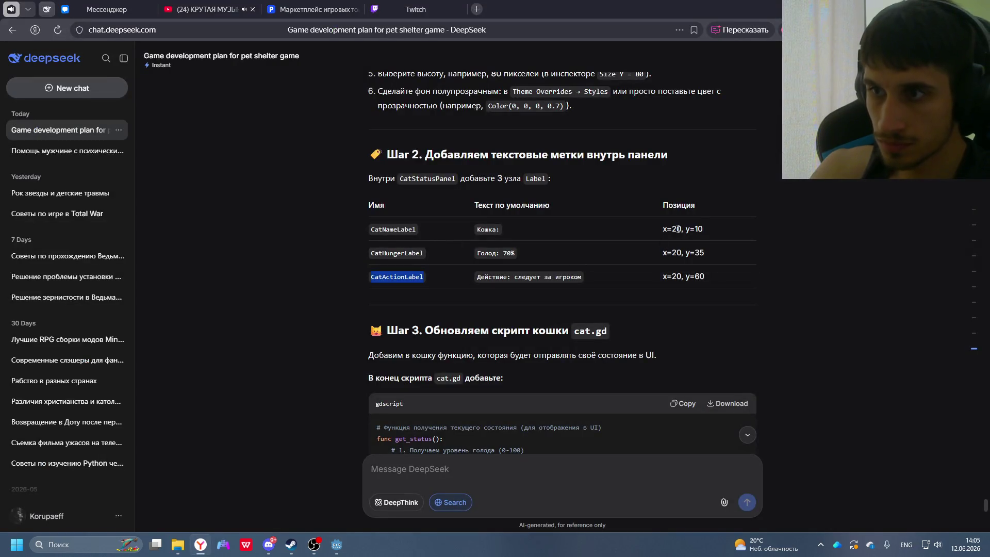
pyautogui.hotkey('alt', 'Tab')
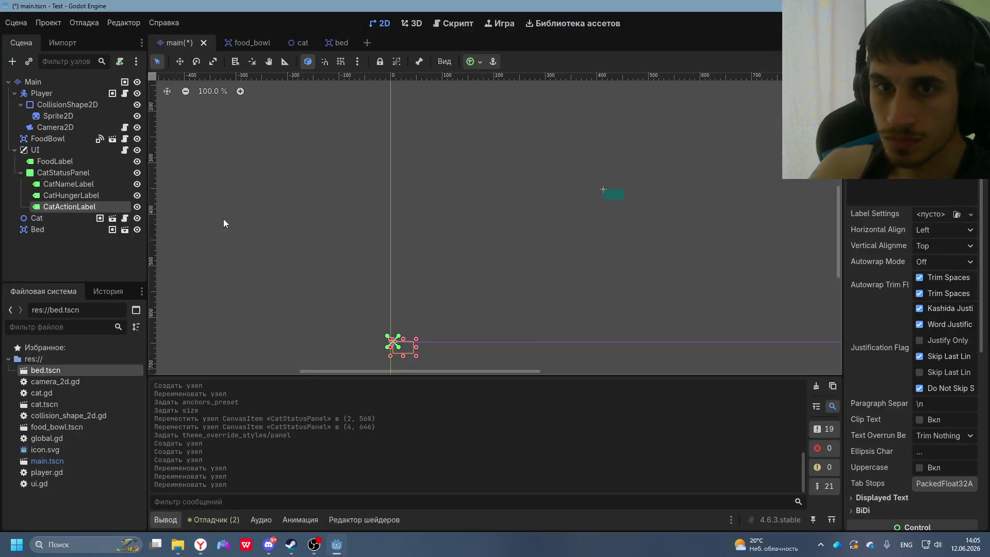
pyautogui.click(71, 185)
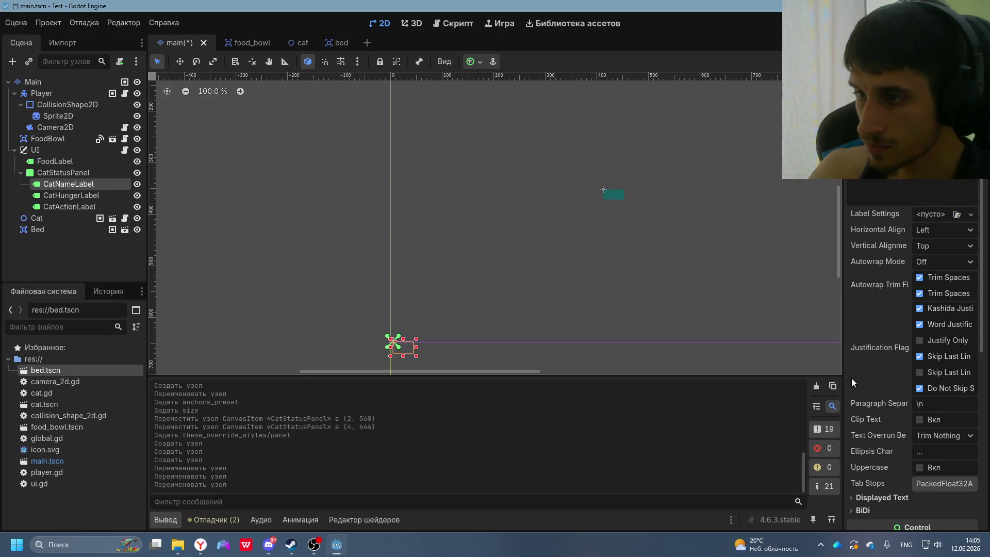
# - Inspect CatNameLabel's Displayed Text, Localization, Layout and BiDi settings in the Inspector
pyautogui.scroll(-5, 863, 384)
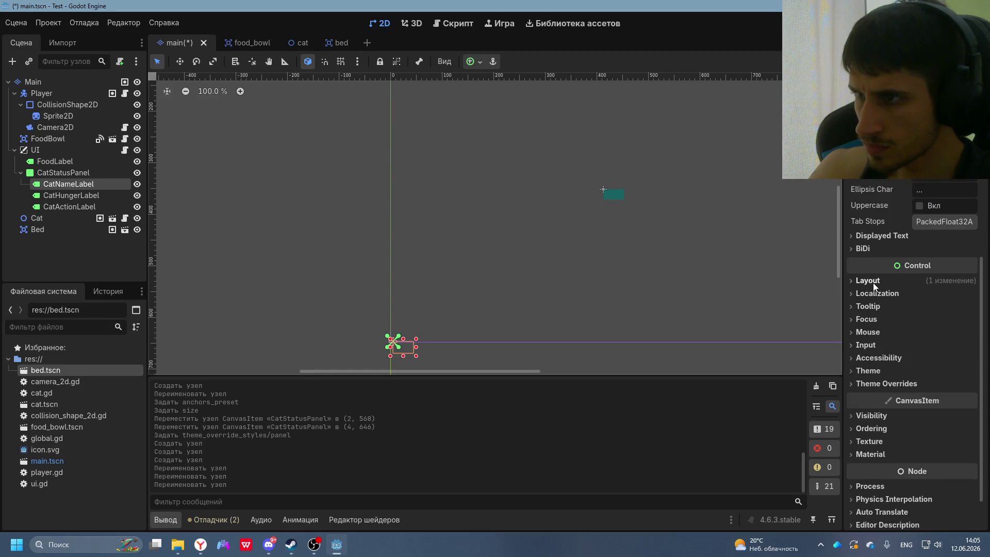
pyautogui.scroll(4, 872, 298)
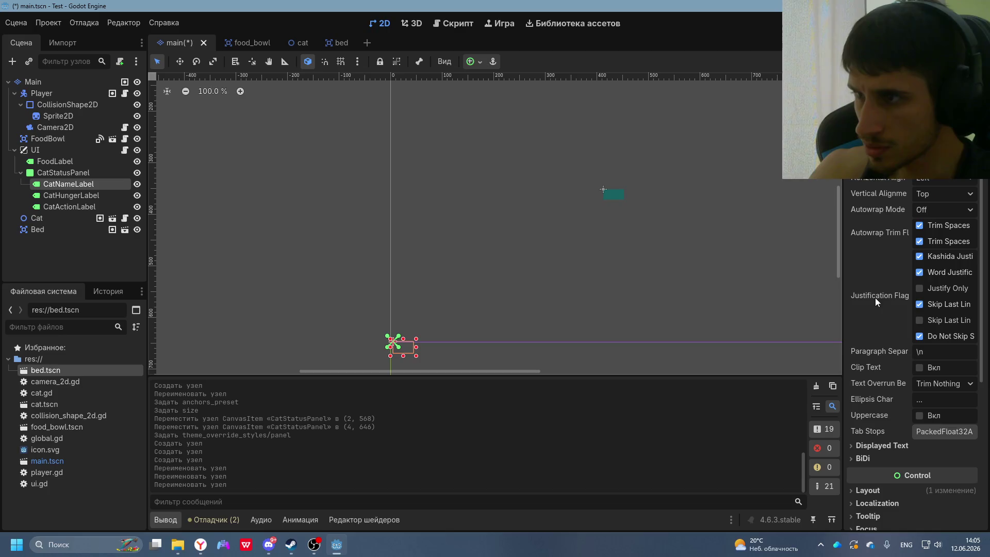
pyautogui.scroll(1, 883, 409)
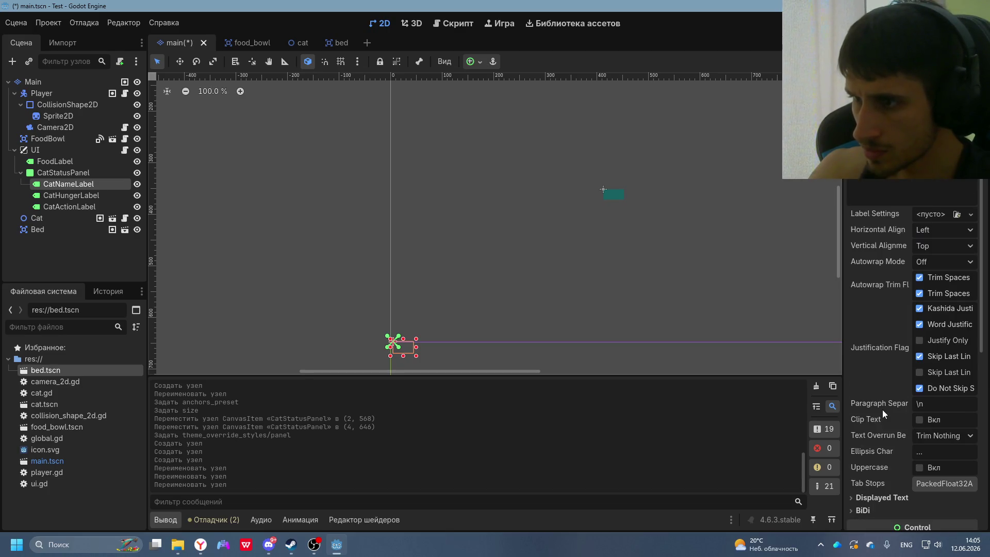
pyautogui.click(881, 497)
pyautogui.scroll(-4, 883, 467)
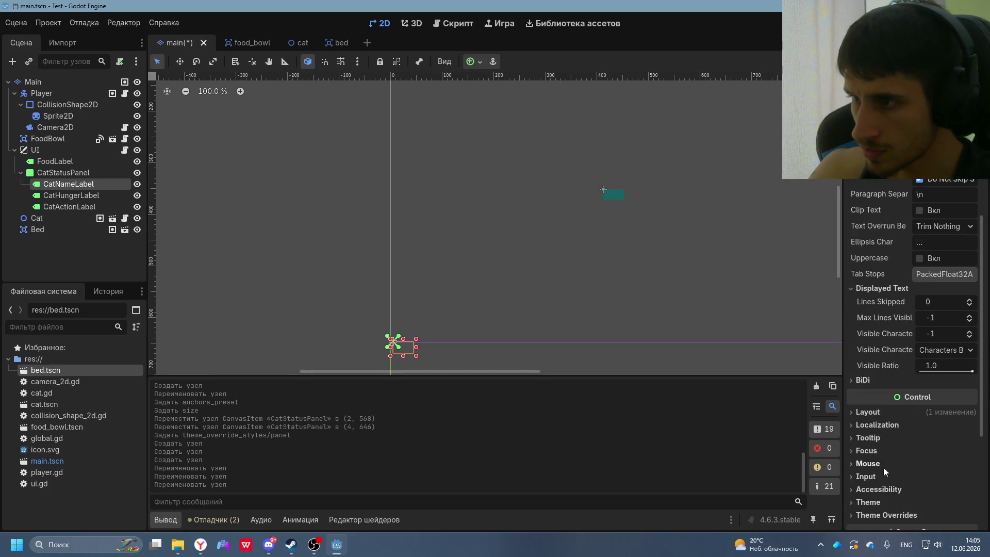
pyautogui.scroll(4, 880, 440)
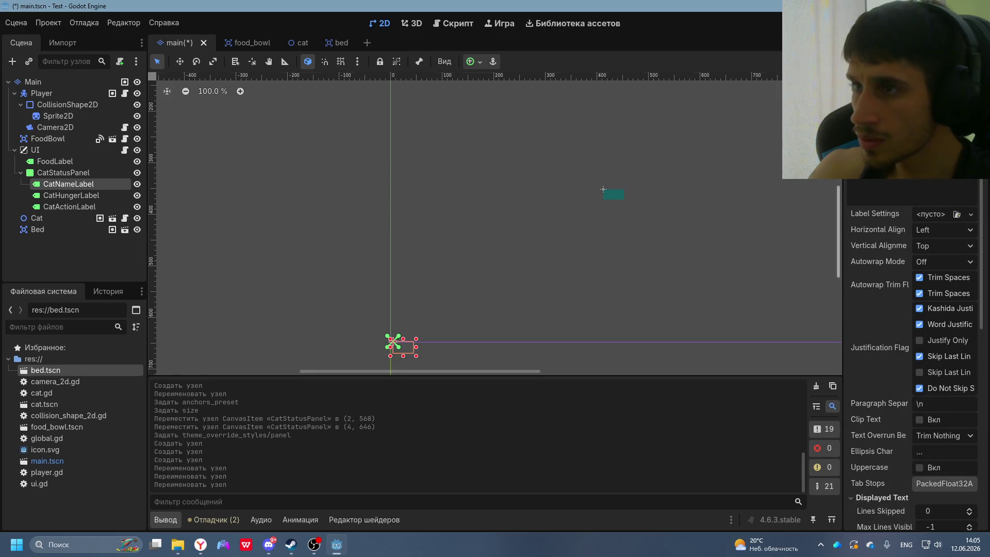
pyautogui.scroll(-6, 877, 387)
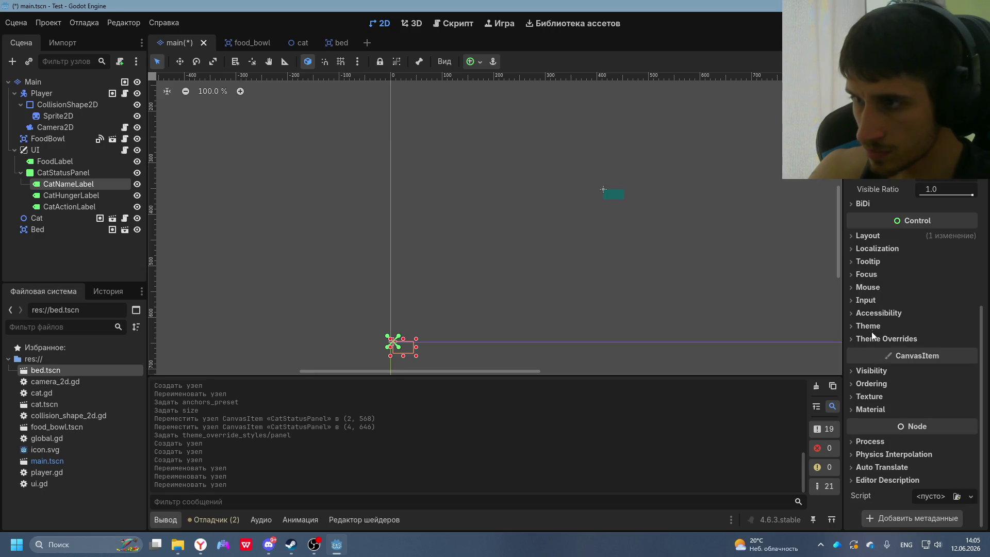
pyautogui.click(868, 250)
pyautogui.click(868, 249)
pyautogui.click(868, 237)
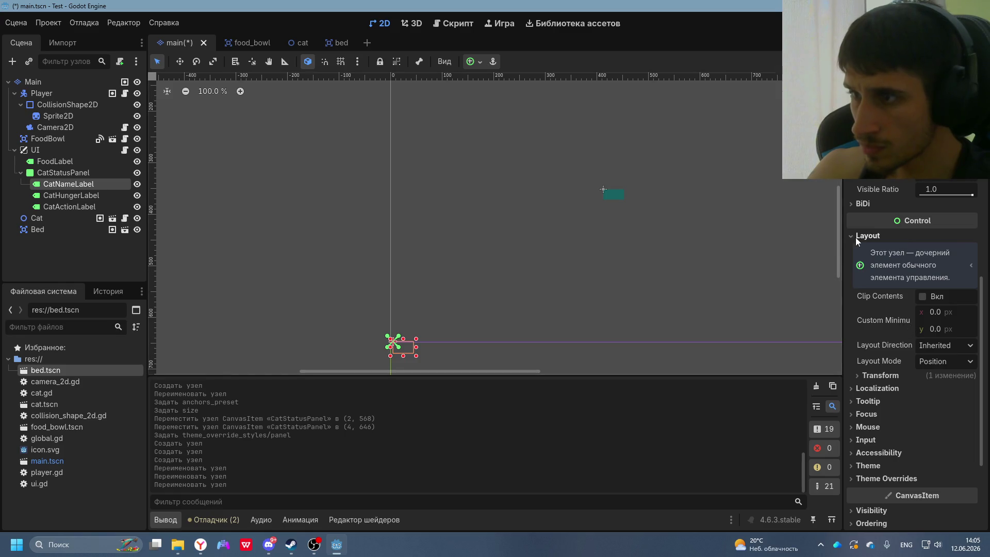
pyautogui.click(856, 237)
pyautogui.click(865, 206)
pyautogui.click(865, 205)
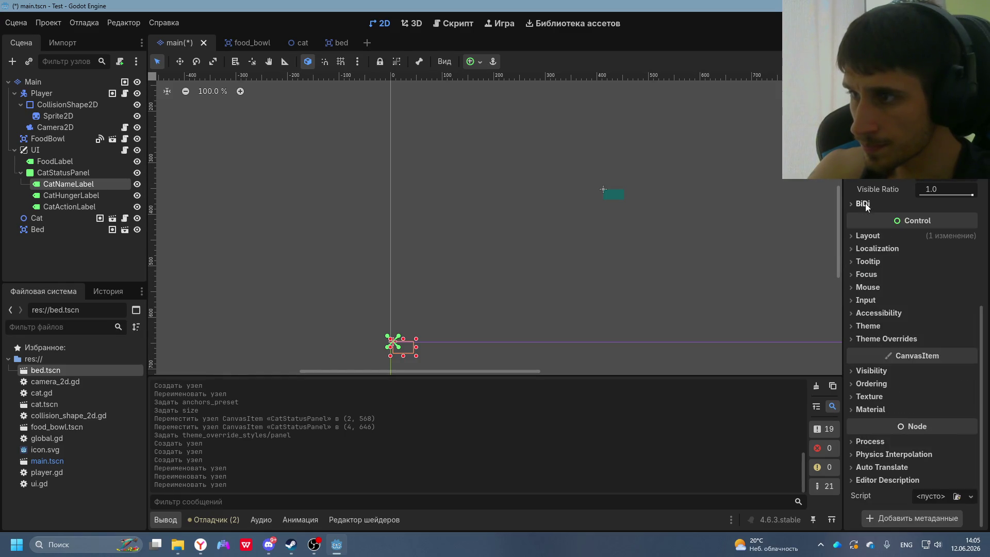
# - Bring up DeepSeek's Step 2 table of label positions (x=20; y=10, 35, 60)
pyautogui.scroll(4, 919, 240)
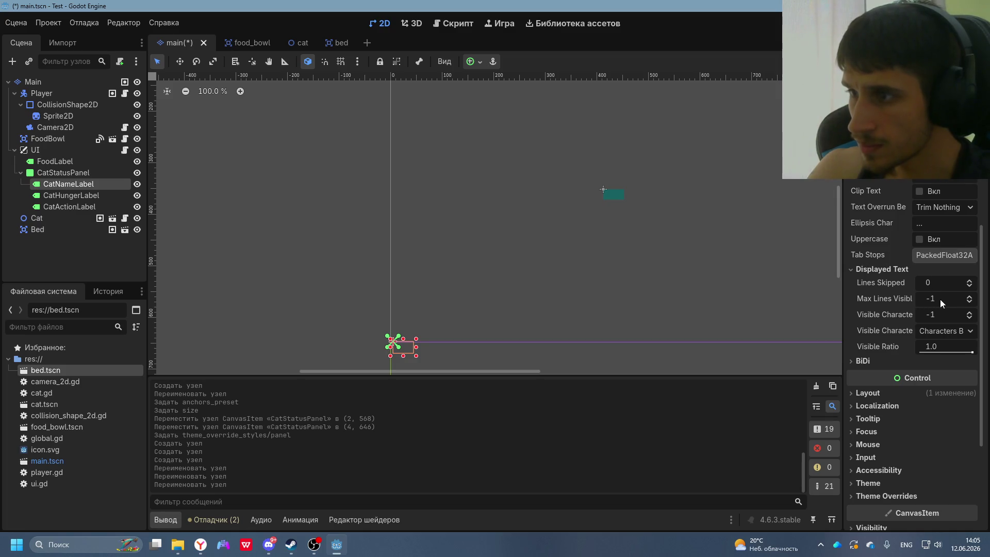
pyautogui.scroll(3, 939, 299)
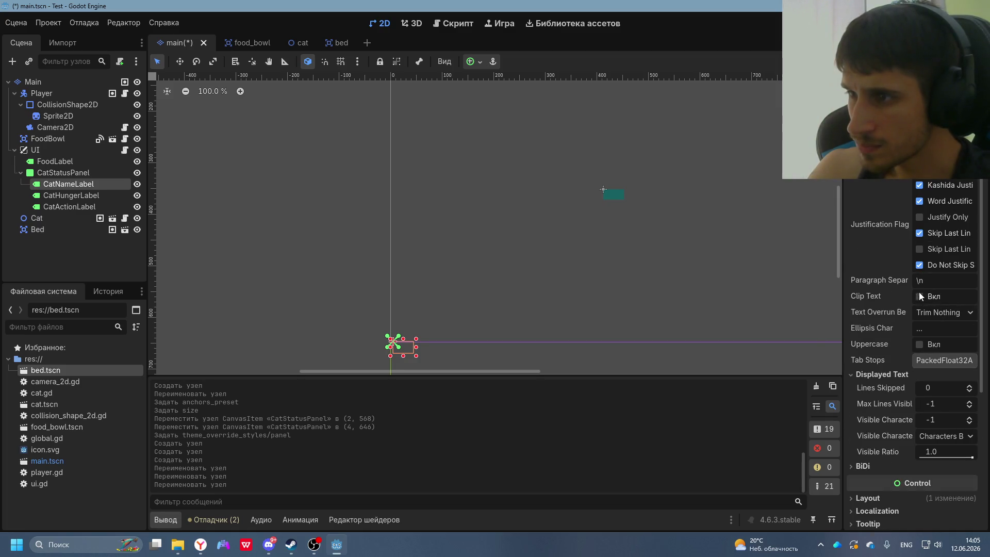
pyautogui.scroll(3, 919, 291)
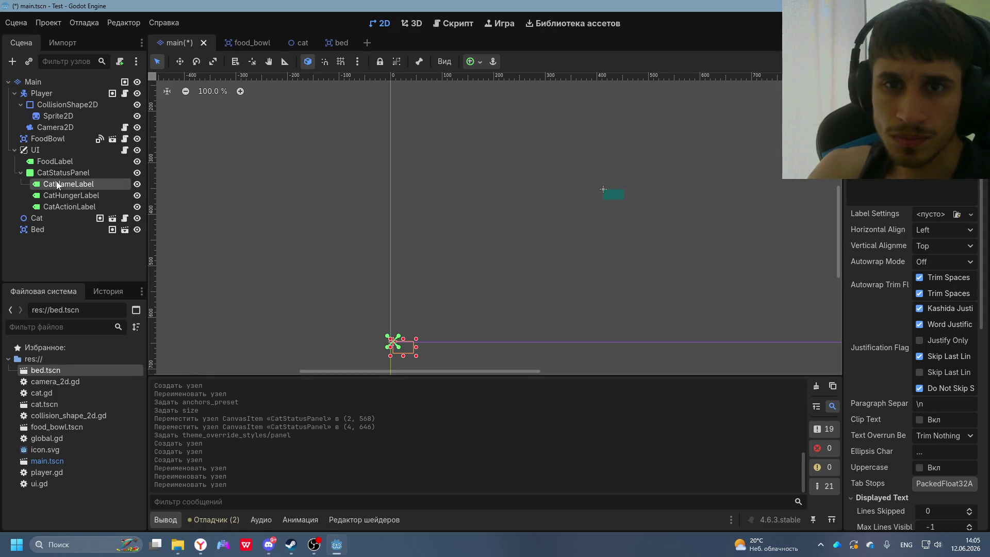
pyautogui.scroll(-1, 907, 271)
pyautogui.scroll(-7, 907, 272)
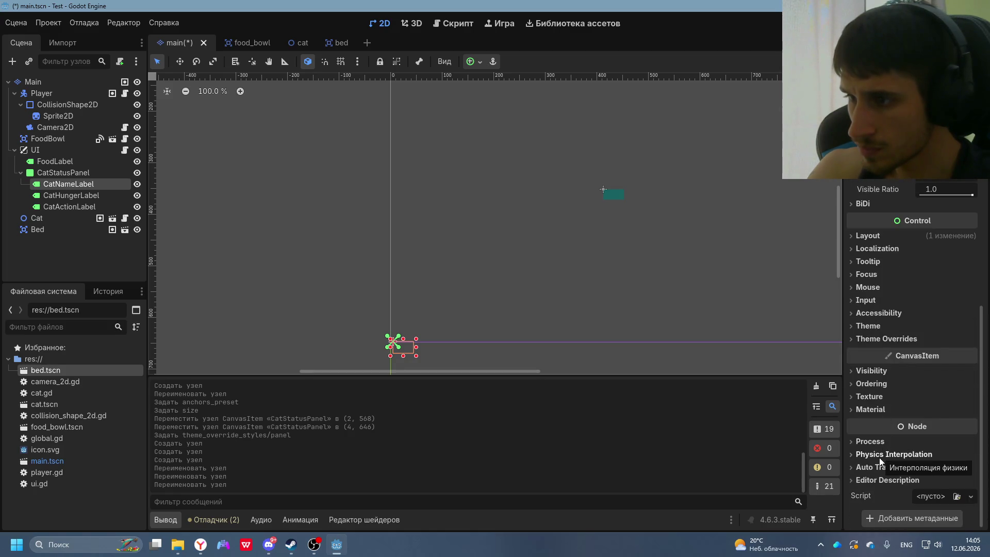
pyautogui.hotkey('alt', 'Tab')
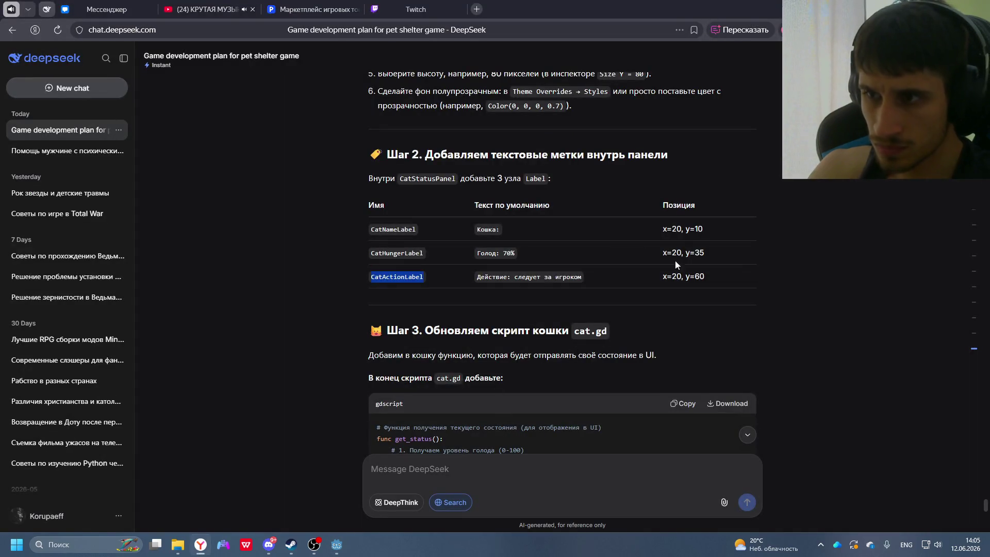
# - Drag CatActionLabel slightly inside the status panel to (-4, 29)
pyautogui.hotkey('alt', 'Tab')
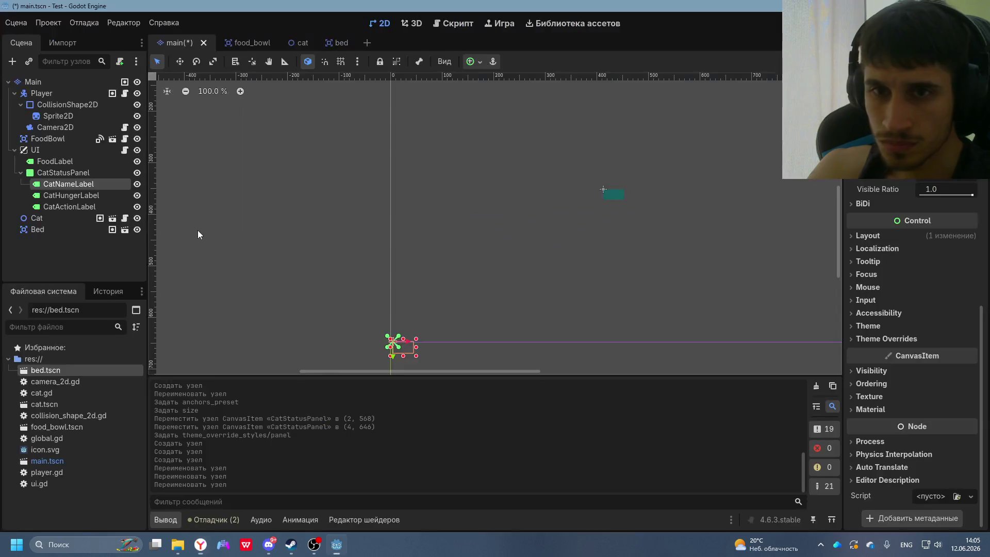
pyautogui.rightClick(74, 184)
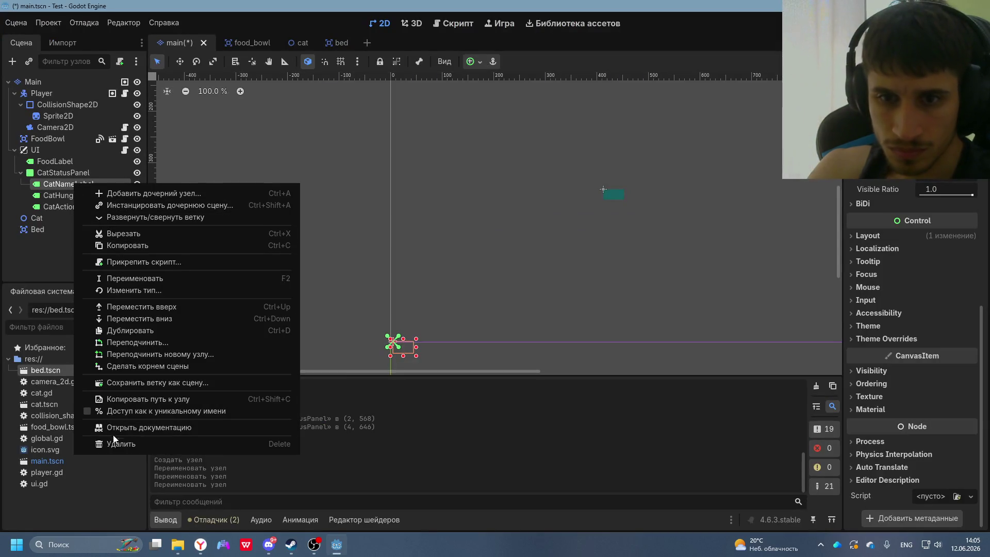
pyautogui.click(513, 209)
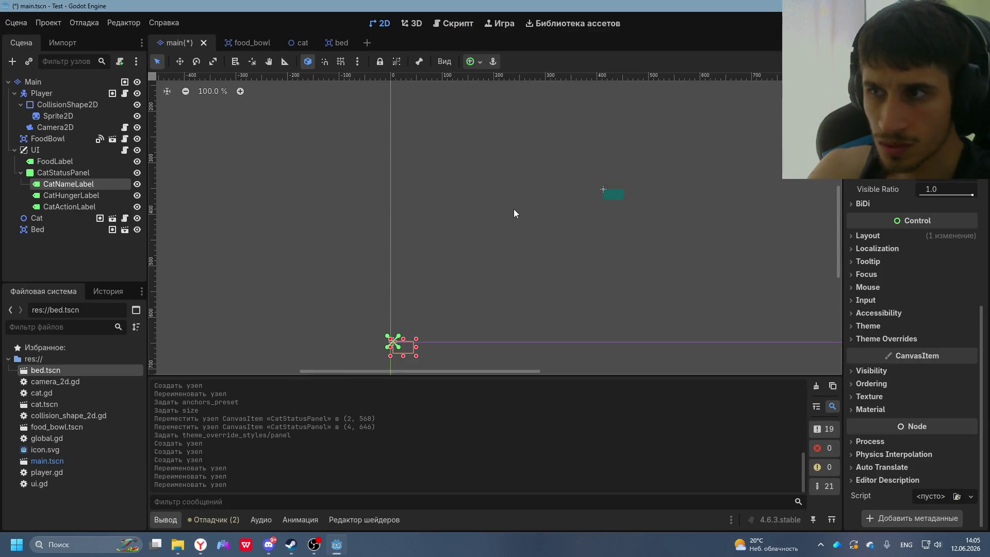
pyautogui.scroll(-1, 549, 249)
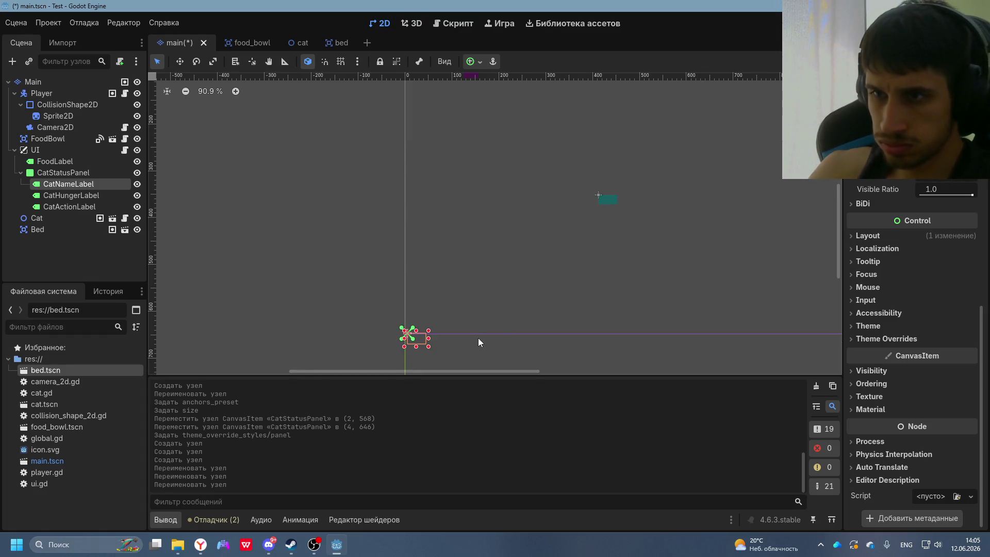
pyautogui.scroll(13, 429, 349)
pyautogui.moveTo(373, 305)
pyautogui.mouseDown()
pyautogui.moveTo(354, 322)
pyautogui.moveTo(358, 309)
pyautogui.moveTo(373, 342)
pyautogui.mouseUp()
# - Move CatHungerLabel to (-4, 44) in the panel, then select CatStatusPanel
pyautogui.click(69, 196)
pyautogui.click(52, 187)
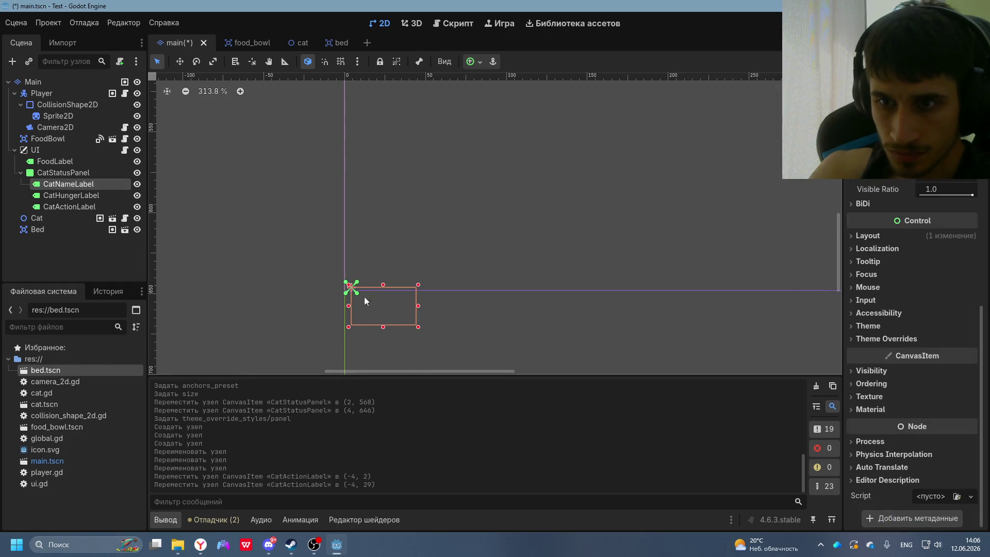
pyautogui.scroll(-1, 501, 348)
pyautogui.scroll(-3, 435, 184)
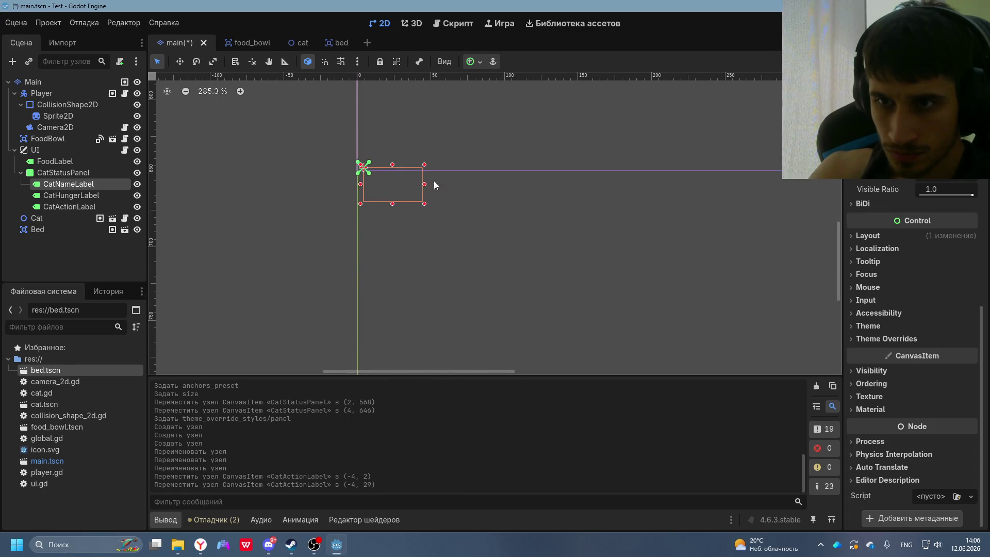
pyautogui.moveTo(388, 249); pyautogui.dragTo(418, 243)
pyautogui.click(504, 252)
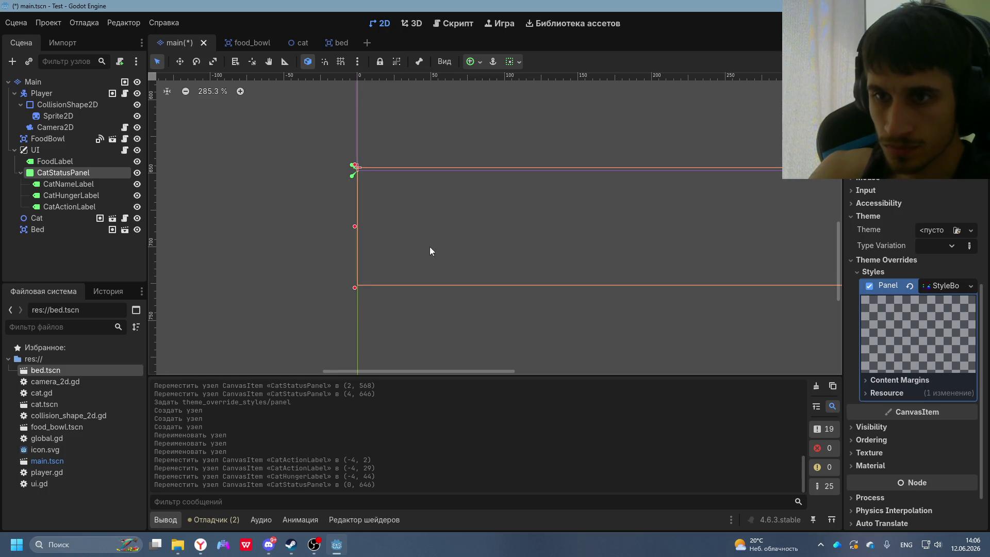
# - Move CatHungerLabel to (0, 45) in the panel
pyautogui.click(67, 184)
pyautogui.click(70, 195)
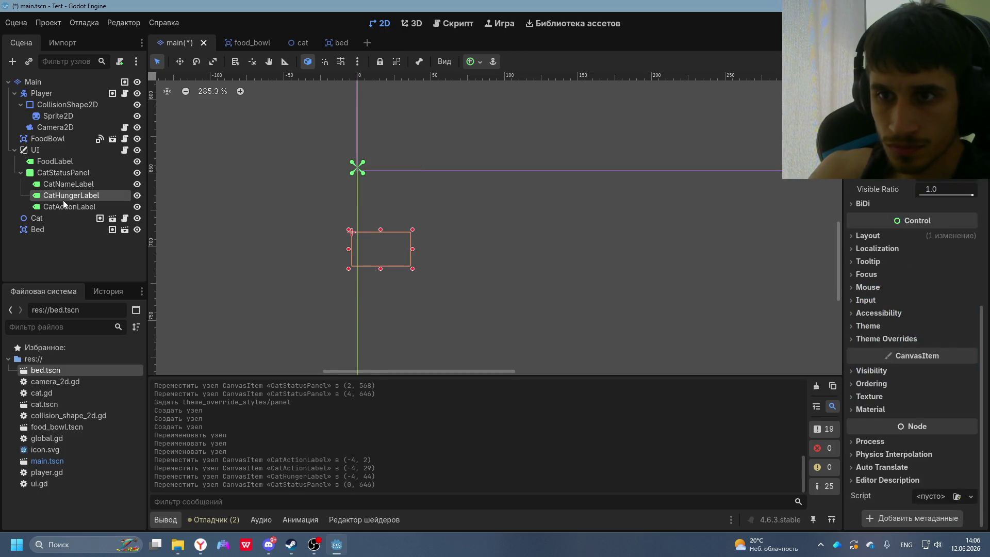
pyautogui.moveTo(397, 240); pyautogui.dragTo(374, 248)
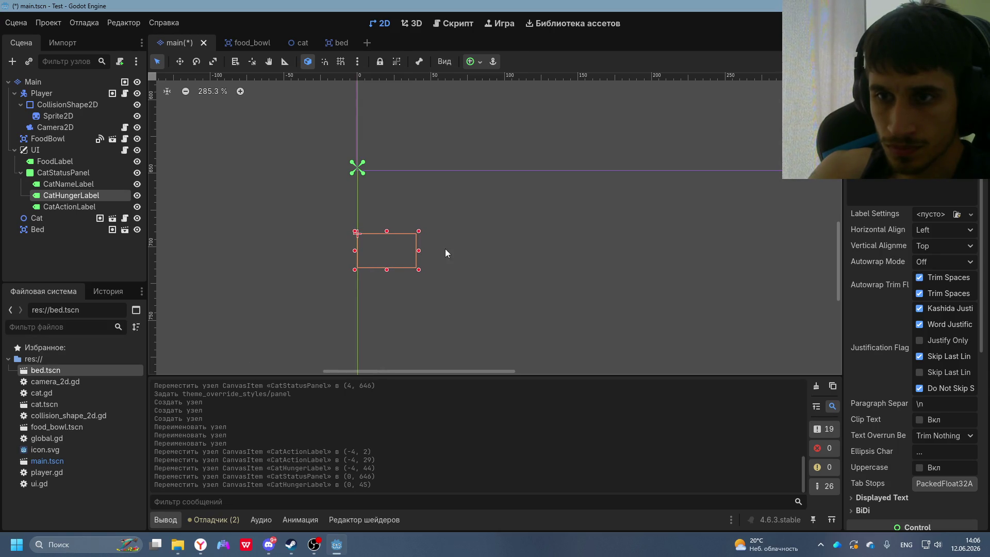
# - Give CatStatusPanel a StyleBoxTexture panel with a GradientTexture1D, and move CatNameLabel to (0, 2)
pyautogui.click(446, 254)
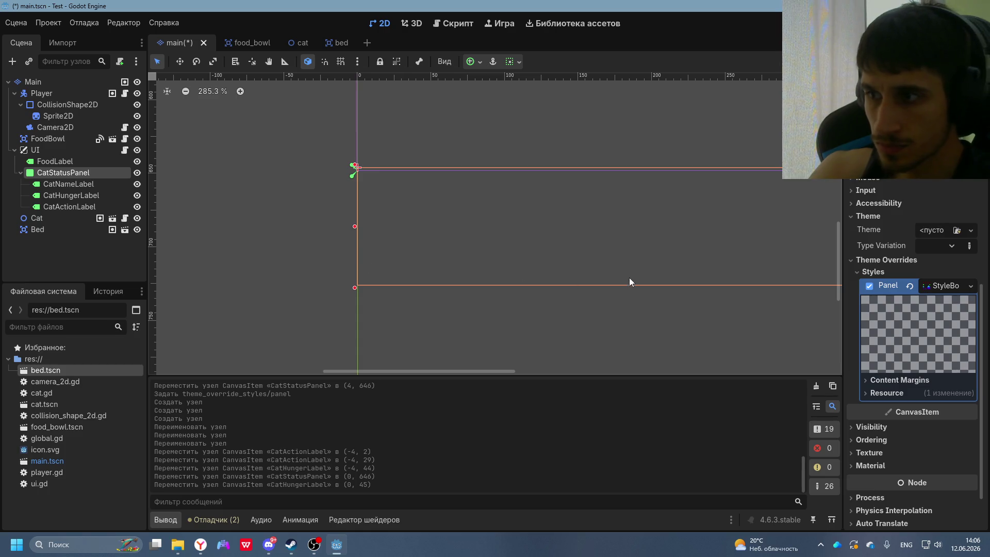
pyautogui.click(970, 290)
pyautogui.click(902, 330)
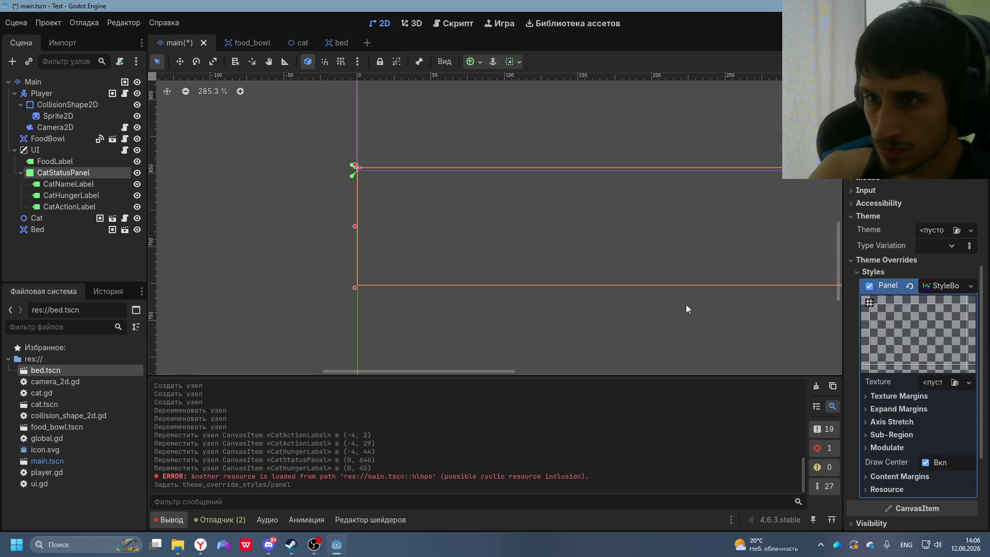
pyautogui.click(936, 386)
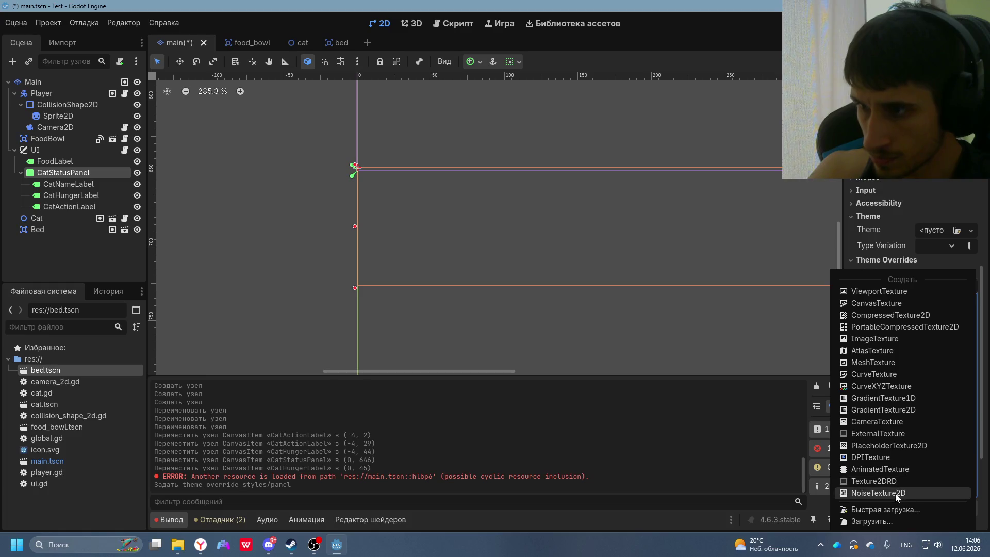
pyautogui.click(898, 399)
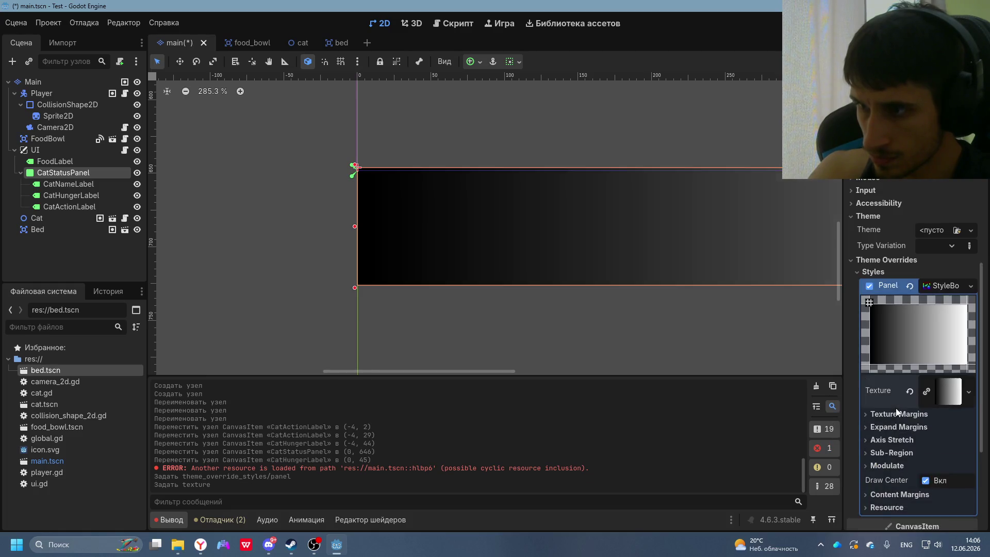
pyautogui.click(62, 184)
pyautogui.moveTo(381, 187); pyautogui.dragTo(380, 190)
# - Stack the labels: CatHungerLabel at (0, 31) and CatActionLabel at (0, 57) below the name
pyautogui.click(71, 195)
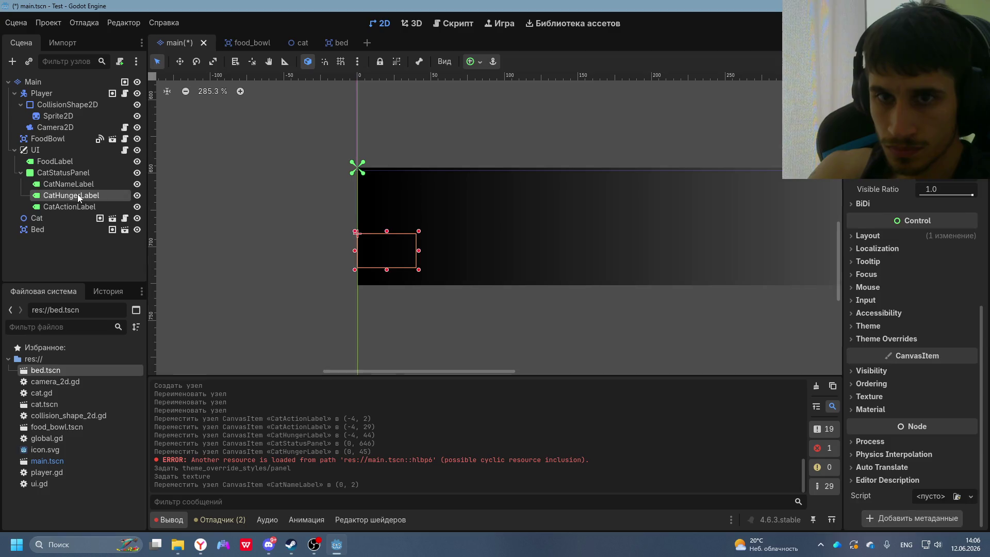
pyautogui.moveTo(373, 249)
pyautogui.mouseDown()
pyautogui.moveTo(371, 209)
pyautogui.moveTo(382, 224)
pyautogui.mouseUp()
pyautogui.click(382, 191)
pyautogui.click(377, 219)
pyautogui.click(382, 214)
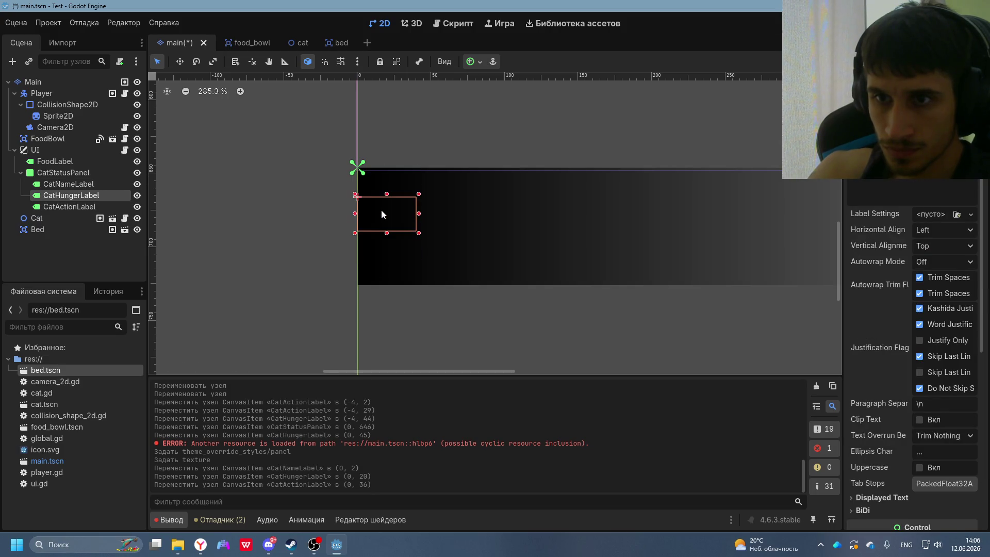
pyautogui.click(396, 246)
pyautogui.click(393, 221)
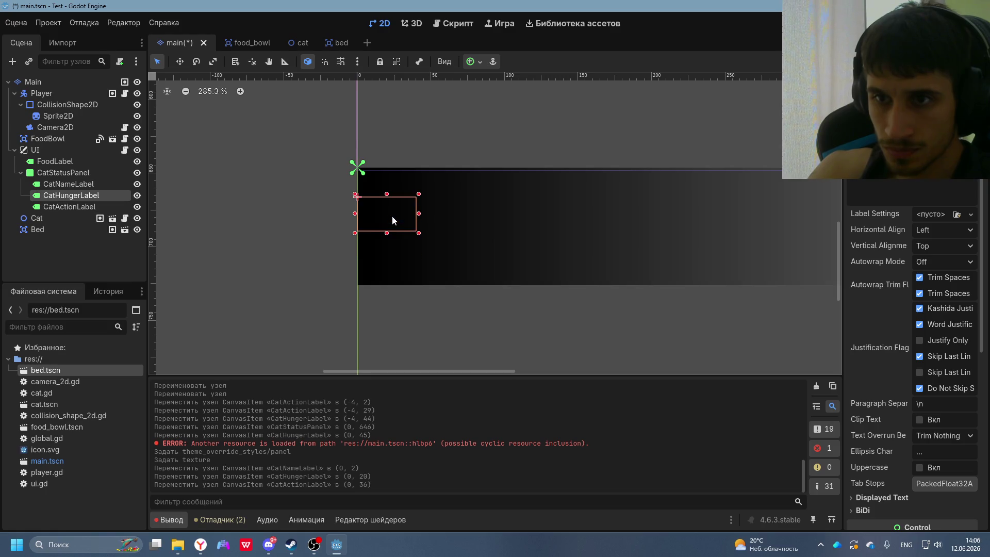
pyautogui.click(388, 249)
pyautogui.moveTo(391, 232); pyautogui.dragTo(389, 261)
pyautogui.click(389, 230)
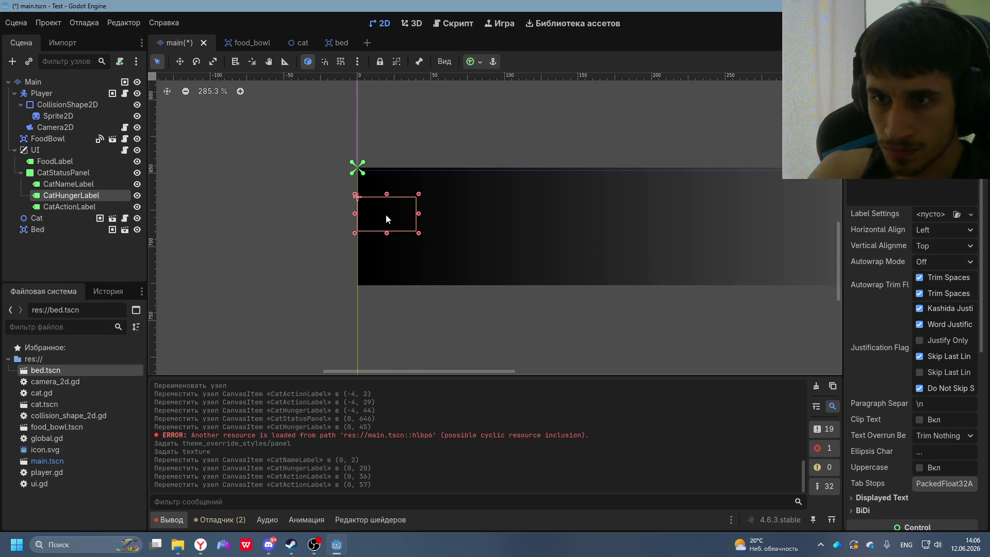
pyautogui.moveTo(387, 219); pyautogui.dragTo(388, 234)
pyautogui.click(380, 183)
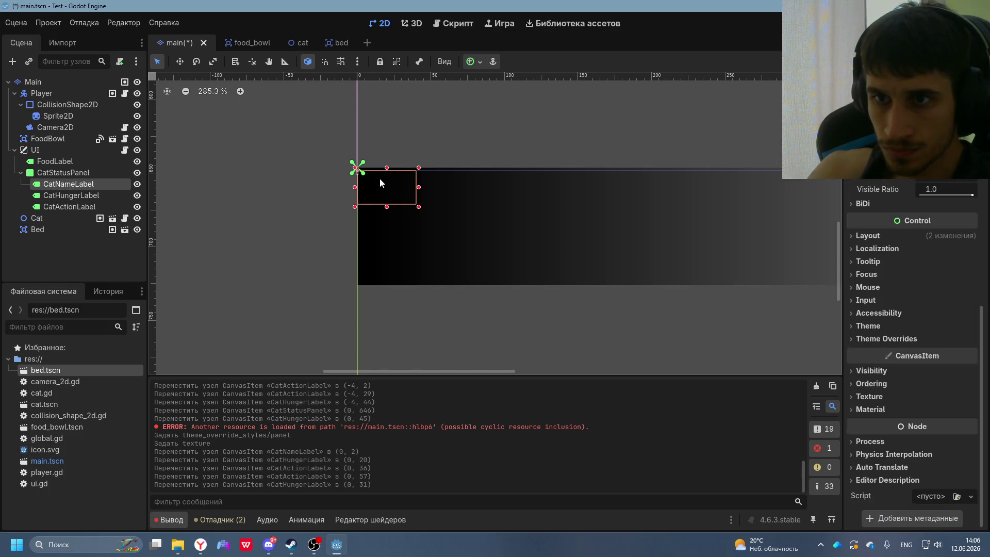
pyautogui.click(509, 209)
# - Copy DeepSeek's Step 3 get_status code
pyautogui.hotkey('alt', 'Tab')
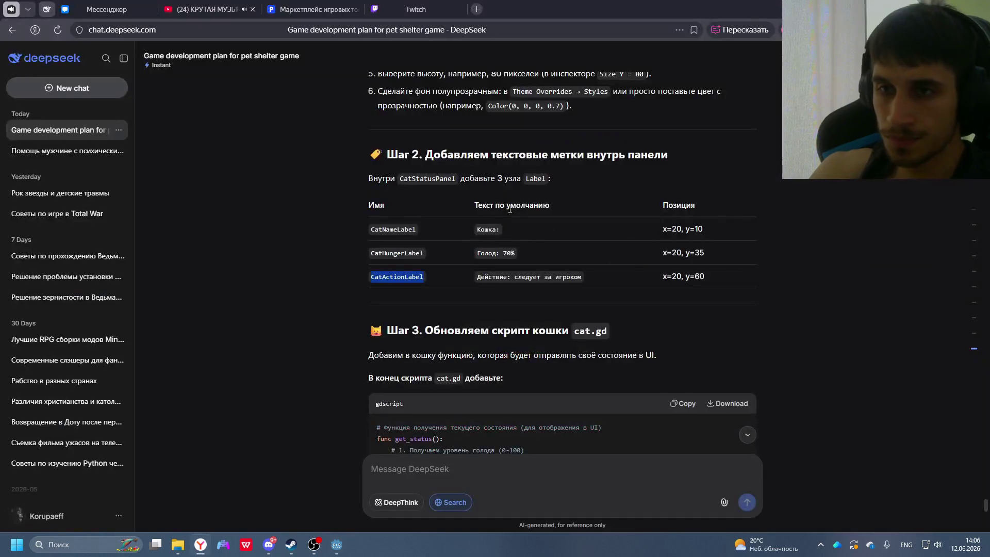
pyautogui.scroll(-1, 515, 281)
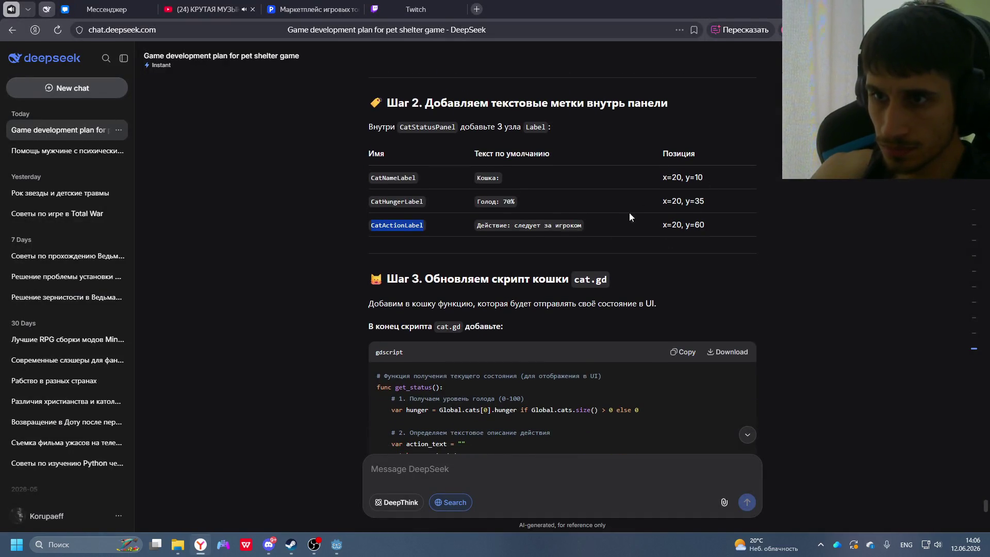
pyautogui.scroll(-2, 635, 303)
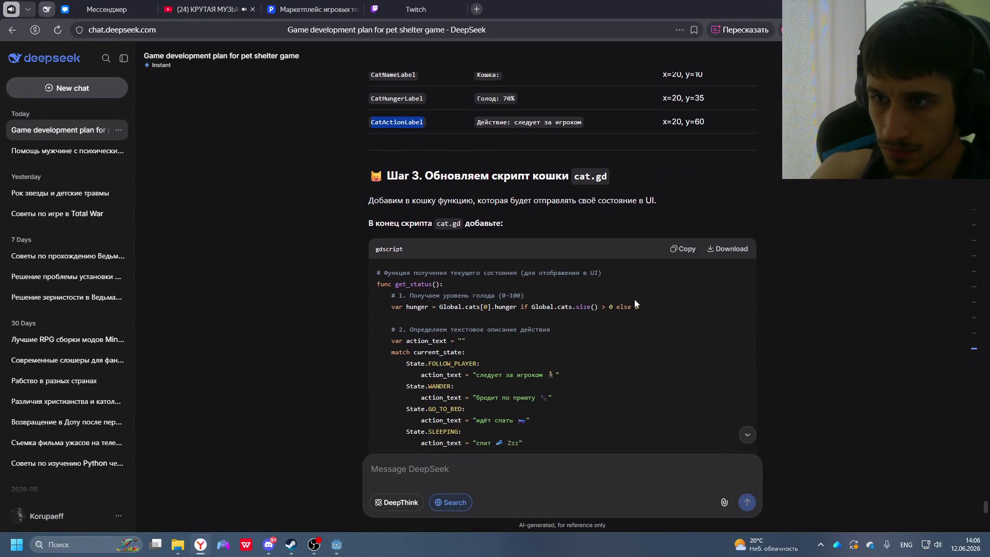
pyautogui.click(681, 254)
pyautogui.hotkey('alt', 'Tab')
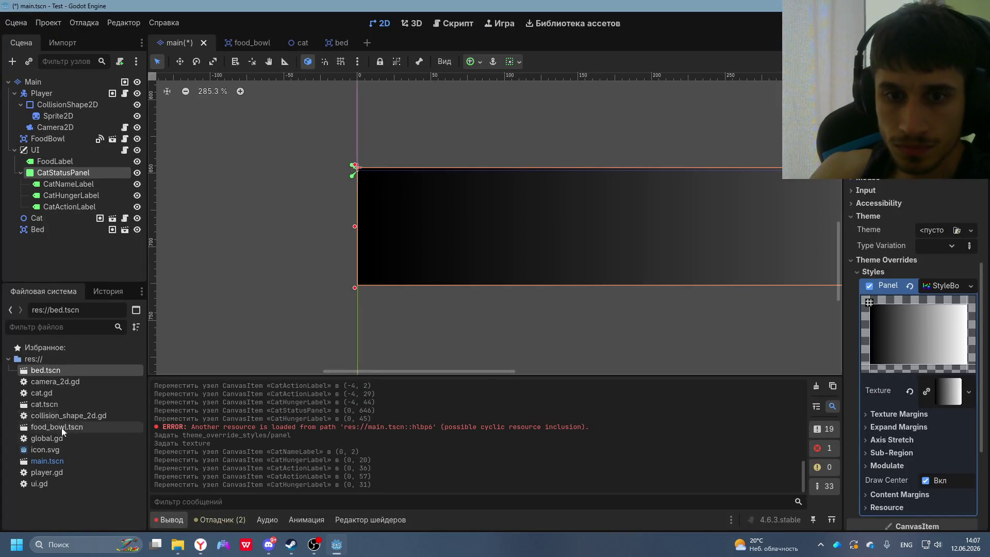
# - Replace all of cat.gd's code with the copied get_status code
pyautogui.click(41, 393)
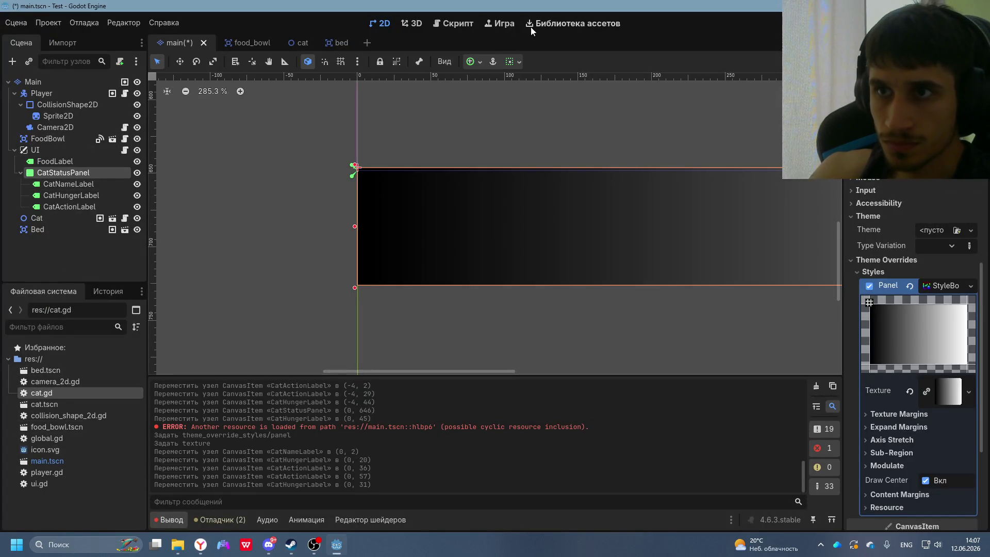
pyautogui.click(463, 27)
pyautogui.scroll(-4, 408, 275)
pyautogui.hotkey('ctrl', 'a')
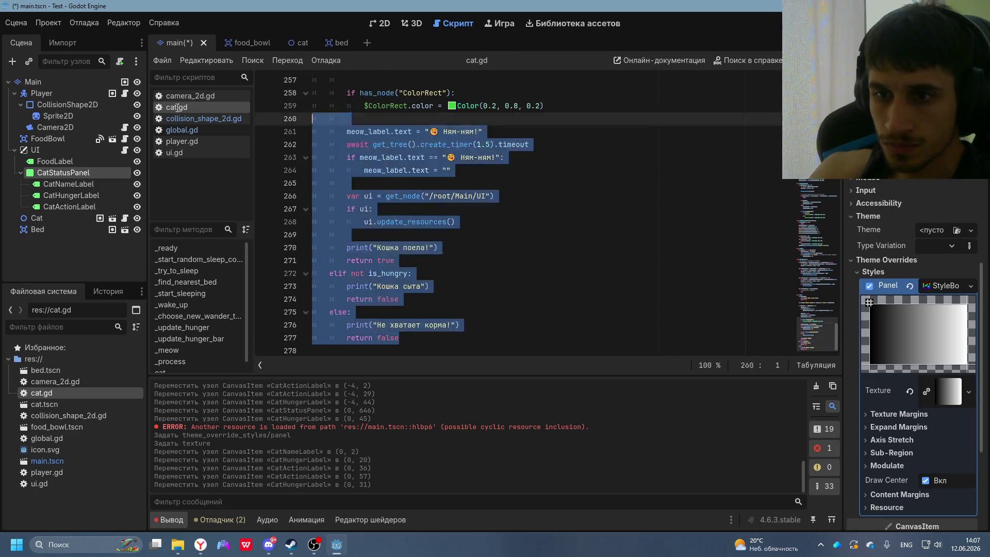
pyautogui.hotkey('ctrl', 'v')
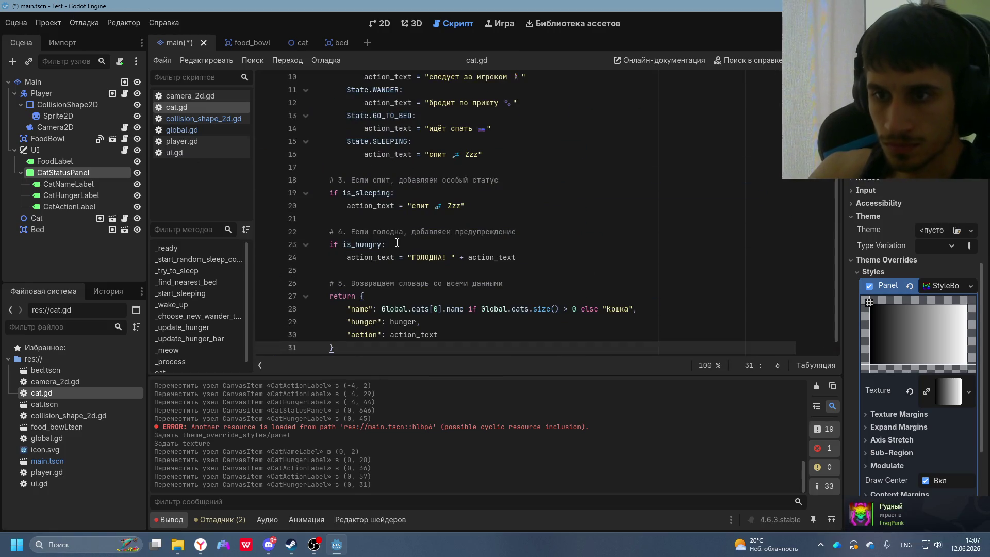
# - Copy DeepSeek's Step 4 status panel script
pyautogui.hotkey('alt', 'Tab')
pyautogui.scroll(-10, 555, 306)
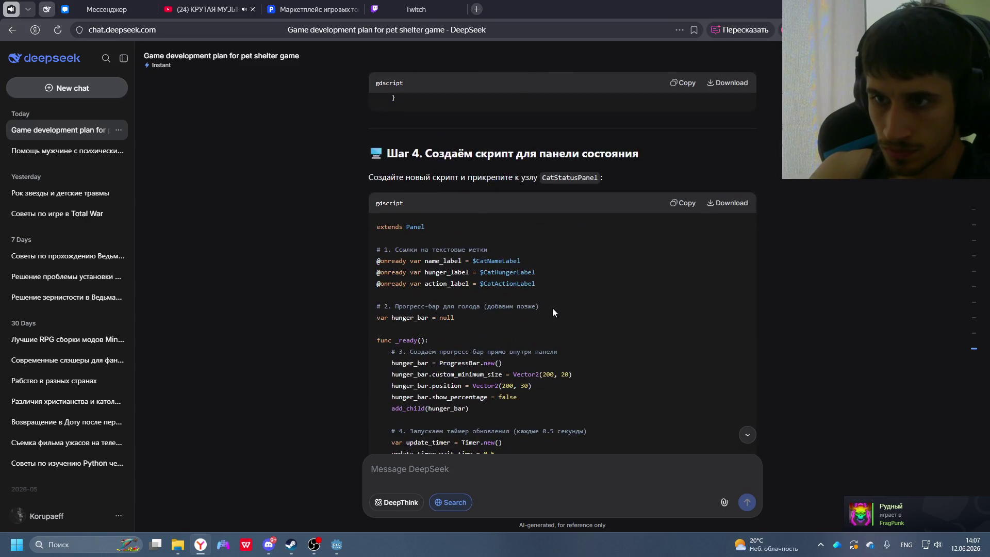
pyautogui.click(683, 203)
pyautogui.hotkey('alt', 'Tab')
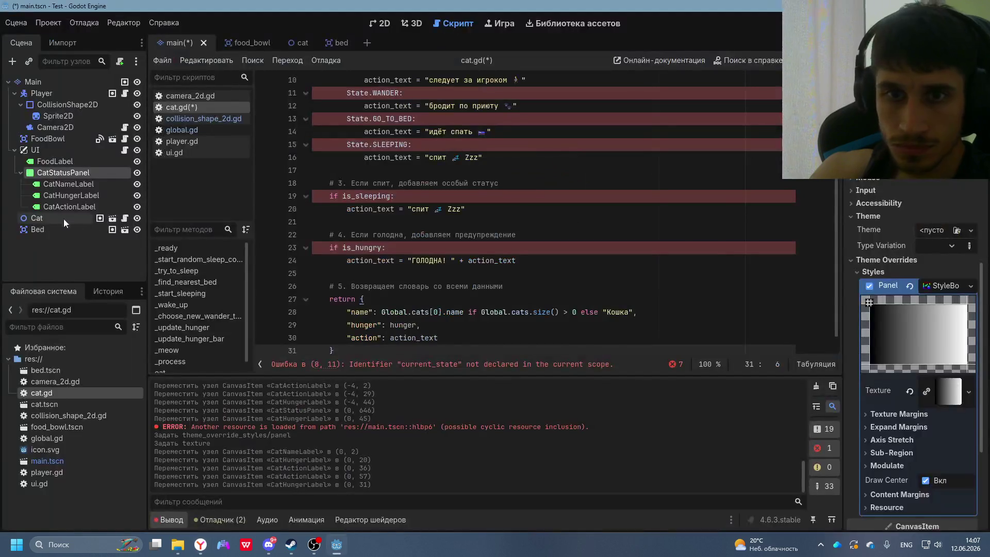
pyautogui.rightClick(60, 175)
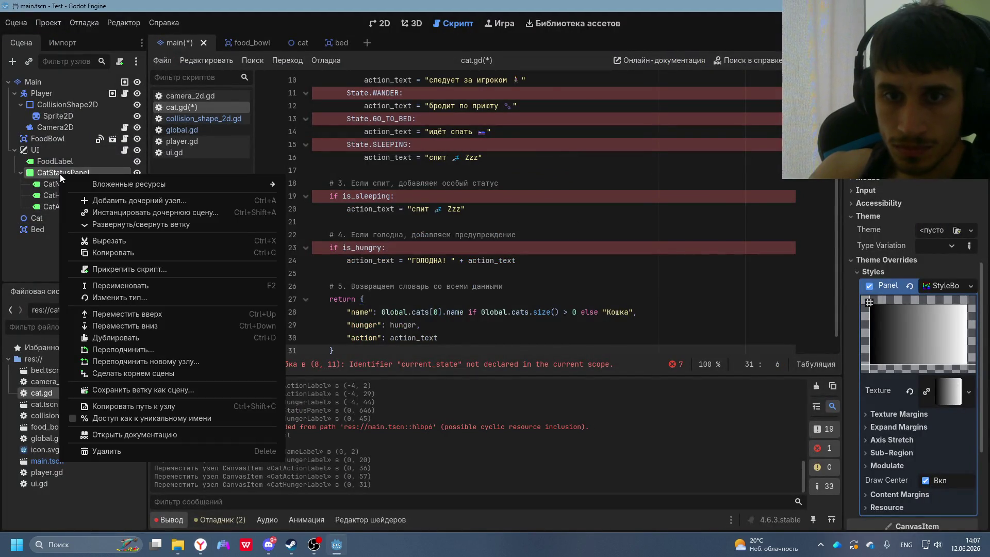
# - Attach a new res://cat_status_panel.gd script to CatStatusPanel and paste the status-panel code over its template
pyautogui.press('Escape')
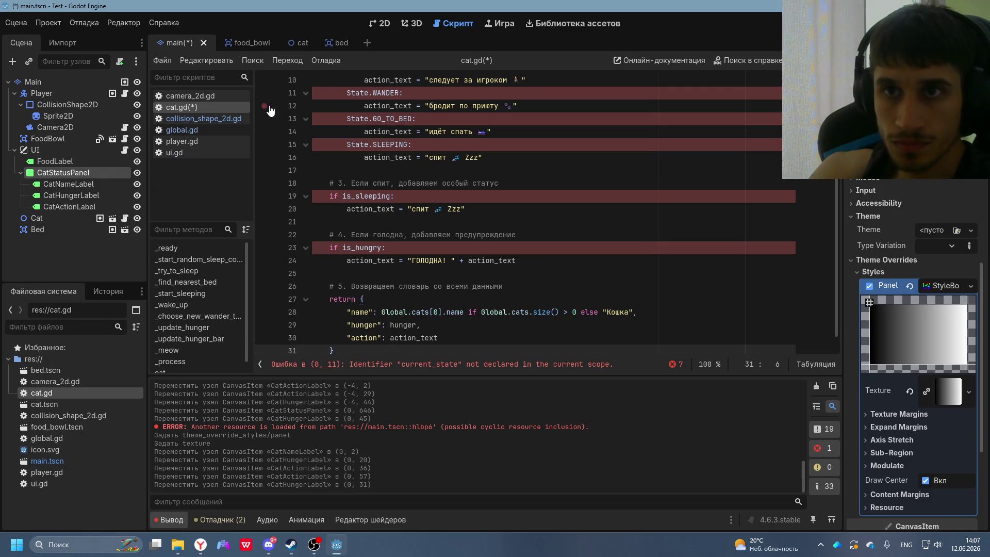
pyautogui.rightClick(45, 171)
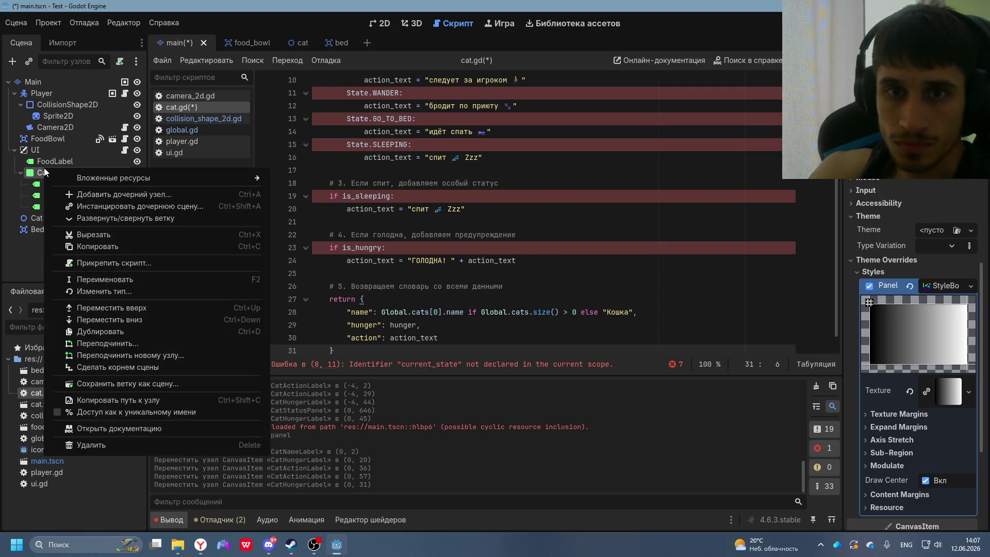
pyautogui.press('Escape')
pyautogui.scroll(-5, 928, 361)
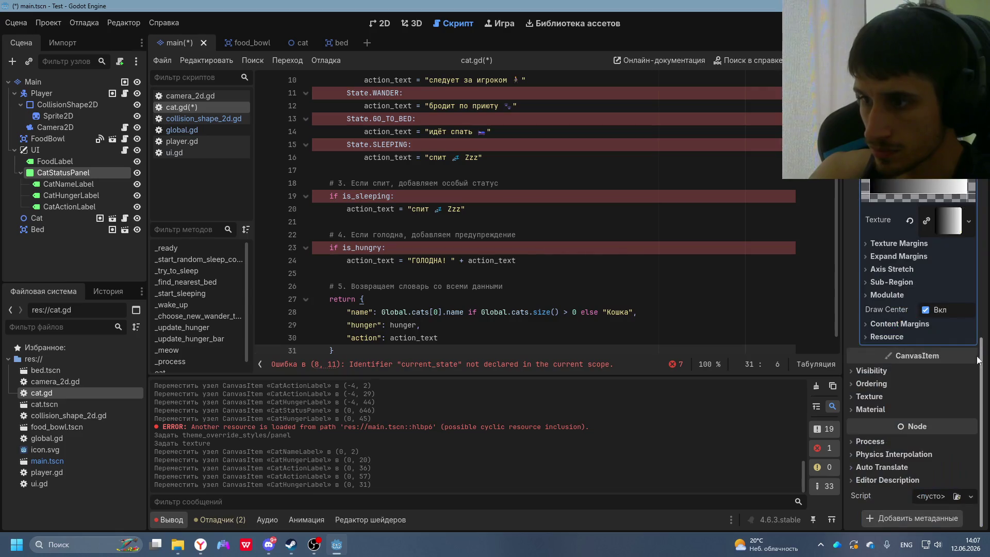
pyautogui.click(943, 496)
pyautogui.click(935, 498)
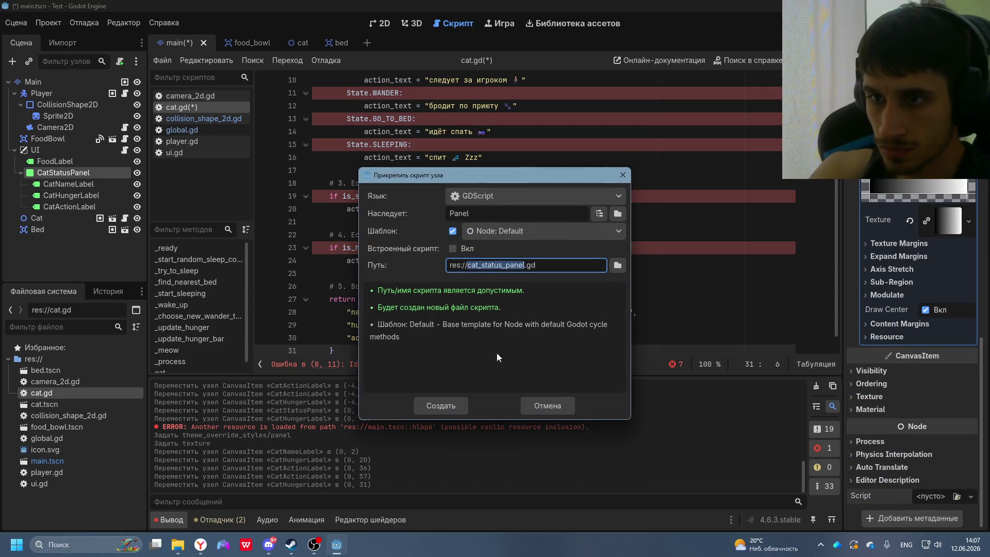
pyautogui.click(449, 406)
pyautogui.moveTo(361, 222)
pyautogui.mouseDown()
pyautogui.moveTo(315, 77)
pyautogui.moveTo(164, 7)
pyautogui.mouseUp()
pyautogui.hotkey('ctrl', 'v')
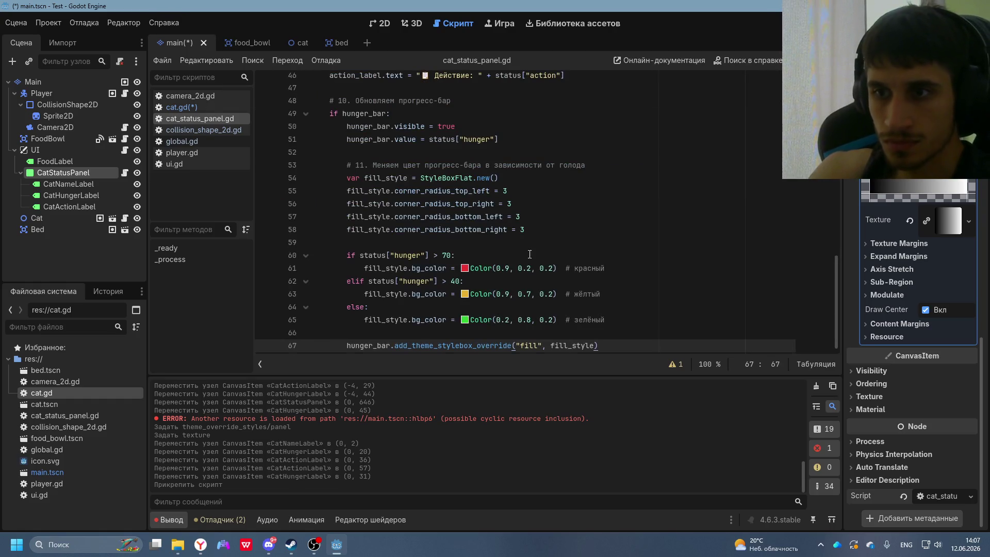
# - Read DeepSeek's Step 5 on putting the cat in a group, selecting the Cat node in Godot
pyautogui.hotkey('alt', 'Tab')
pyautogui.scroll(-15, 527, 304)
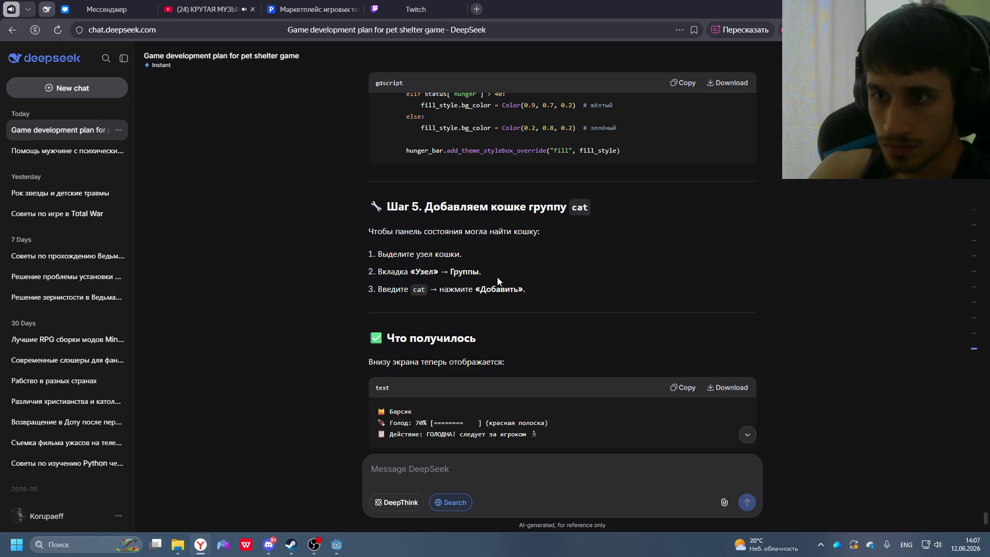
pyautogui.hotkey('alt', 'Tab')
pyautogui.click(51, 222)
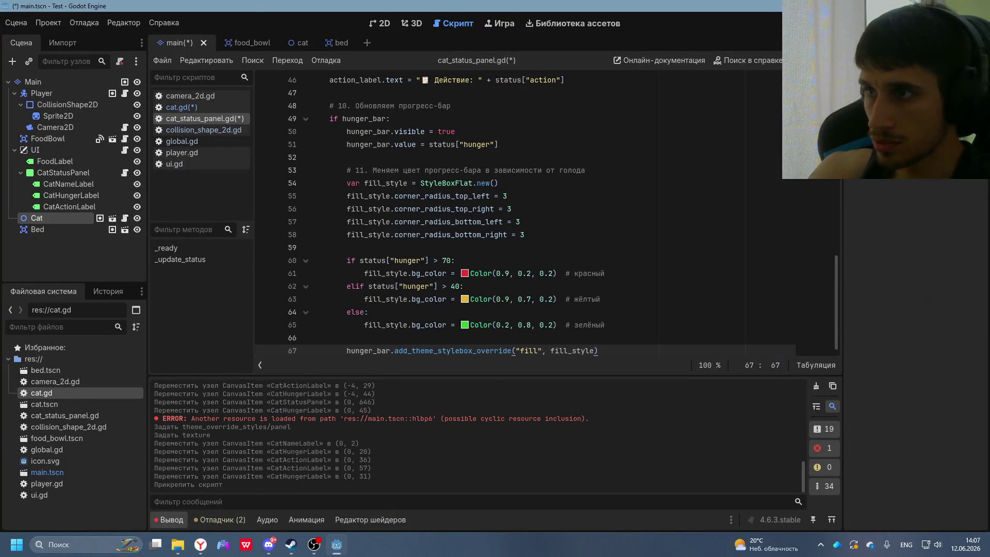
pyautogui.hotkey('alt', 'Tab')
pyautogui.scroll(-5, 561, 294)
# - Save the scene and run the project, which stops on the undeclared current_state error
pyautogui.hotkey('alt', 'Tab')
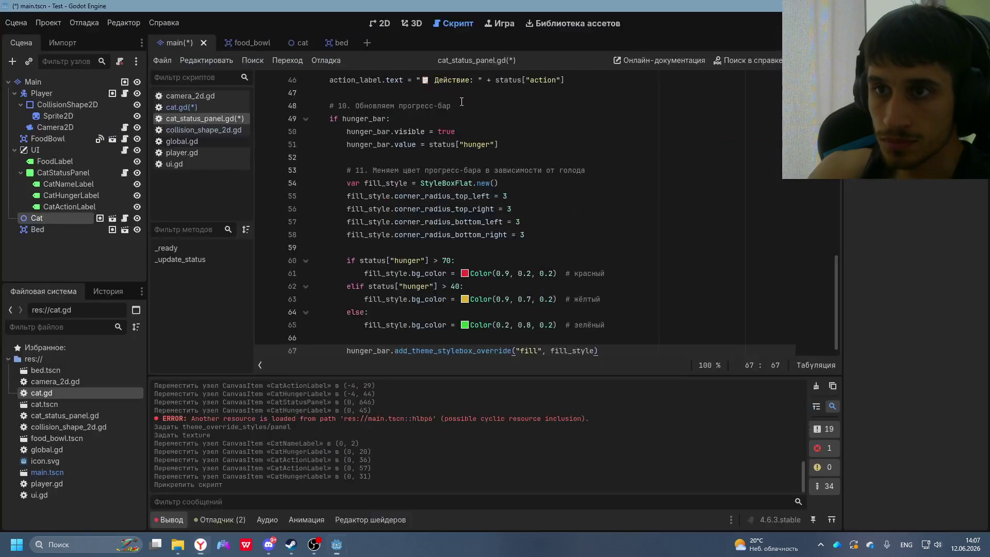
pyautogui.hotkey('ctrl', 's')
pyautogui.press('F5')
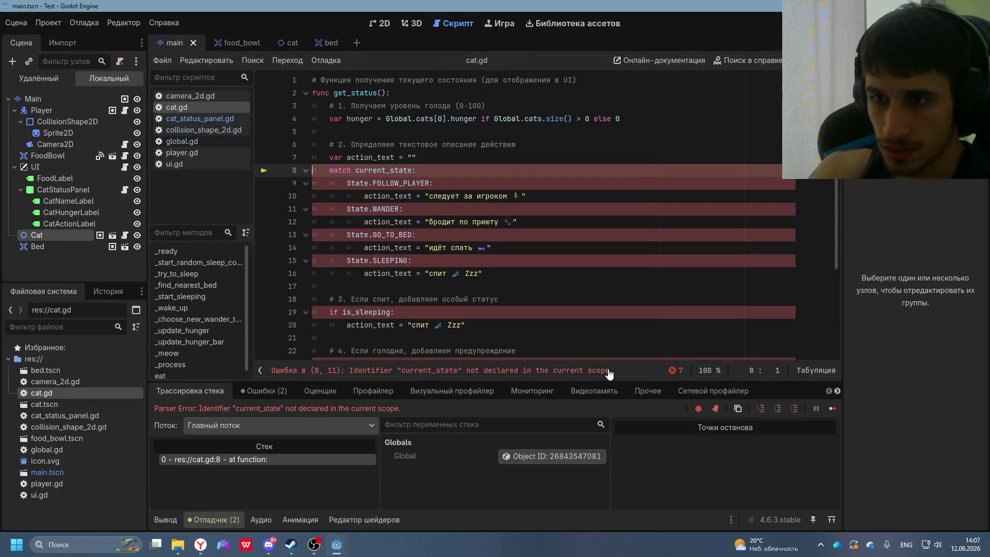
pyautogui.moveTo(637, 379); pyautogui.dragTo(253, 375)
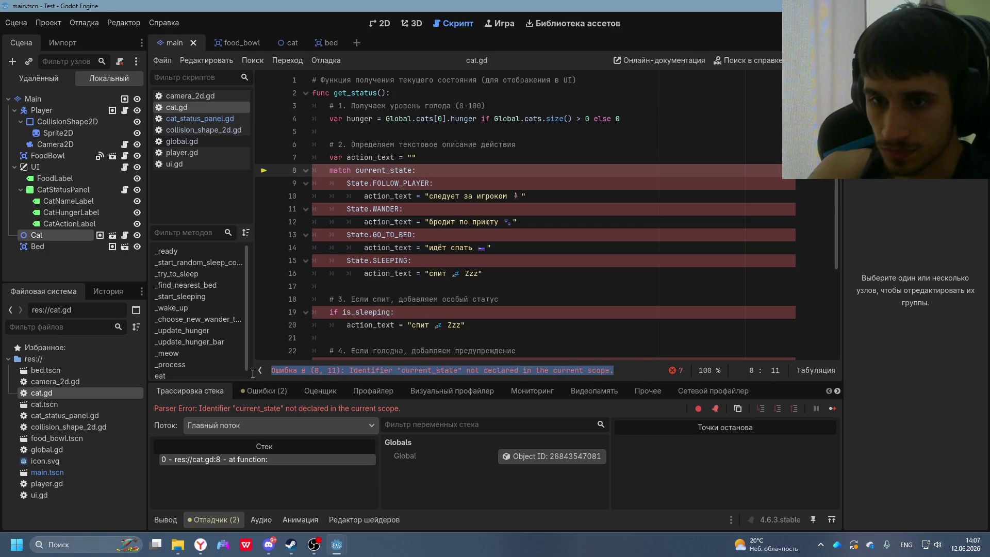
# - Copy the first unused delta warning from the Debugger's errors list
pyautogui.click(264, 391)
pyautogui.click(750, 442)
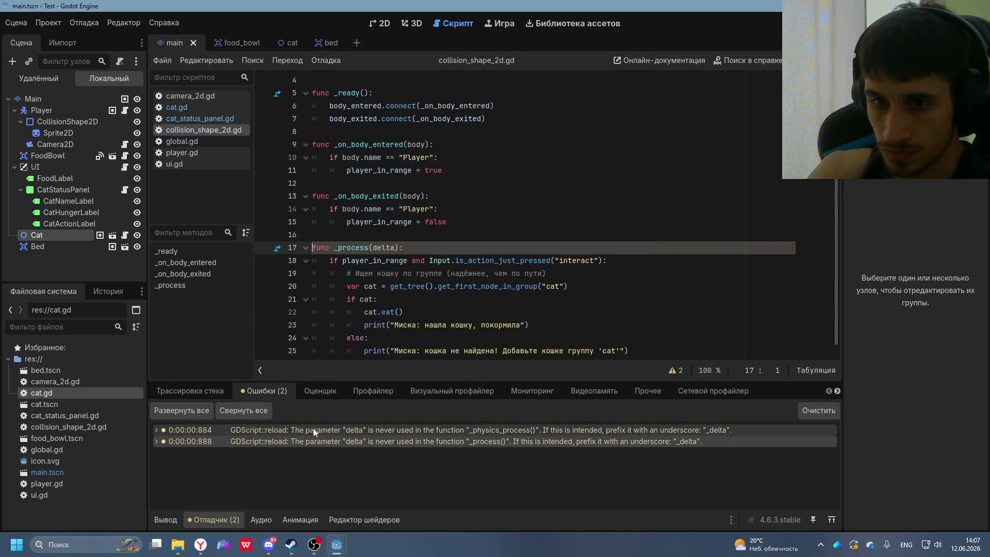
pyautogui.click(291, 430)
pyautogui.rightClick(290, 430)
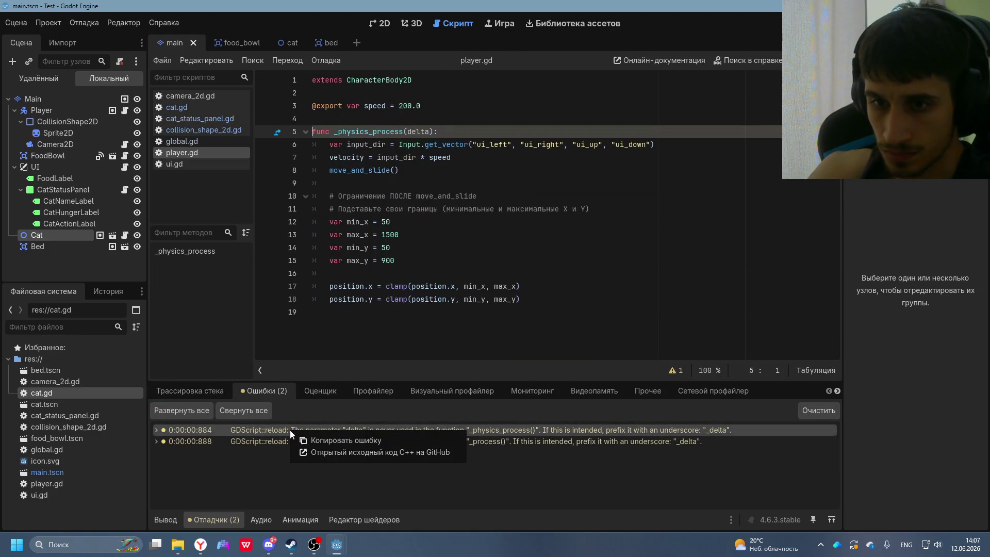
pyautogui.click(334, 441)
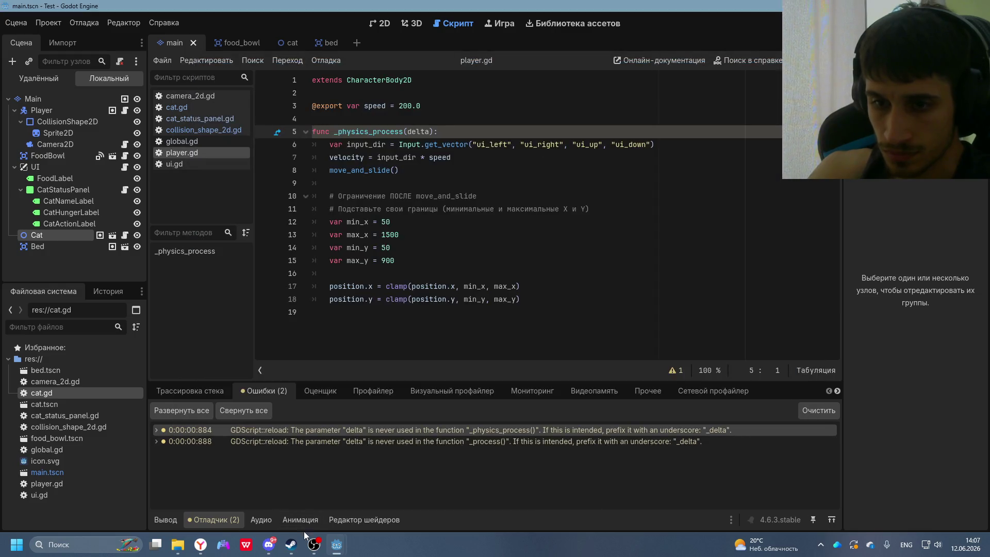
pyautogui.click(200, 544)
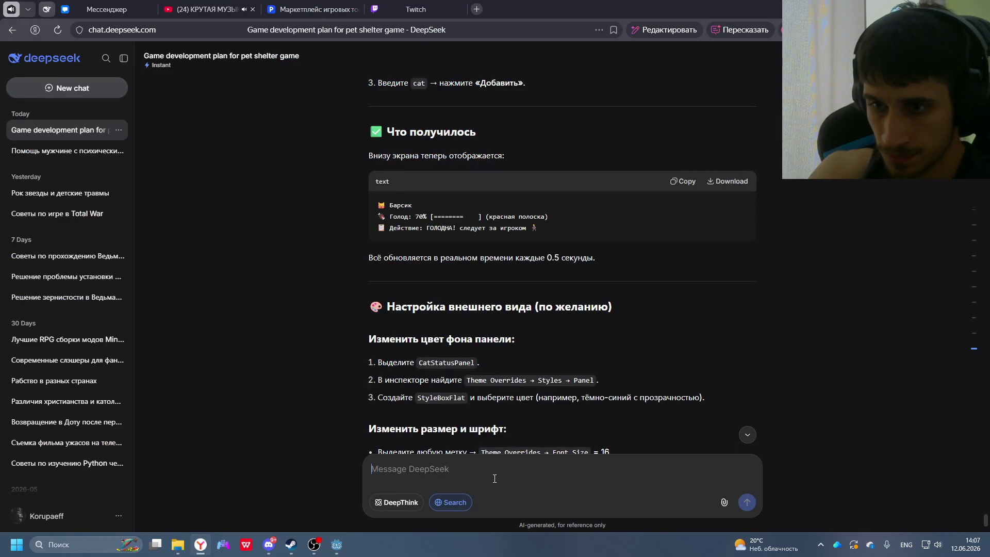
# - Send DeepSeek both unused delta warnings from player.gd and collision_shape_2d.gd
pyautogui.hotkey('ctrl', 'v')
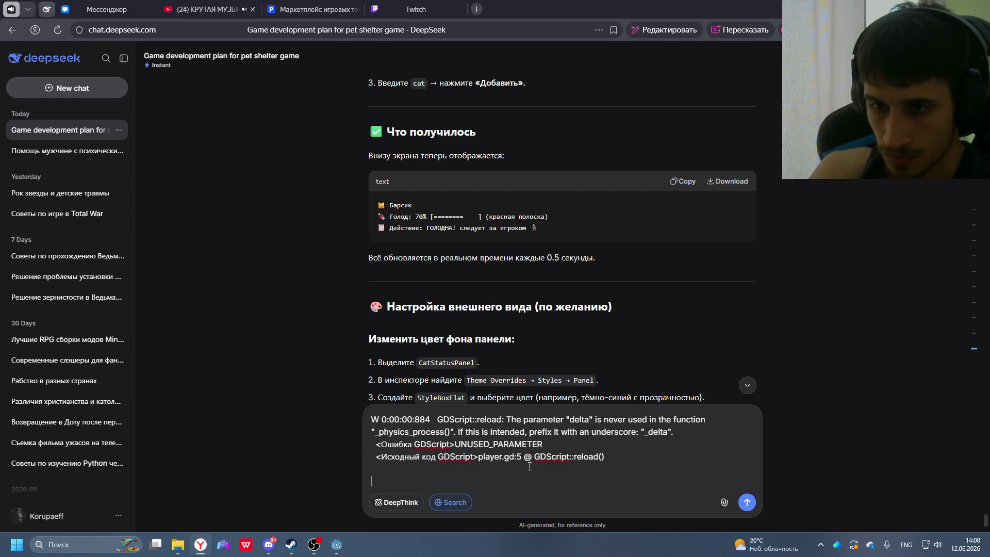
pyautogui.hotkey('alt', 'Tab')
pyautogui.click(478, 441)
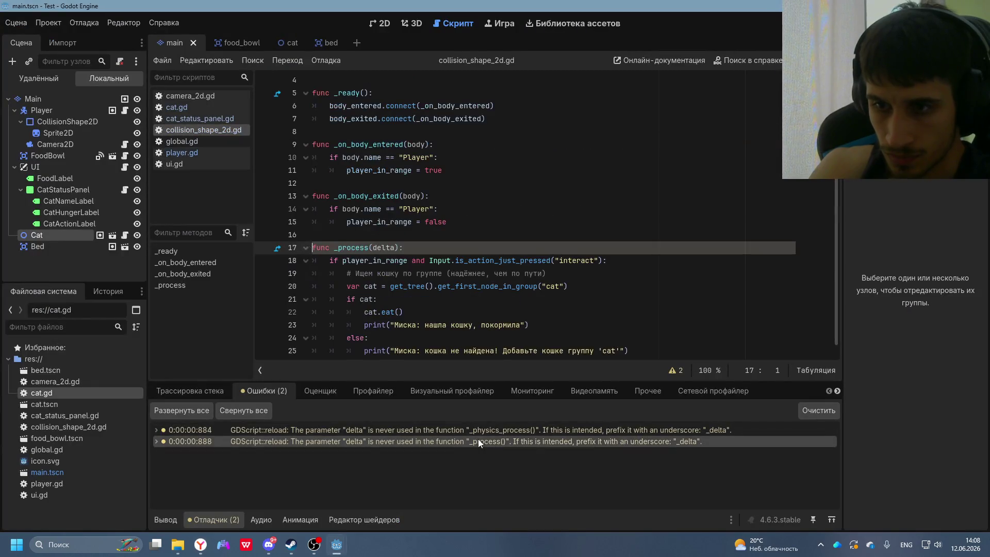
pyautogui.rightClick(478, 441)
pyautogui.click(515, 454)
pyautogui.hotkey('alt', 'Tab')
pyautogui.click(442, 477)
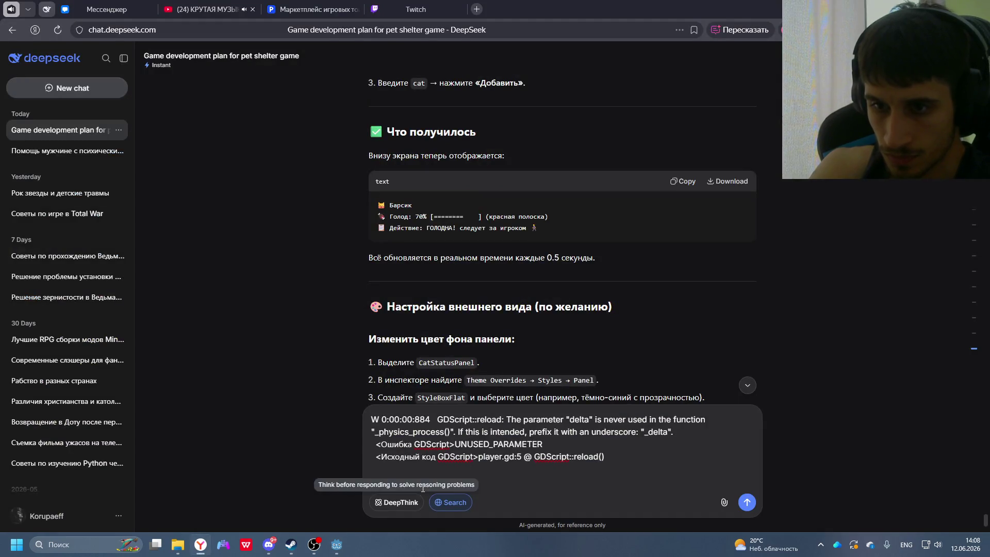
pyautogui.hotkey('ctrl', 'v')
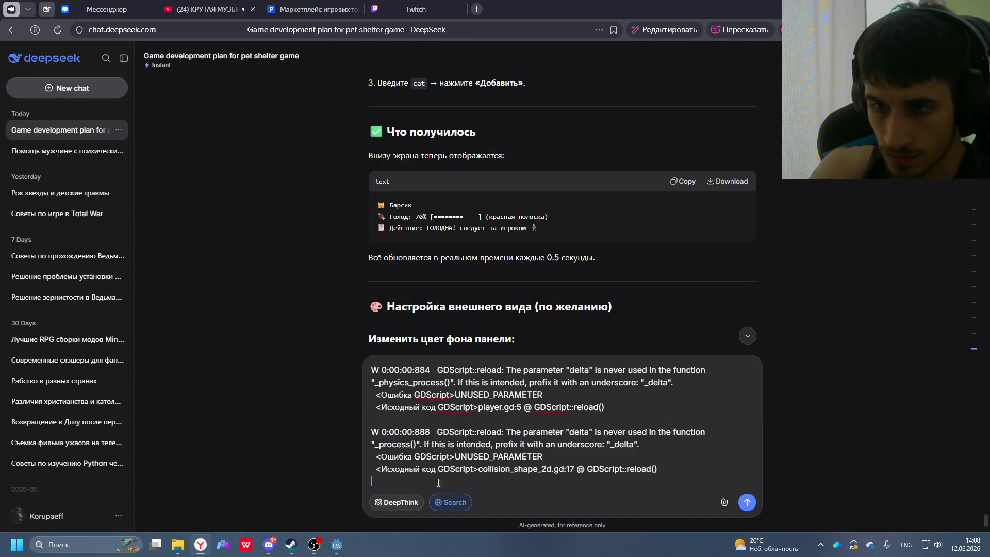
pyautogui.click(747, 500)
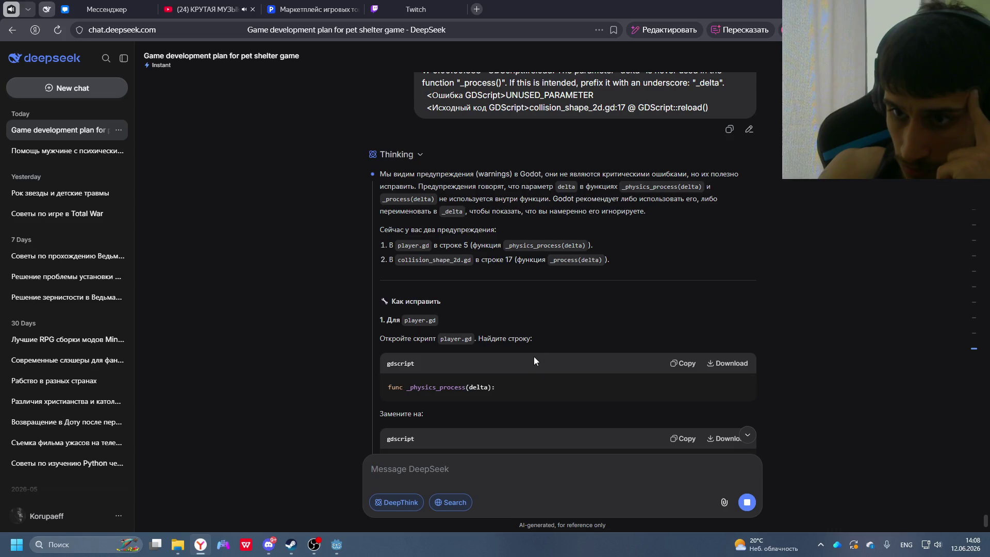
# - Copy the corrected func _physics_process(_delta): line from DeepSeek's reply
pyautogui.scroll(3, 576, 298)
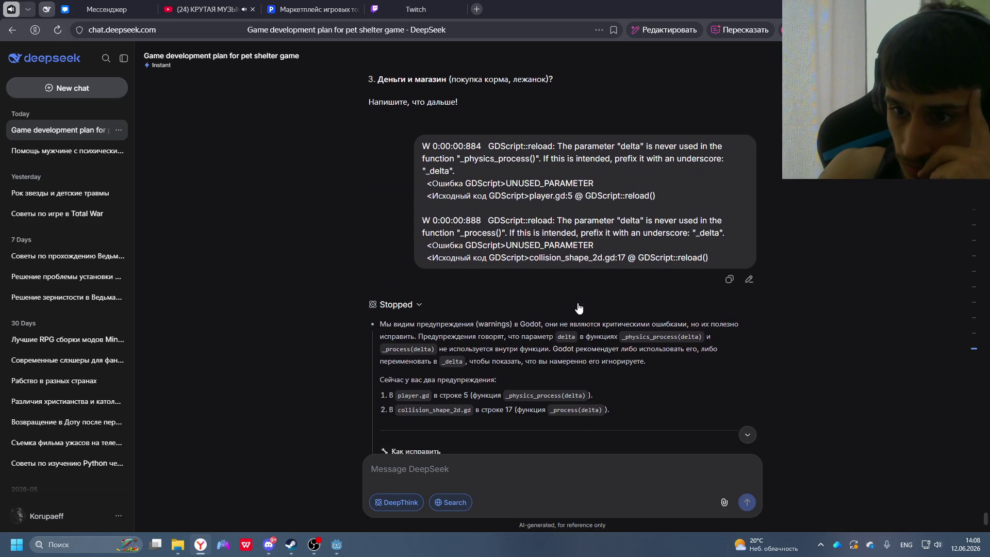
pyautogui.scroll(-4, 578, 307)
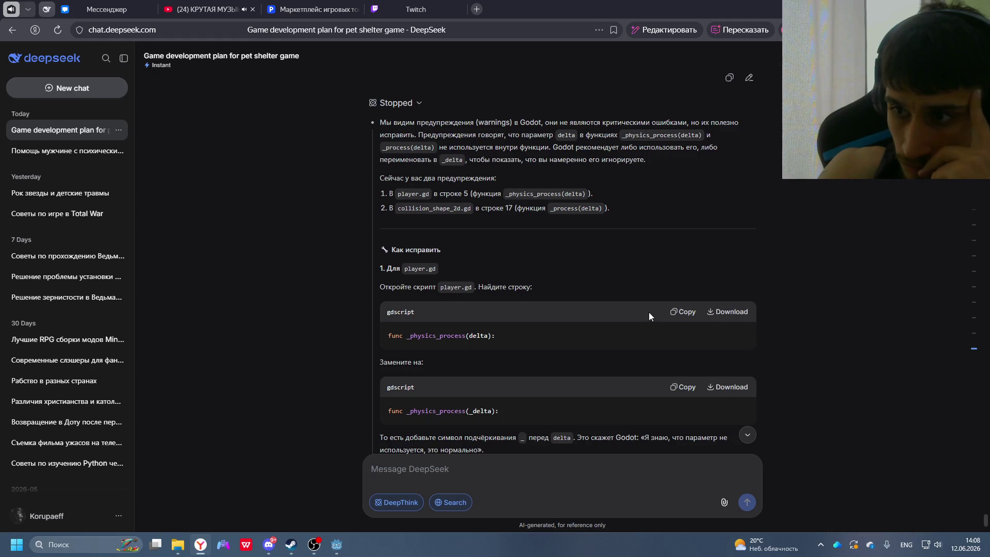
pyautogui.click(682, 388)
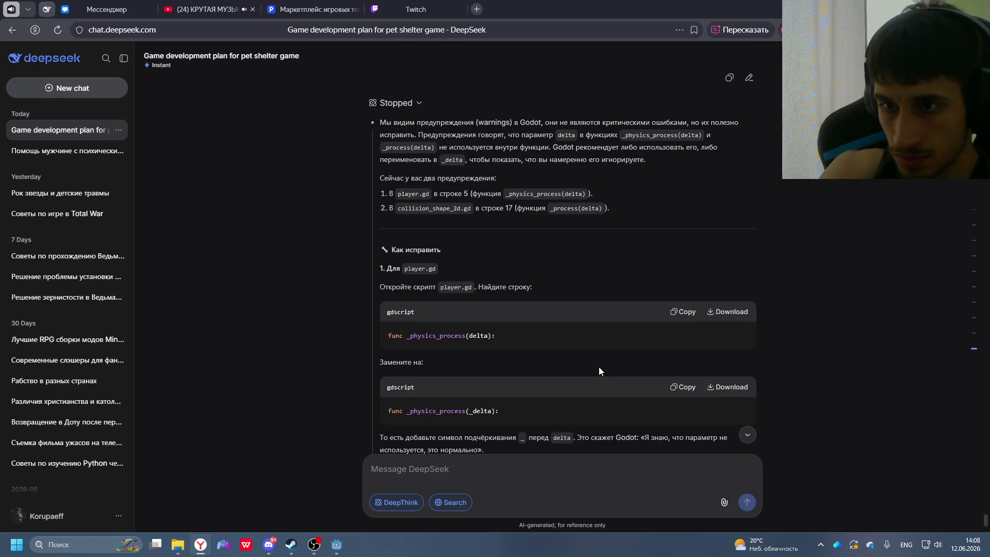
# - Replace line 5 of player.gd with DeepSeek's corrected _physics_process(_delta) declaration
pyautogui.hotkey('alt', 'Tab')
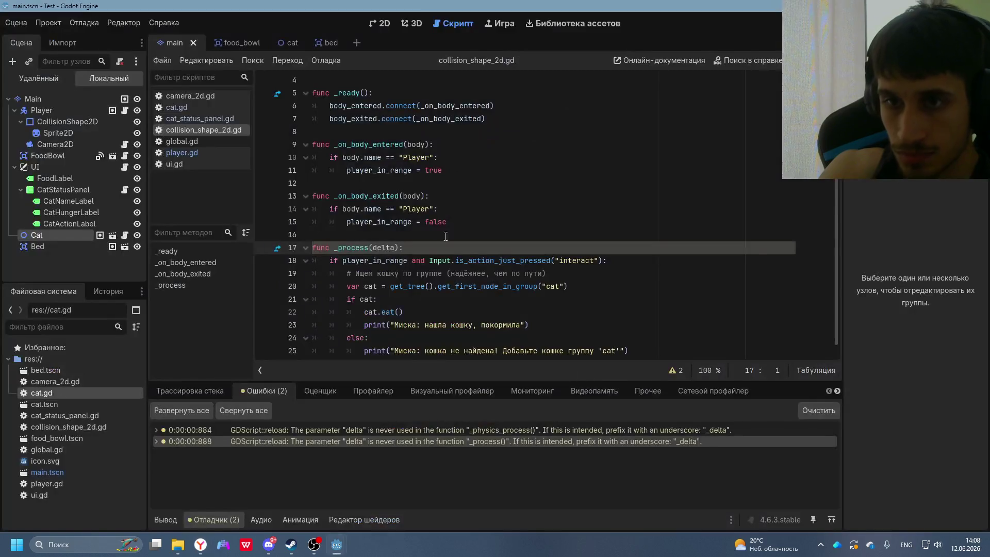
pyautogui.click(50, 110)
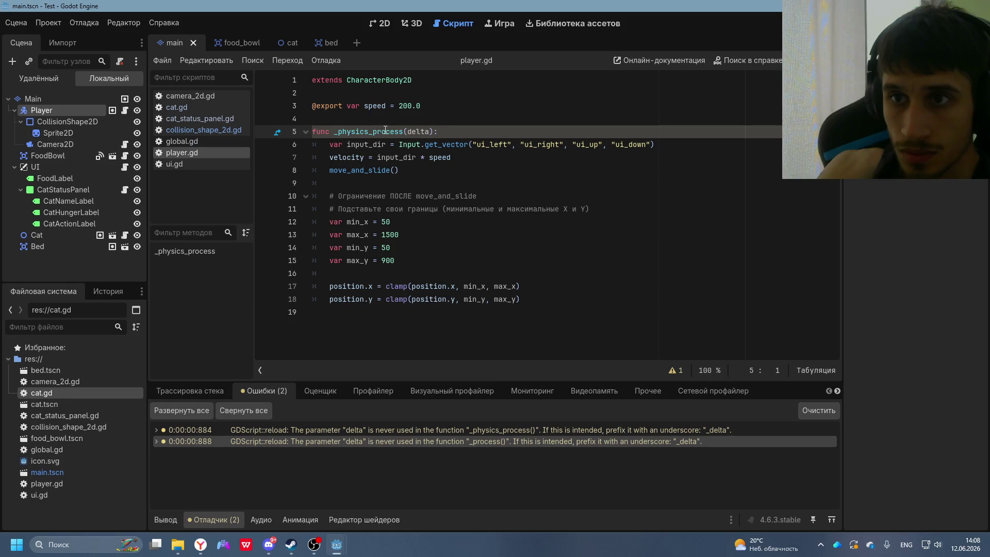
pyautogui.moveTo(439, 132); pyautogui.dragTo(312, 131)
pyautogui.hotkey('alt', 'Tab')
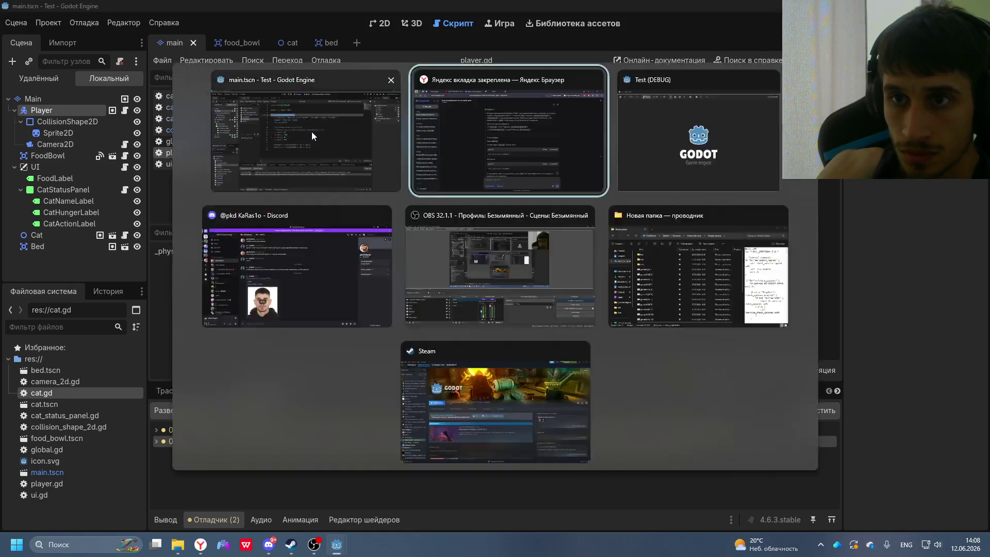
pyautogui.hotkey('alt', 'Tab')
pyautogui.hotkey('alt', 'Tab')
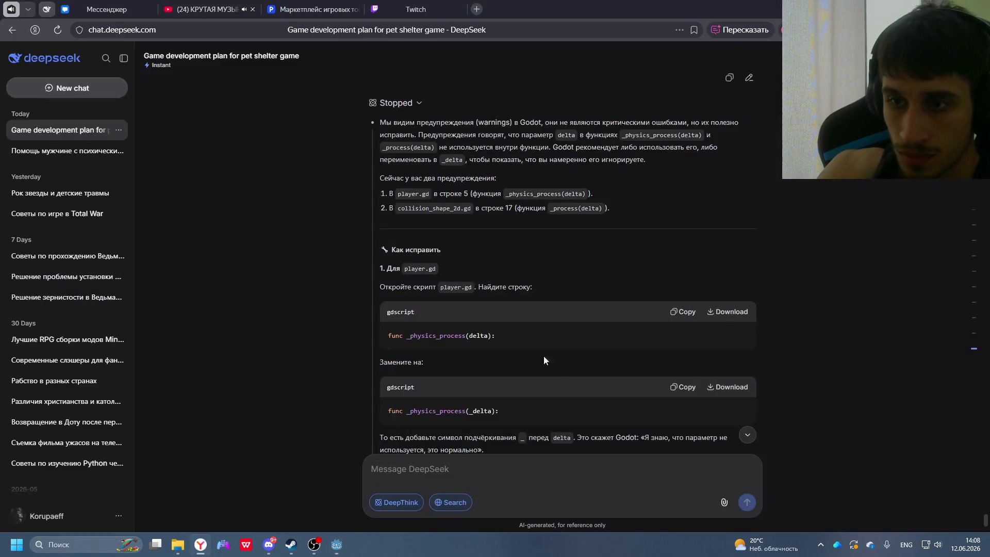
pyautogui.click(683, 387)
pyautogui.hotkey('alt', 'Tab')
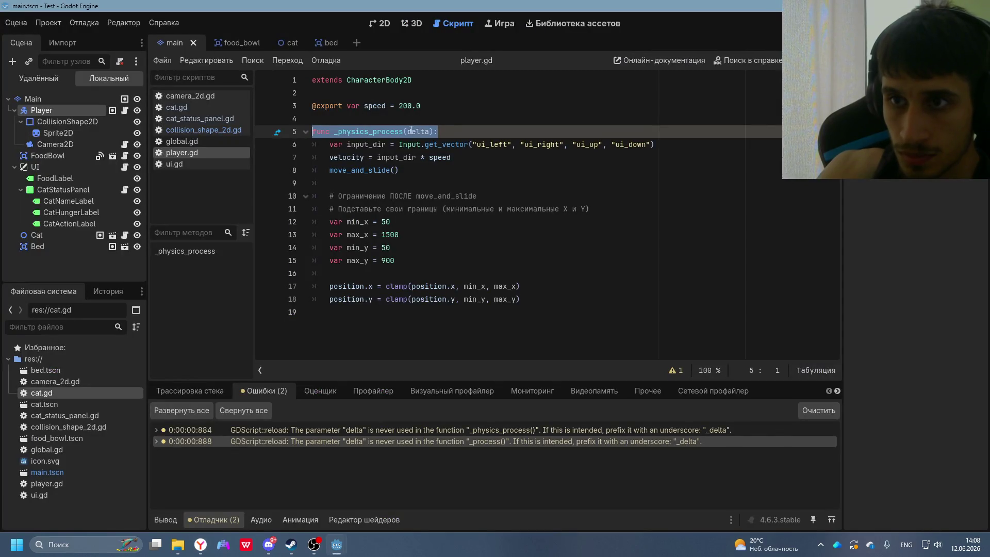
pyautogui.hotkey('ctrl', 'v')
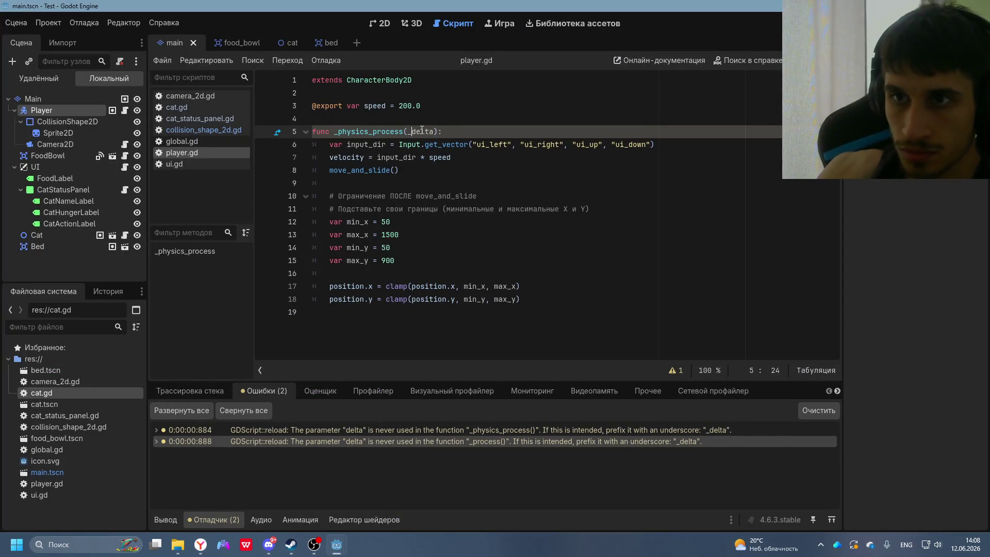
pyautogui.hotkey('alt', 'Tab')
pyautogui.hotkey('alt', 'Tab')
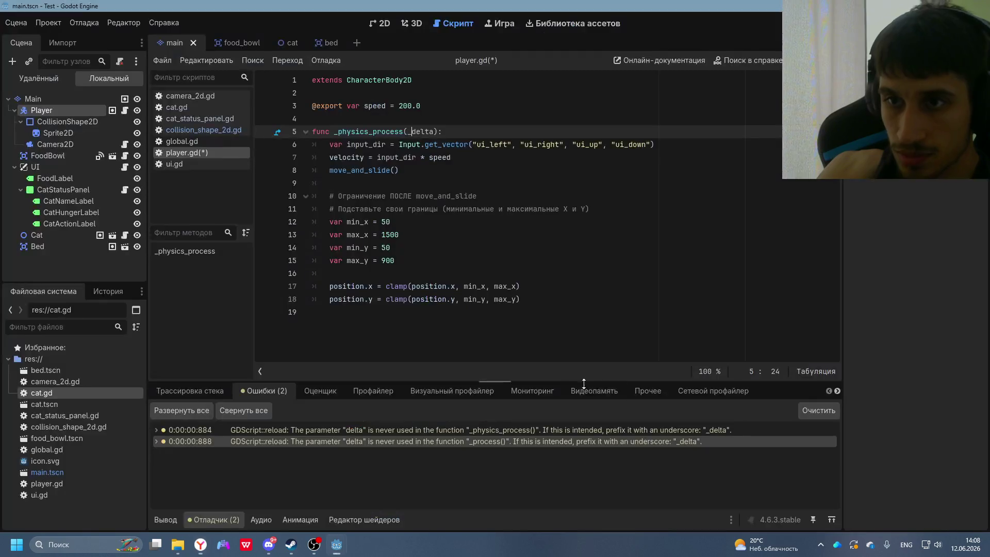
pyautogui.hotkey('alt', 'Tab')
pyautogui.scroll(-5, 564, 345)
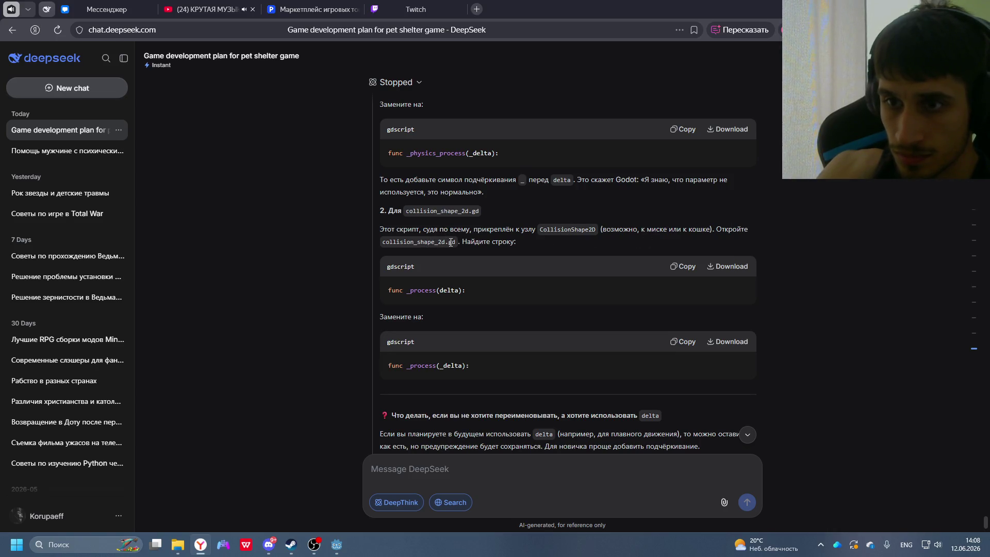
# - Rename delta to _delta in collision_shape_2d.gd's _process on line 17, save, and dismiss the main.tscn error
pyautogui.hotkey('alt', 'Tab')
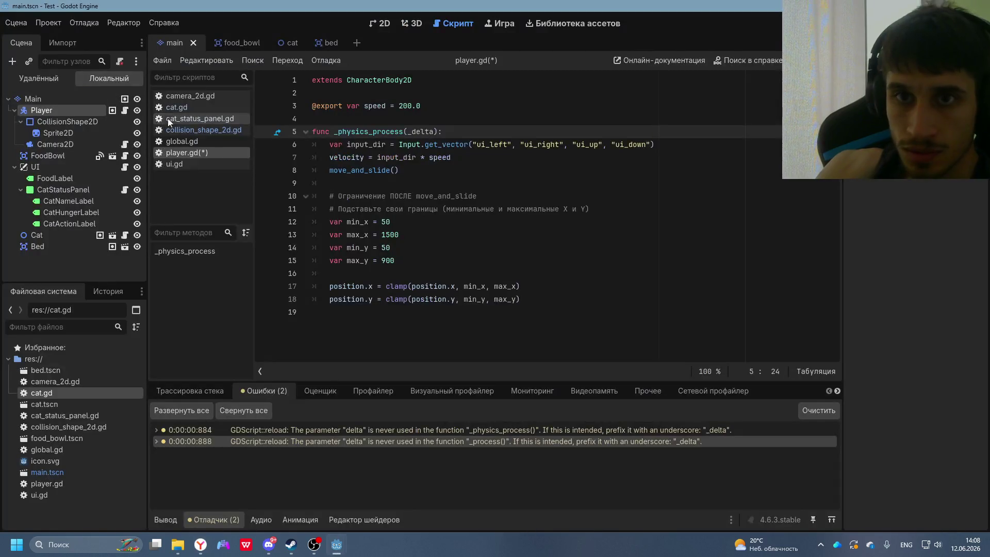
pyautogui.click(202, 130)
pyautogui.hotkey('alt', 'Tab')
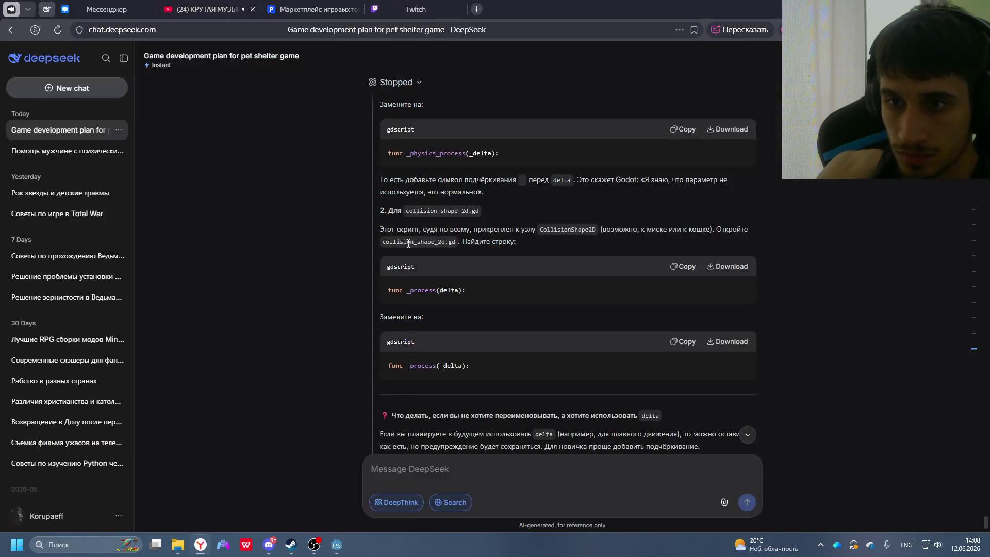
pyautogui.hotkey('alt', 'Tab')
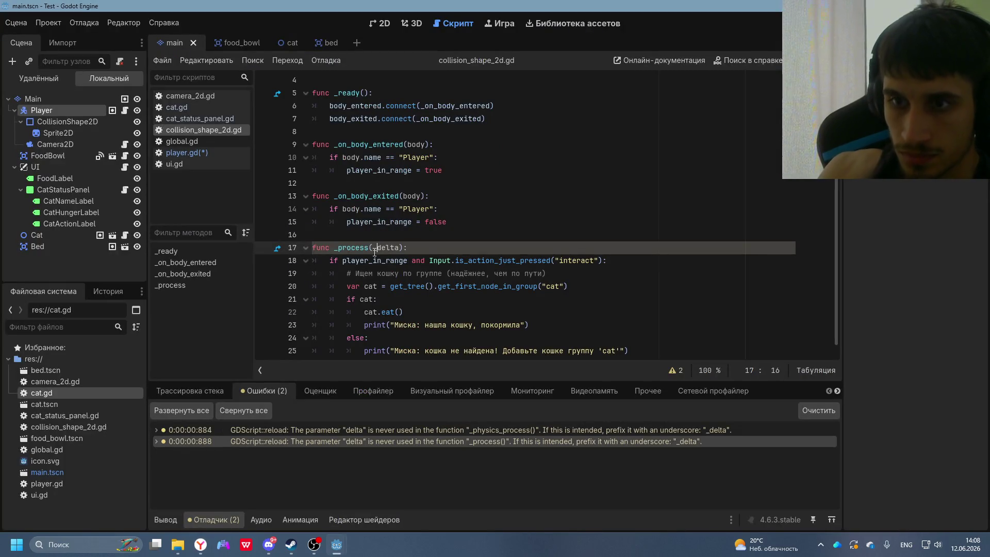
pyautogui.hotkey('alt', 'Tab')
pyautogui.scroll(-6, 524, 309)
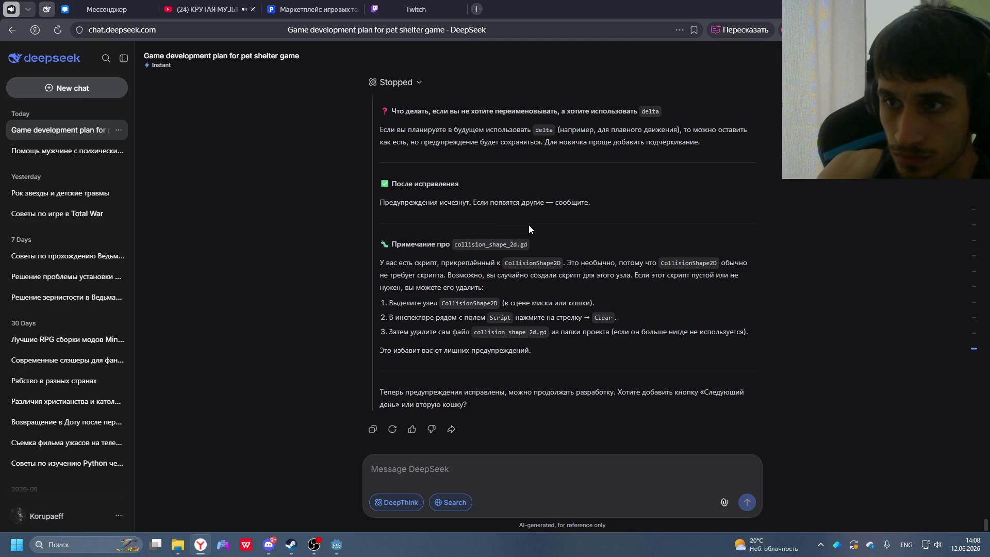
pyautogui.hotkey('alt', 'Tab')
pyautogui.hotkey('ctrl', 's')
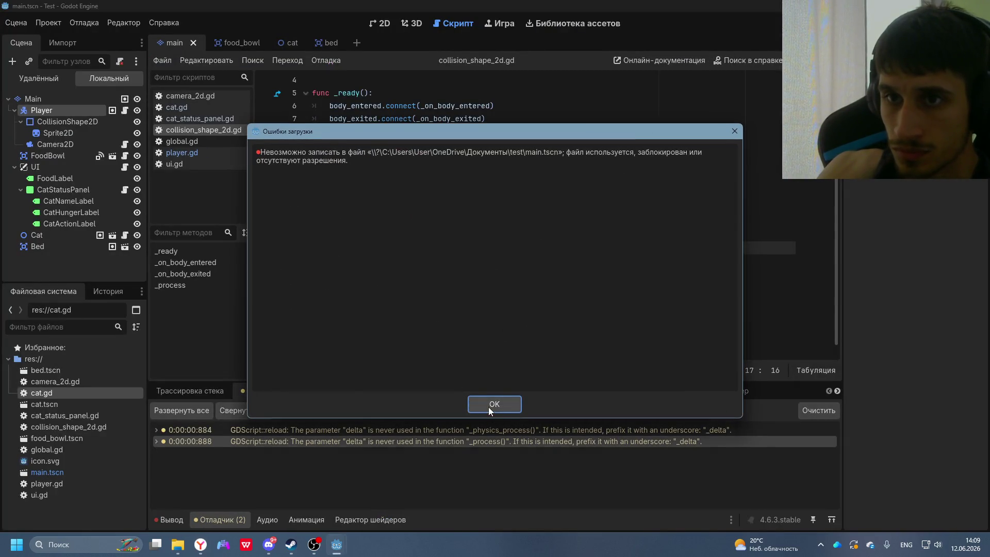
pyautogui.click(495, 404)
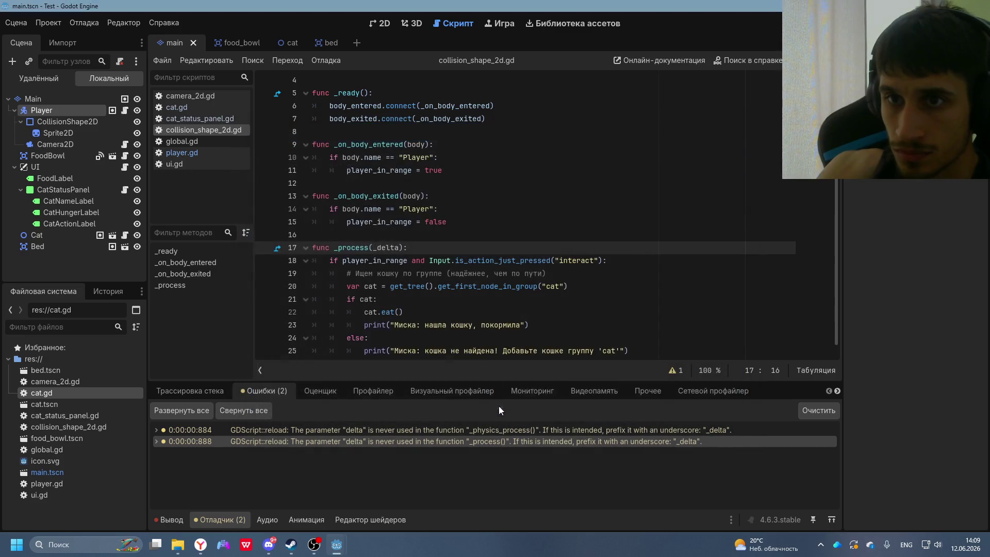
# - Run the project, close the game, and copy cat.gd's 'current_state not declared' error from line 8
pyautogui.press('F5')
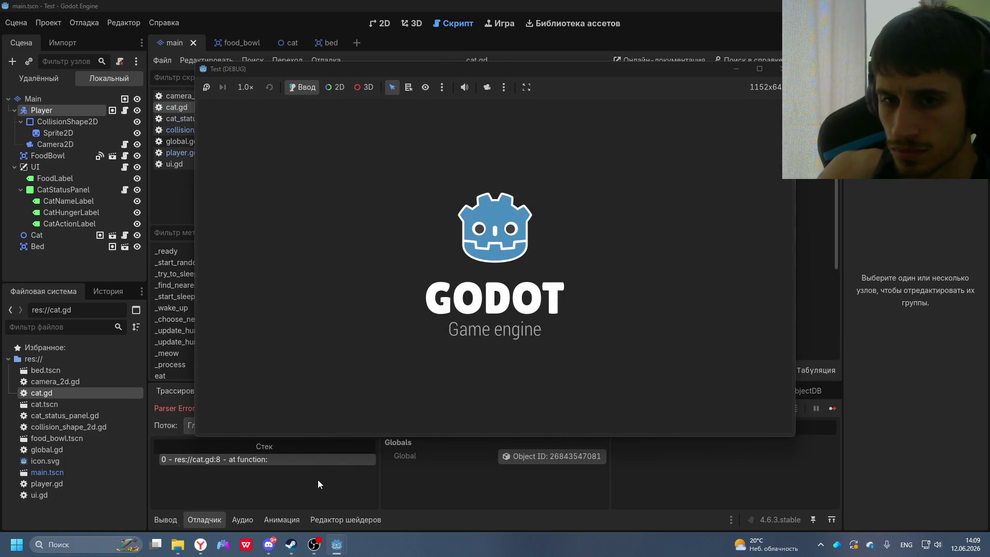
pyautogui.click(775, 68)
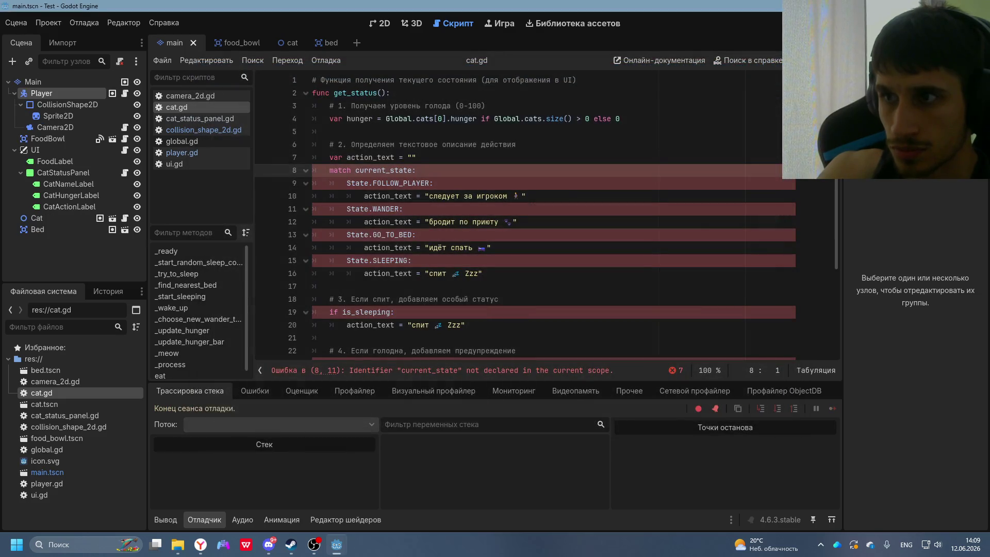
pyautogui.moveTo(614, 370)
pyautogui.mouseDown()
pyautogui.moveTo(267, 371)
pyautogui.moveTo(323, 370)
pyautogui.mouseUp()
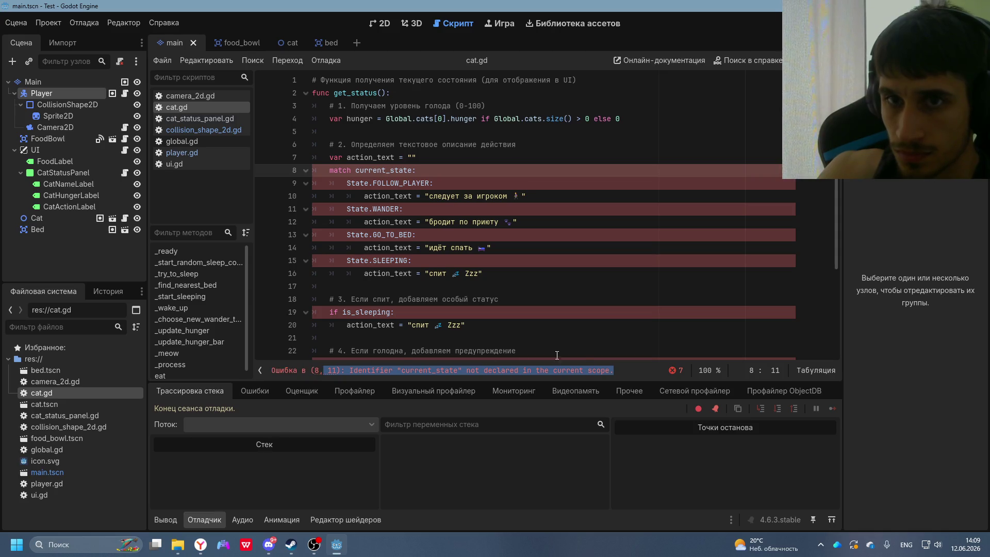
pyautogui.moveTo(615, 361); pyautogui.dragTo(543, 354)
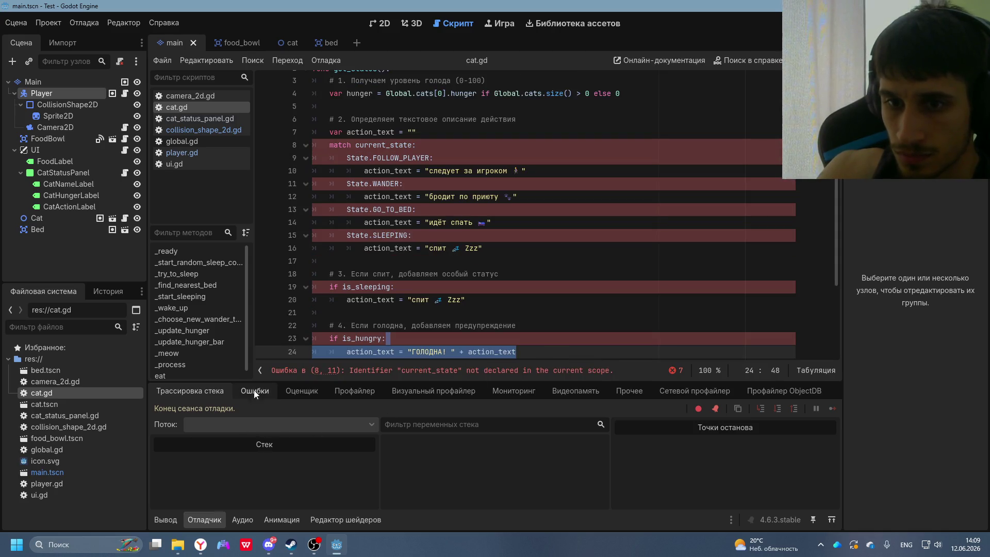
pyautogui.click(486, 371)
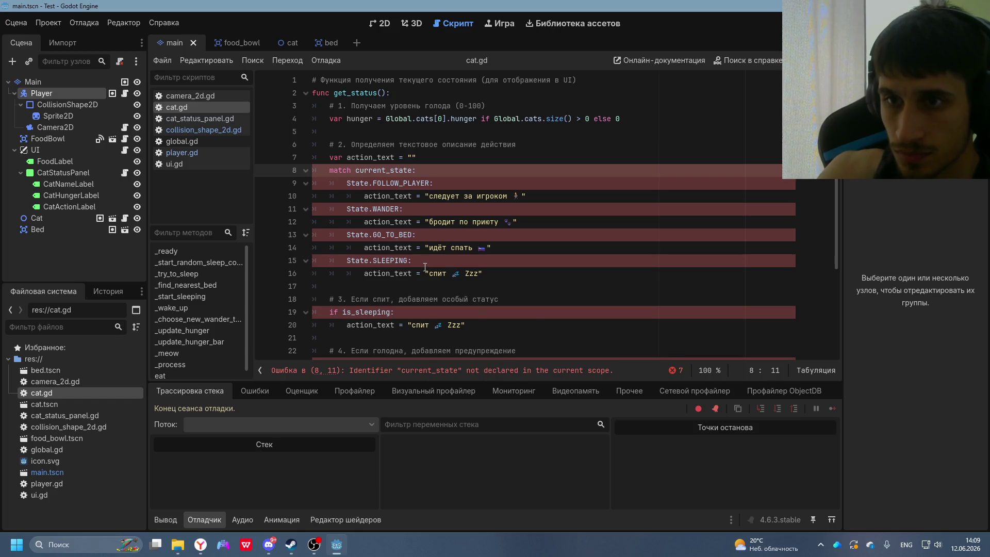
pyautogui.moveTo(633, 376); pyautogui.dragTo(225, 377)
pyautogui.hotkey('ctrl', 'c')
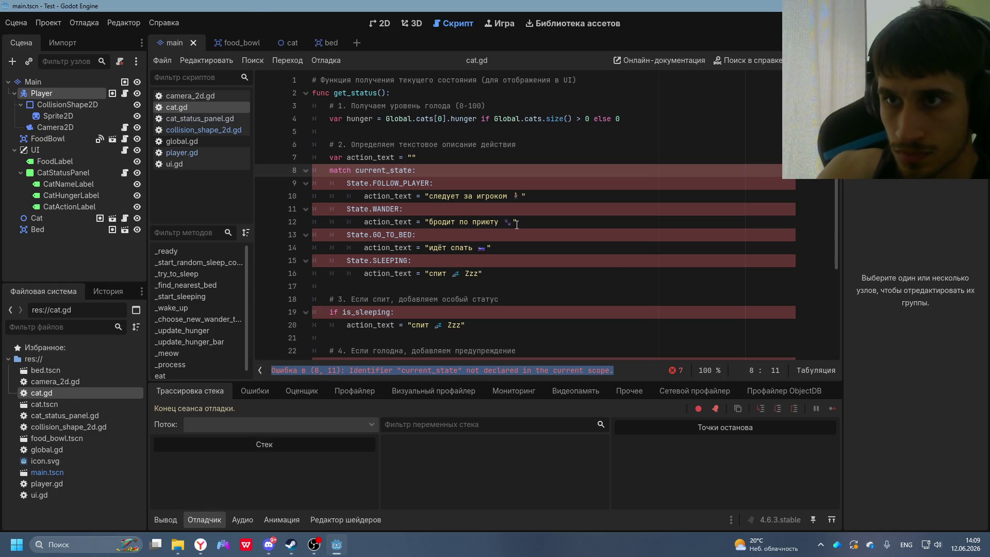
pyautogui.hotkey('alt', 'Tab')
# - Send DeepSeek 'в cat.gd' followed by the pasted undeclared current_state error at (8, 11)
pyautogui.click(499, 462)
pyautogui.write('d')
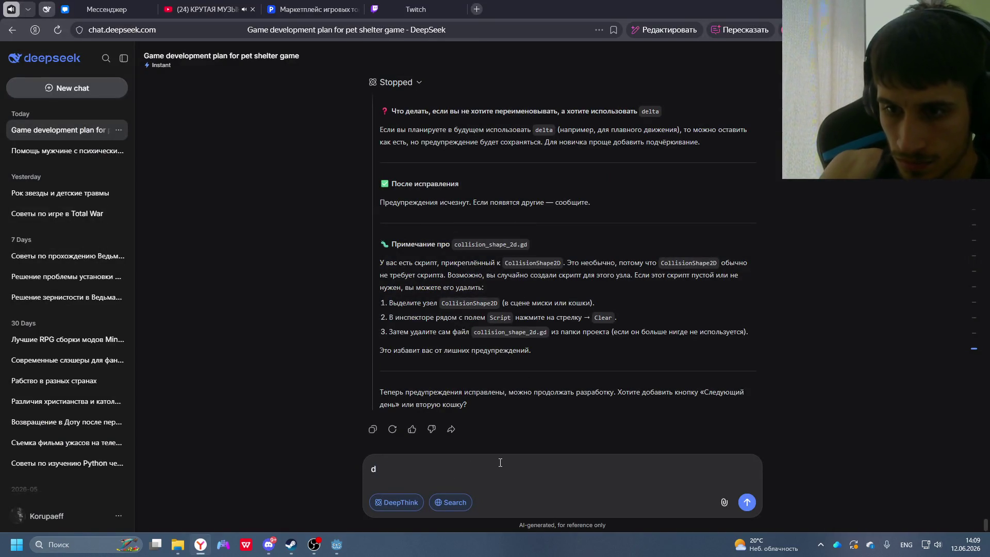
pyautogui.press('BackSpace')
pyautogui.write('в c')
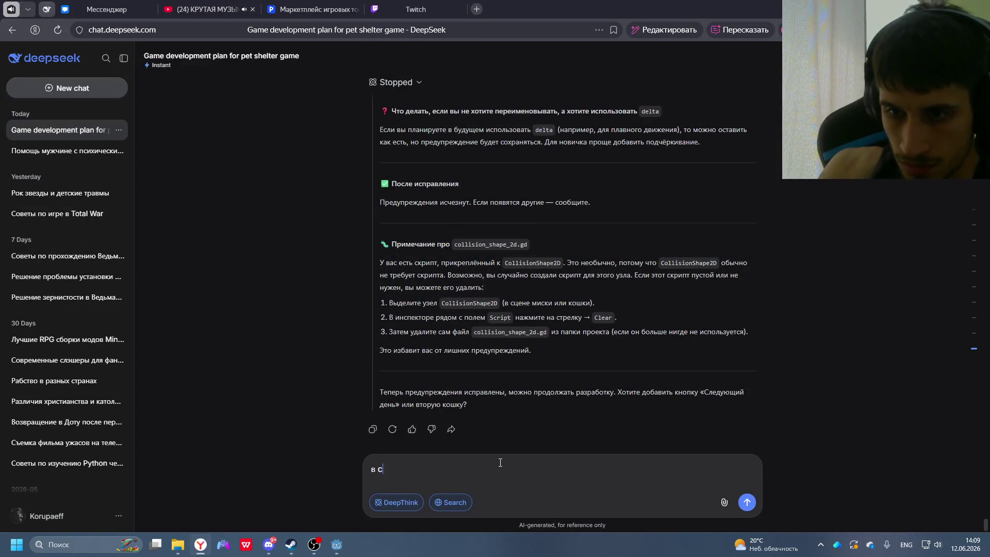
pyautogui.write('at.gd')
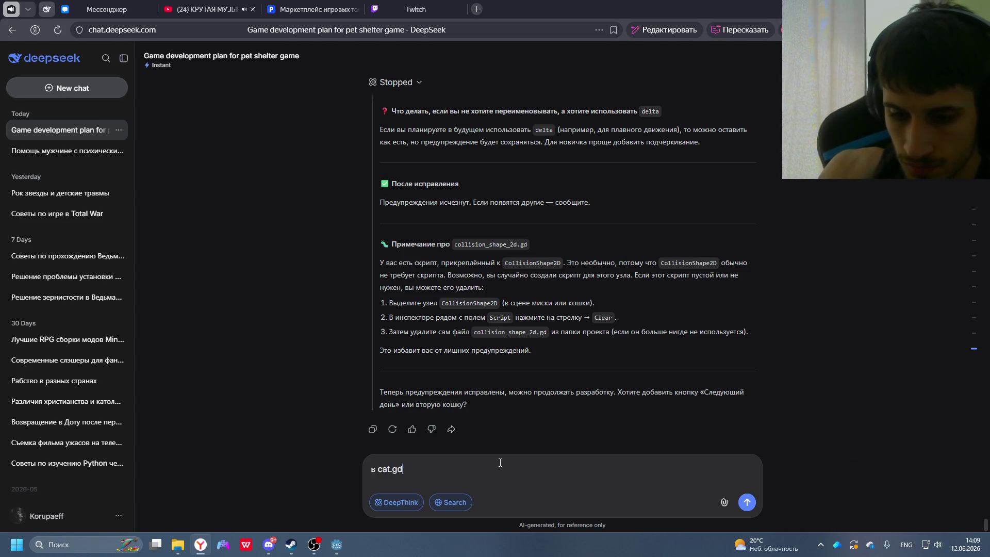
pyautogui.hotkey('ctrl', 'v')
pyautogui.press('Return')
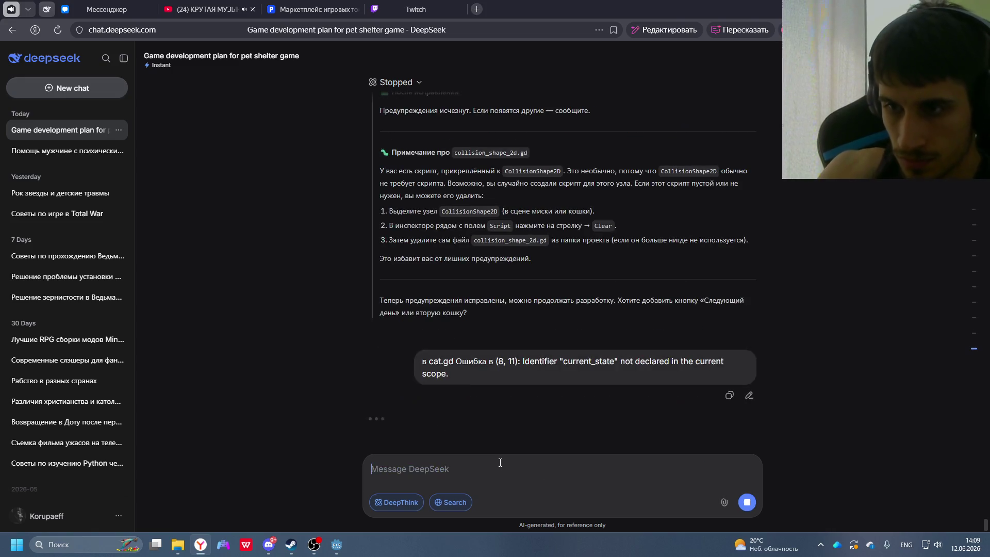
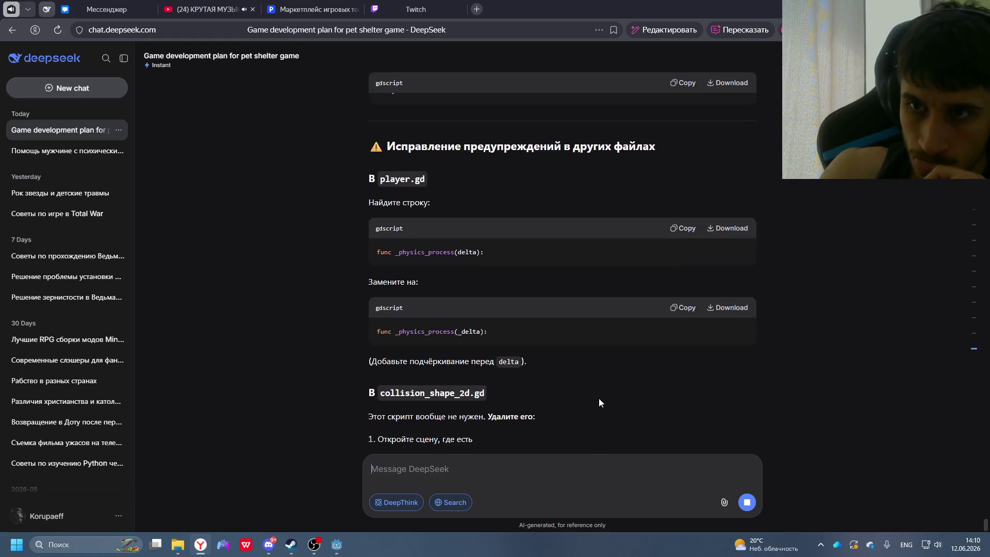
# - Review DeepSeek's corrected get_status() code, then return to the Godot editor showing cat.gd
pyautogui.scroll(10, 603, 396)
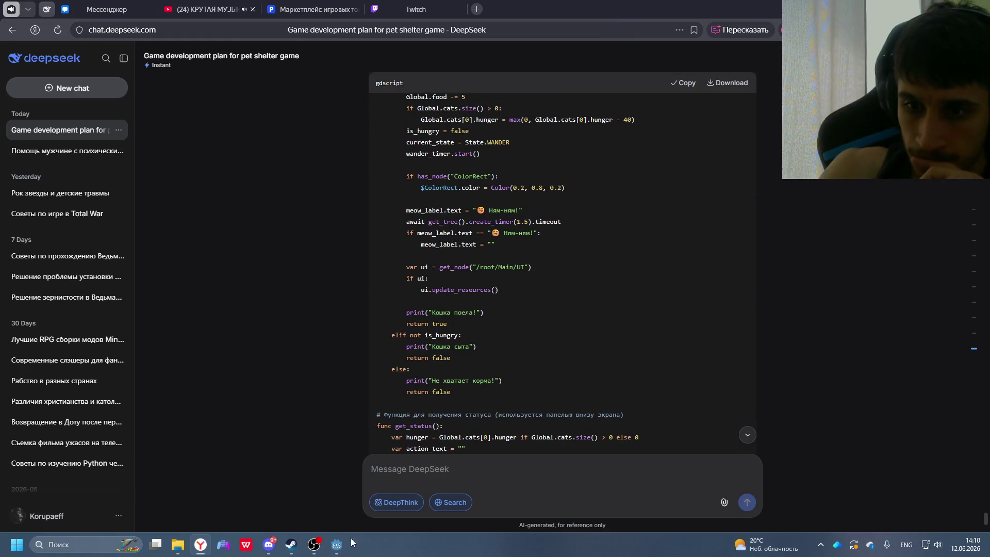
pyautogui.click(340, 551)
# - Overwrite the whole cat.gd script with DeepSeek's corrected code and run the game with F5
pyautogui.scroll(-3, 519, 324)
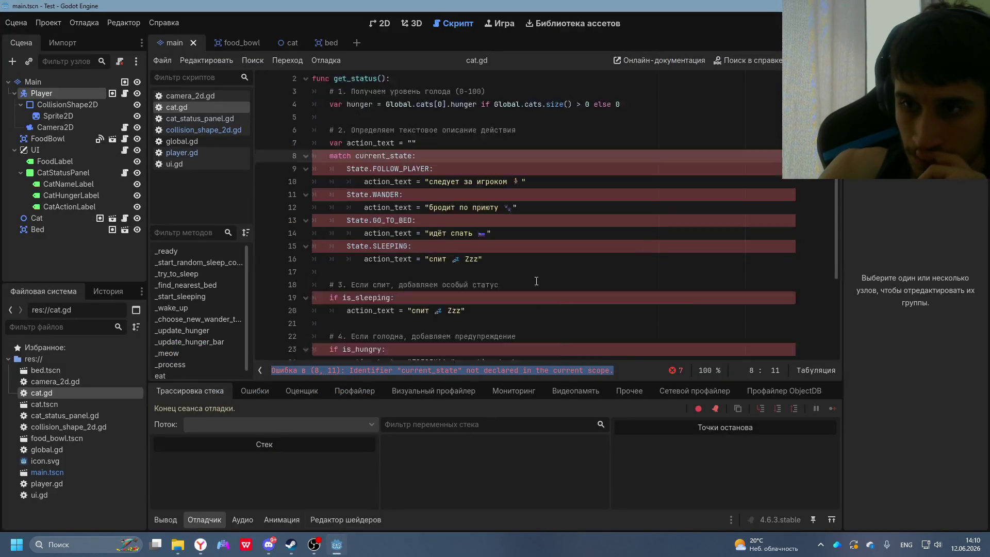
pyautogui.click(471, 360)
pyautogui.hotkey('ctrl', 'shift', 'Home')
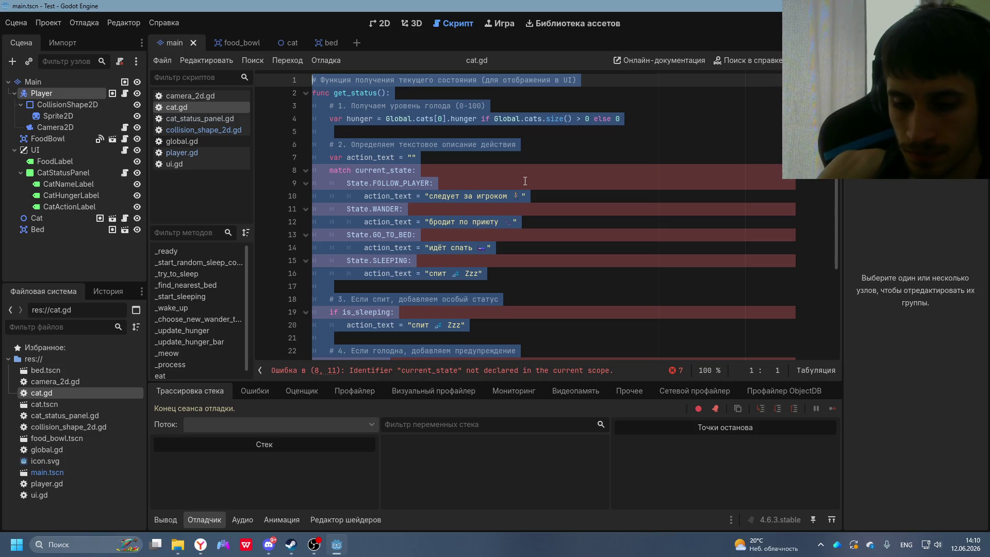
pyautogui.hotkey('ctrl', 'v')
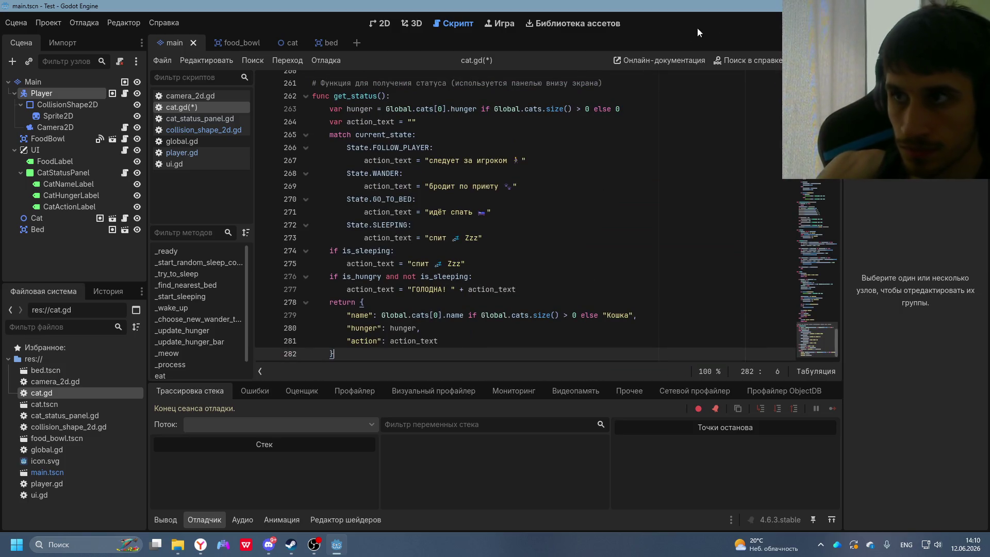
pyautogui.press('F5')
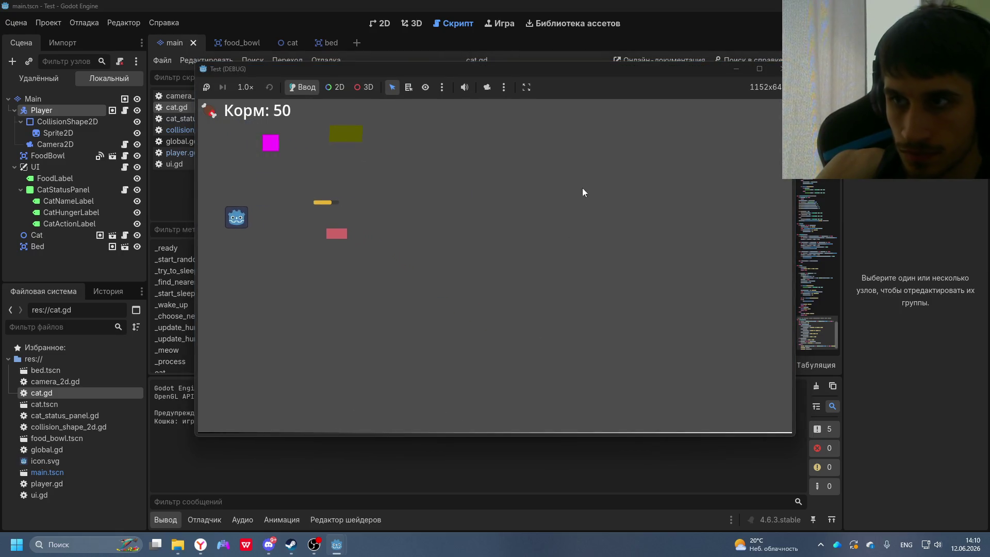
# - Maximize the Test (DEBUG) game window, play briefly, then stop the run with F8
pyautogui.click(759, 69)
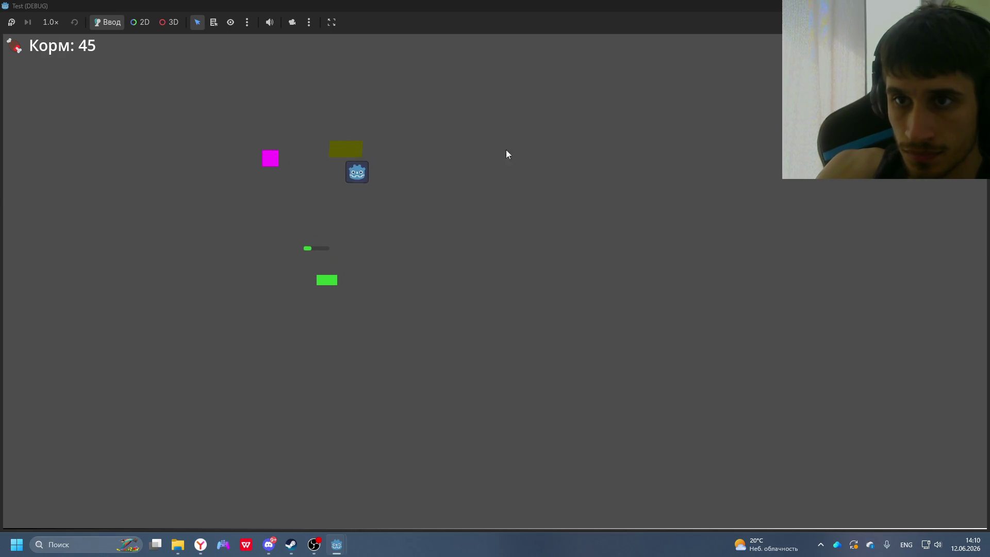
pyautogui.press('F8')
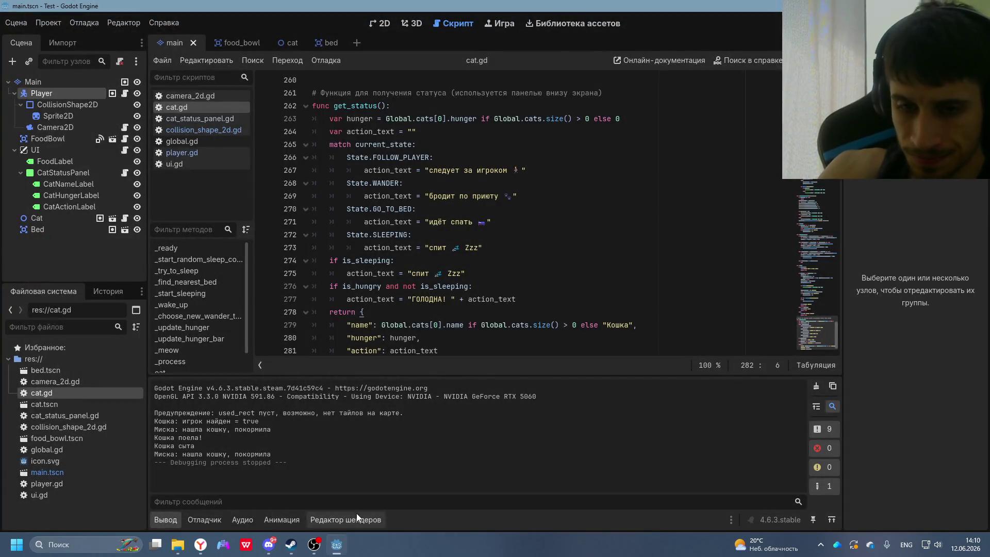
# - Copy the collision_shape_2d.gd file name from DeepSeek's reply
pyautogui.hotkey('alt', 'Tab')
pyautogui.scroll(-12, 536, 388)
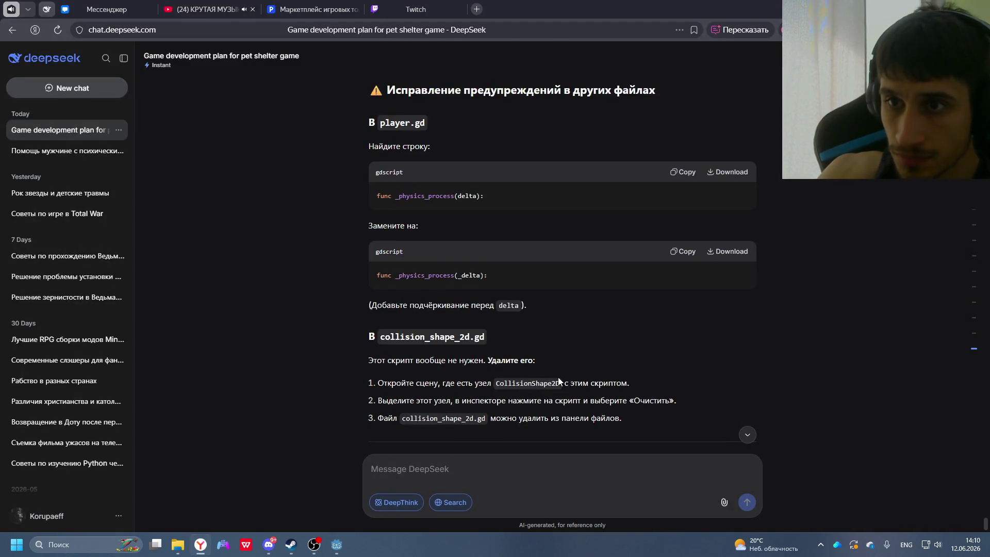
pyautogui.scroll(-2, 516, 335)
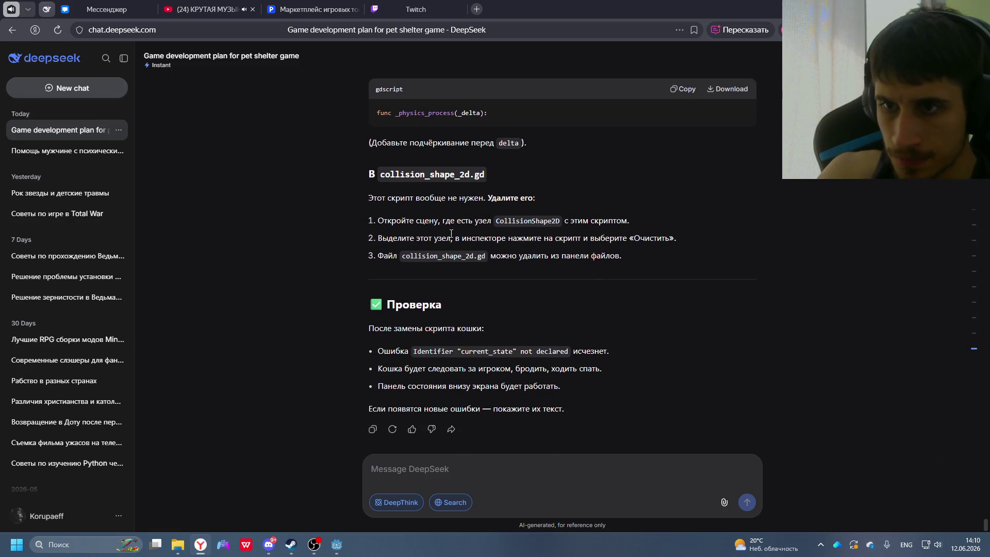
pyautogui.doubleClick(405, 257)
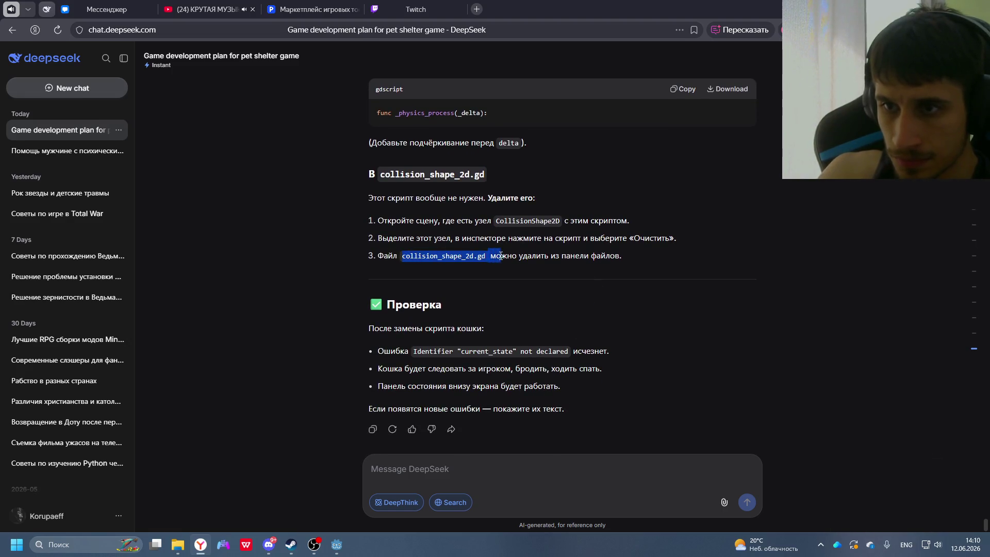
pyautogui.doubleClick(422, 252)
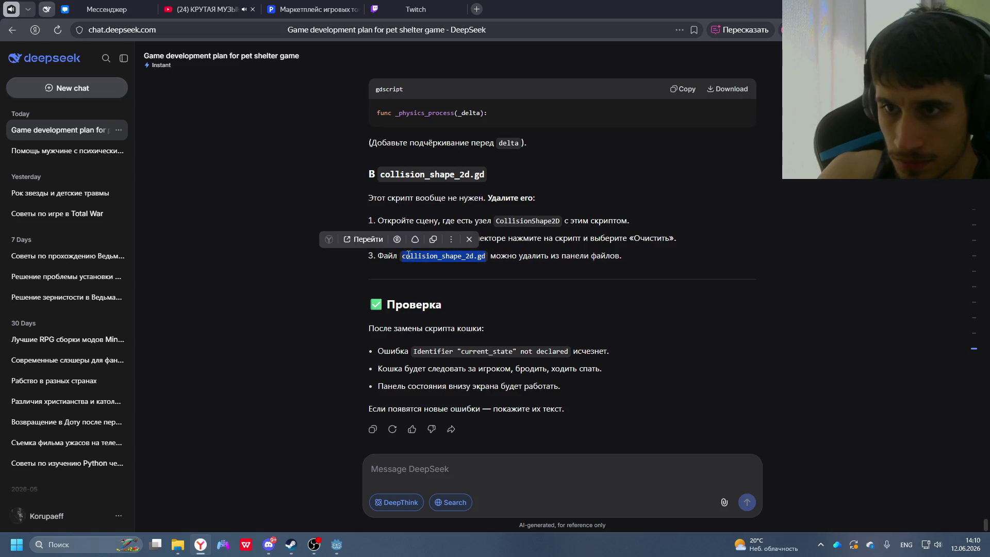
pyautogui.hotkey('ctrl', 'c')
# - Send DeepSeek the message 'collision_shape_2d.gd это скрипт foodbowl'
pyautogui.click(433, 469)
pyautogui.hotkey('ctrl', 'v')
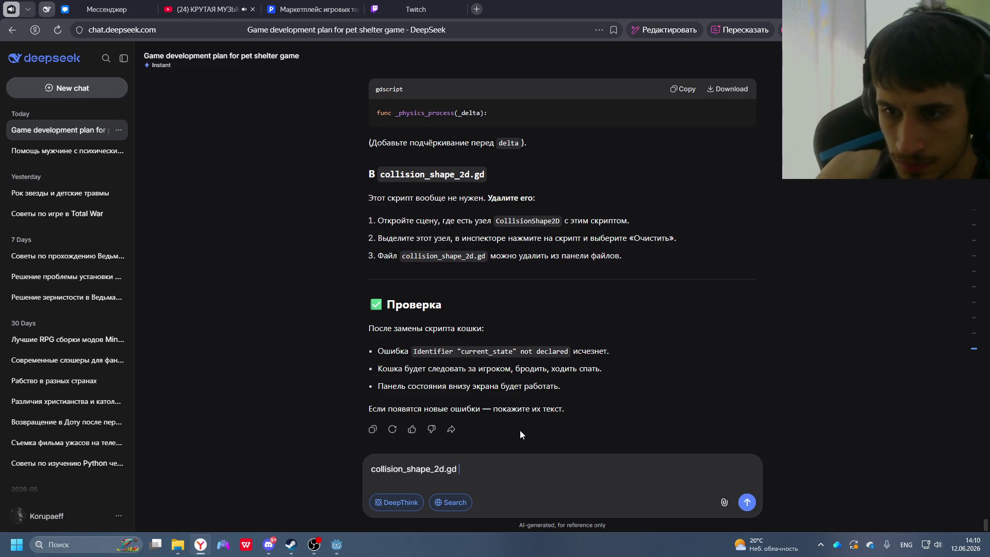
pyautogui.write("'")
pyautogui.press('BackSpace')
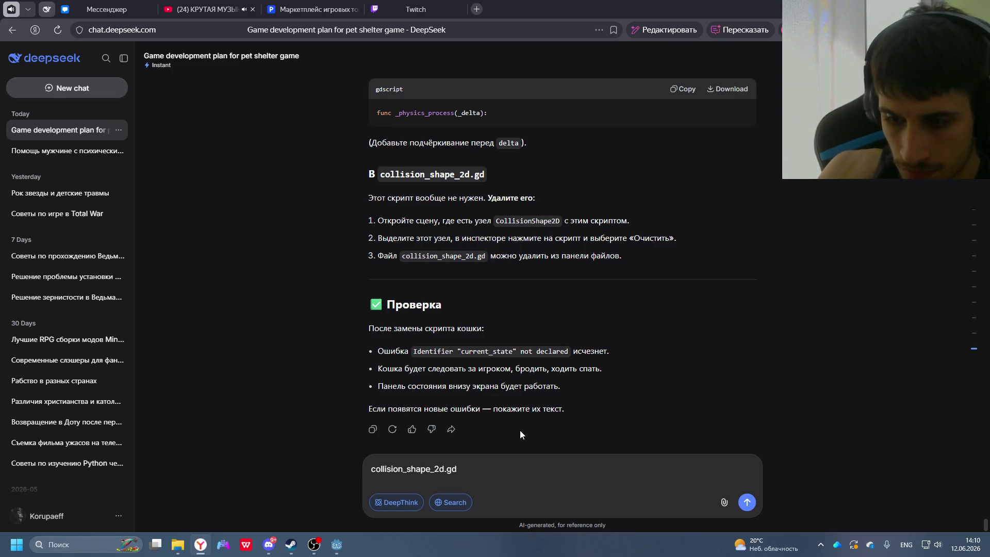
pyautogui.hotkey('alt', 'shift')
pyautogui.write(' это скрипт')
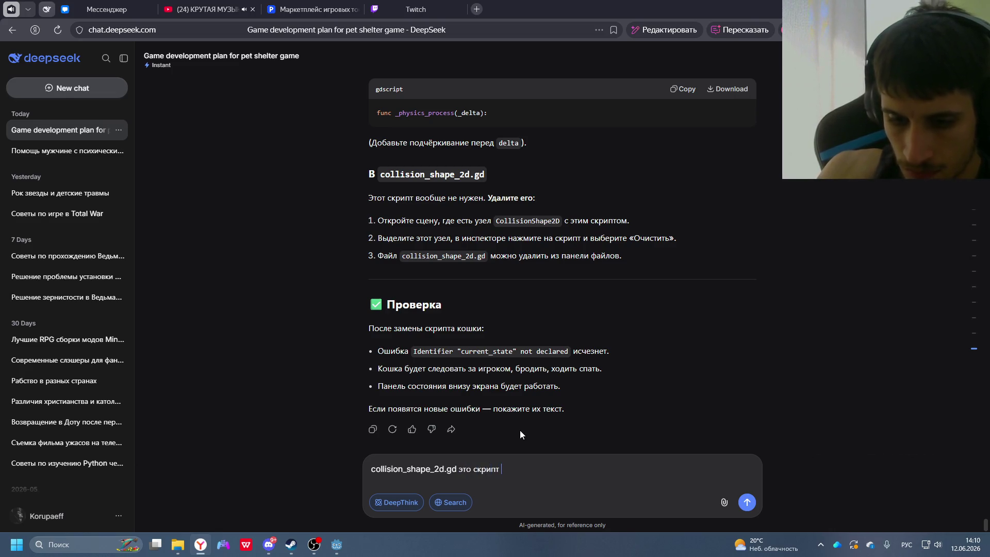
pyautogui.hotkey('alt', 'shift')
pyautogui.write('food')
pyautogui.write('bowl')
pyautogui.press('Return')
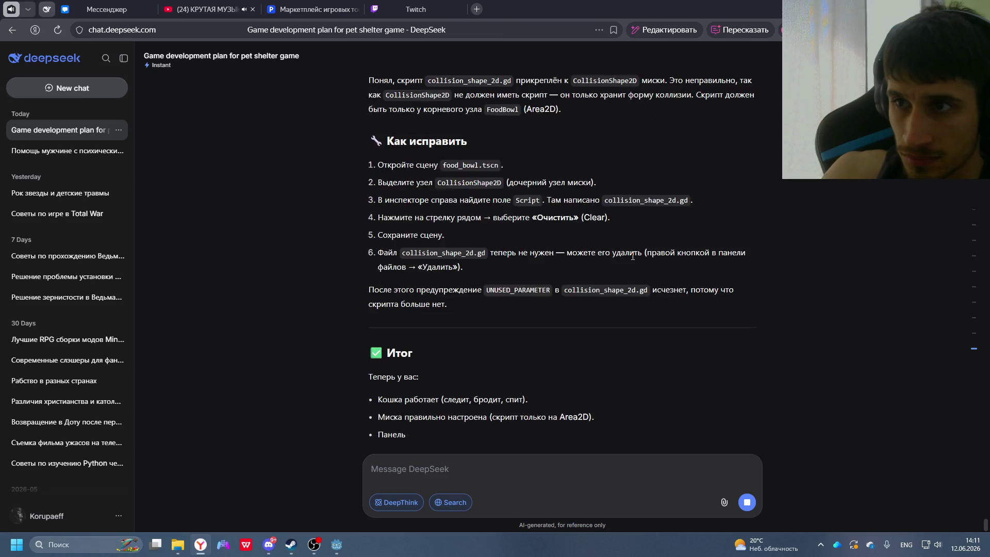
# - Read the reply, then open the food_bowl scene in Godot
pyautogui.scroll(3, 635, 270)
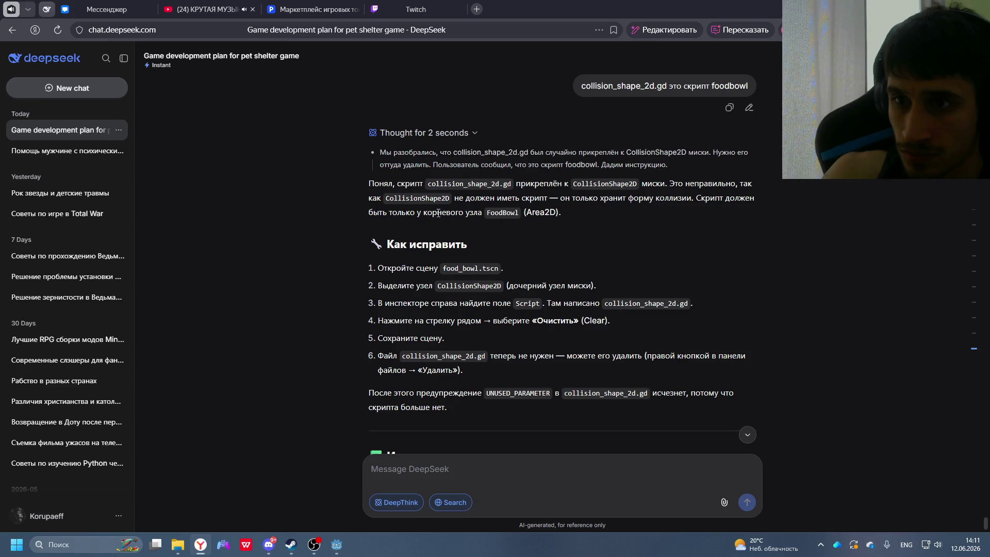
pyautogui.hotkey('alt', 'Tab')
pyautogui.click(239, 42)
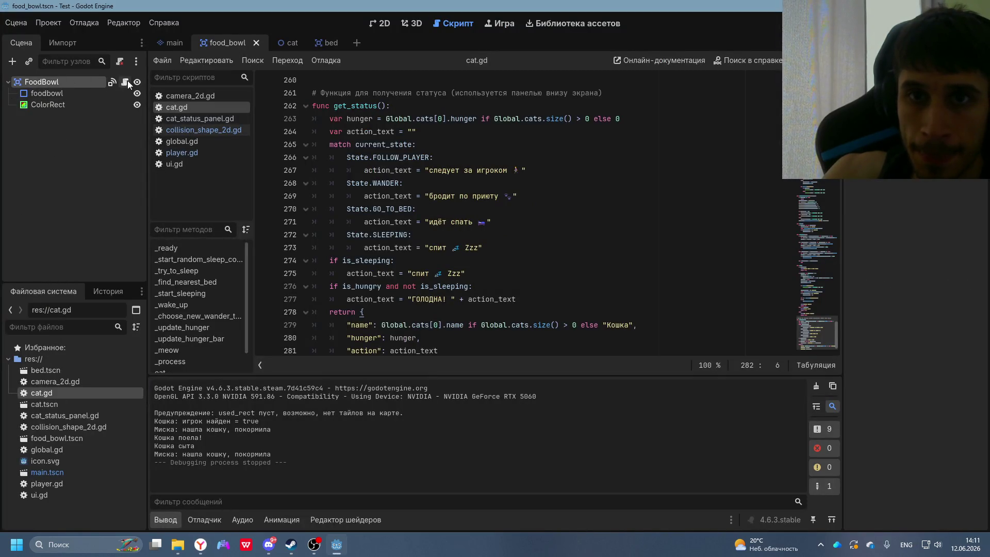
# - Read DeepSeek's fix steps, then open collision_shape_2d.gd in Godot's script editor
pyautogui.hotkey('alt', 'Tab')
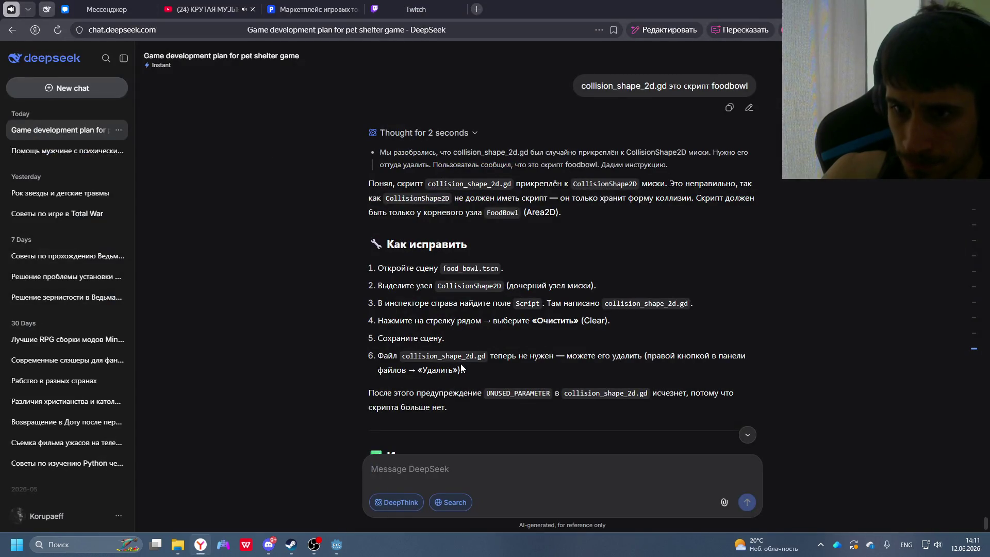
pyautogui.scroll(-3, 461, 367)
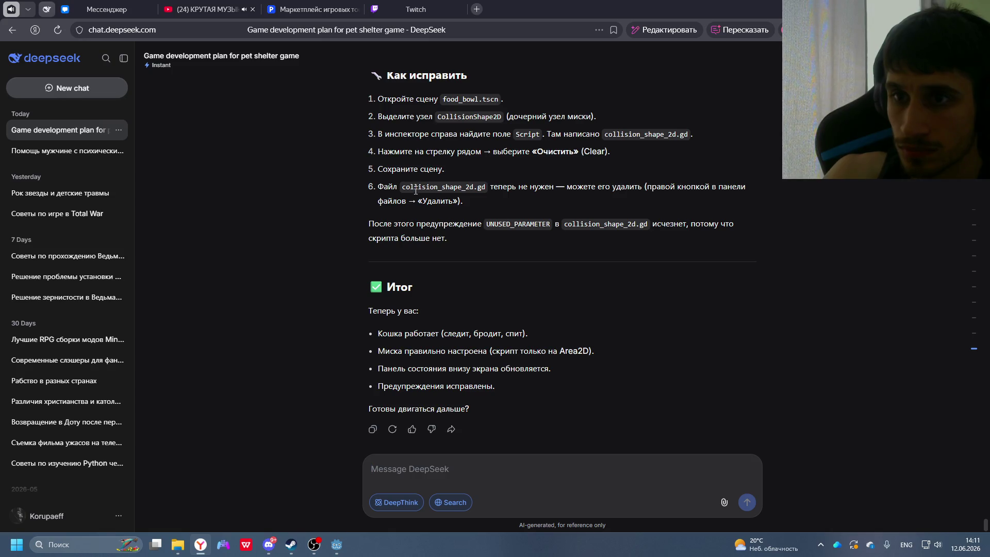
pyautogui.hotkey('alt', 'Tab')
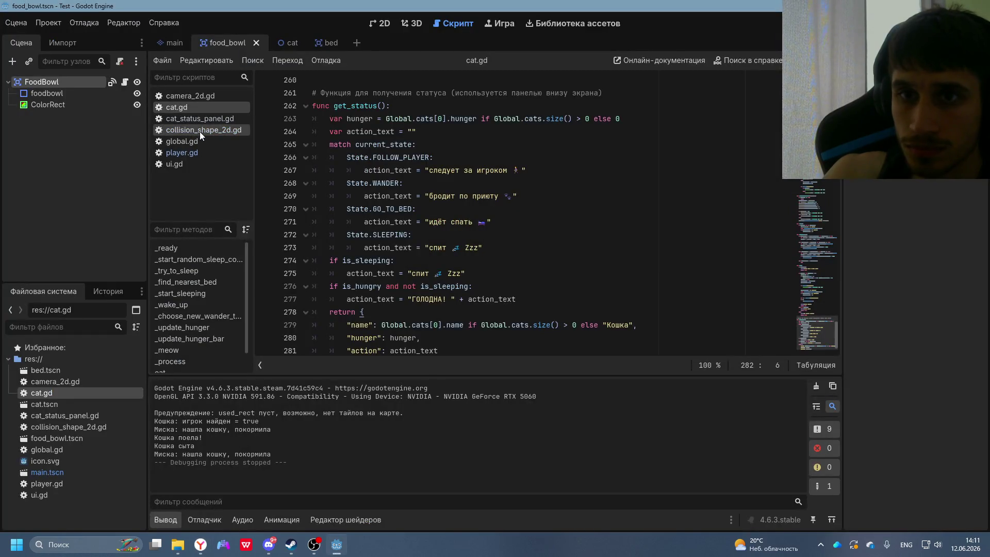
pyautogui.rightClick(203, 125)
pyautogui.click(194, 129)
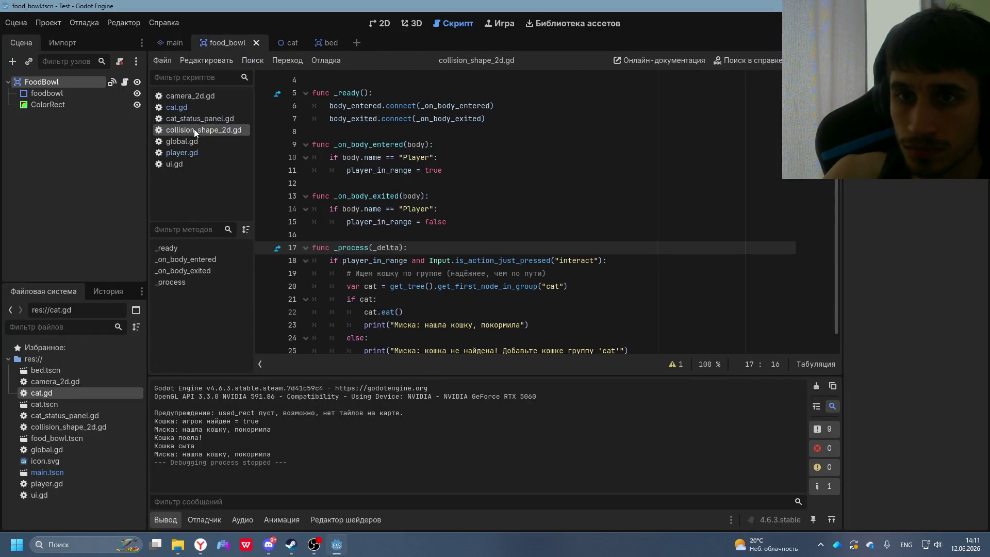
# - Inspect the foodbowl CollisionShape2D's Script property, then return to the DeepSeek chat
pyautogui.scroll(-1, 421, 212)
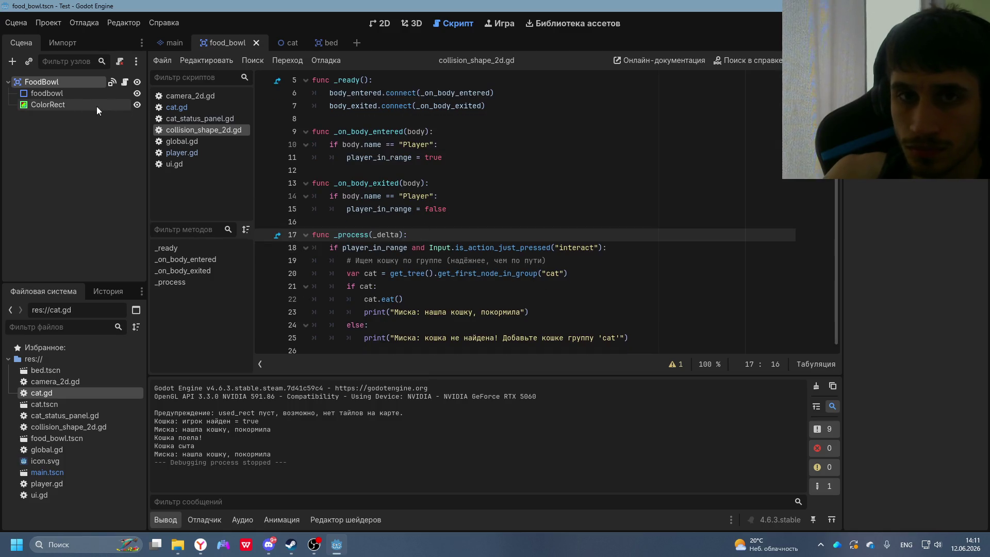
pyautogui.doubleClick(87, 81)
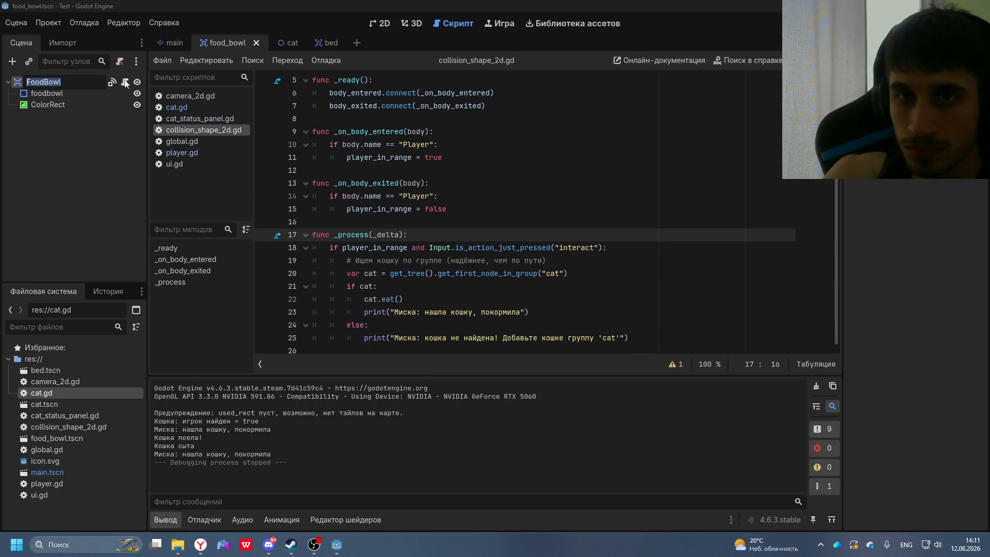
pyautogui.press('Escape')
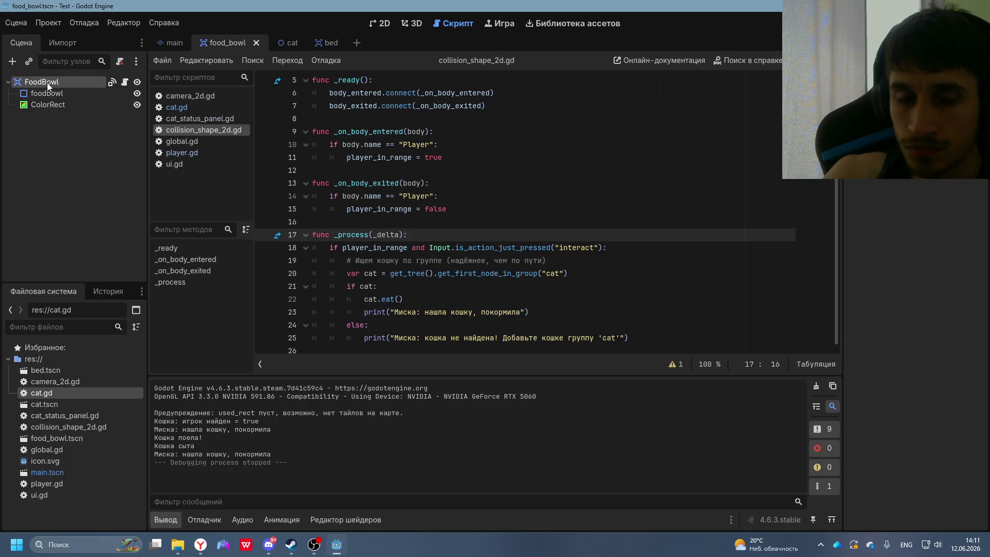
pyautogui.click(48, 96)
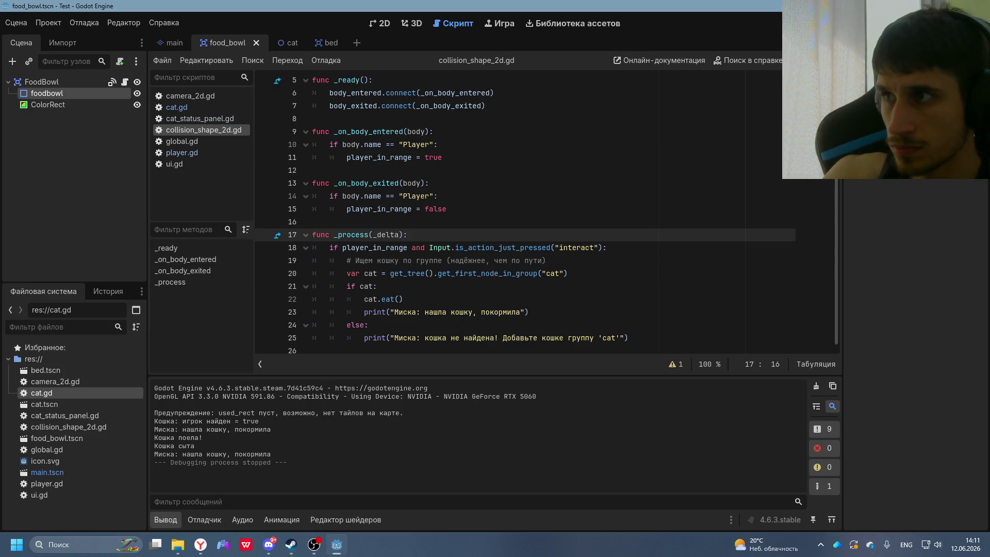
pyautogui.scroll(-1, 951, 356)
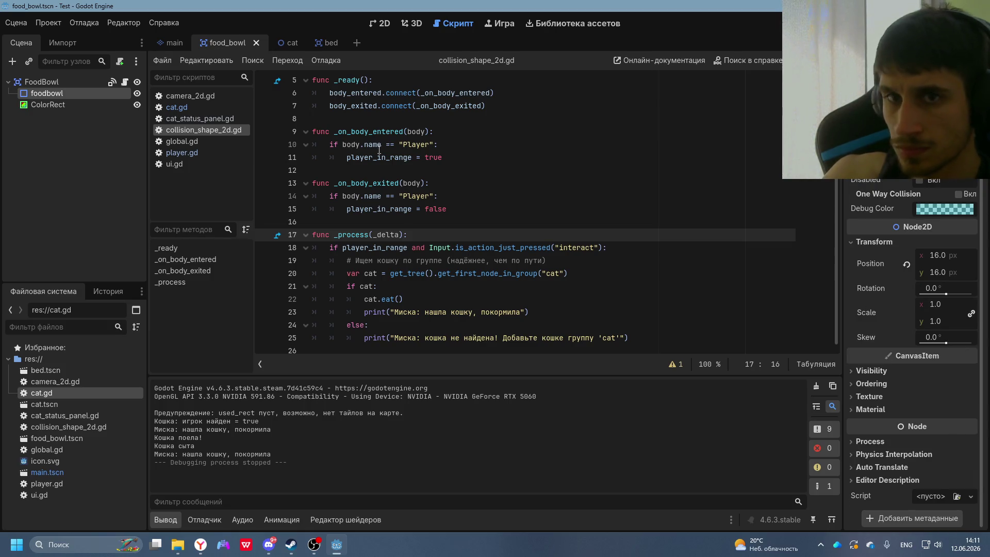
pyautogui.click(56, 83)
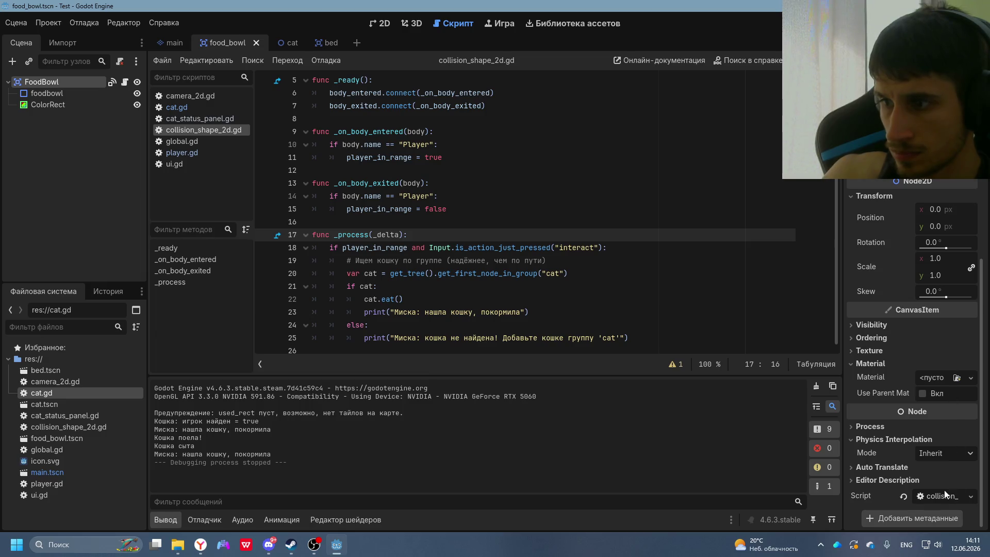
pyautogui.rightClick(183, 129)
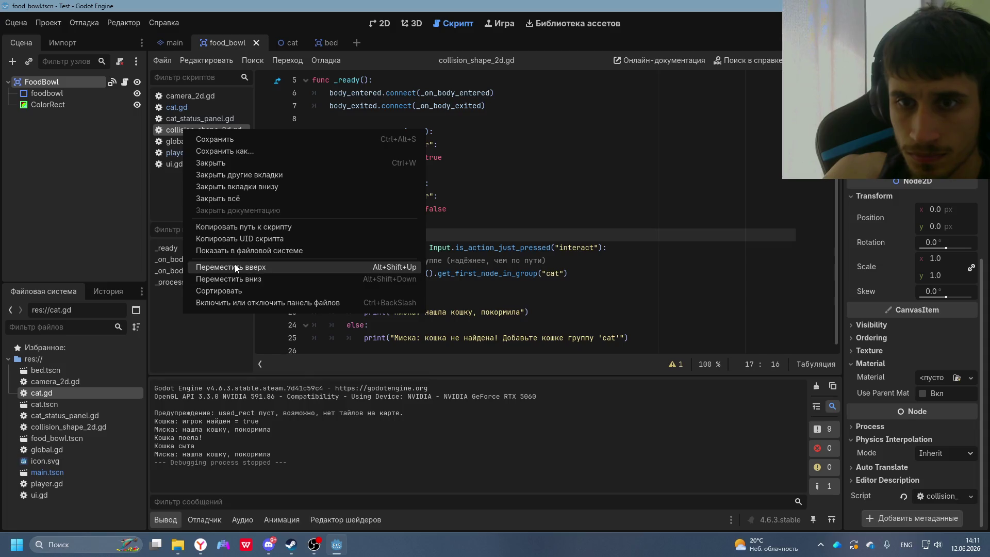
pyautogui.hotkey('alt', 'Tab')
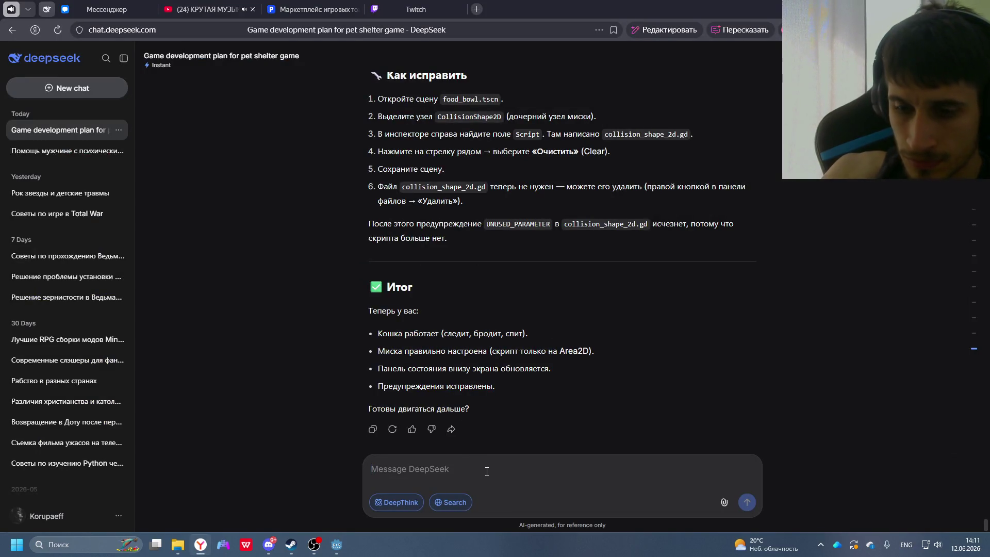
# - Tell DeepSeek 'панель не отображается внизу' about the missing status panel, then return to Godot
pyautogui.write('dy')
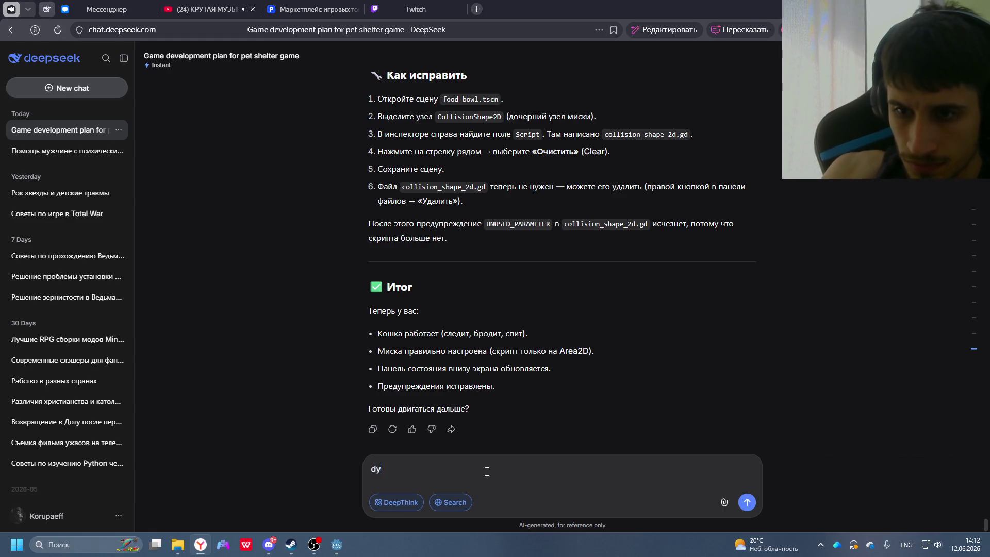
pyautogui.press('BackSpace')
pyautogui.hotkey('alt', 'shift')
pyautogui.write('панель не отображается внизу')
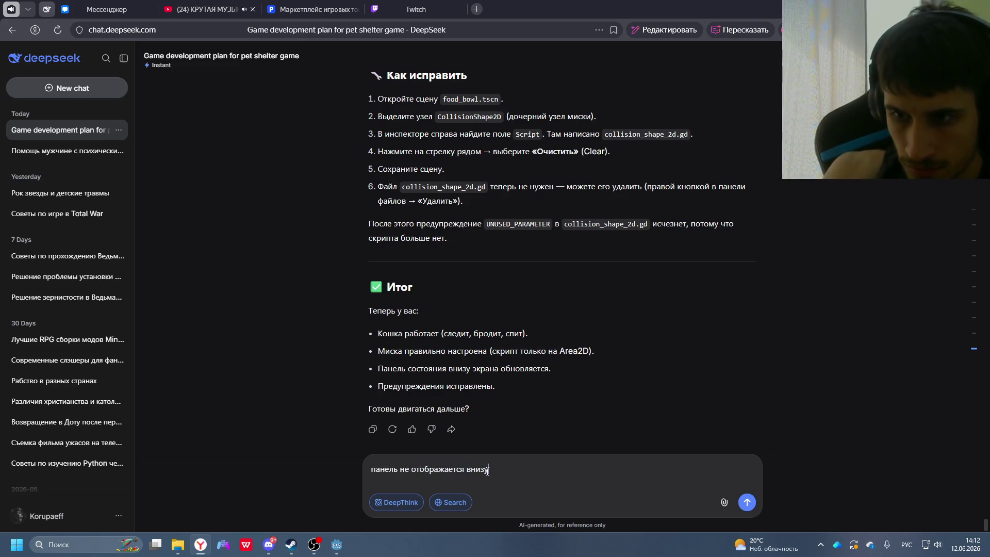
pyautogui.press('Return')
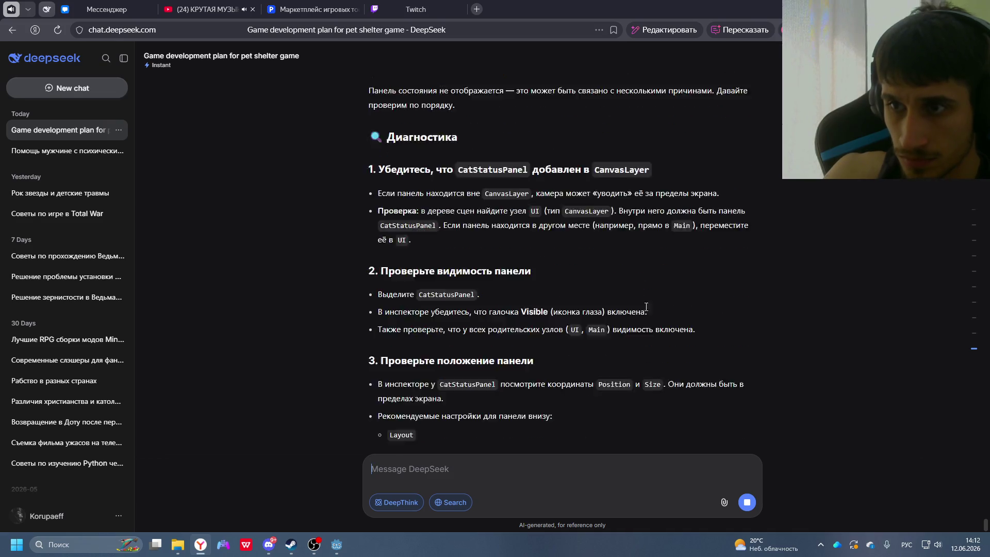
pyautogui.scroll(3, 608, 330)
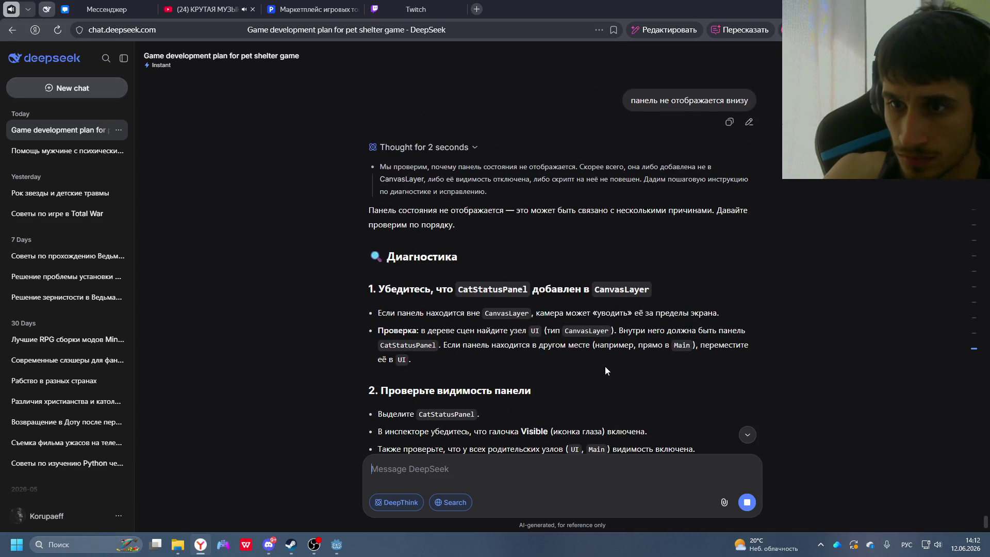
pyautogui.hotkey('alt', 'Tab')
# - In the main scene, move CatStatusPanel from UI to directly under Main and run the game
pyautogui.click(178, 44)
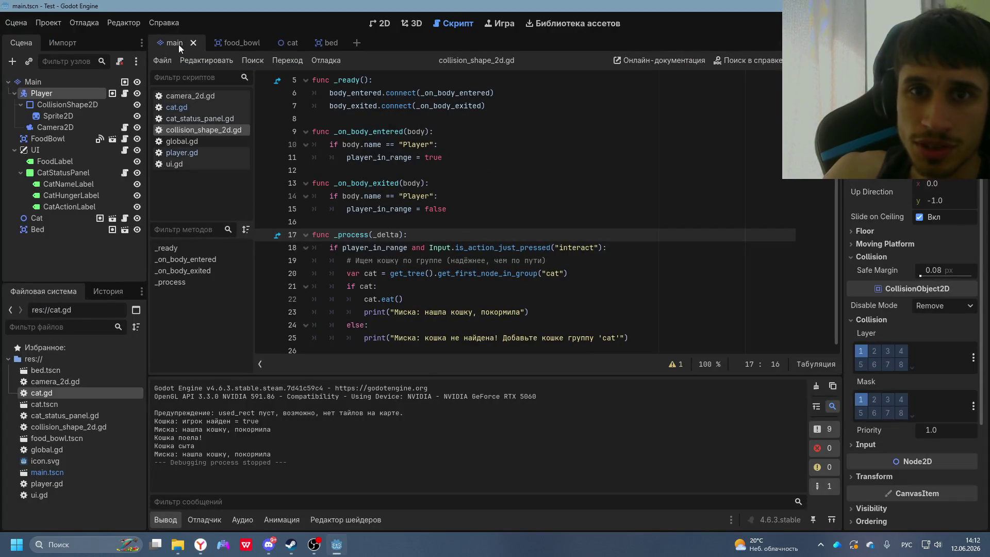
pyautogui.click(45, 173)
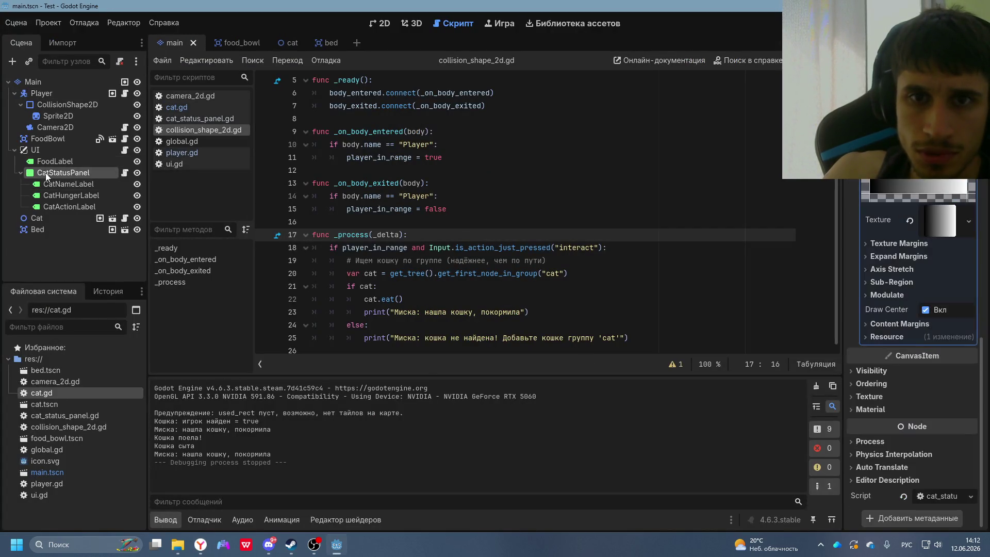
pyautogui.moveTo(39, 173); pyautogui.dragTo(21, 87)
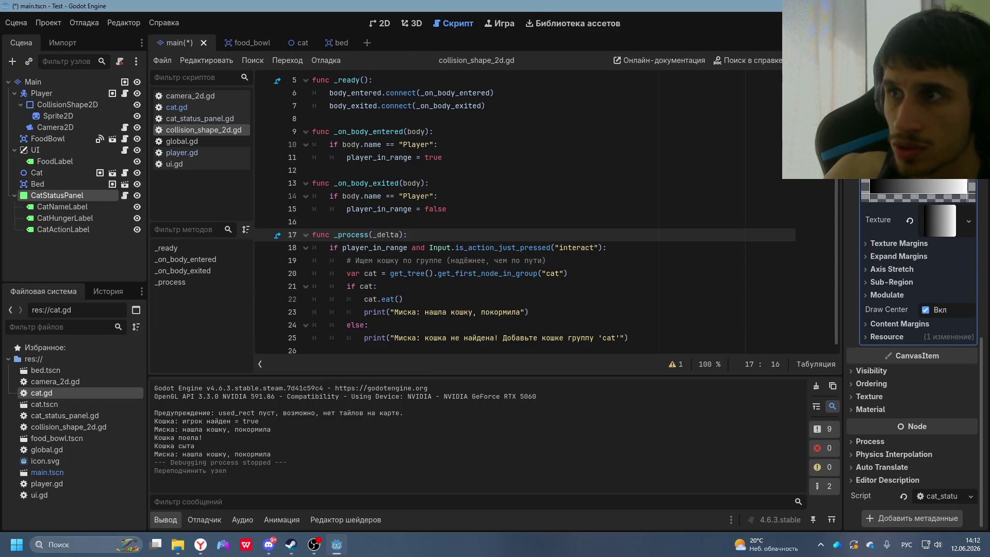
pyautogui.press('F5')
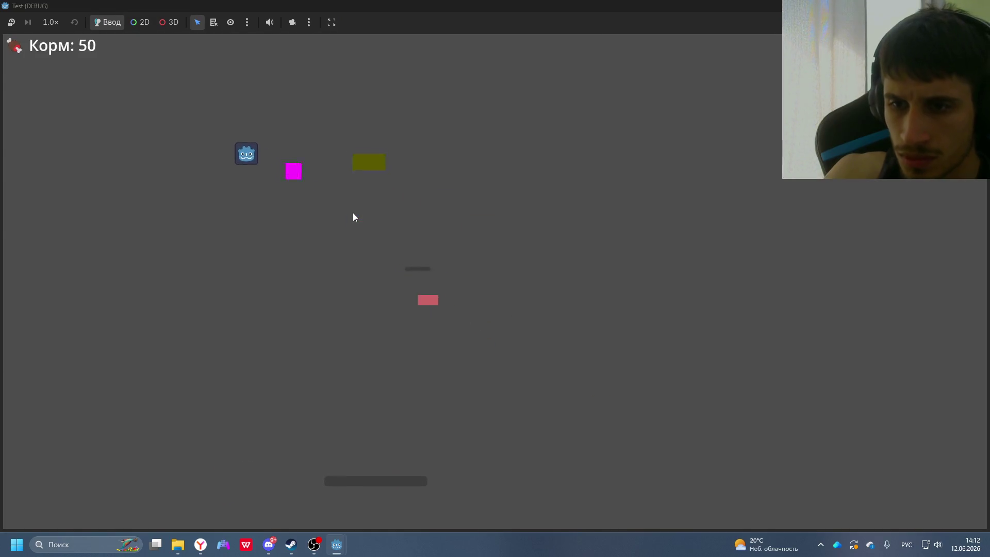
# - Walk the player to the bowl and press E to feed the cat
pyautogui.press('Down')
pyautogui.press('Right')
pyautogui.press('Left')
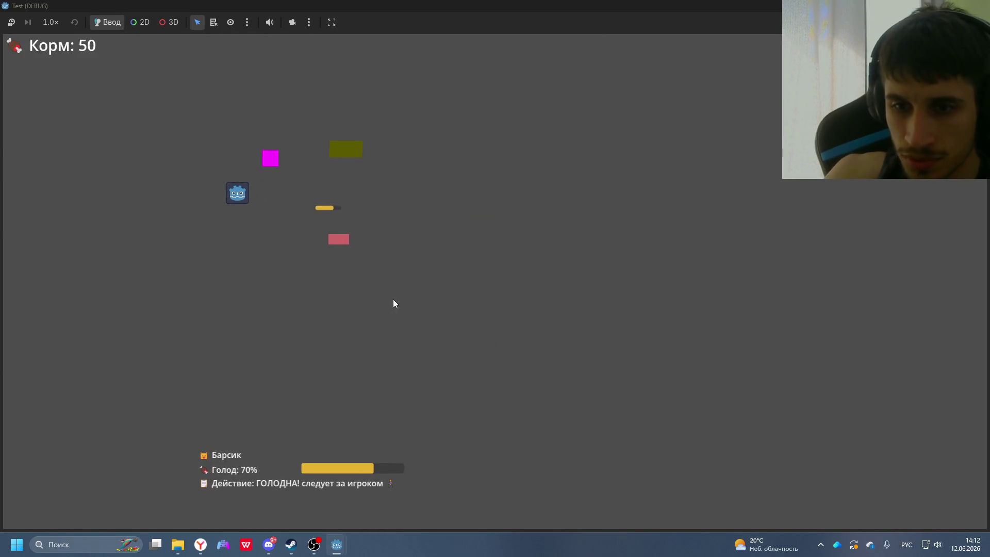
pyautogui.press('Up')
pyautogui.press('Right')
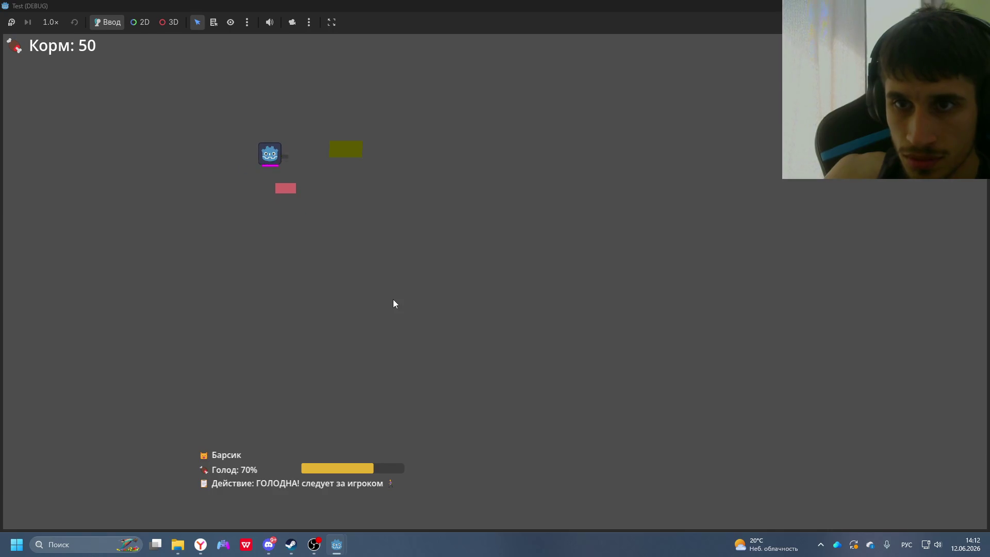
pyautogui.press('Left')
pyautogui.press('e')
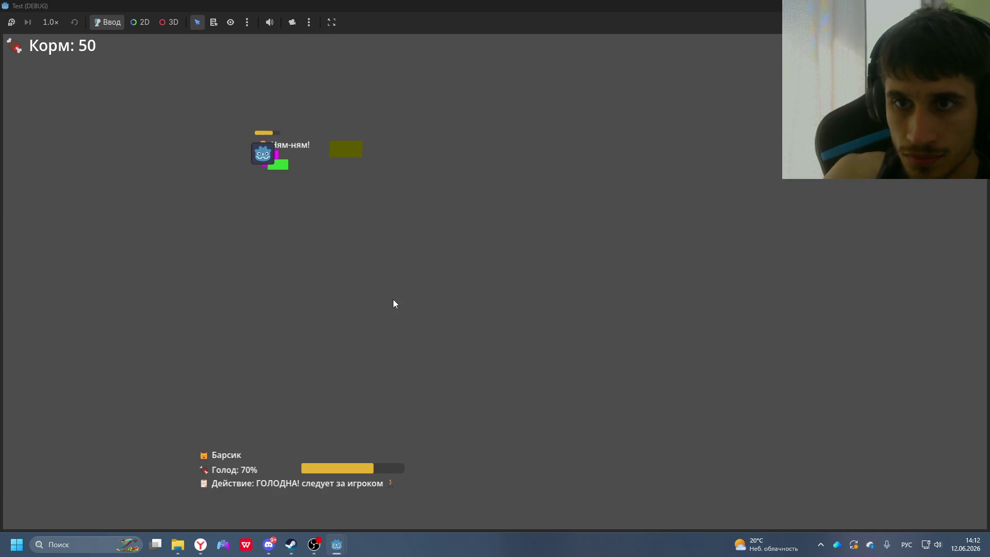
# - Keep walking the player around, then stop the game and switch to the DeepSeek chat
pyautogui.press('Down')
pyautogui.press('Right')
pyautogui.press('Left')
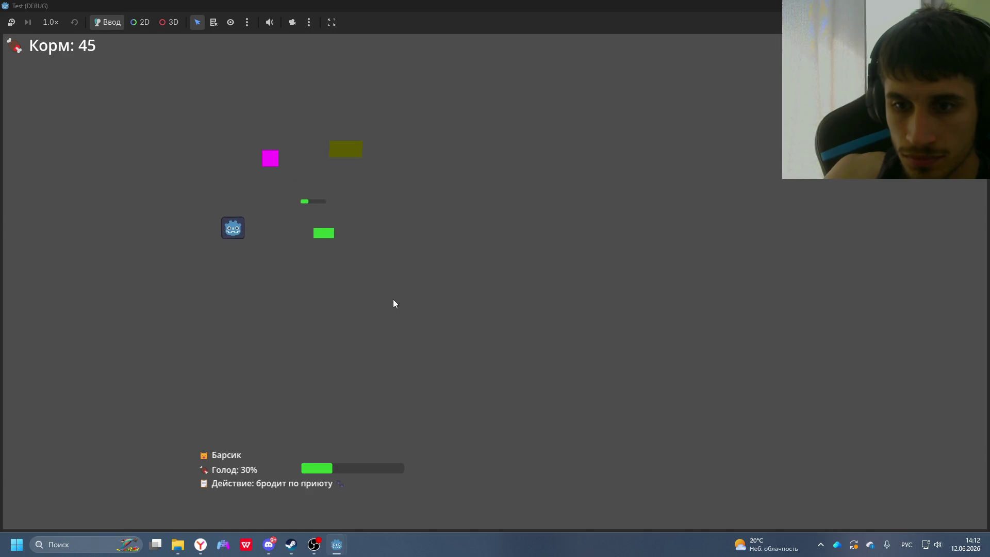
pyautogui.press('Up')
pyautogui.press('Right')
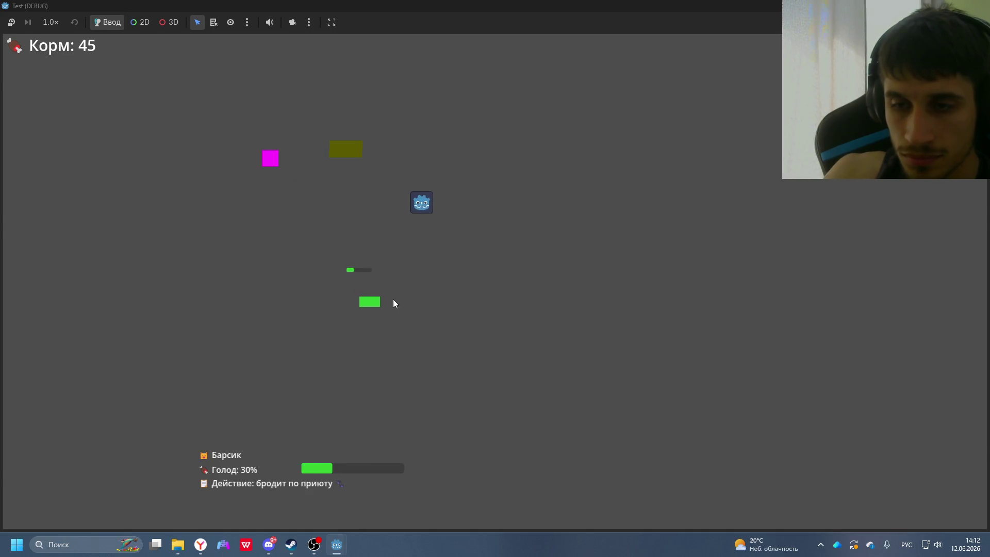
pyautogui.press('Up')
pyautogui.press('Left')
pyautogui.press('Down')
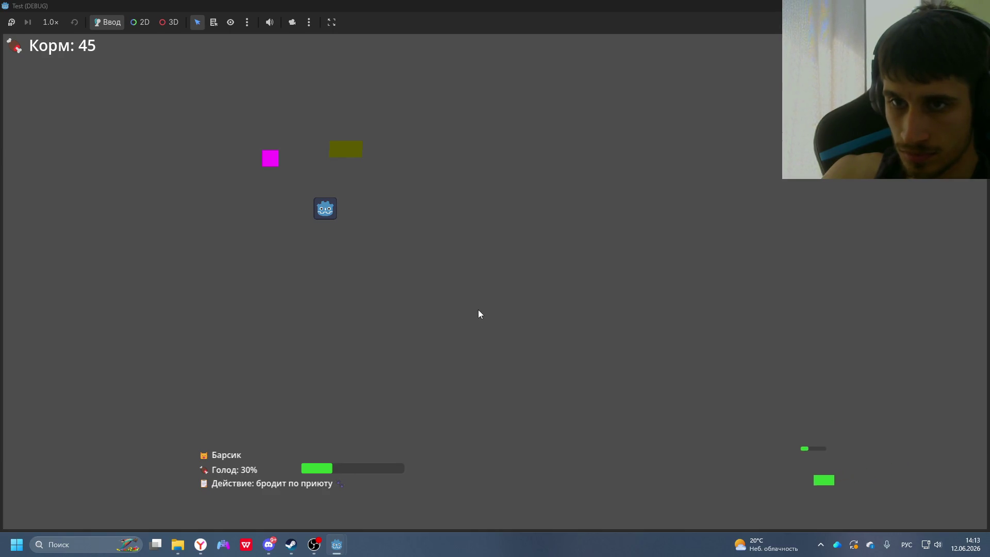
pyautogui.press('F8')
pyautogui.click(201, 544)
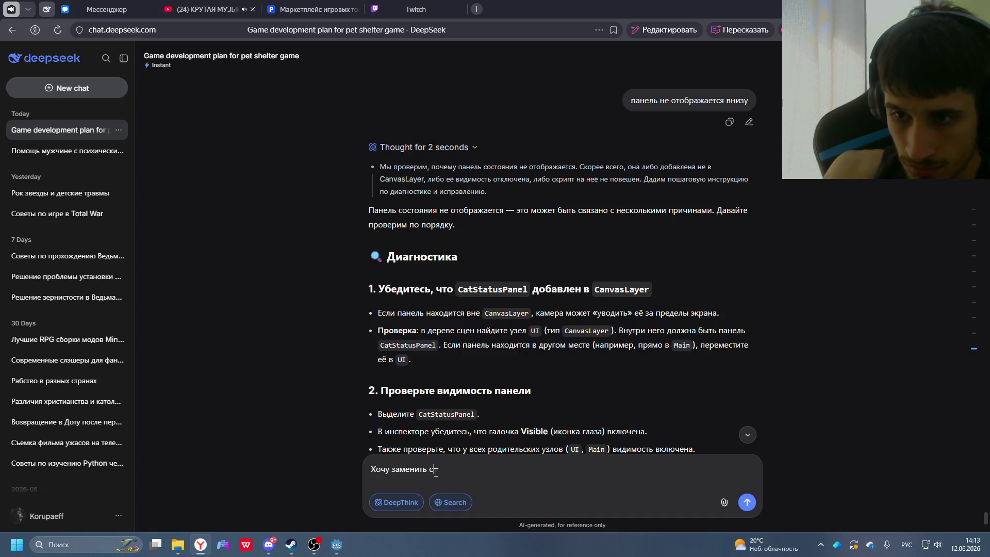
# - Send DeepSeek 'Хочу заменить квадраты на спрайты нормальные' asking for proper sprites
pyautogui.write('ты на спрайты норма')
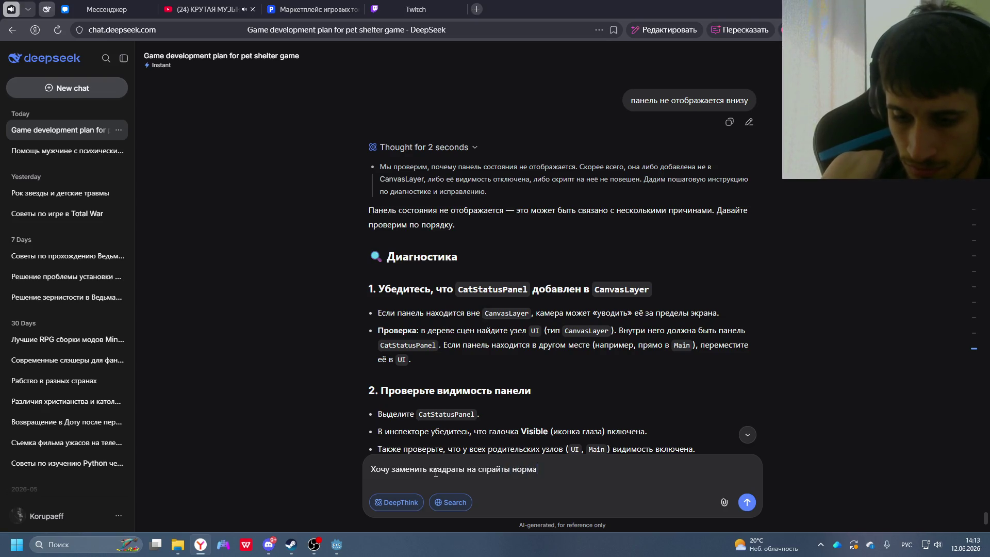
pyautogui.write('ые,')
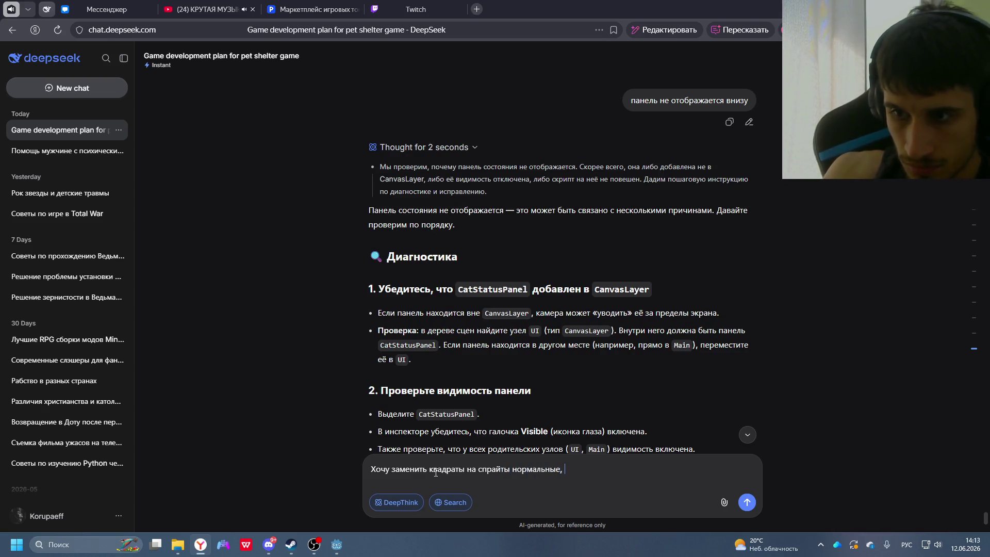
pyautogui.press('BackSpace')
pyautogui.press('Return')
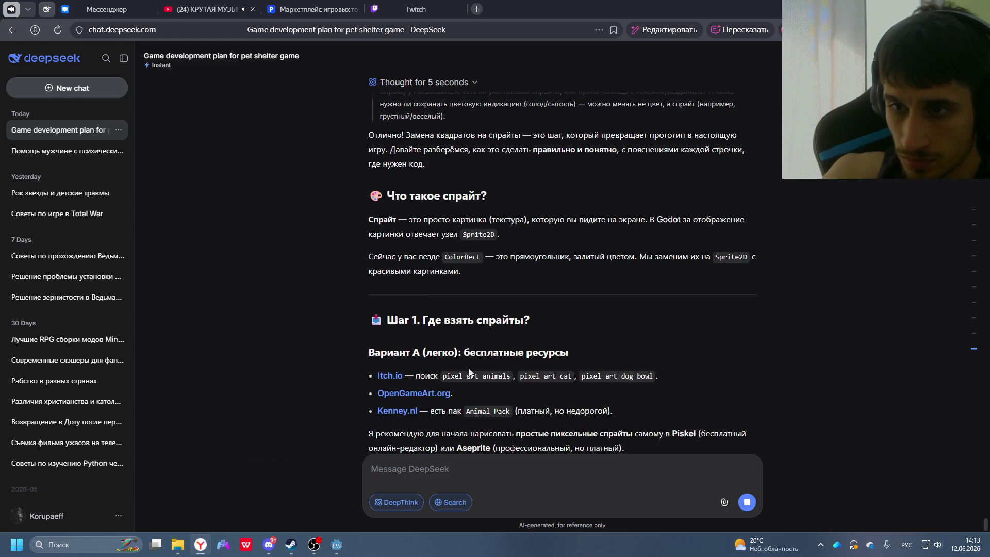
# - Select the 'pixel art animals' and 'pixel art cat' search phrases, then follow the Itch.io link
pyautogui.moveTo(445, 375); pyautogui.dragTo(475, 377)
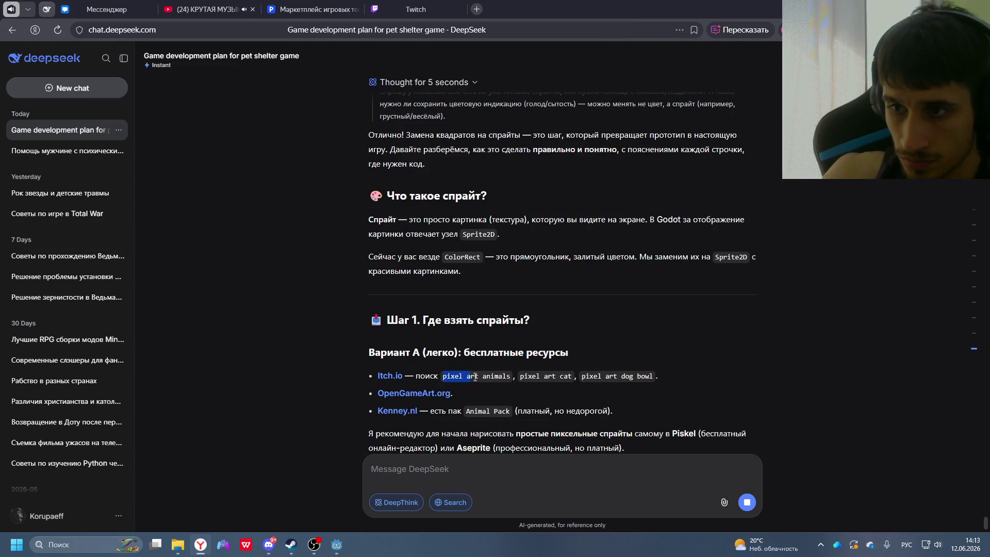
pyautogui.click(523, 377)
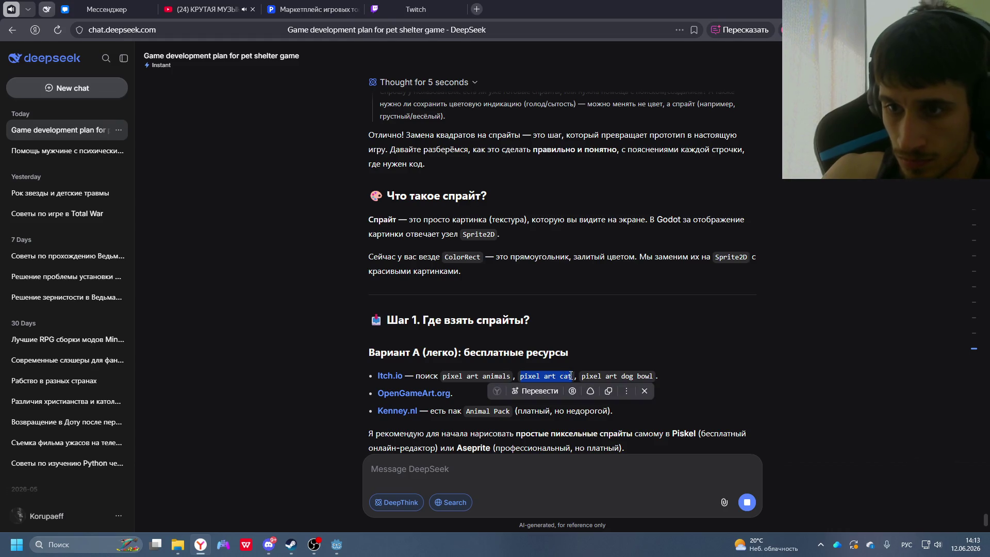
pyautogui.click(388, 377)
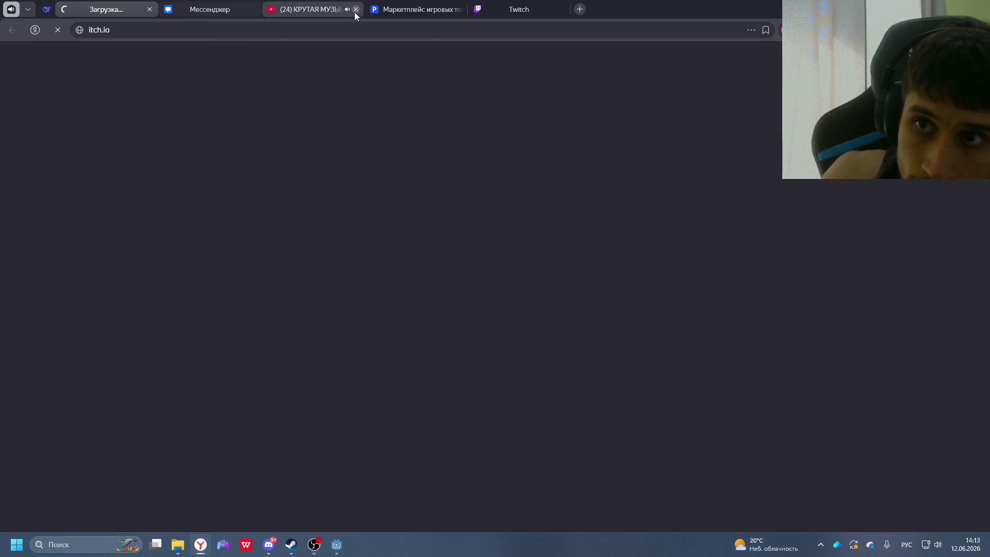
# - Follow DeepSeek's OpenGameArt.org link to the CC0 Cat sprites page and download cat sprite.zip
pyautogui.click(50, 14)
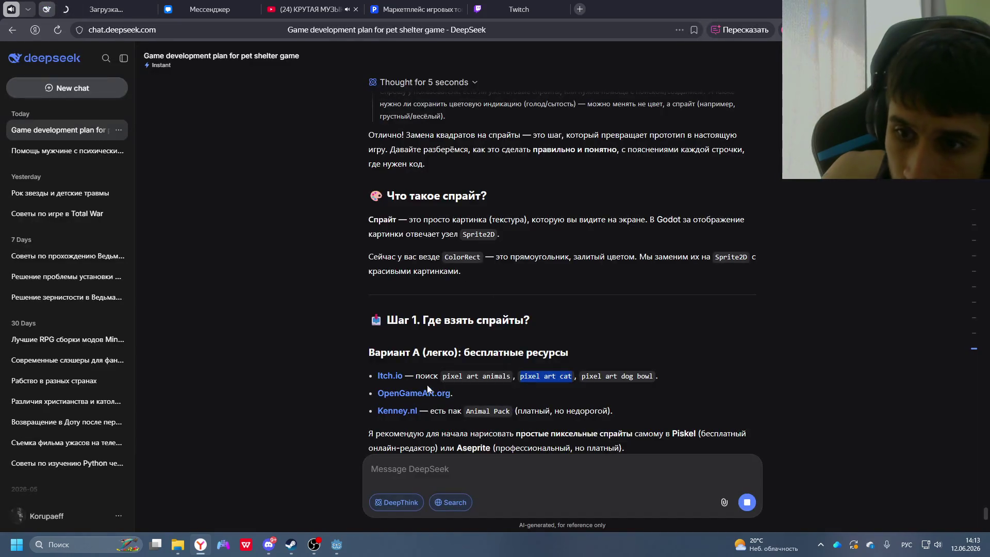
pyautogui.click(397, 394)
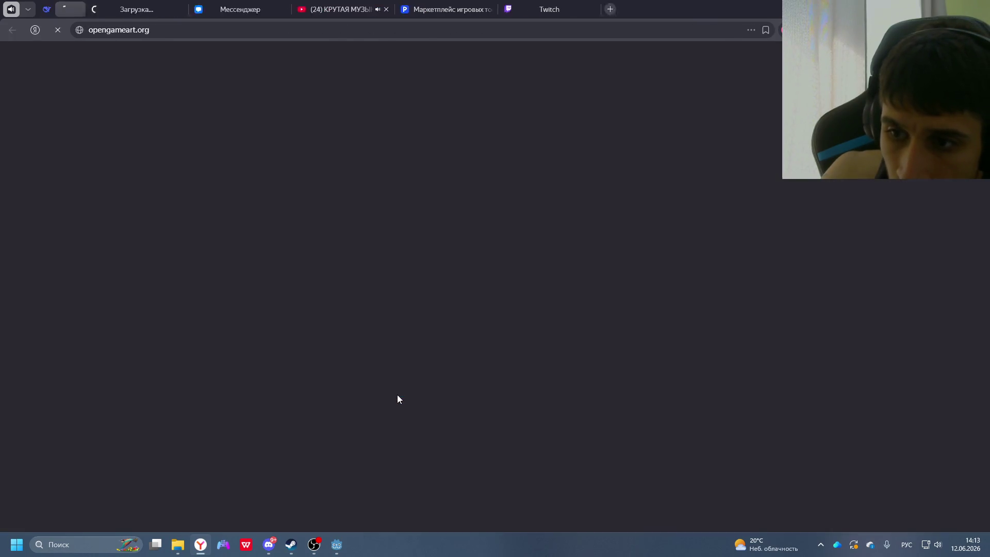
pyautogui.moveTo(289, 83)
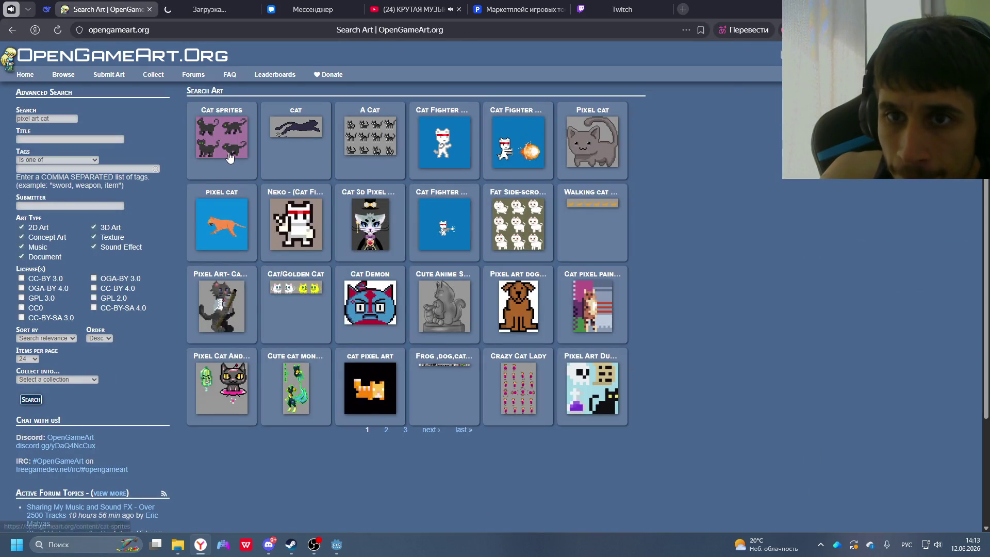
pyautogui.click(225, 152)
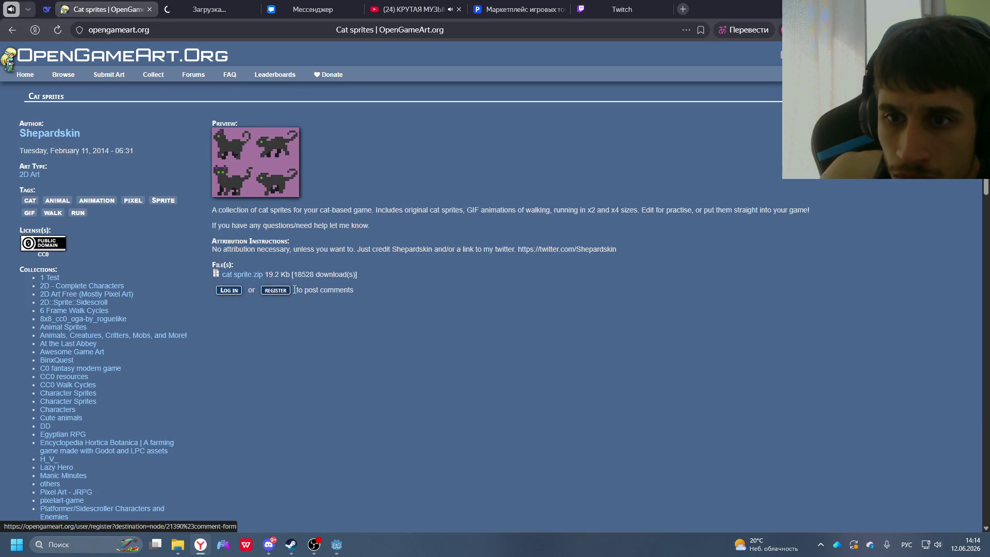
pyautogui.click(242, 278)
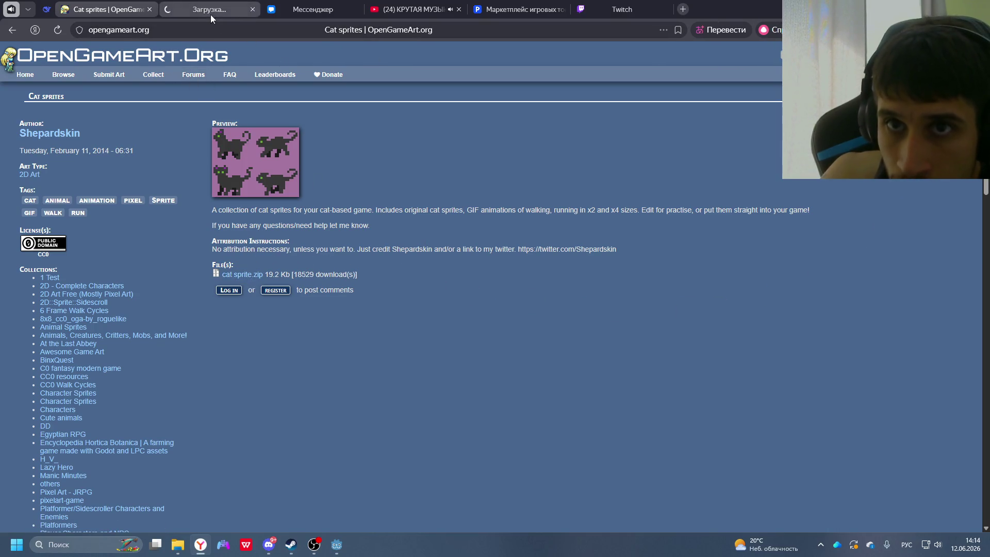
# - Read Шаг 2 and Шаг 3 of DeepSeek's import guide, then open the seven-image cat sprite folder
pyautogui.click(45, 8)
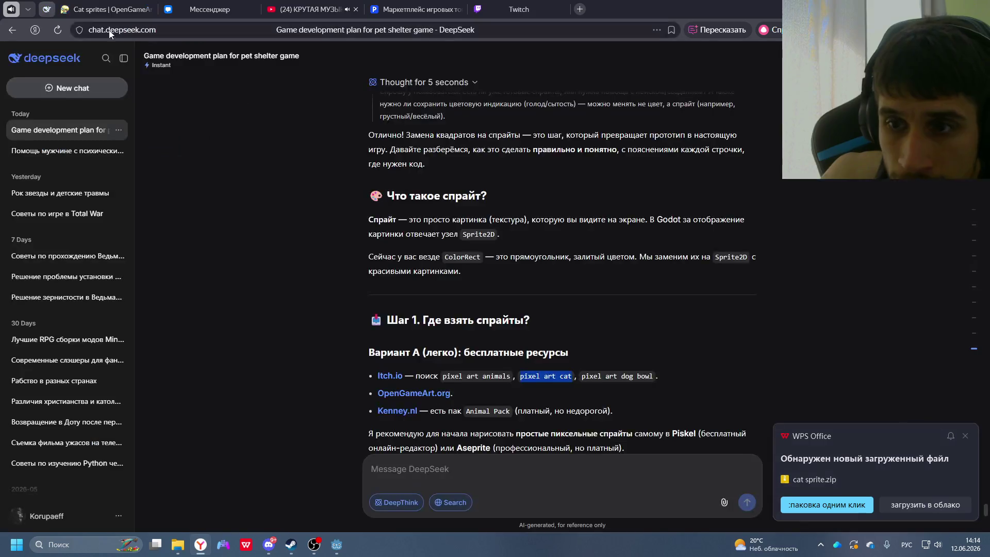
pyautogui.scroll(-5, 471, 231)
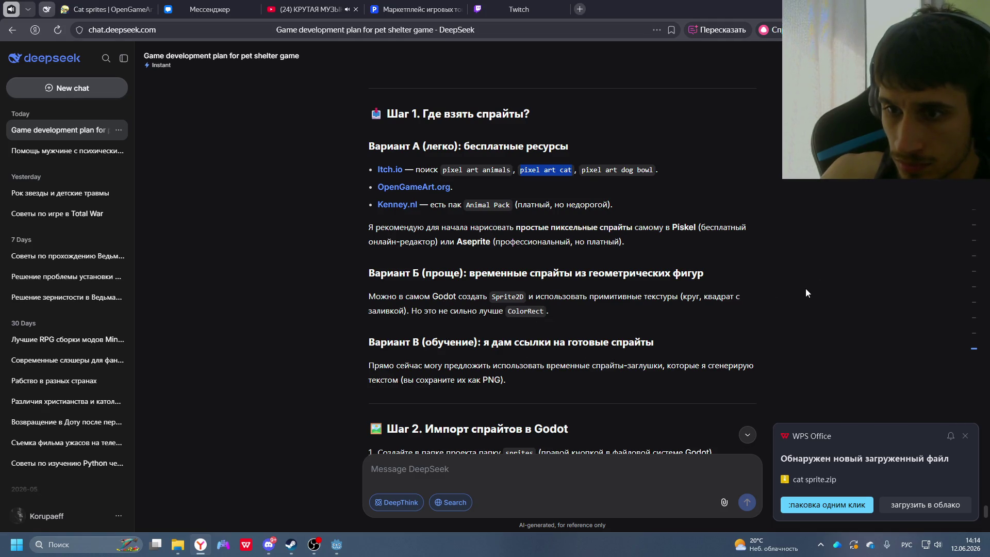
pyautogui.scroll(-3, 806, 293)
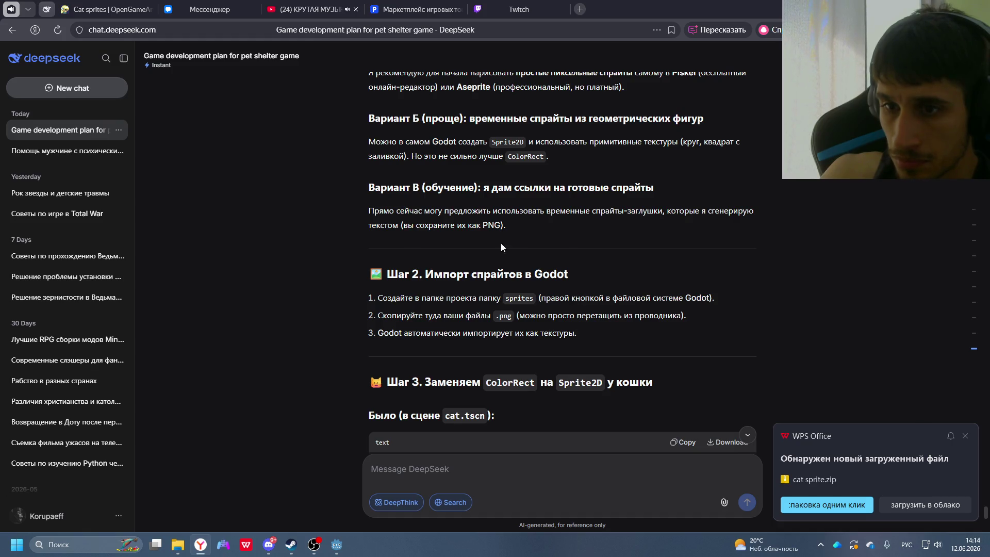
pyautogui.scroll(-3, 502, 247)
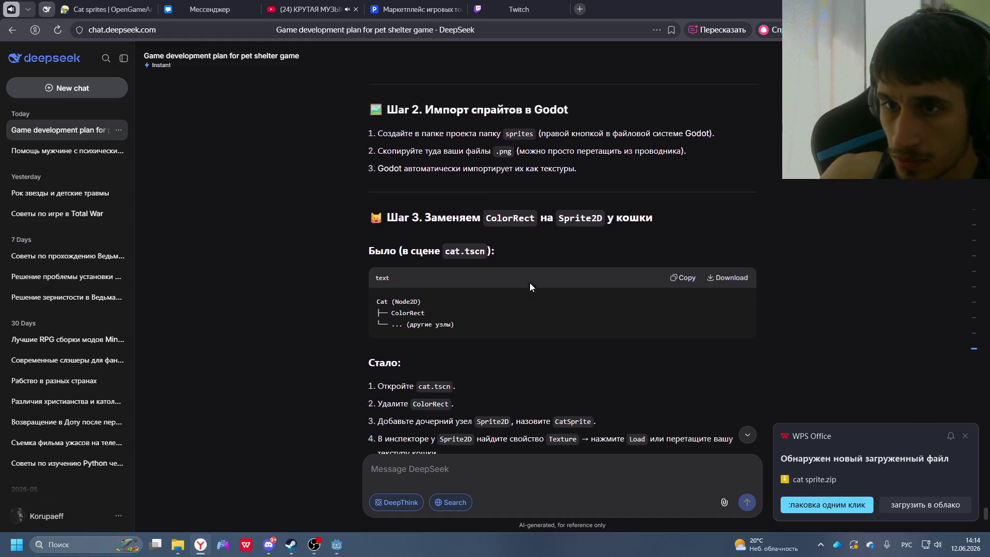
pyautogui.scroll(3, 529, 283)
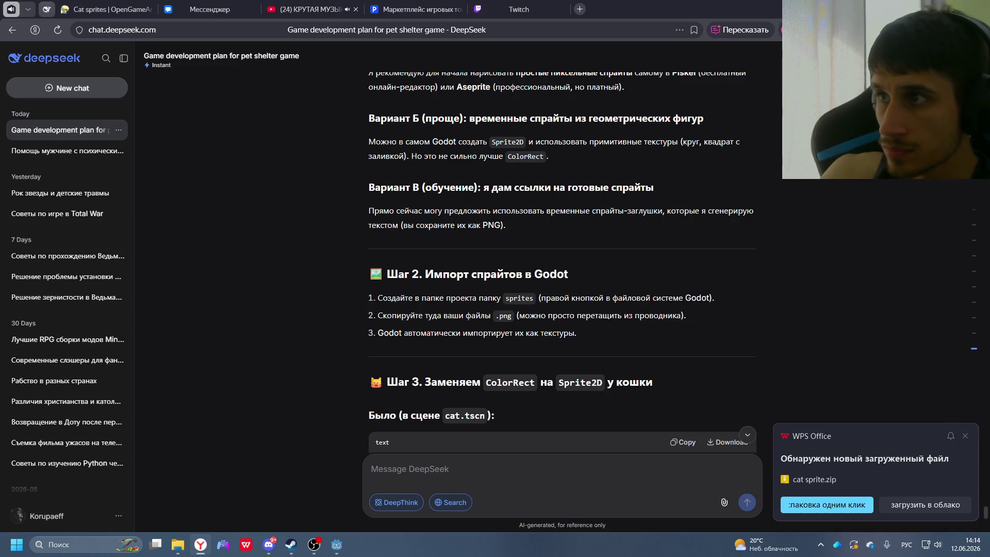
pyautogui.click(178, 545)
pyautogui.doubleClick(409, 93)
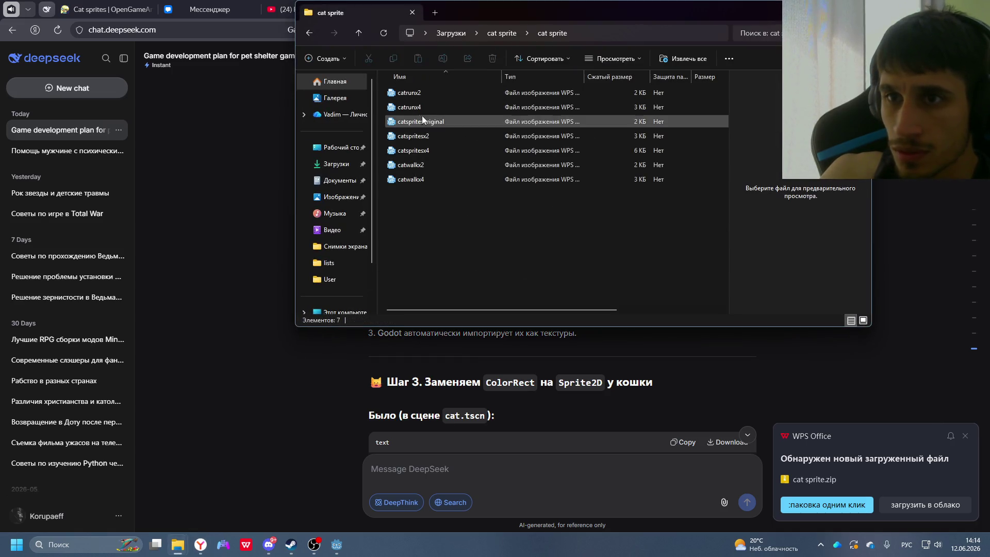
# - Move the cat sprite folder window aside and bring the Godot editor back to the front
pyautogui.moveTo(562, 20)
pyautogui.mouseDown()
pyautogui.moveTo(814, 51)
pyautogui.moveTo(826, 61)
pyautogui.moveTo(815, 20)
pyautogui.mouseUp()
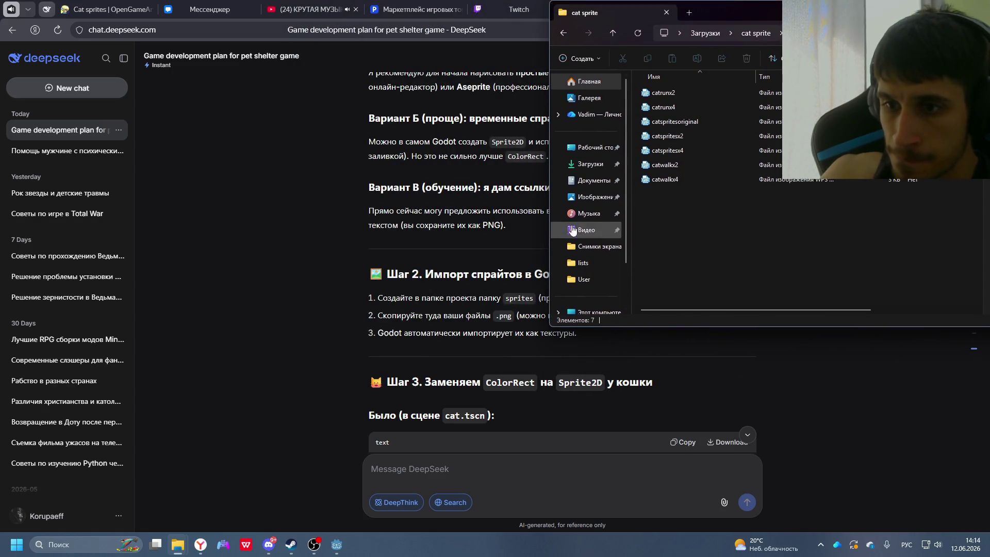
pyautogui.scroll(-2, 522, 260)
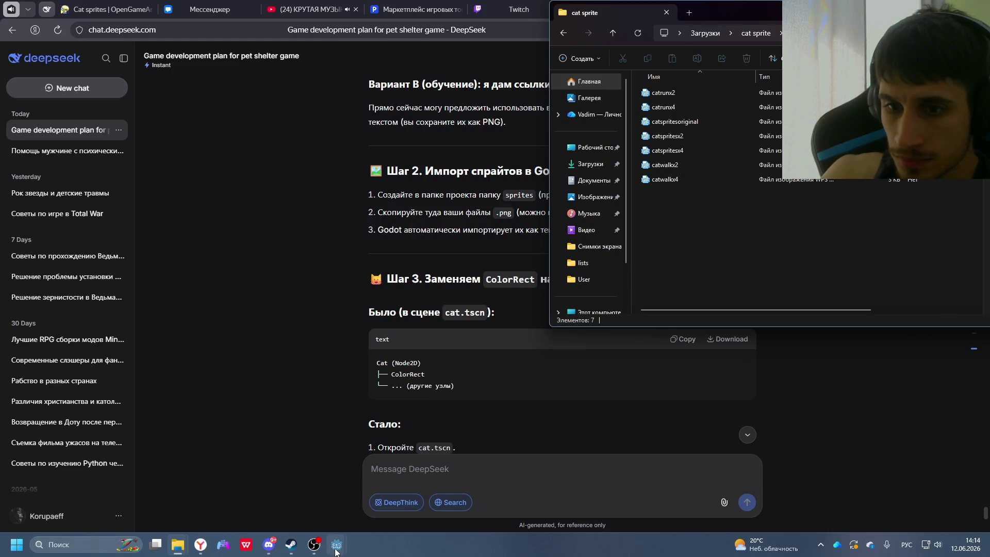
pyautogui.moveTo(335, 551)
pyautogui.click(301, 498)
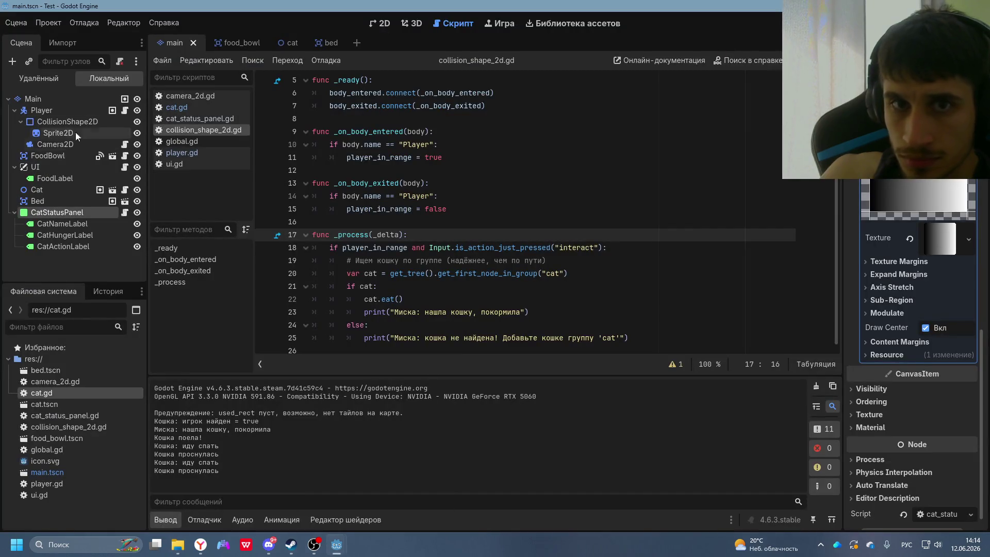
# - In the cat scene, check the DeepSeek instructions and delete the ColorRect node
pyautogui.click(284, 42)
pyautogui.hotkey('alt', 'Tab')
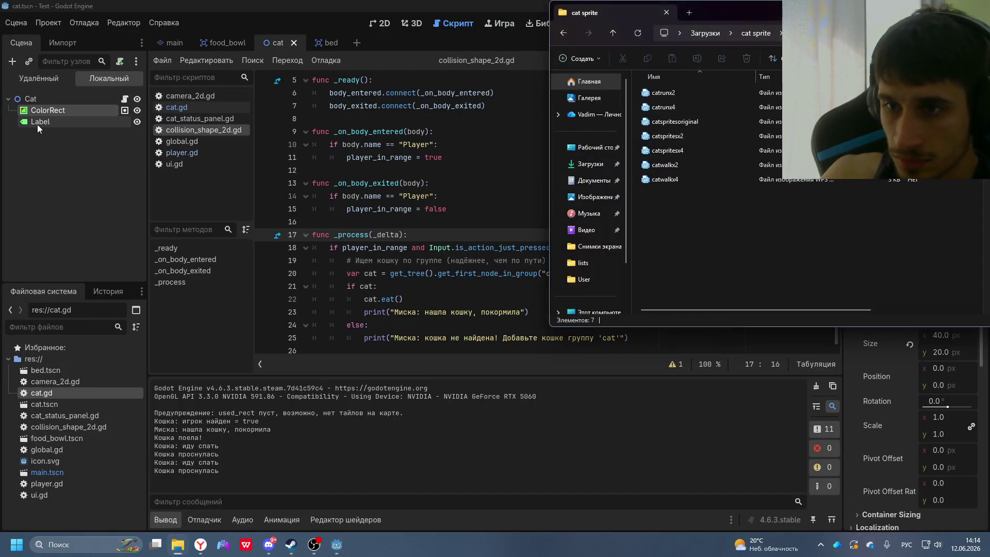
pyautogui.hotkey('alt', 'Tab')
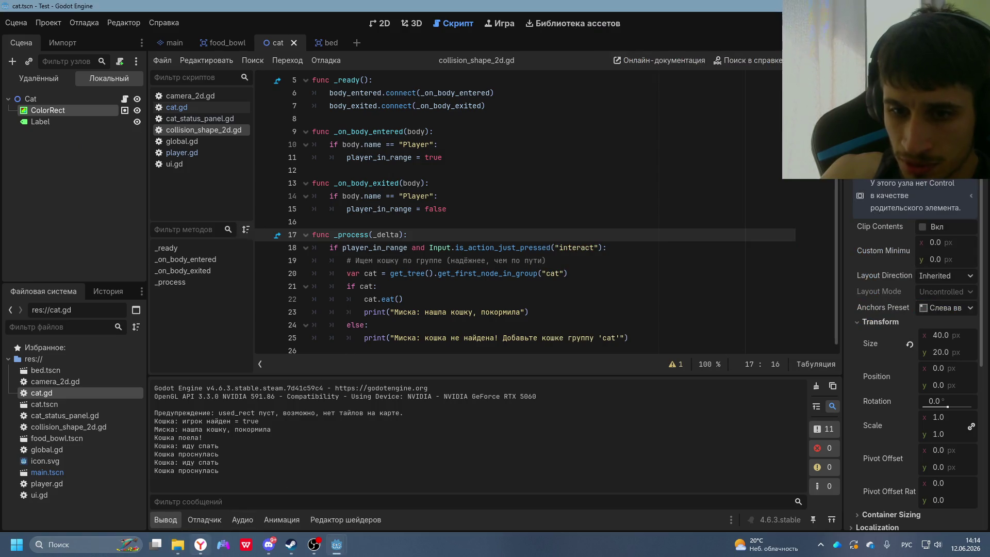
pyautogui.click(203, 553)
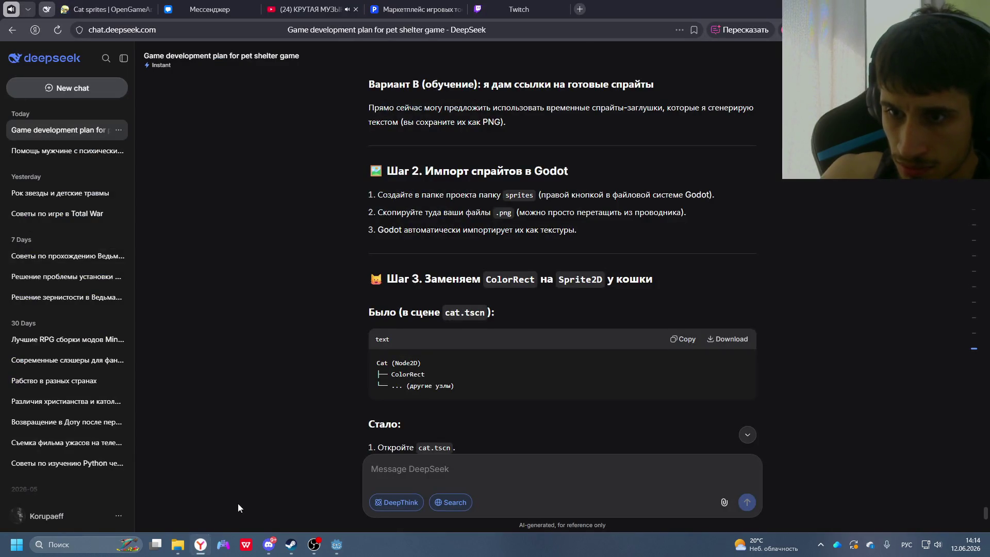
pyautogui.scroll(-3, 327, 350)
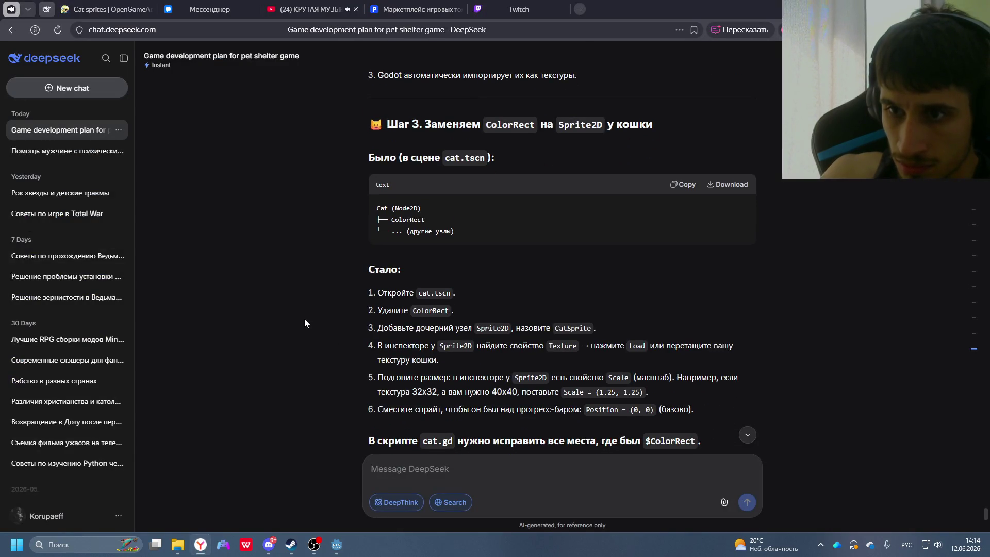
pyautogui.hotkey('alt', 'Tab')
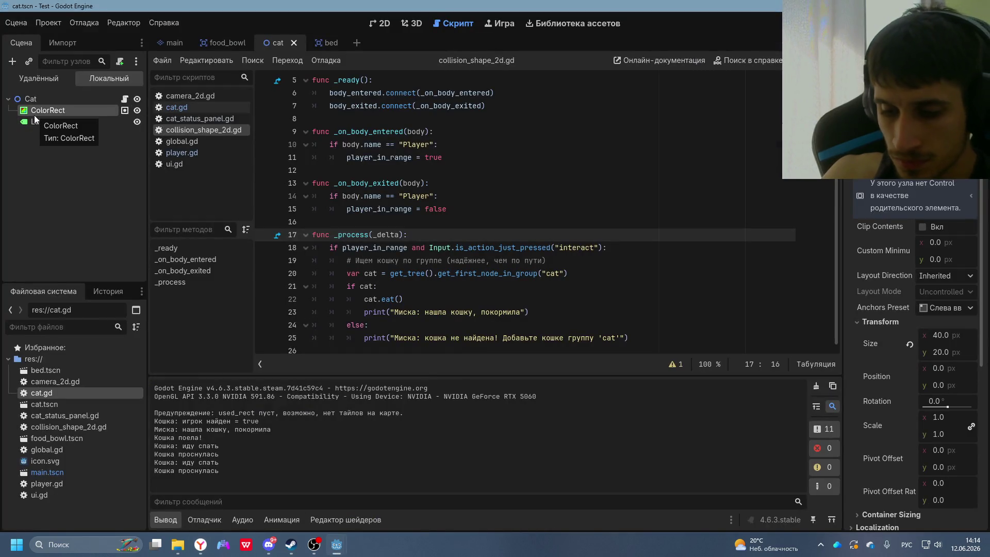
pyautogui.press('Delete')
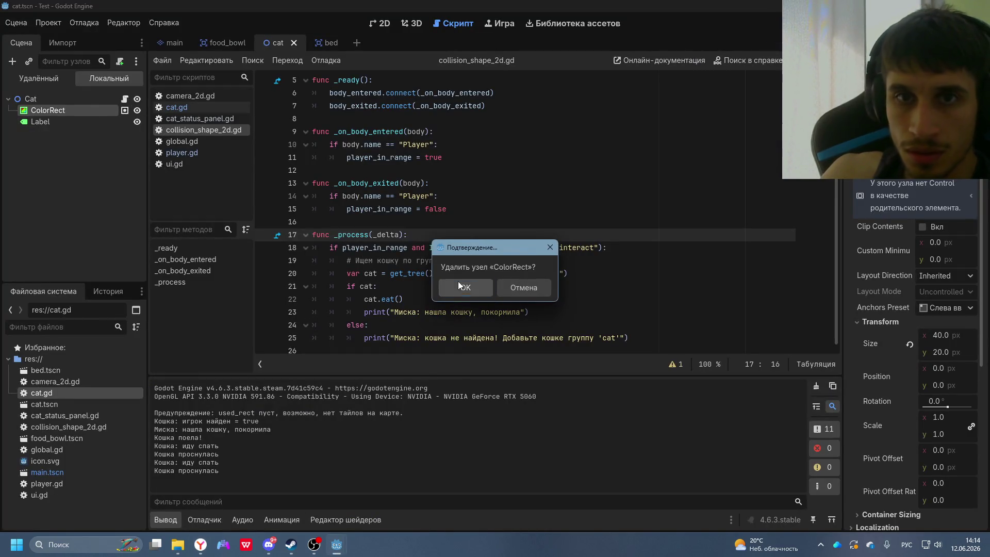
pyautogui.click(460, 286)
# - Add a Sprite2D child node under Cat by searching 'sprite' in Add Child Node
pyautogui.rightClick(30, 97)
pyautogui.click(30, 97)
pyautogui.rightClick(30, 97)
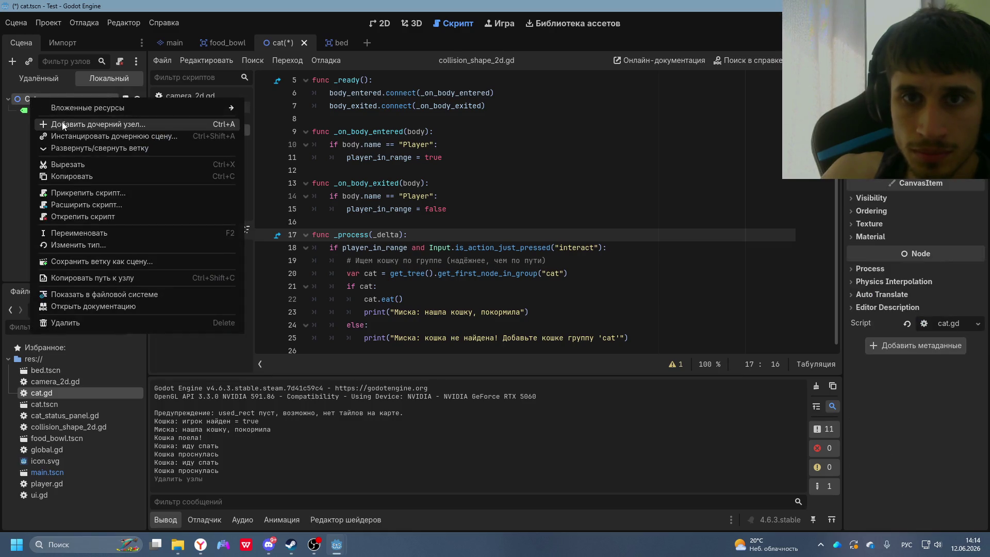
pyautogui.click(63, 124)
pyautogui.write('ы')
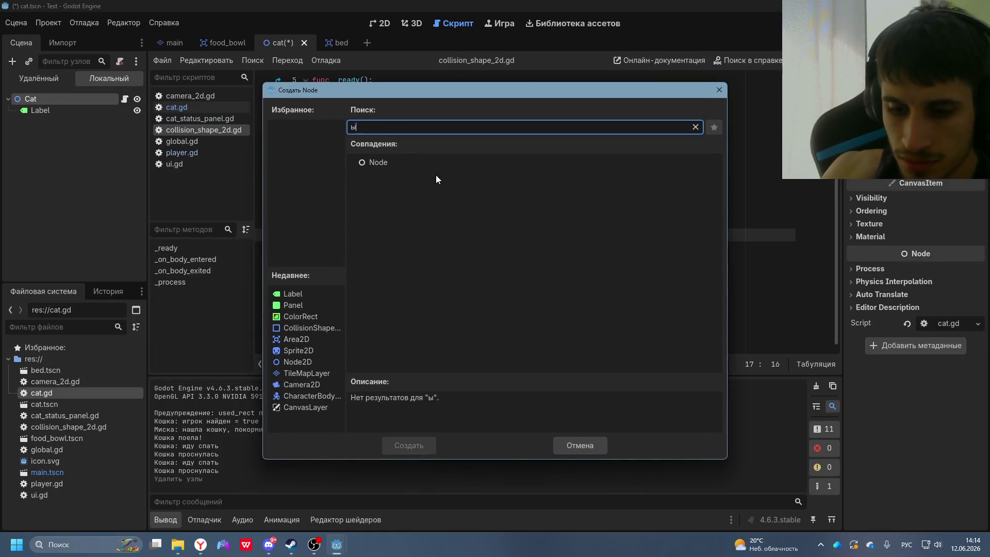
pyautogui.write('з')
pyautogui.press('BackSpace')
pyautogui.press('BackSpace')
pyautogui.hotkey('alt', 'shift')
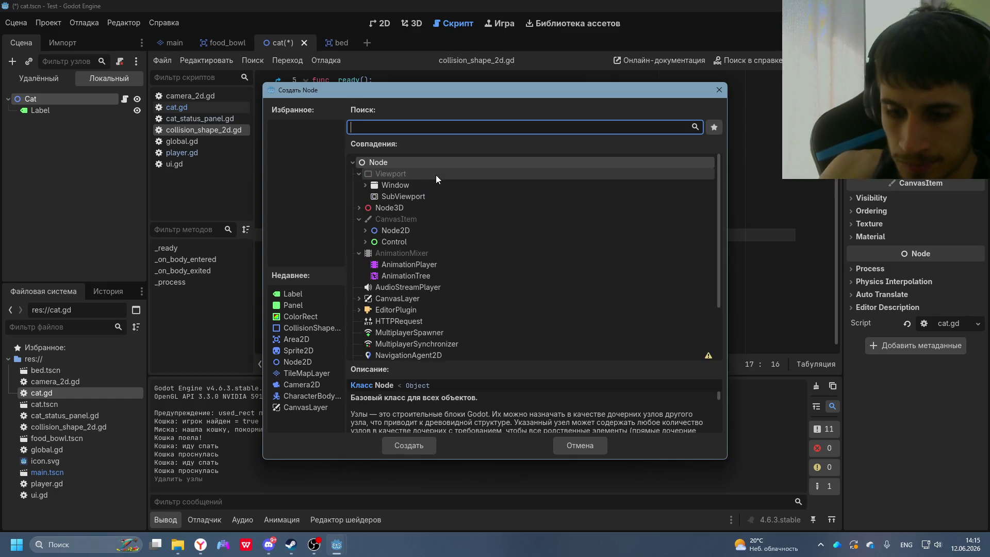
pyautogui.write('sprite')
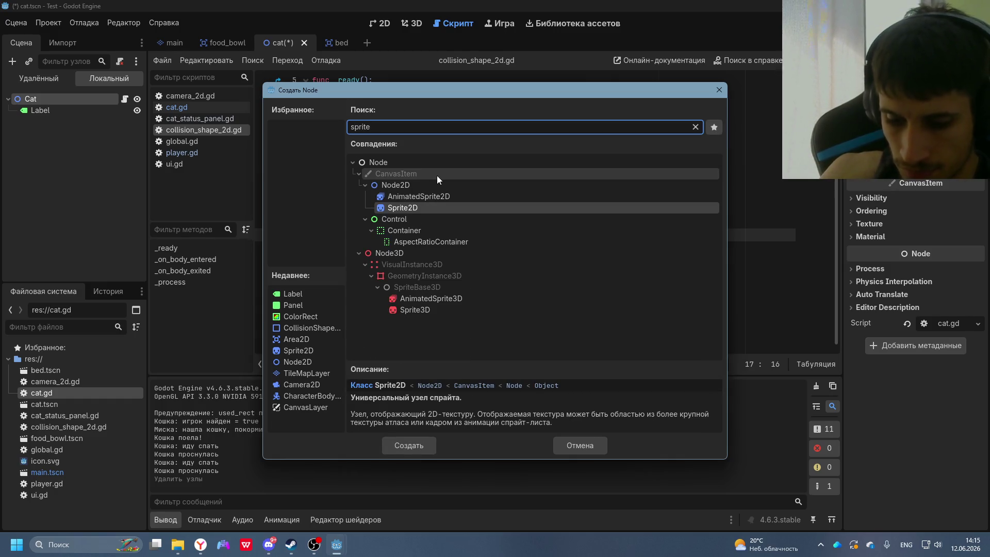
pyautogui.doubleClick(409, 209)
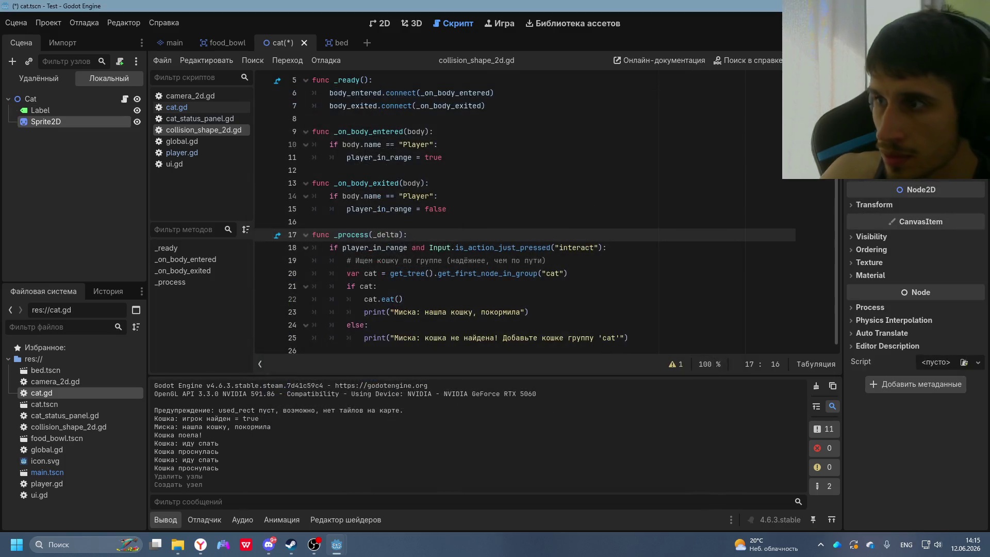
pyautogui.click(978, 171)
pyautogui.press('Escape')
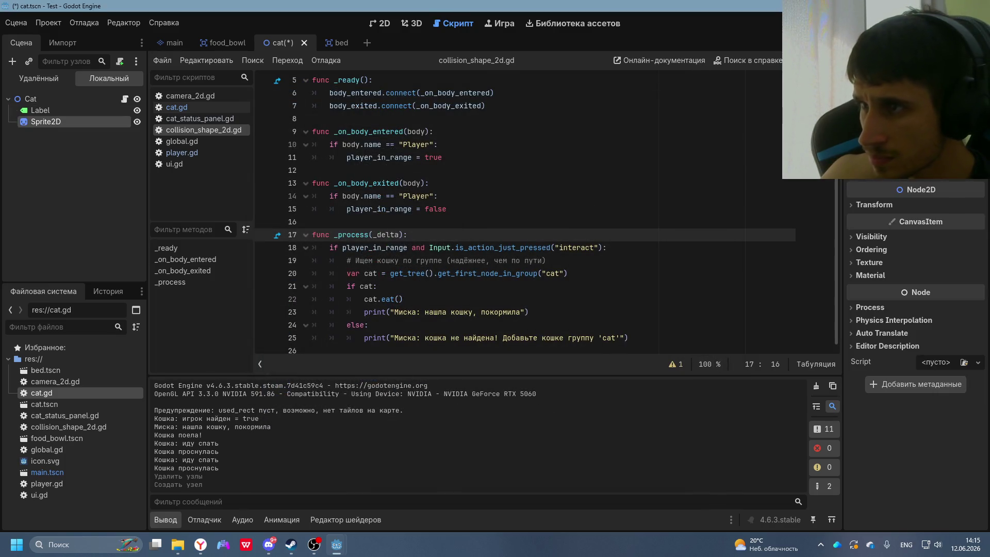
pyautogui.click(978, 171)
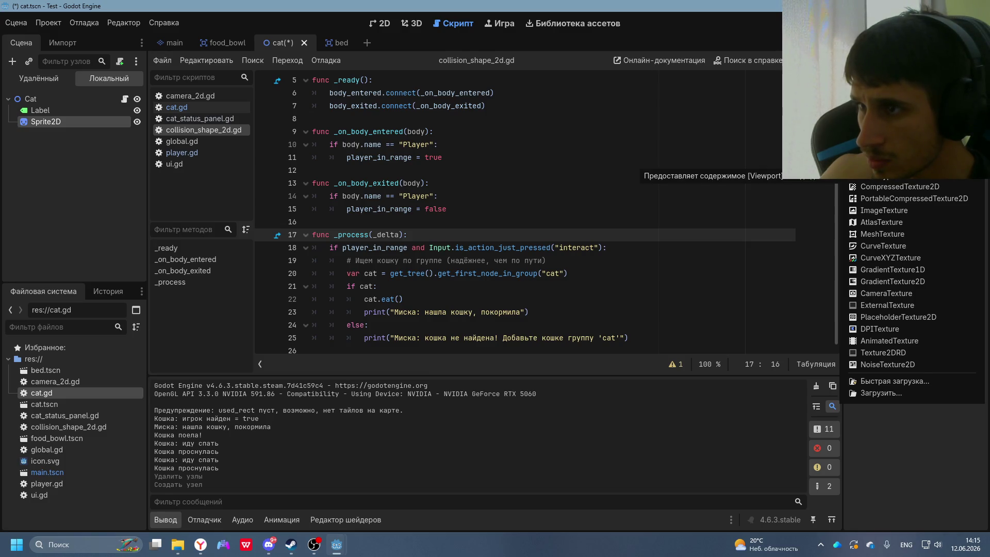
pyautogui.click(876, 174)
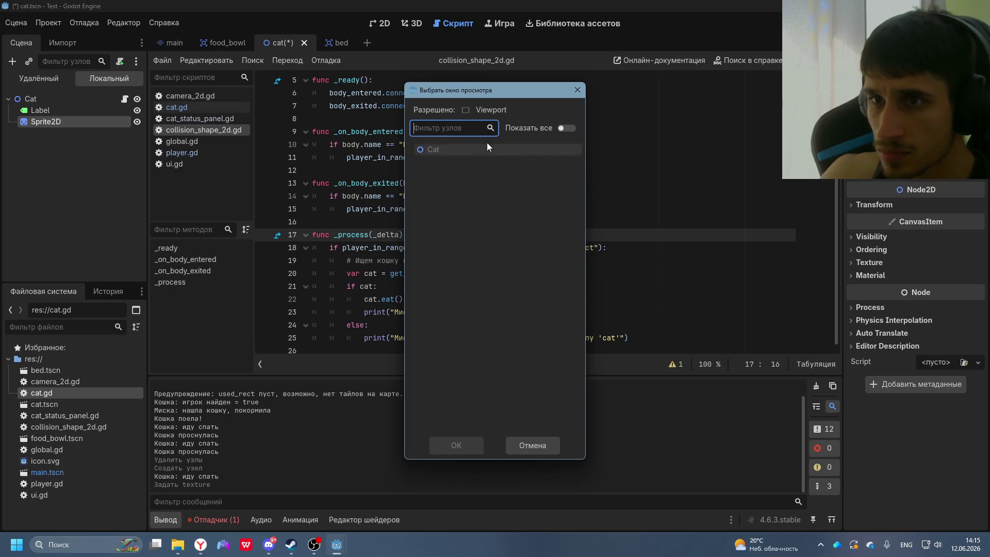
pyautogui.click(429, 151)
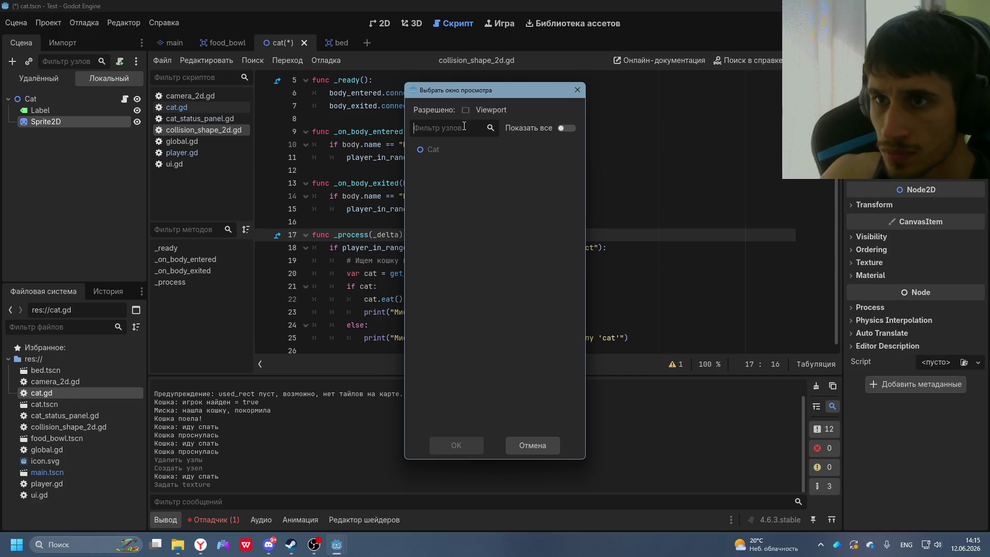
pyautogui.click(570, 91)
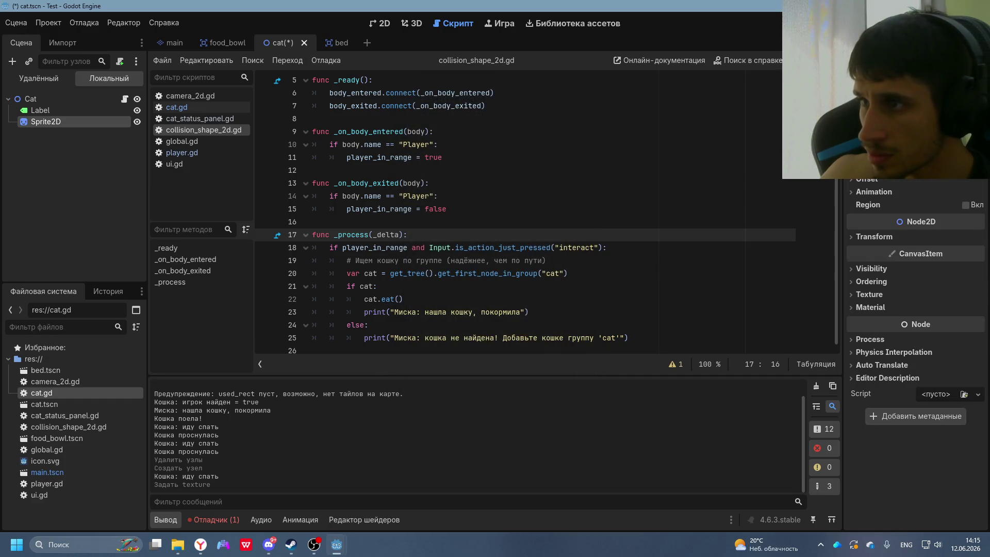
pyautogui.click(917, 155)
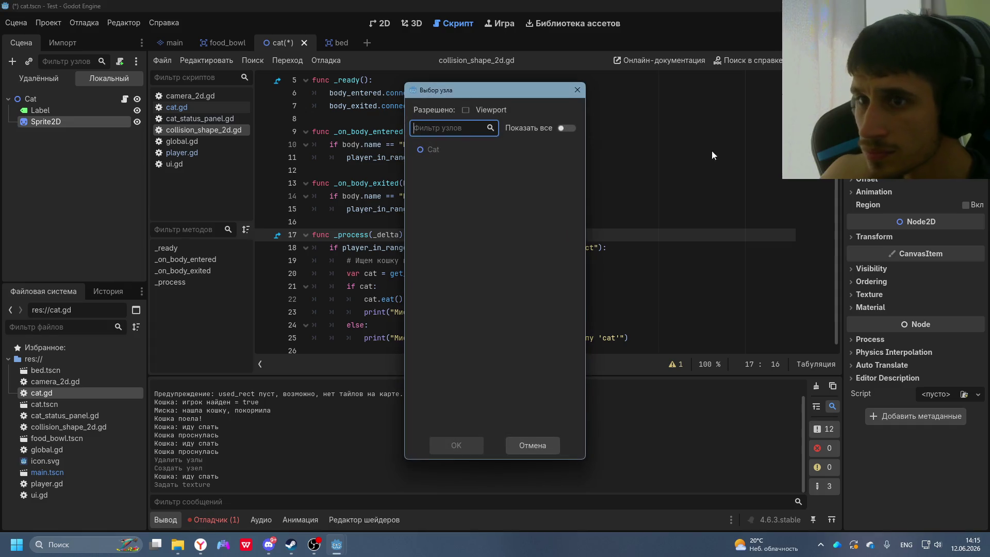
pyautogui.click(568, 131)
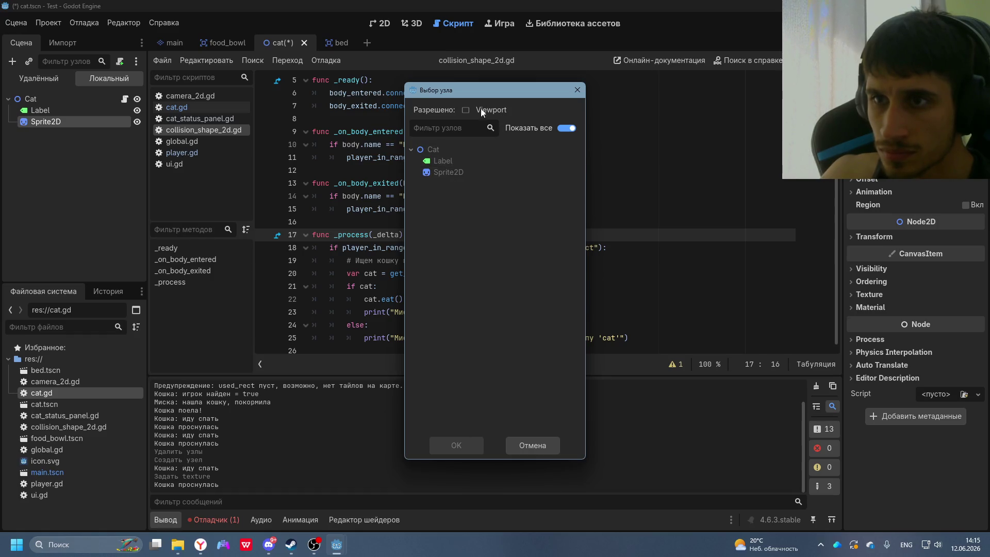
pyautogui.click(577, 90)
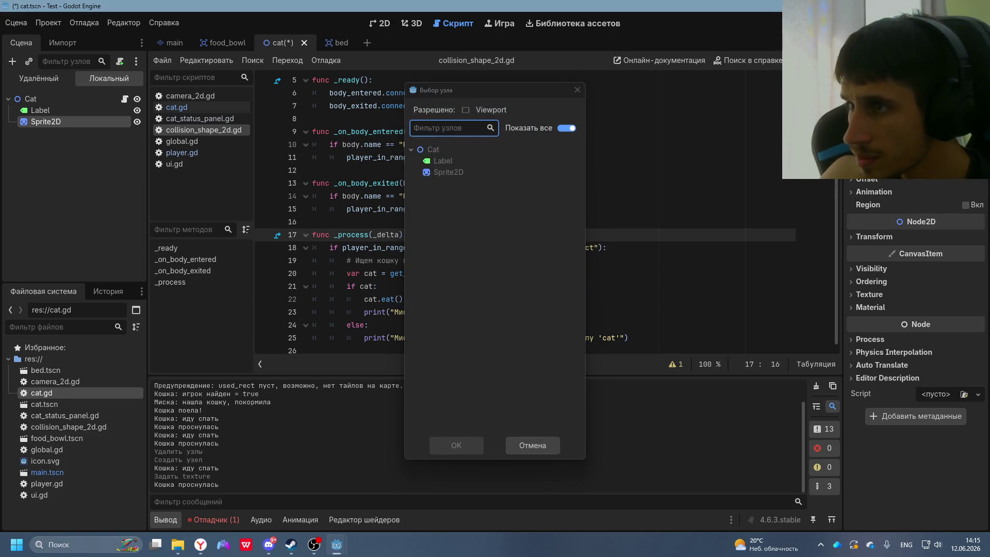
pyautogui.press('Escape')
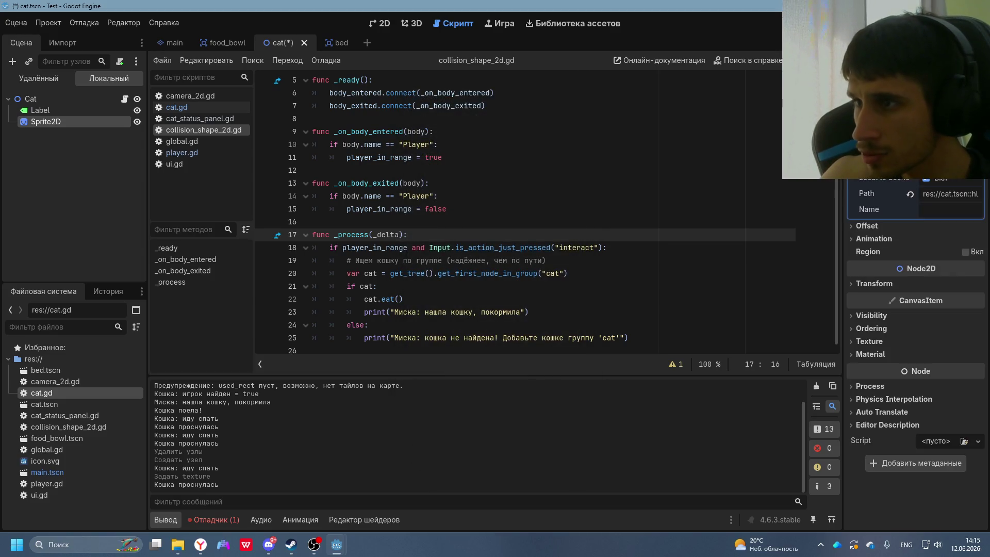
pyautogui.click(936, 199)
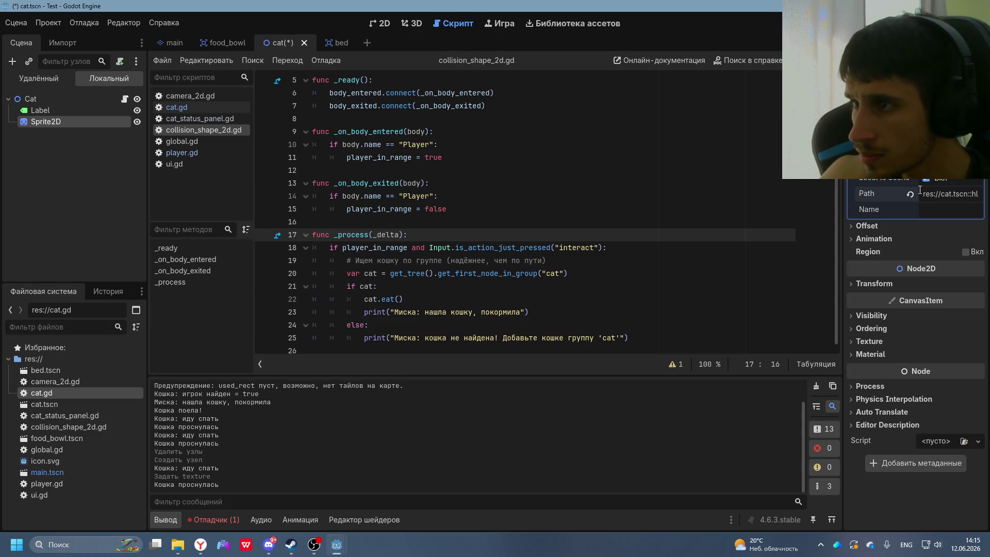
pyautogui.click(934, 205)
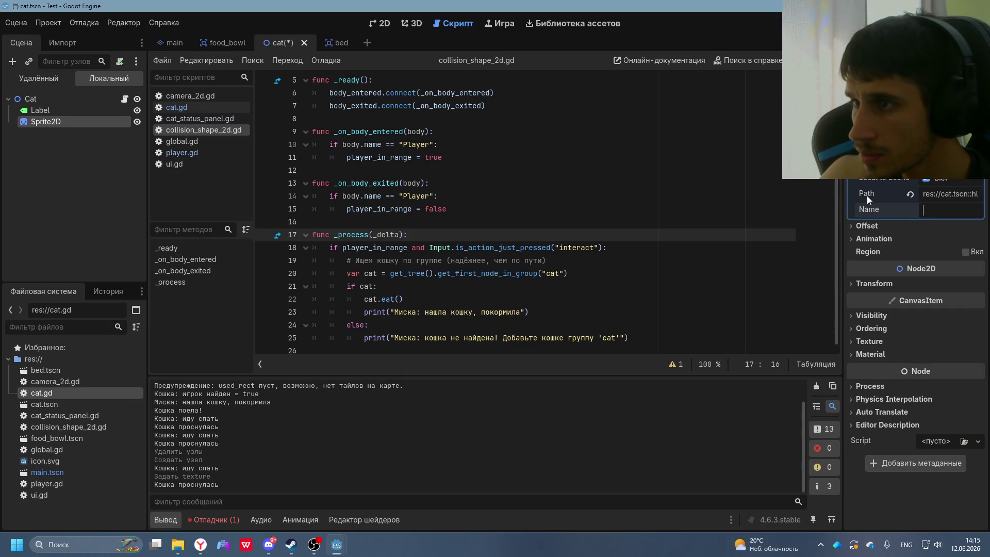
pyautogui.click(948, 194)
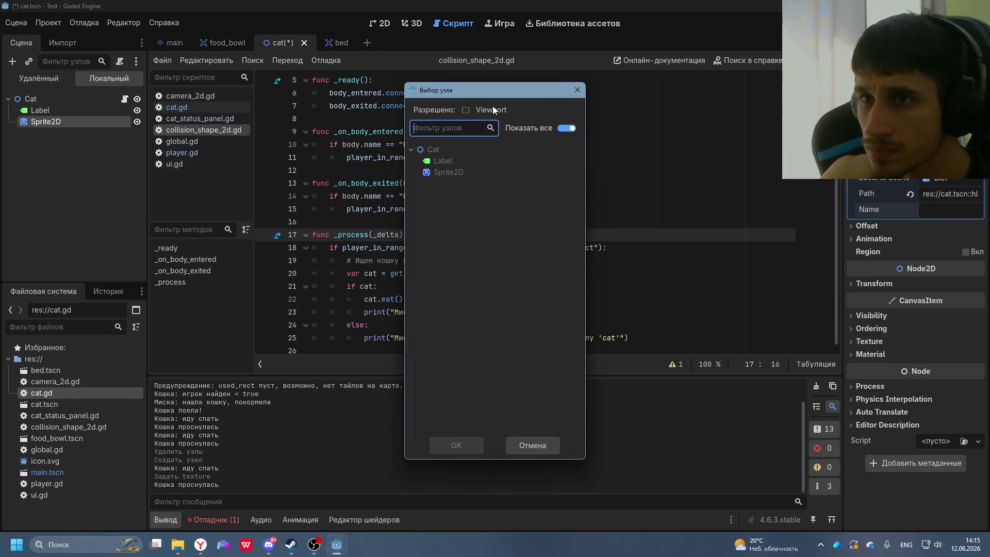
pyautogui.click(577, 90)
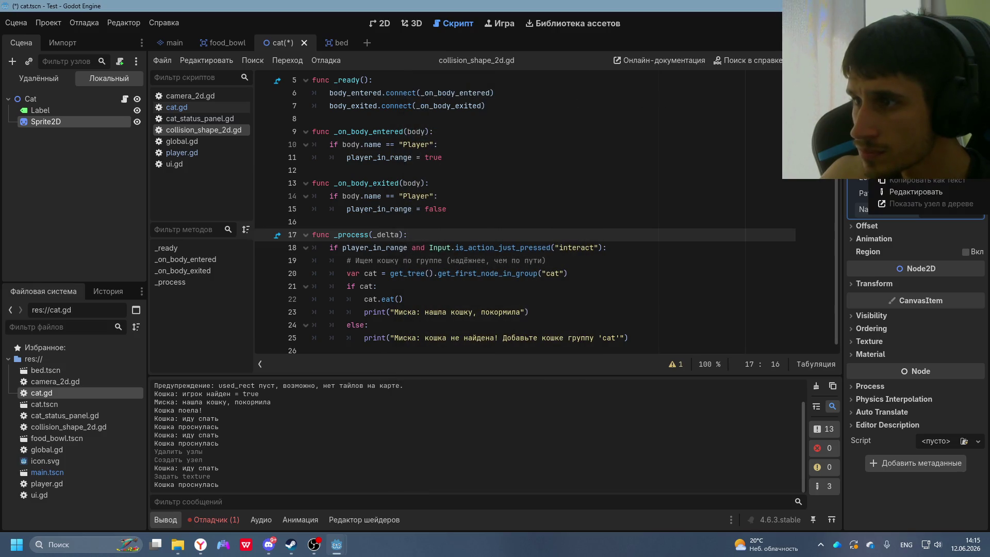
pyautogui.click(905, 194)
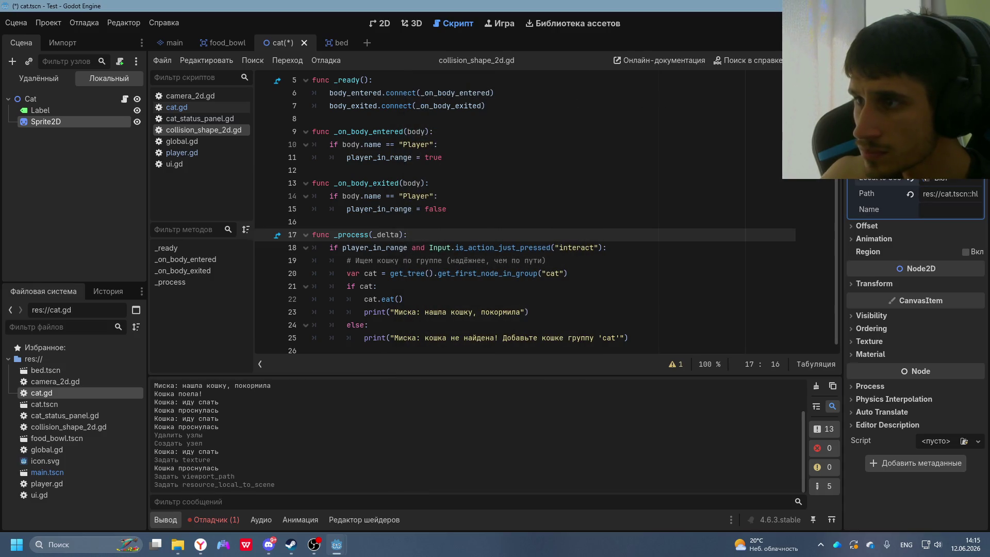
pyautogui.click(948, 193)
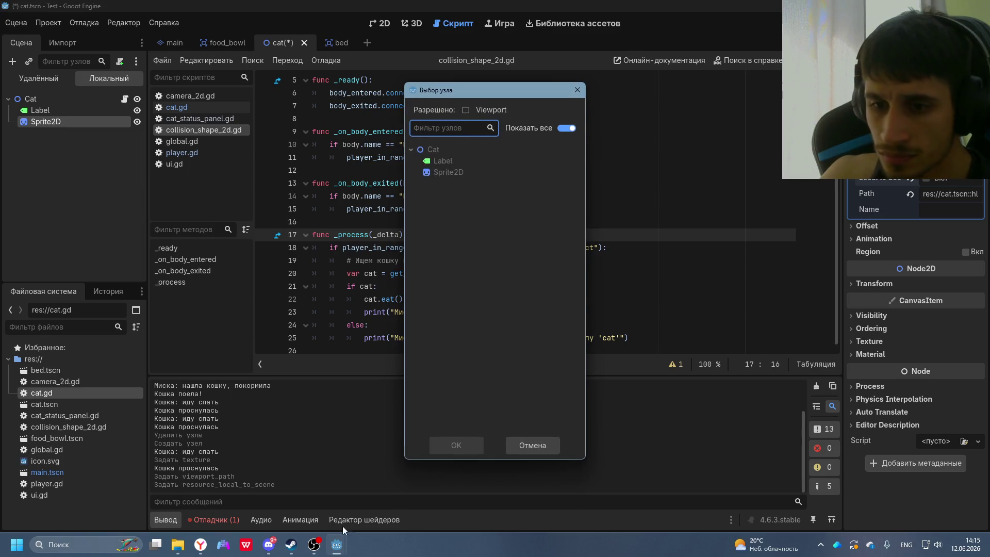
pyautogui.click(334, 542)
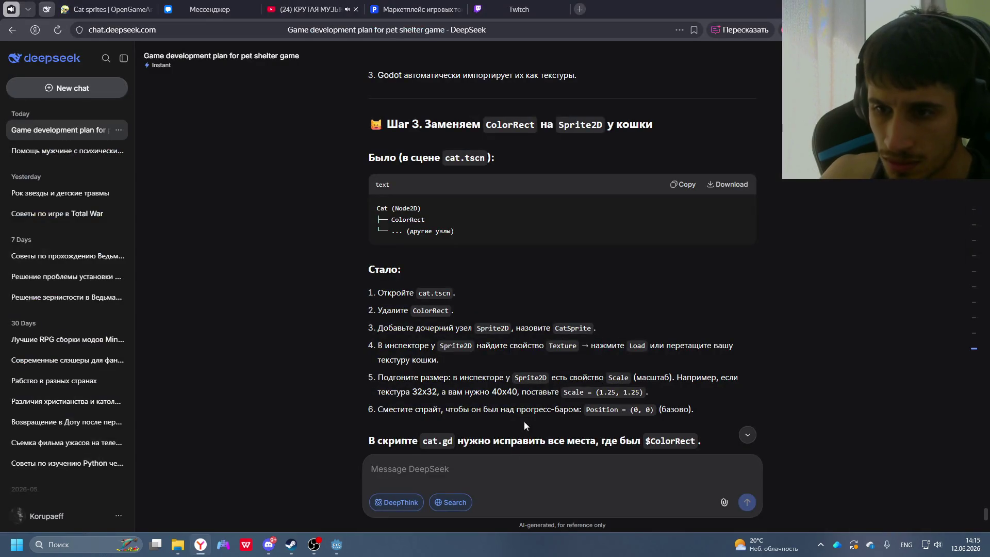
pyautogui.scroll(-2, 565, 395)
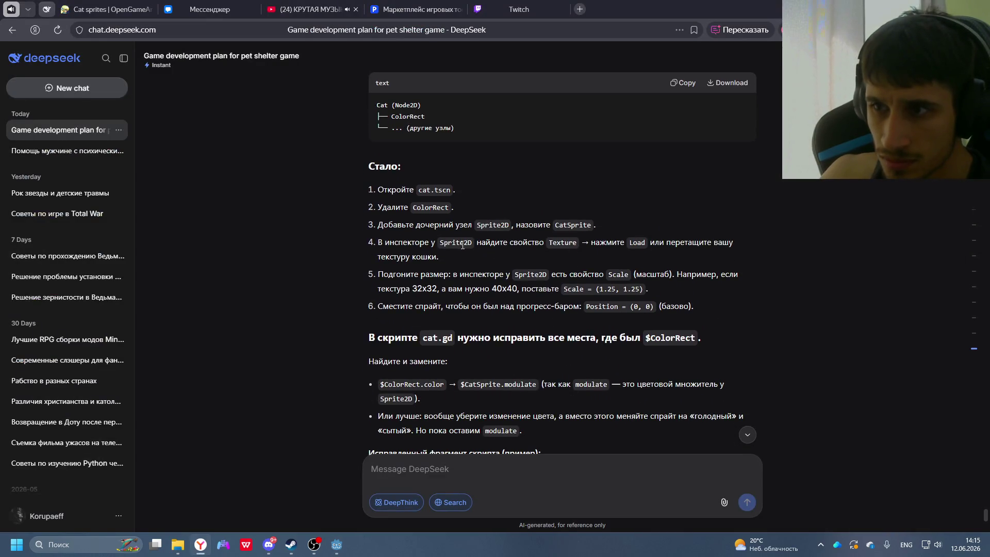
pyautogui.hotkey('alt', 'Tab')
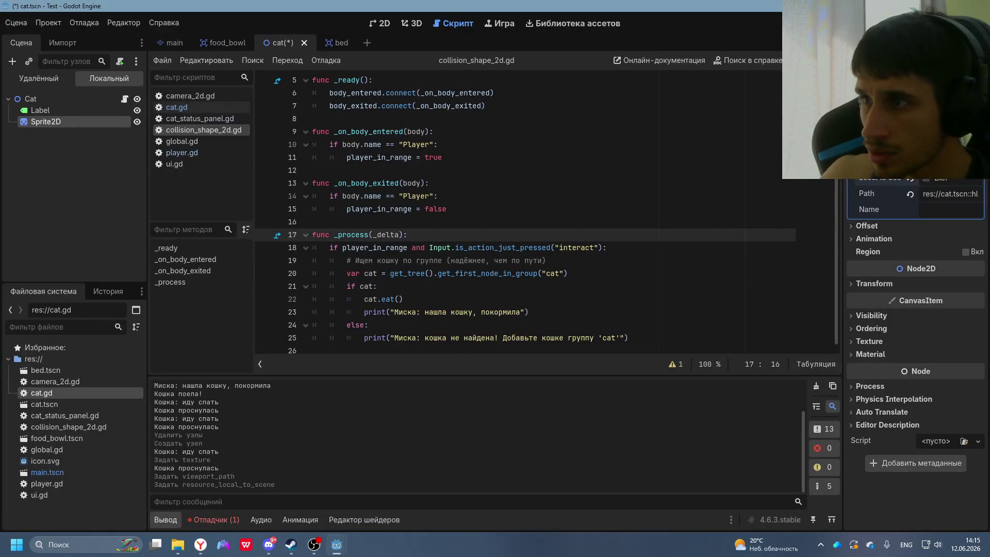
pyautogui.scroll(-3, 915, 283)
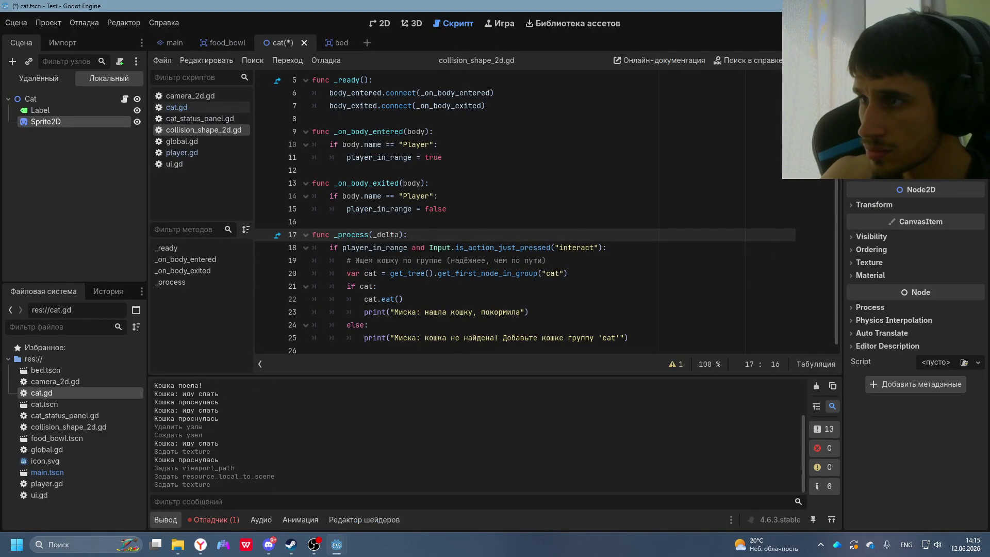
pyautogui.click(943, 170)
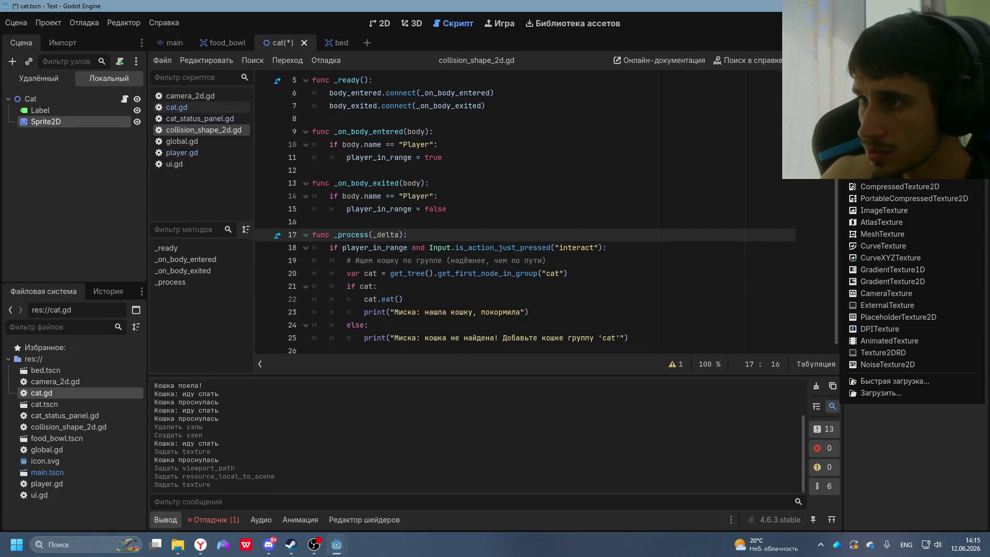
# - Try dragging the downloaded cat sprite images from File Explorer into Godot's texture Load dialog
pyautogui.click(890, 391)
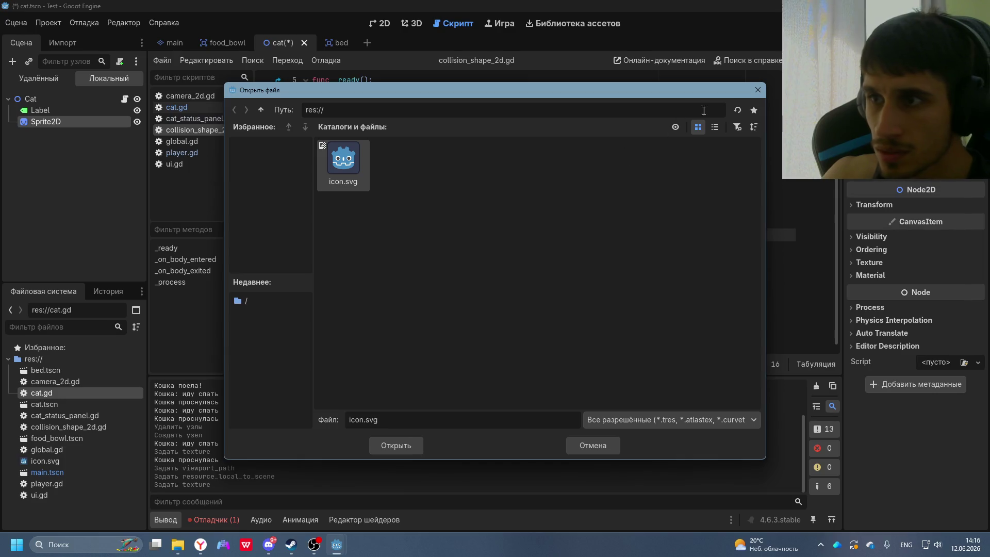
pyautogui.click(178, 544)
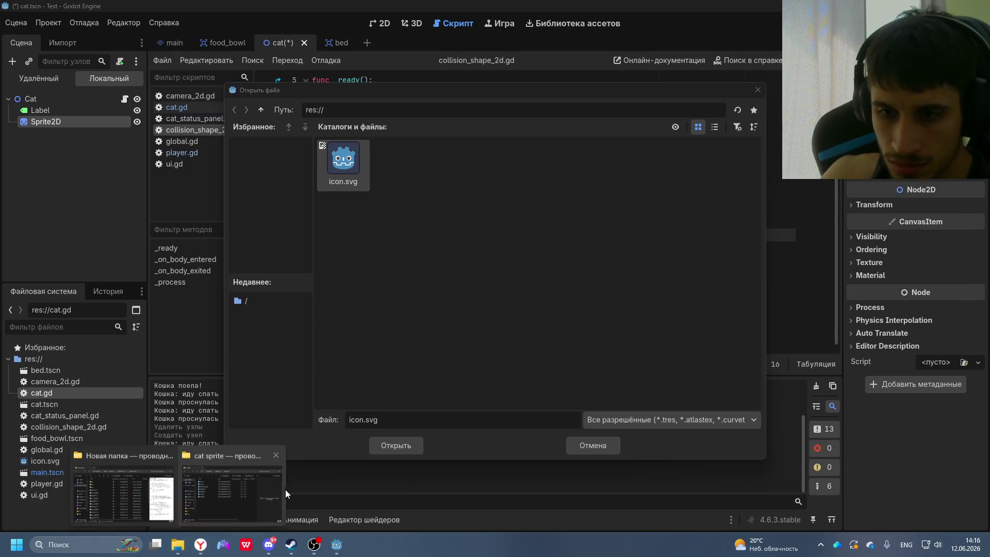
pyautogui.click(230, 487)
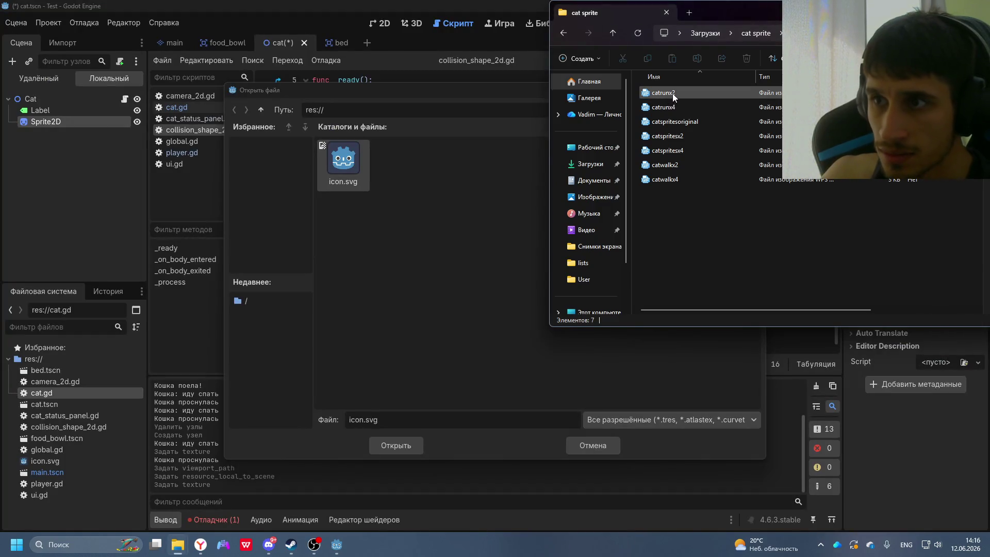
pyautogui.click(673, 178)
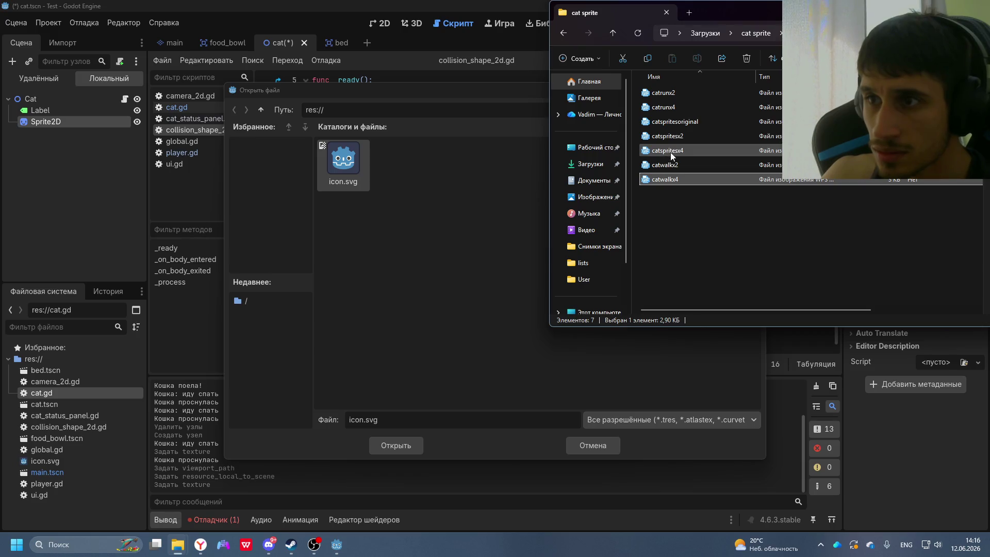
pyautogui.moveTo(658, 123); pyautogui.dragTo(388, 161)
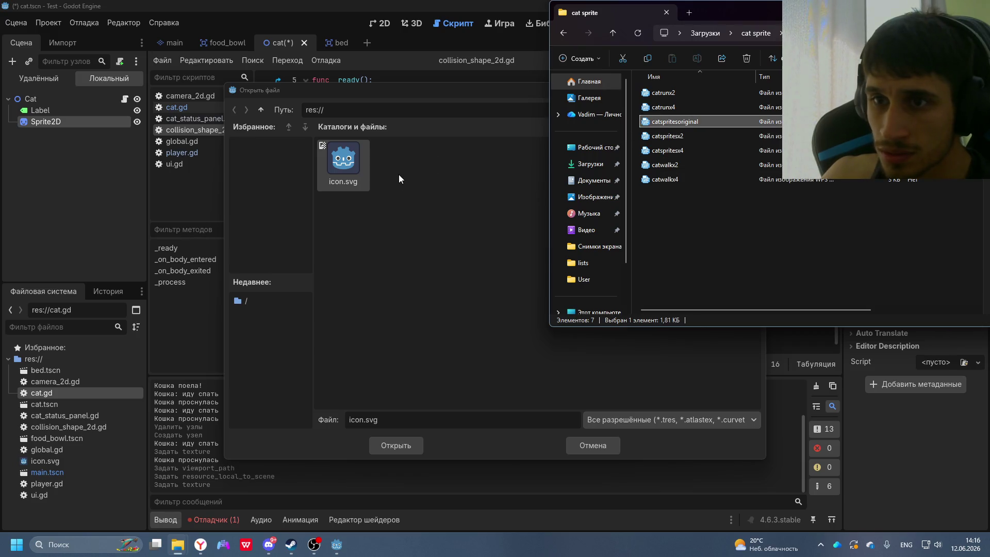
pyautogui.moveTo(690, 205)
pyautogui.mouseDown()
pyautogui.moveTo(657, 75)
pyautogui.moveTo(465, 198)
pyautogui.mouseUp()
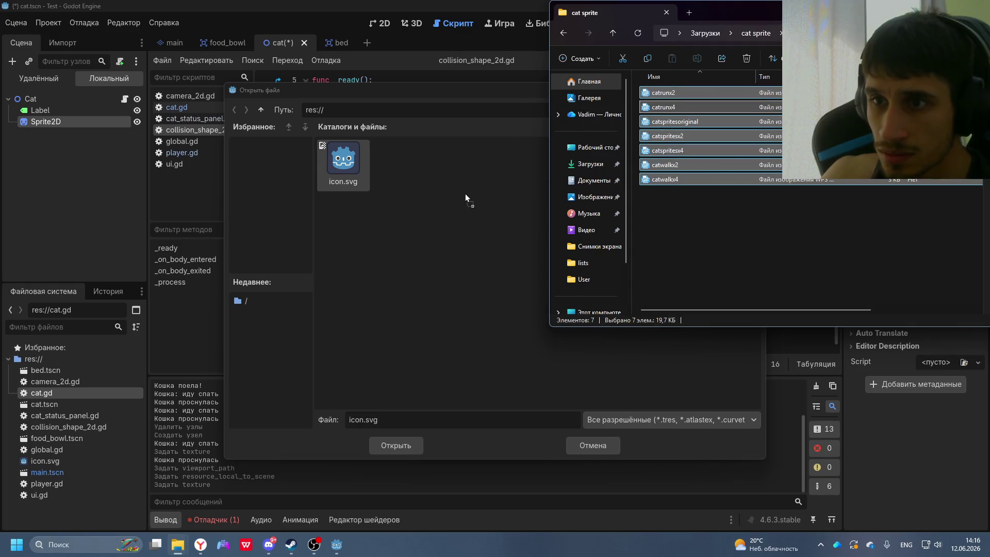
pyautogui.moveTo(688, 181); pyautogui.dragTo(664, 72)
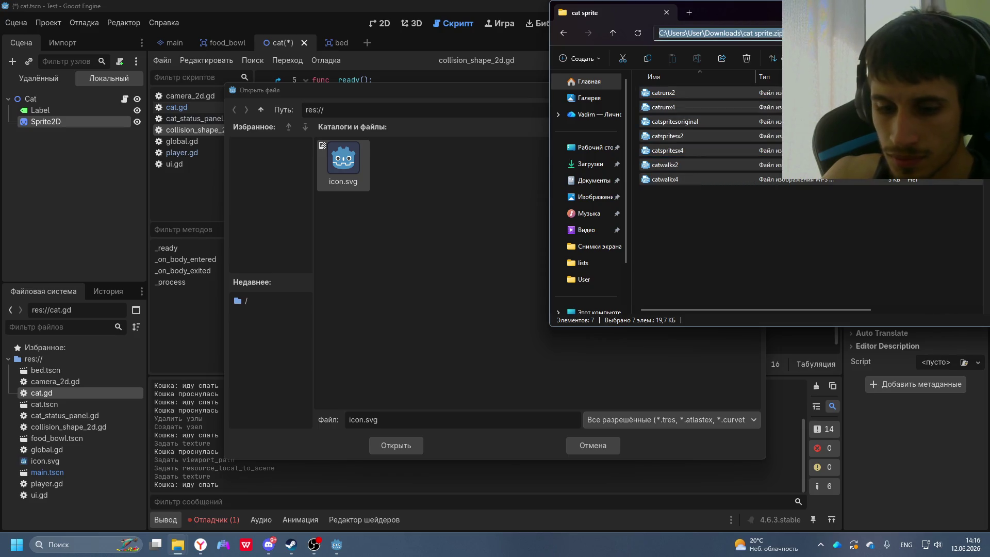
# - Paste and revert a folder path, then load icon.svg as the Sprite2D texture
pyautogui.click(377, 107)
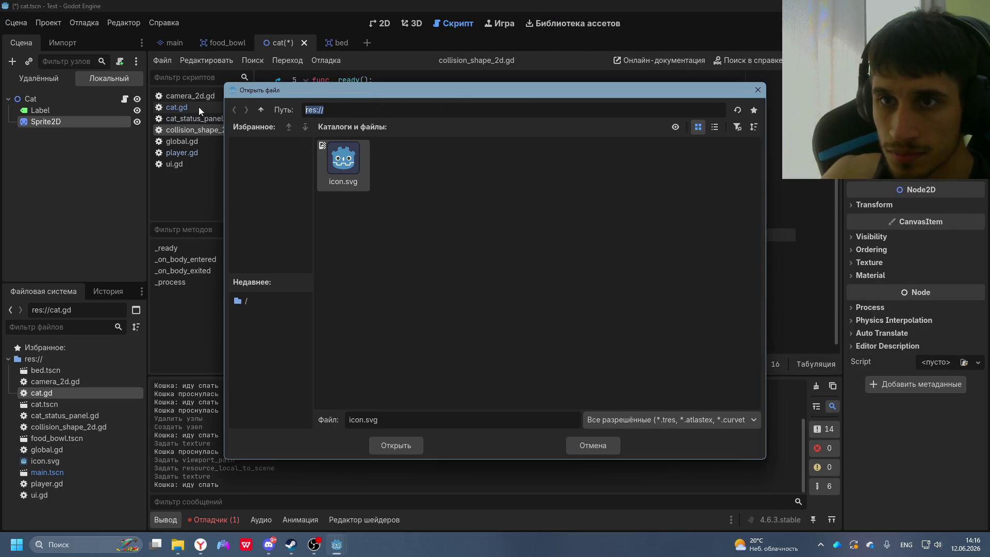
pyautogui.write('C:\\Users\\User\\Downloads\\cat sprite.zip\\cat sprite')
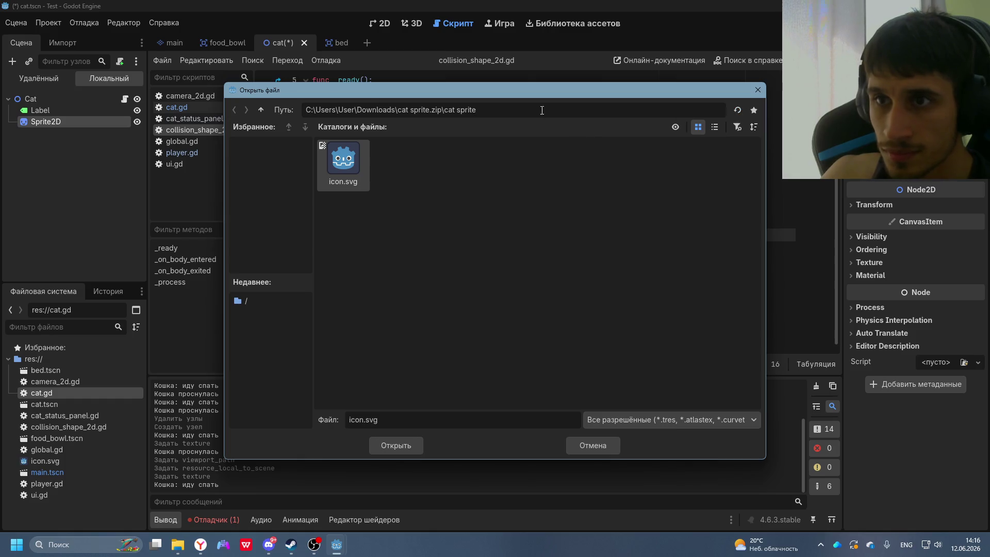
pyautogui.press('Return')
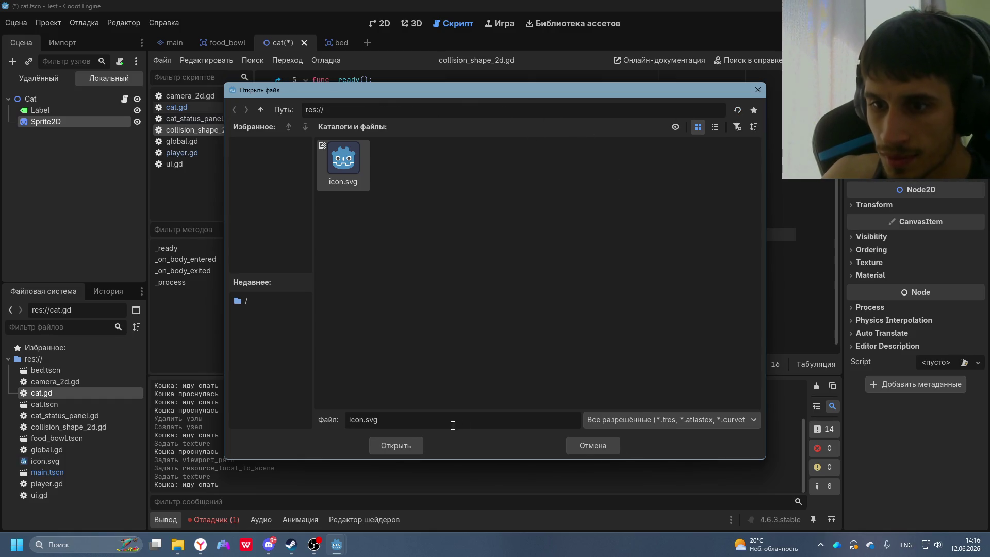
pyautogui.click(395, 446)
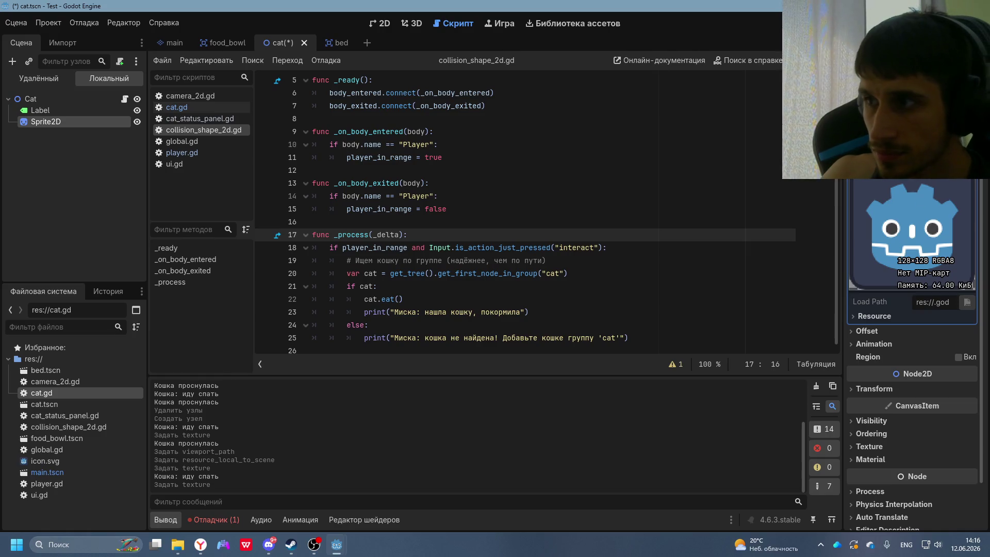
# - Search Texture Quick Load for the pasted Downloads path, trimming the trailing \cat sprite folder
pyautogui.scroll(-4, 913, 330)
pyautogui.click(976, 170)
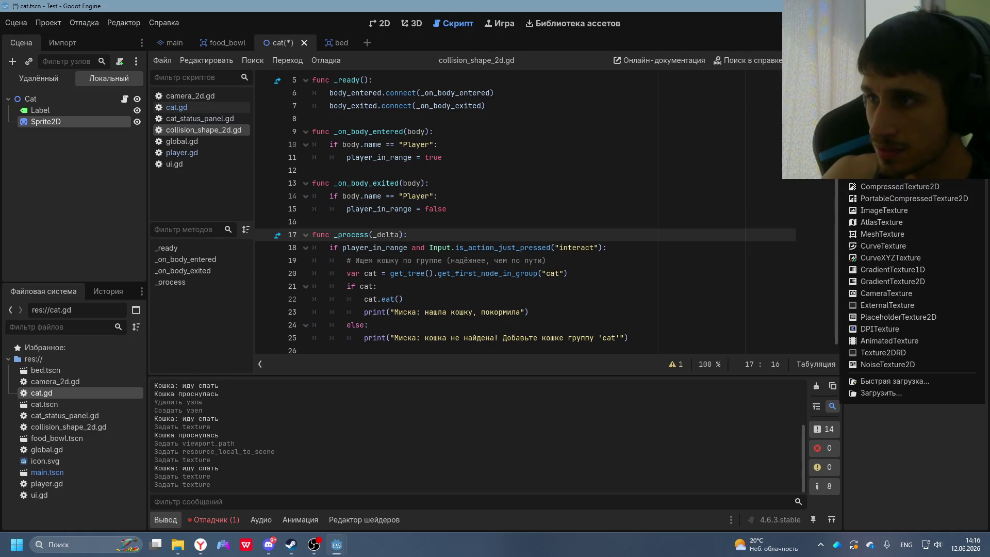
pyautogui.click(887, 381)
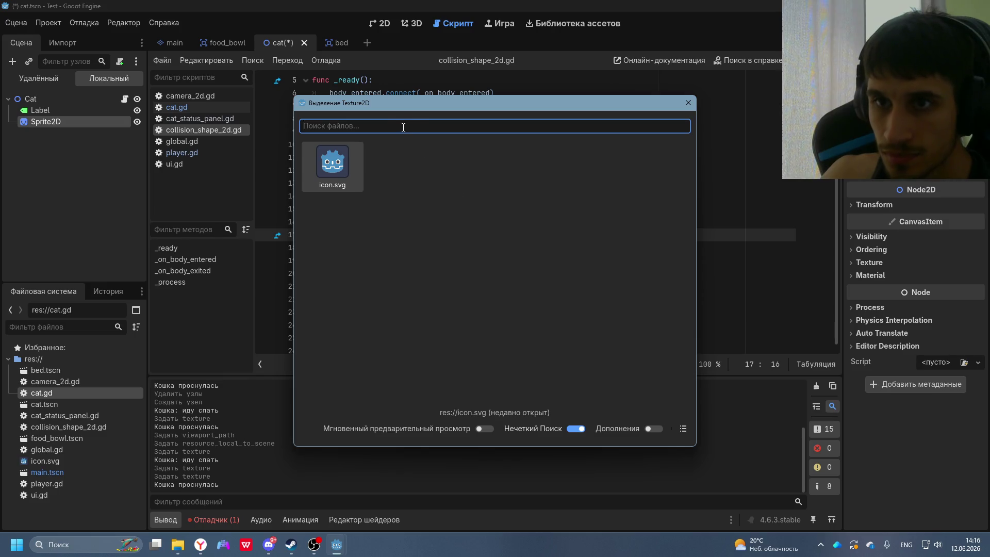
pyautogui.write('C:\\Users\\User\\Downloads\\cat sprite.zip\\cat sprite')
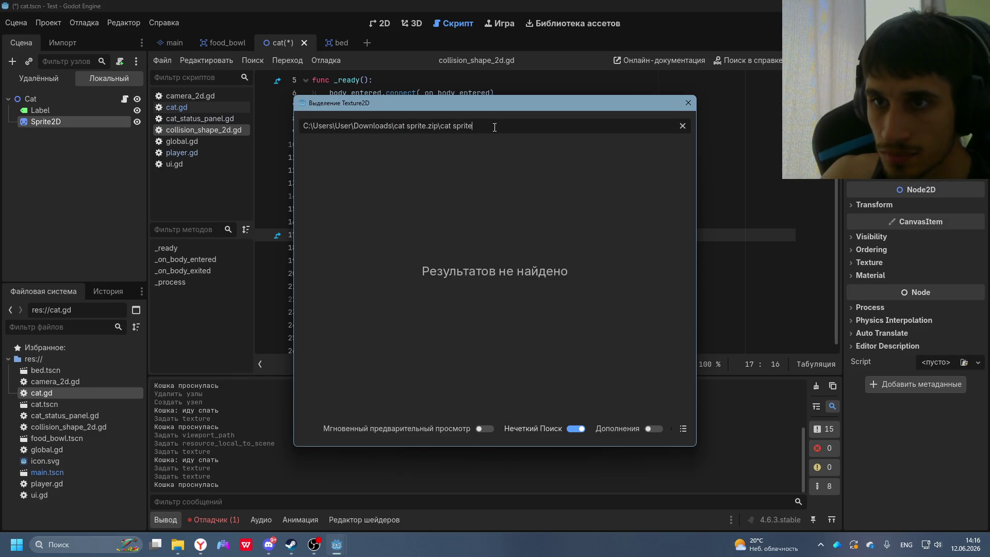
pyautogui.hotkey('ctrl', 'a')
pyautogui.click(377, 127)
pyautogui.hotkey('shift', 'End')
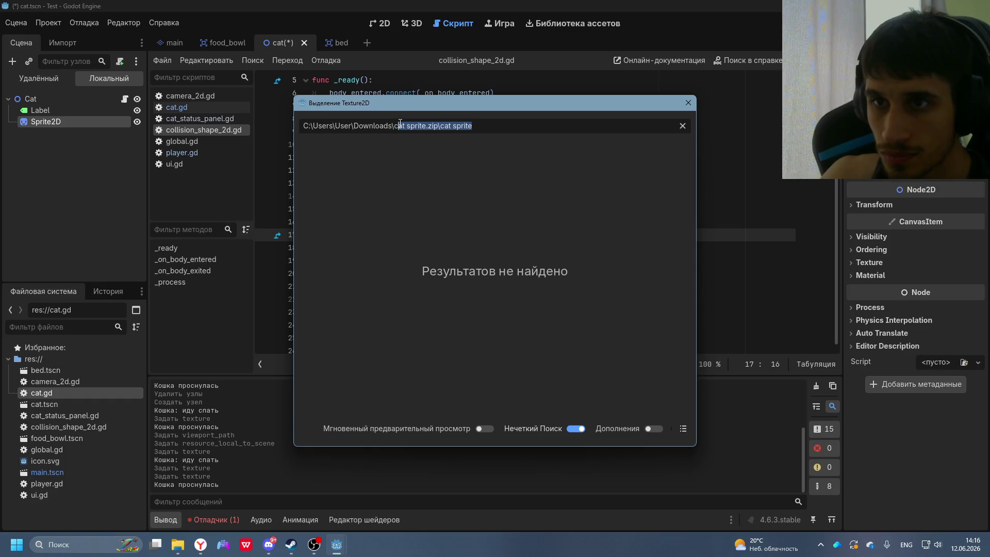
pyautogui.moveTo(400, 123); pyautogui.dragTo(443, 124)
pyautogui.press('BackSpace')
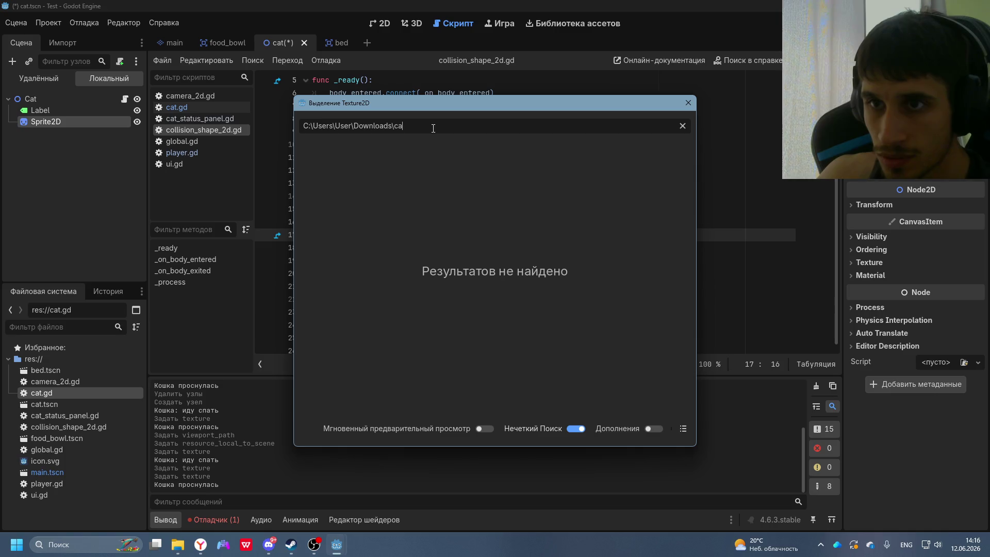
# - Select all seven sprite images in the cat sprite folder window
pyautogui.click(688, 103)
pyautogui.moveTo(178, 545)
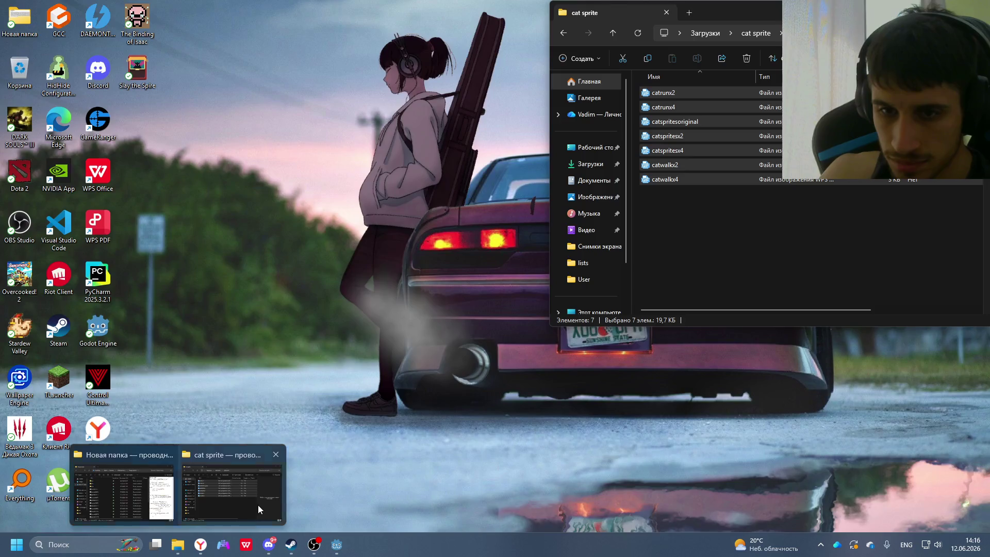
pyautogui.click(258, 505)
pyautogui.hotkey('ctrl', 'a')
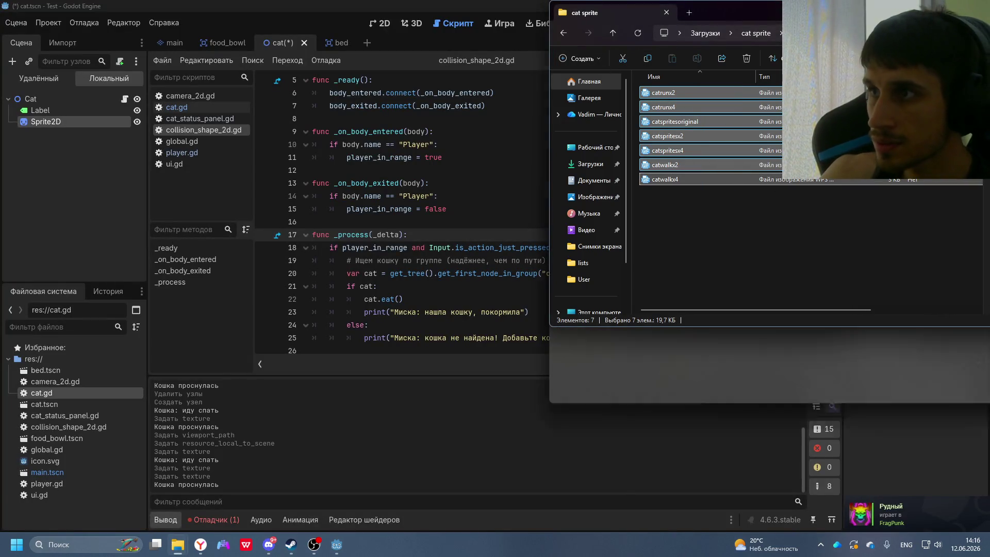
pyautogui.moveTo(943, 19); pyautogui.dragTo(673, 25)
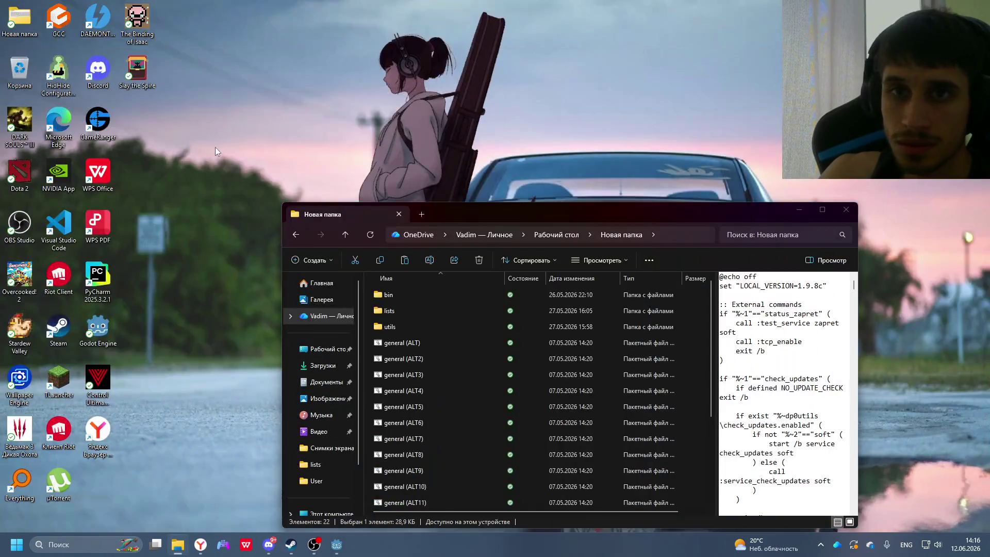
# - Create a desktop folder named cat and paste the seven sprite images into it
pyautogui.rightClick(215, 147)
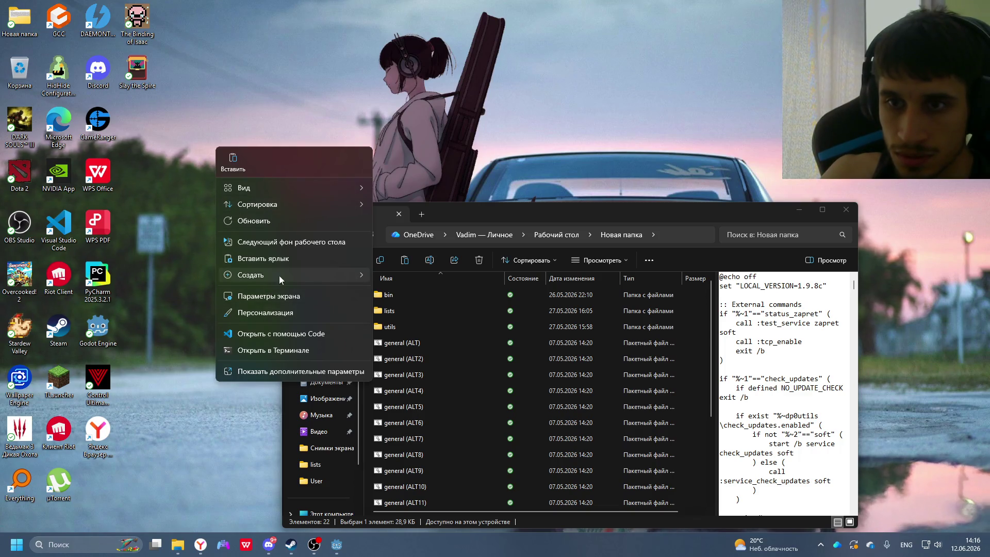
pyautogui.moveTo(279, 275)
pyautogui.click(408, 9)
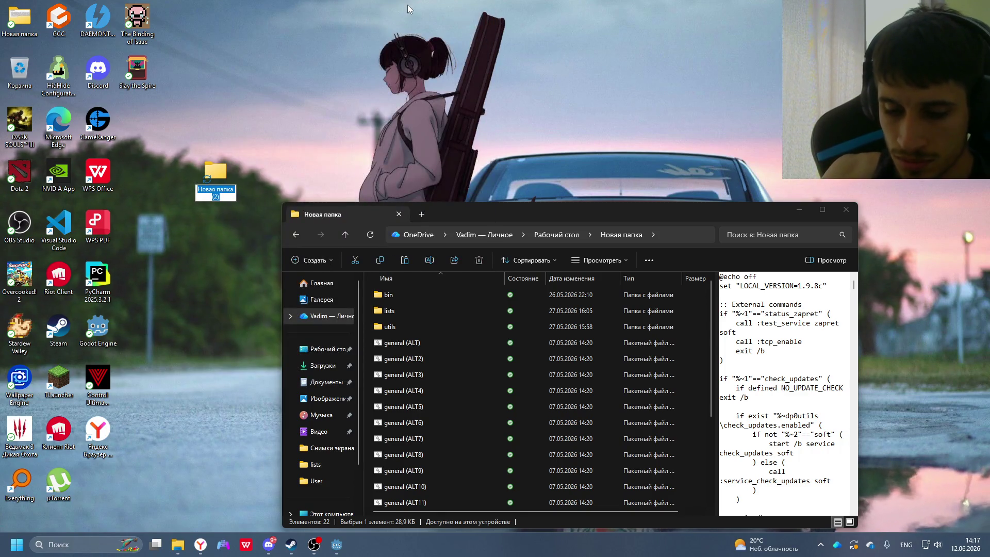
pyautogui.write('r')
pyautogui.press('BackSpace')
pyautogui.press('BackSpace')
pyautogui.press('BackSpace')
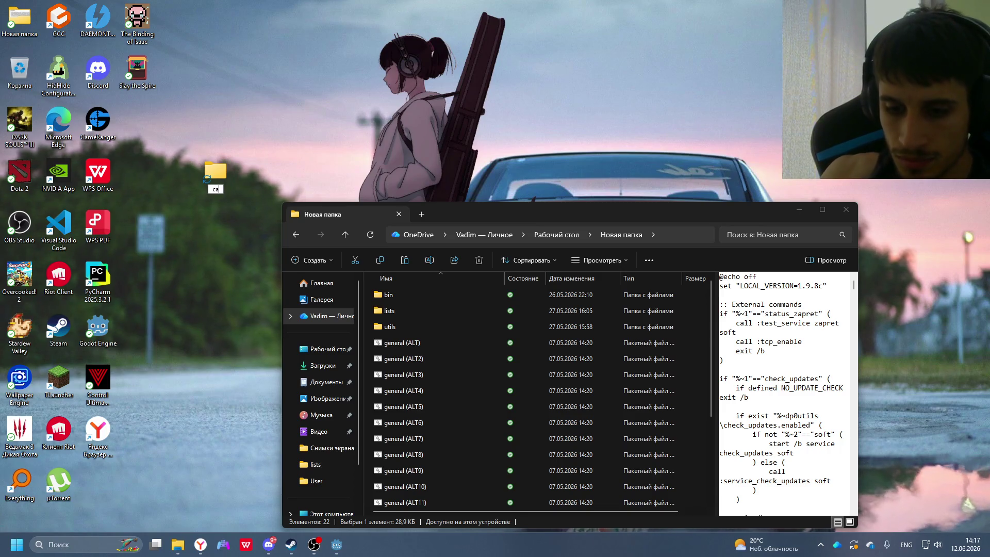
pyautogui.press('Return')
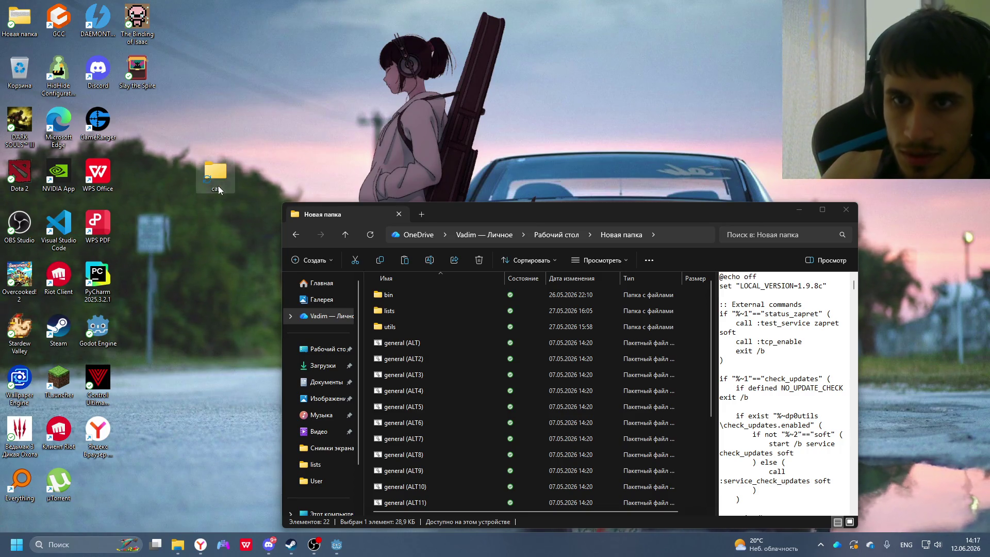
pyautogui.doubleClick(218, 189)
pyautogui.hotkey('ctrl', 'v')
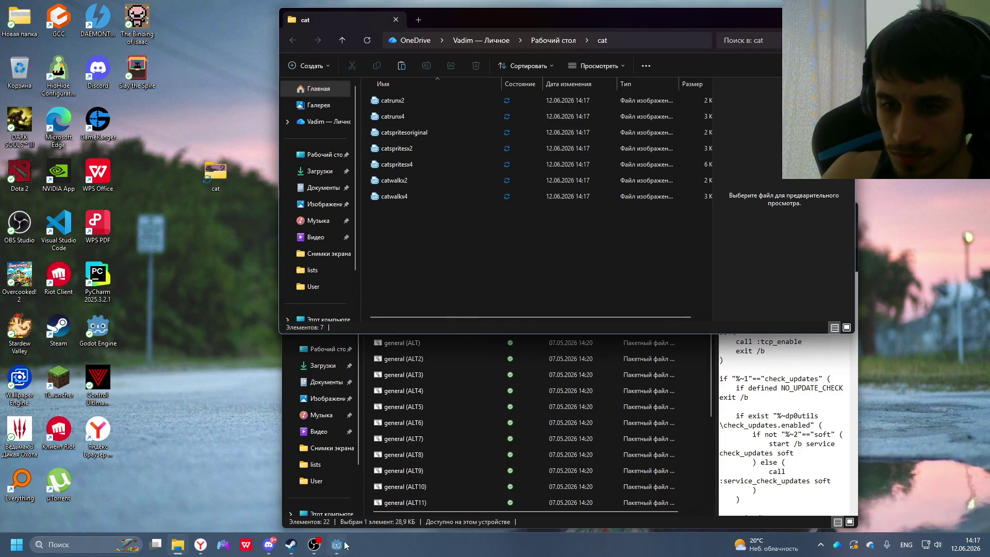
pyautogui.click(663, 40)
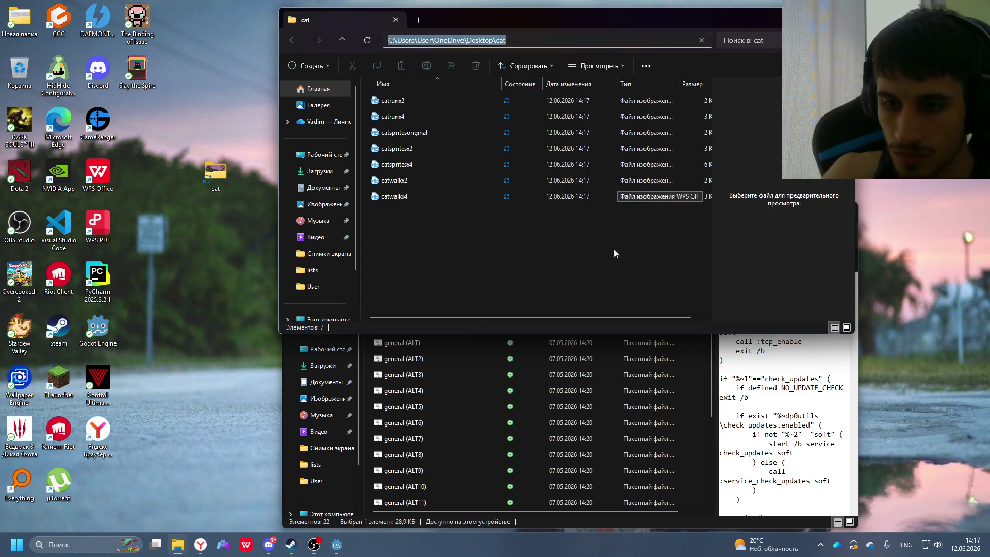
pyautogui.click(336, 544)
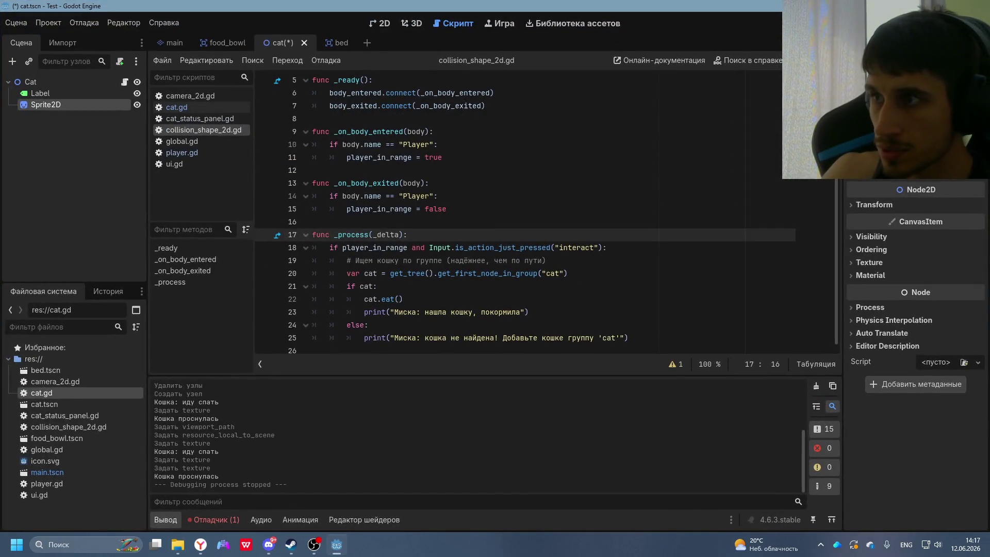
# - Search Texture Quick Load for the desktop cat folder path with add-ons and grid view, then reopen Texture choices
pyautogui.click(968, 150)
pyautogui.click(953, 381)
pyautogui.write('C:\\Users\\User\\OneDrive\\Desktop\\cat')
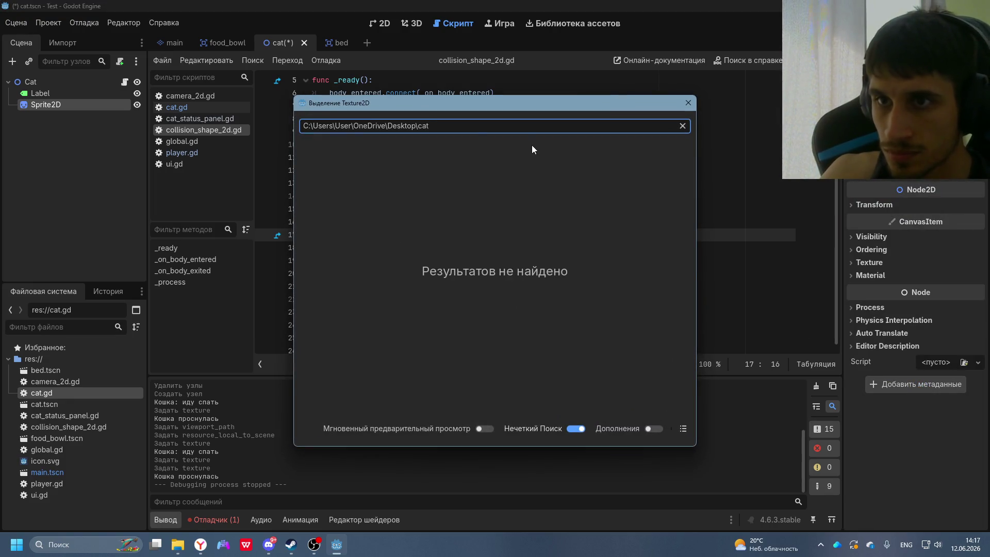
pyautogui.click(459, 126)
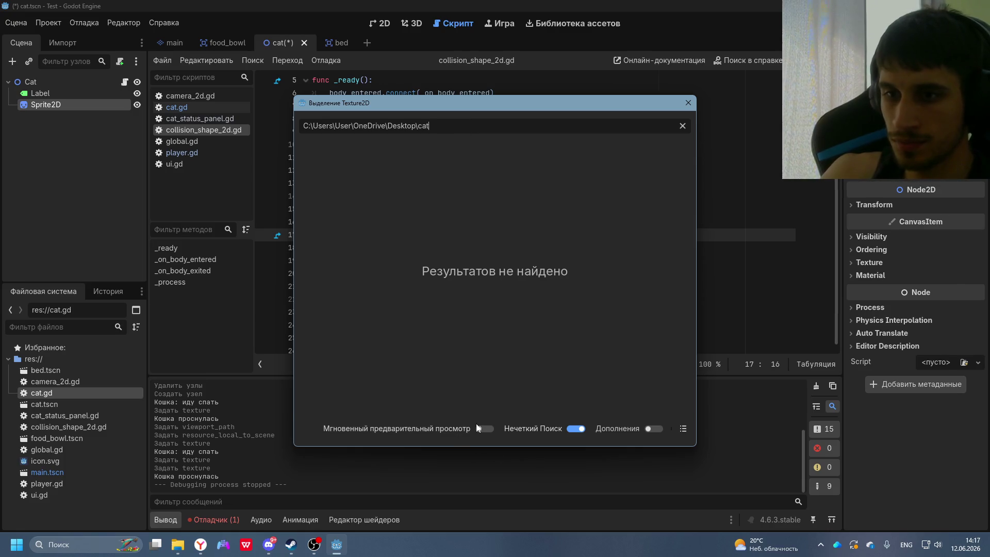
pyautogui.click(660, 431)
pyautogui.click(683, 428)
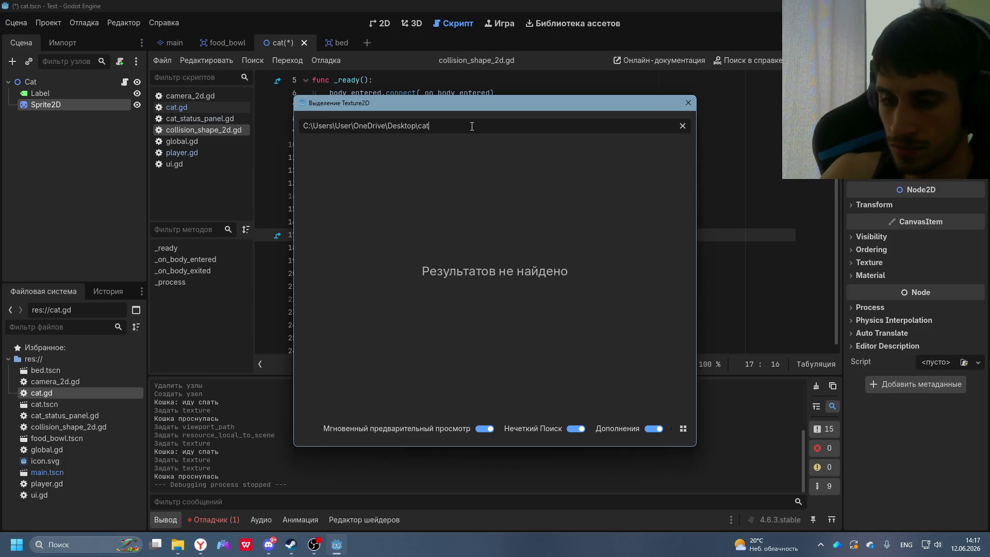
pyautogui.click(688, 102)
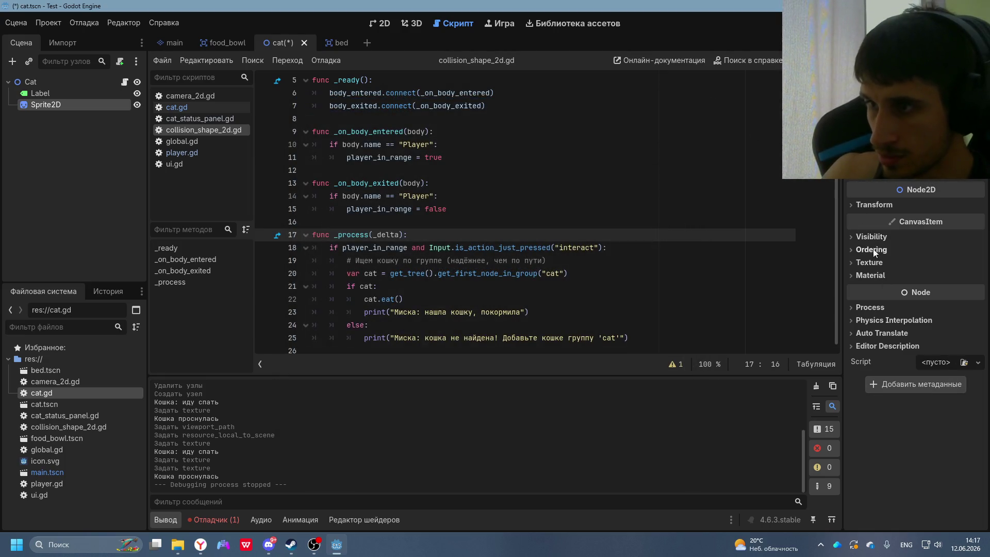
pyautogui.click(871, 262)
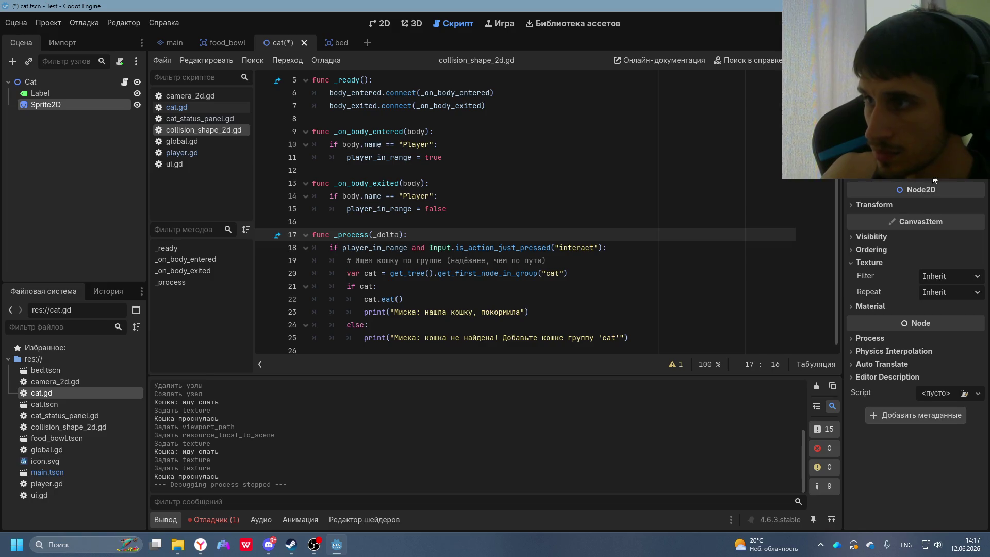
pyautogui.click(928, 145)
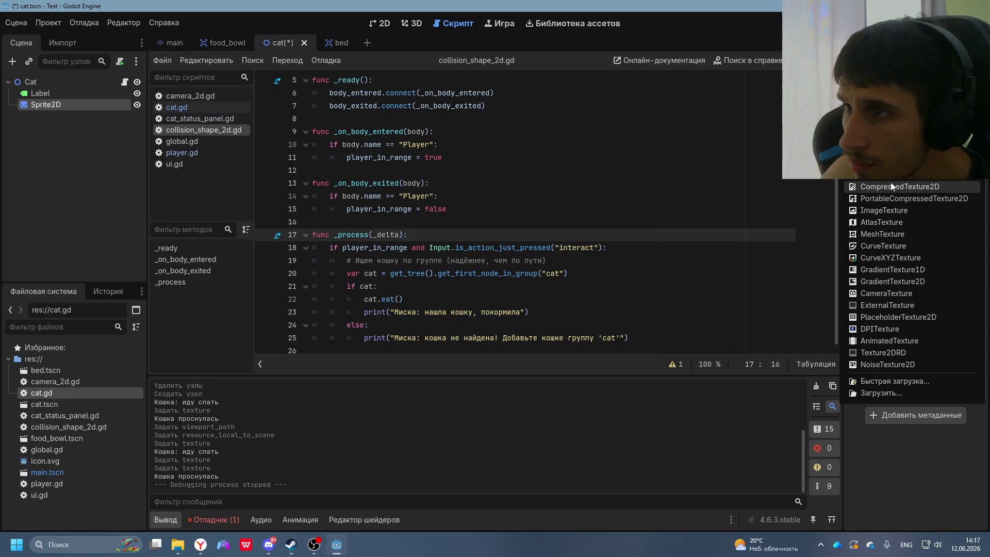
# - Open the texture Load dialog in list view, try the desktop cat path, then return to res://
pyautogui.click(885, 392)
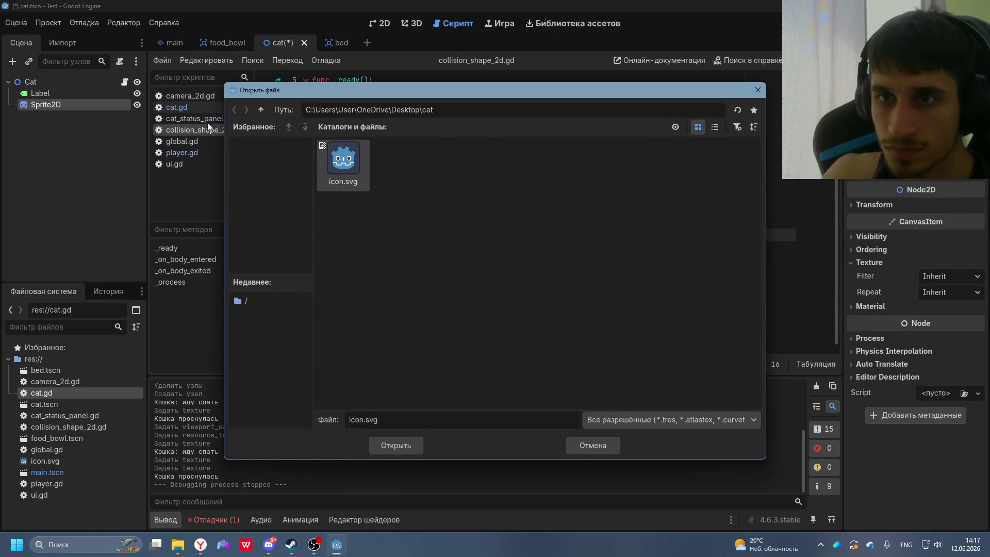
pyautogui.click(614, 110)
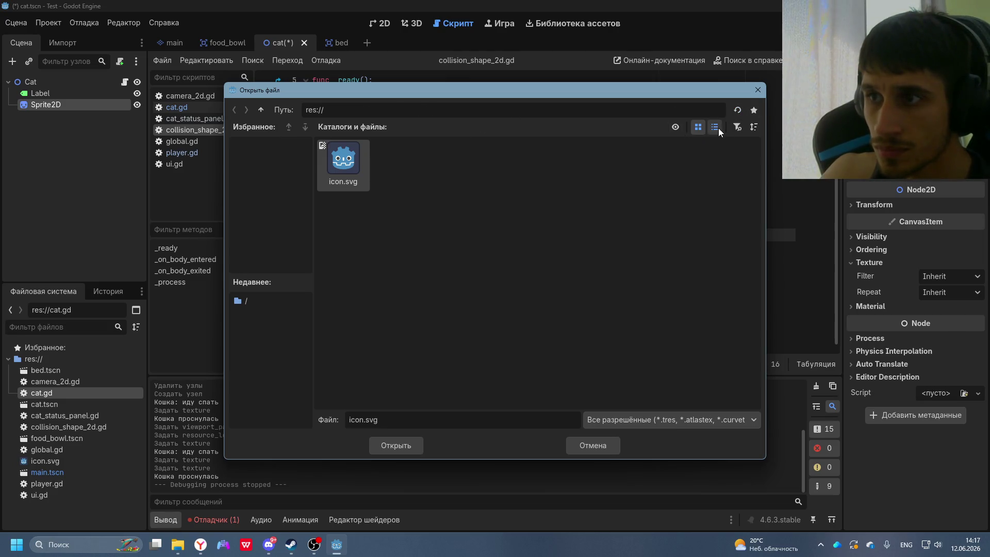
pyautogui.click(716, 127)
pyautogui.click(254, 300)
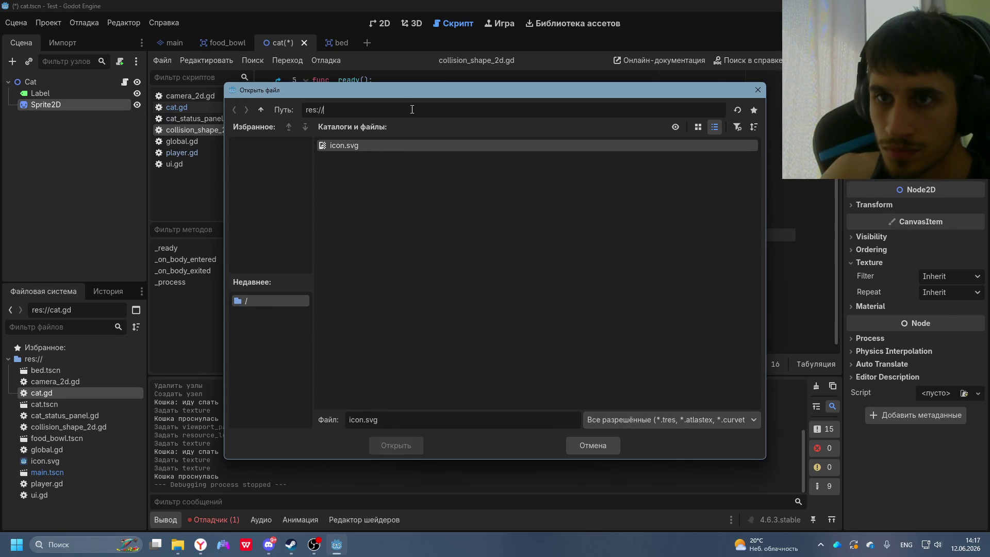
pyautogui.hotkey('ctrl', 'a')
pyautogui.write('C:\\Users\\User\\OneDrive\\Desktop\\cat')
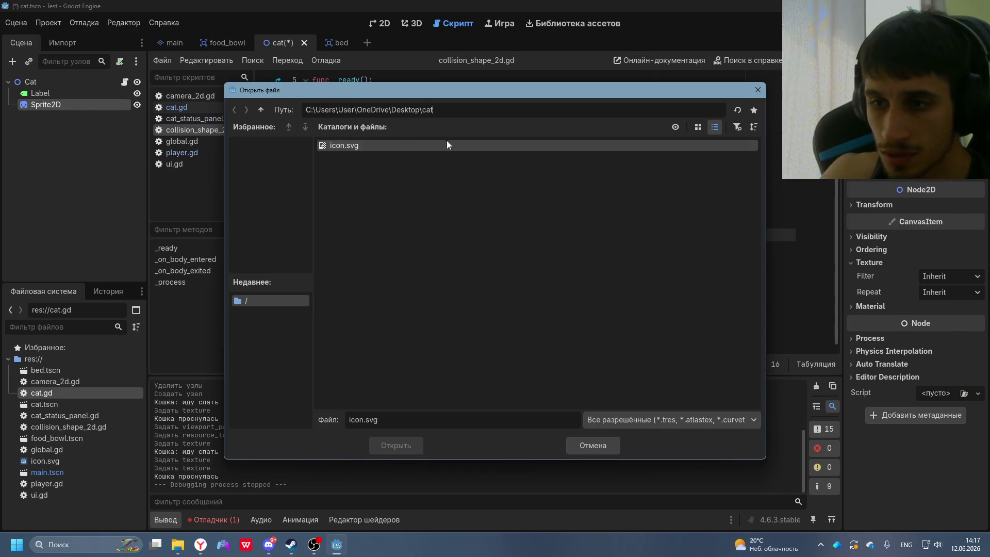
pyautogui.hotkey('ctrl', 'a')
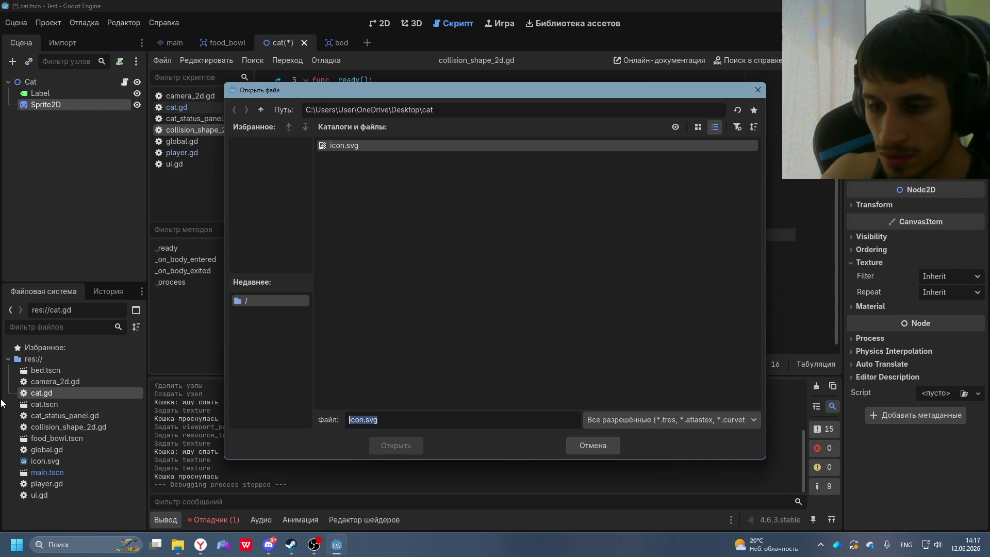
pyautogui.press('BackSpace')
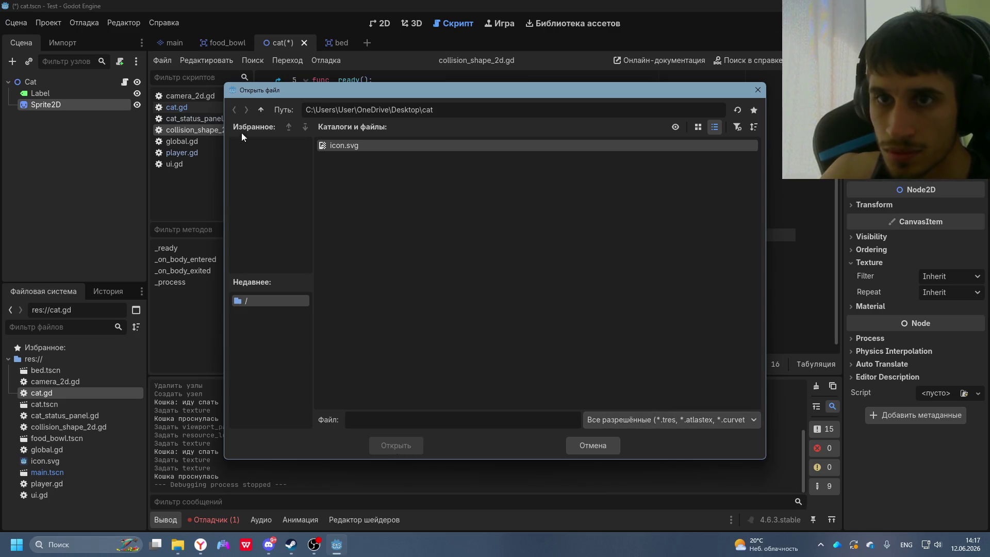
pyautogui.click(260, 109)
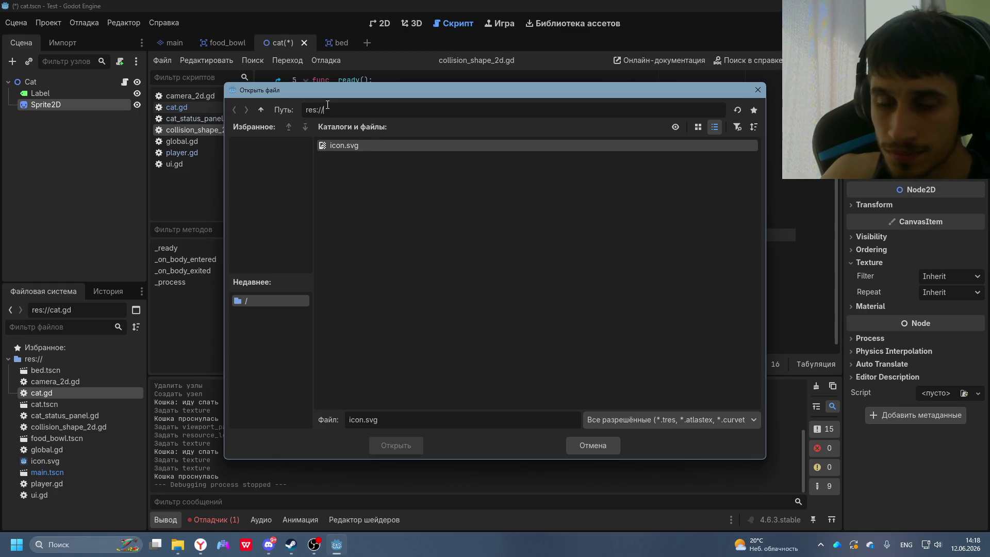
# - Copy icon.svg's path and paste it into the Новая папка window's address bar, dismissing the app chooser
pyautogui.rightClick(351, 145)
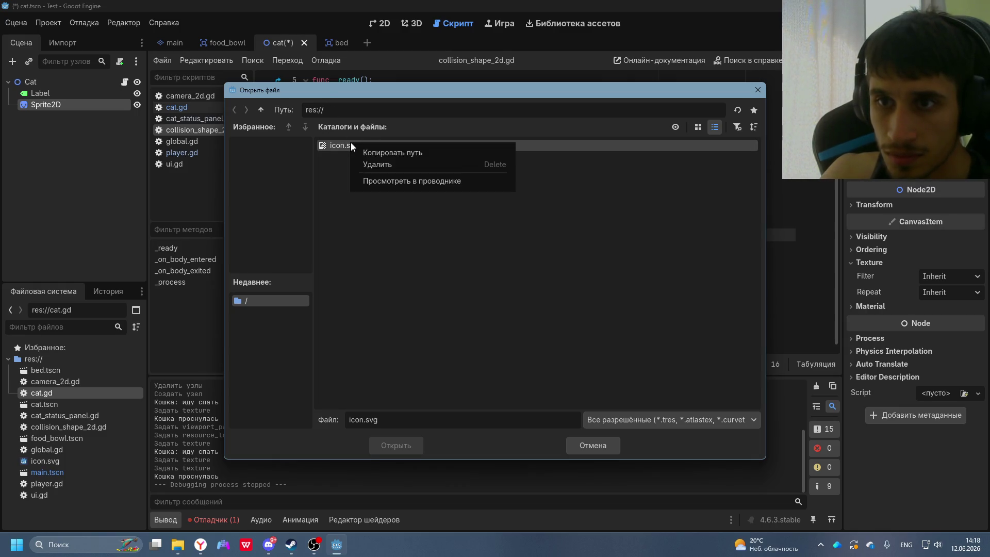
pyautogui.click(418, 154)
pyautogui.click(178, 543)
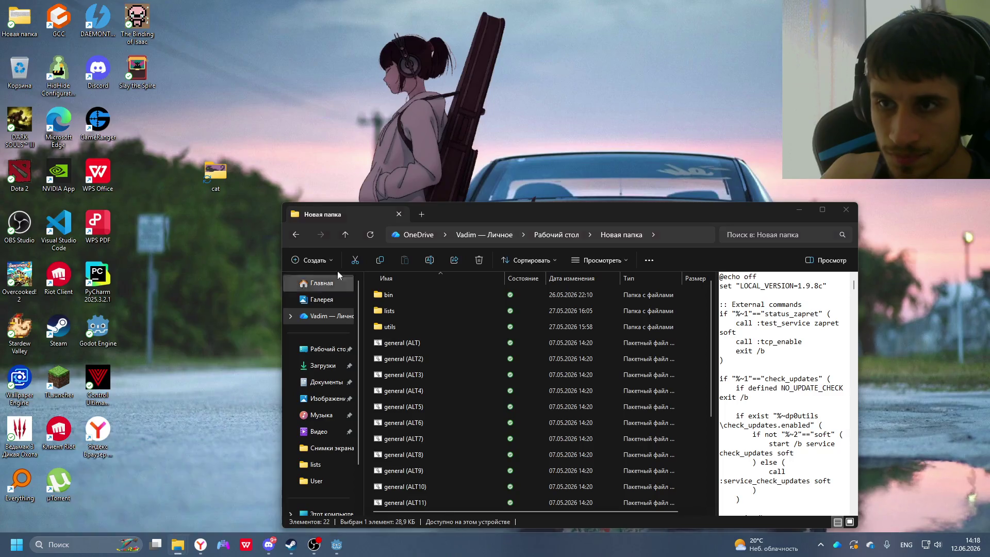
pyautogui.click(147, 488)
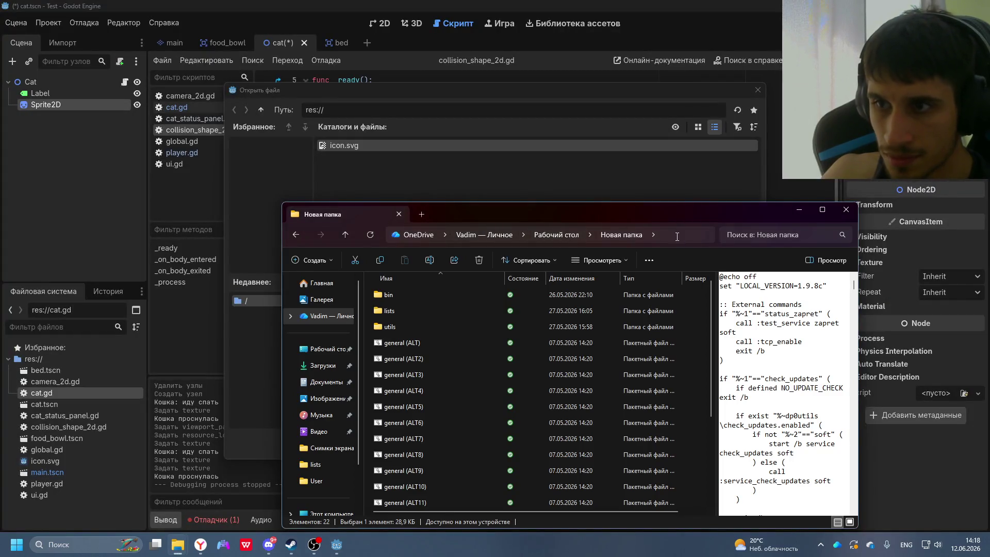
pyautogui.moveTo(676, 237); pyautogui.dragTo(477, 233)
pyautogui.click(566, 233)
pyautogui.hotkey('ctrl', 'a')
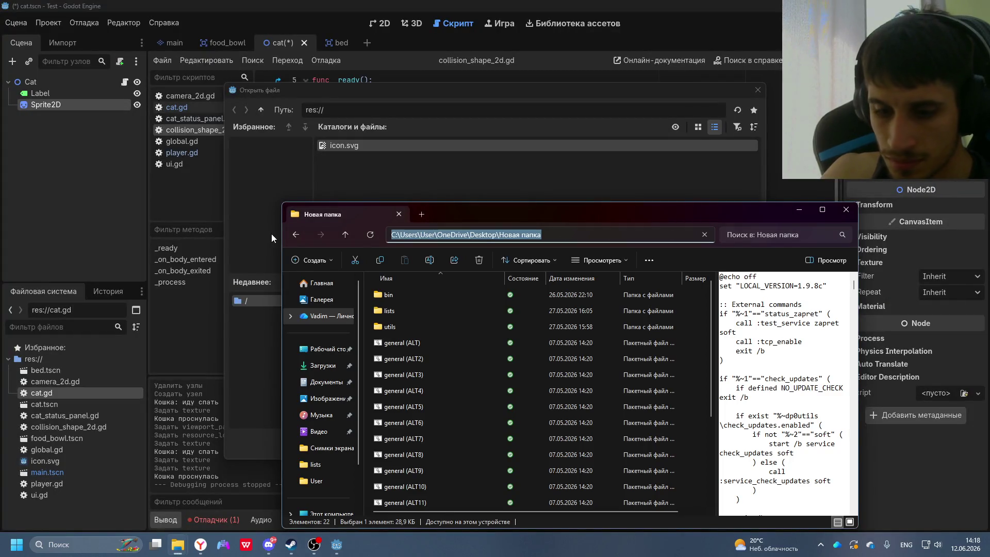
pyautogui.write('C:/Users/User/OneDrive/Документы/test/icon.svg')
pyautogui.press('Return')
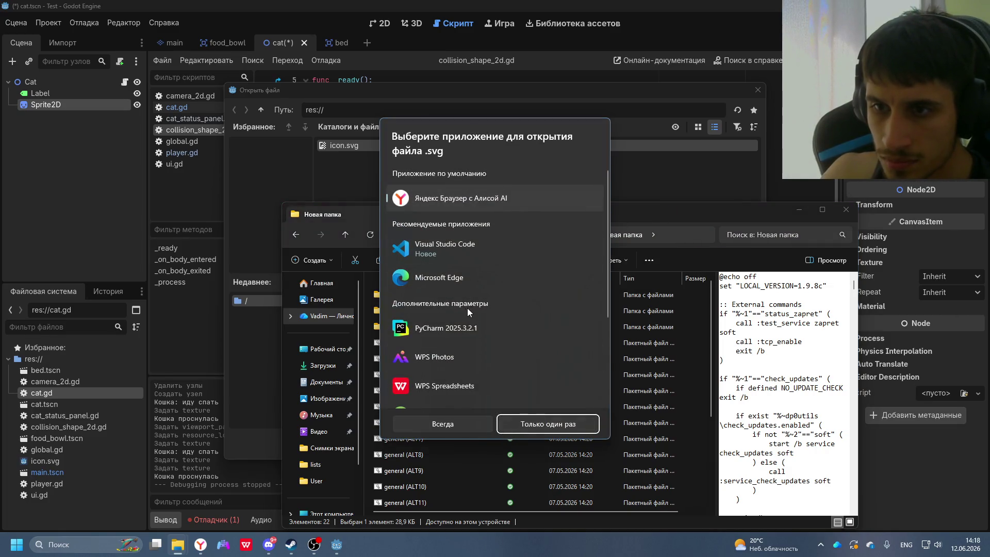
pyautogui.scroll(-3, 467, 308)
pyautogui.click(517, 426)
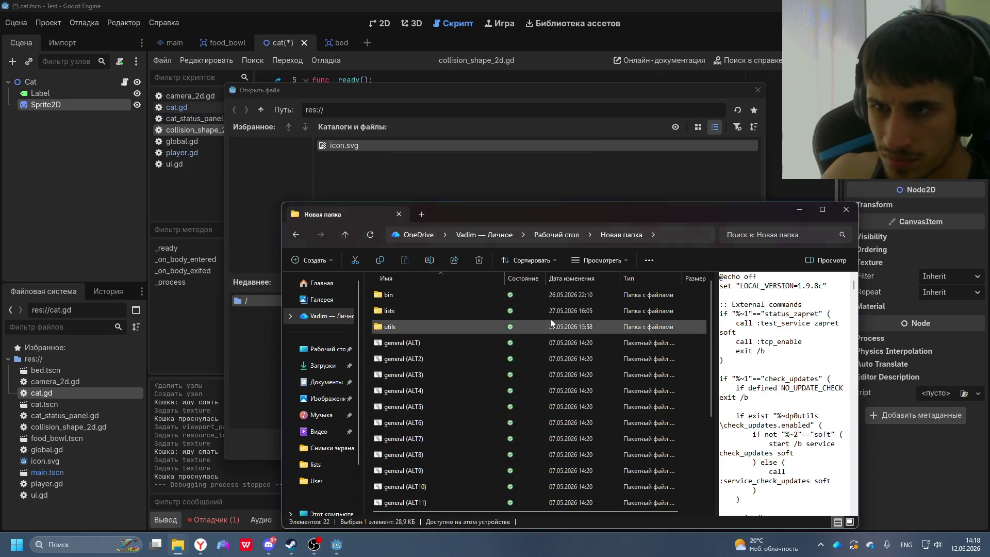
# - Retry pasting the icon.svg path, dismiss the path-not-found error, and close the Новая папка window
pyautogui.click(671, 233)
pyautogui.write('C:/Users/User/OneDrive/Документы/test/icon.svg')
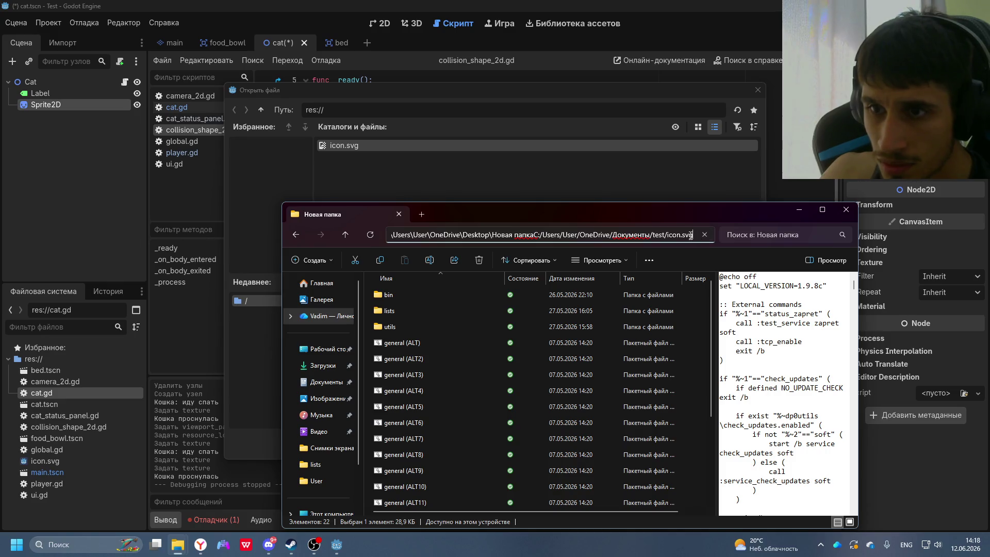
pyautogui.press('Return')
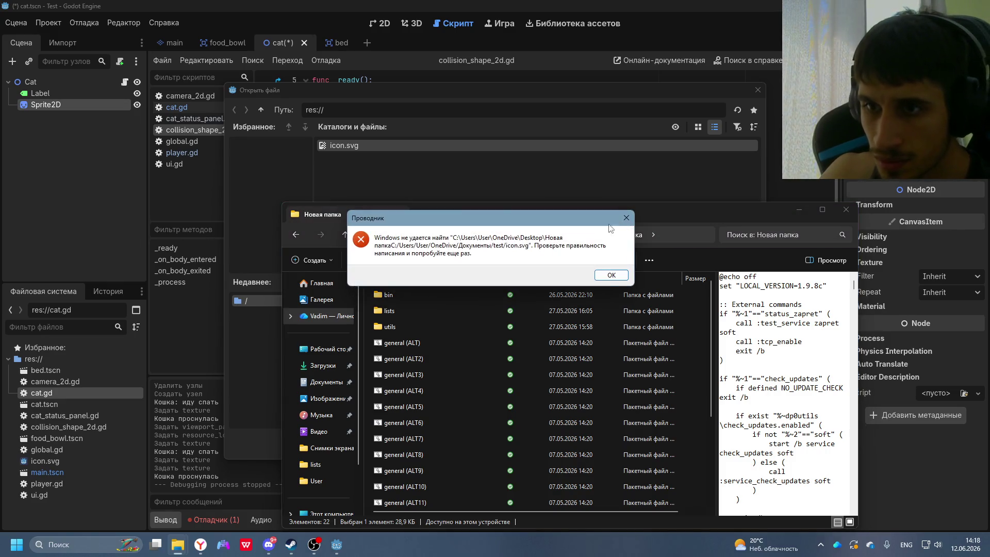
pyautogui.click(611, 276)
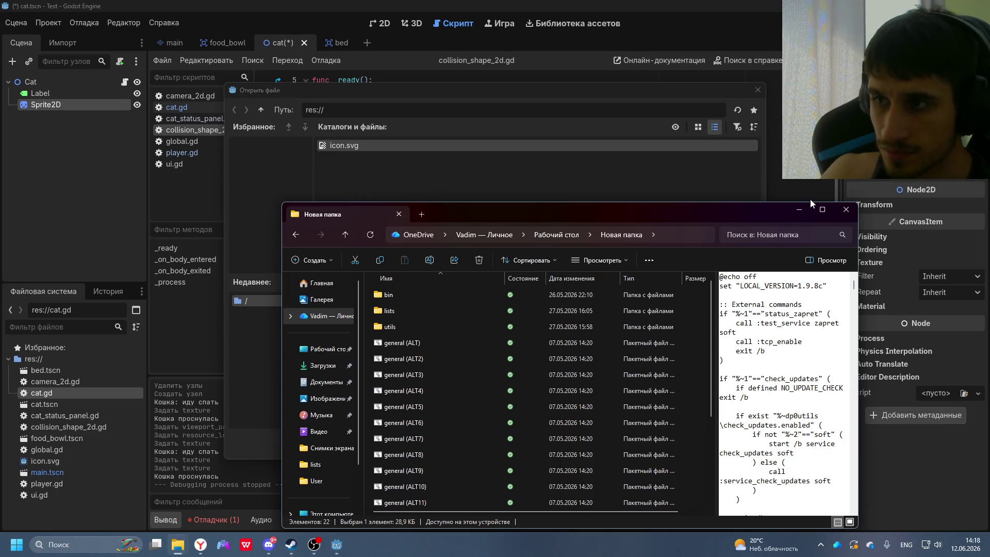
pyautogui.click(845, 209)
# - Show the project's test folder in File Explorer, then switch to the DeepSeek chat
pyautogui.rightClick(456, 293)
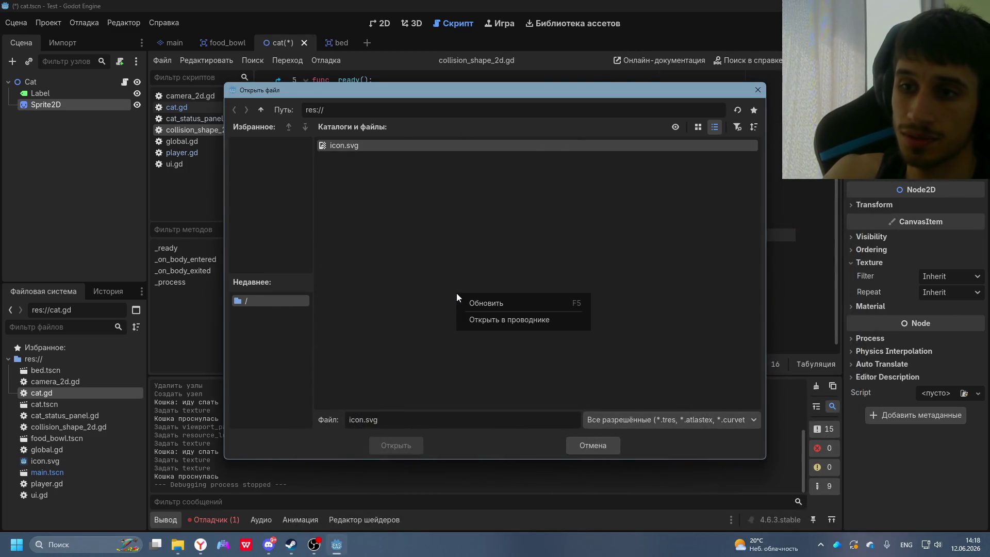
pyautogui.click(518, 323)
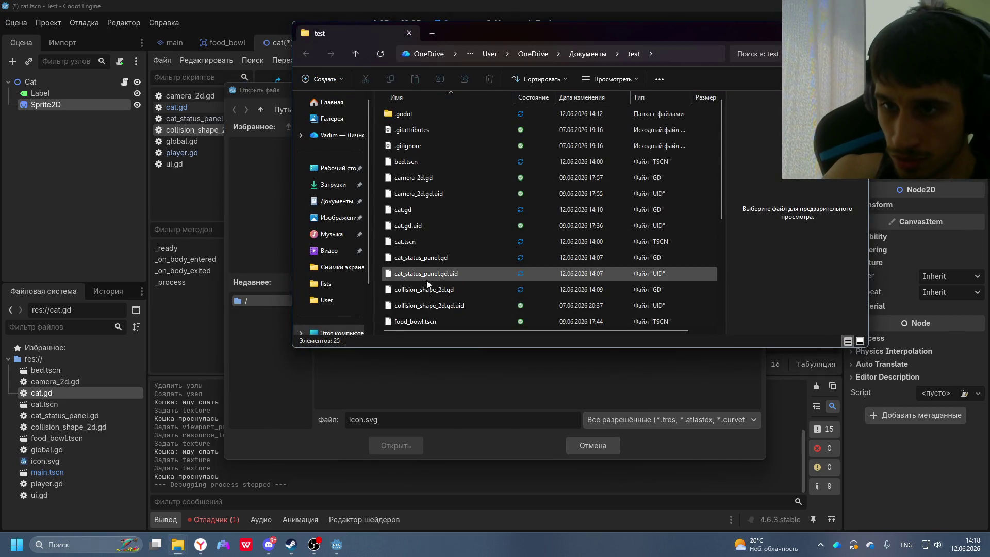
pyautogui.scroll(-4, 438, 304)
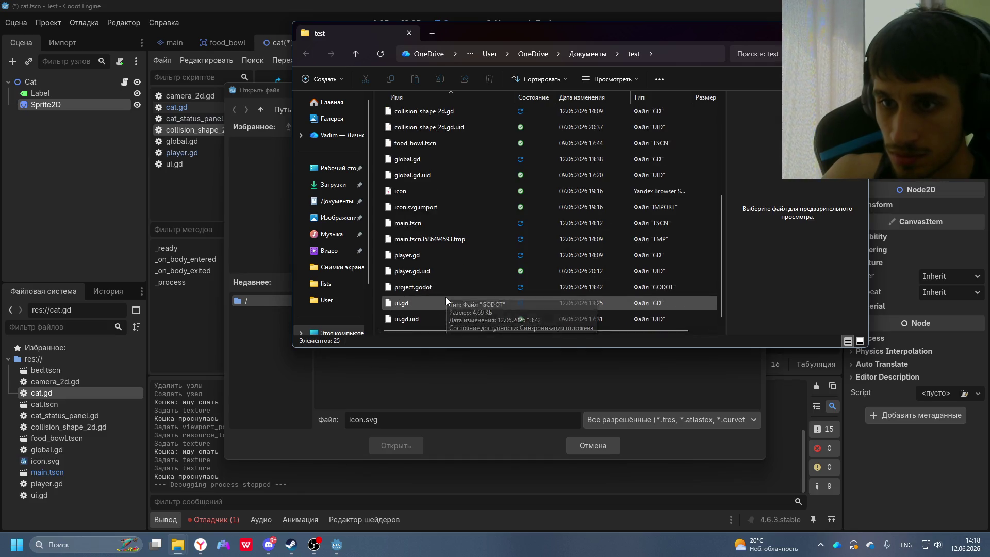
pyautogui.scroll(4, 443, 292)
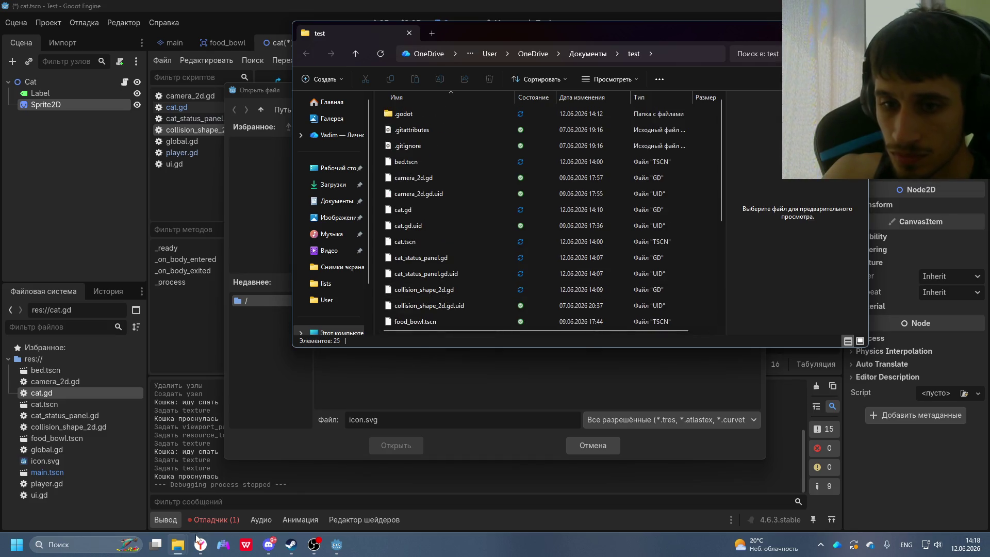
pyautogui.hotkey('alt', 'Tab')
# - Reread the Sprite2D steps in DeepSeek, then return to Godot and close the texture file browser
pyautogui.scroll(-3, 467, 354)
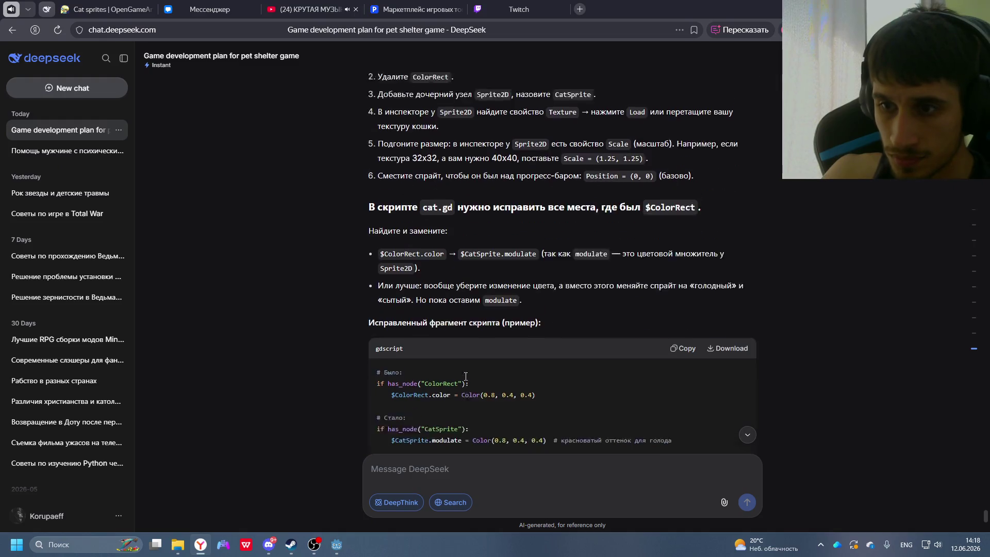
pyautogui.scroll(3, 518, 271)
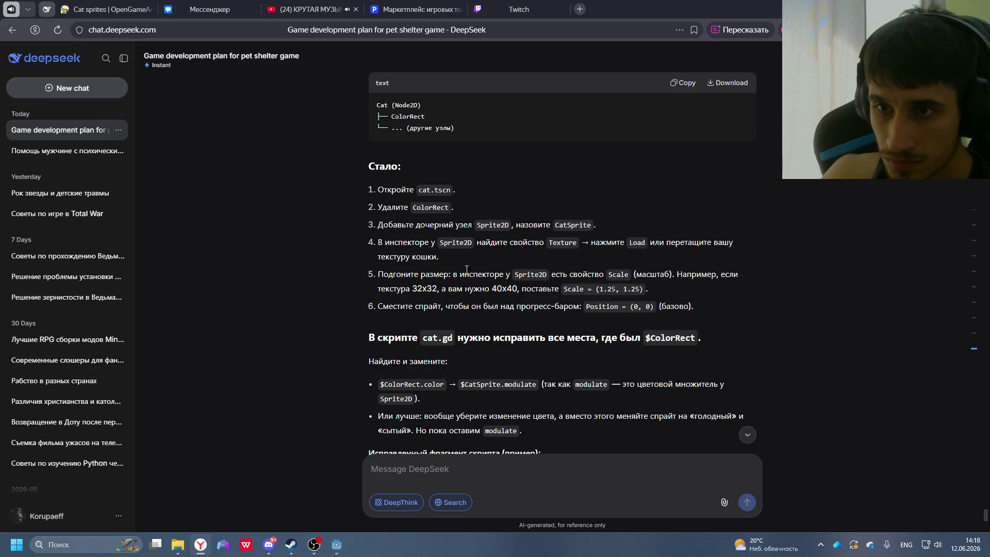
pyautogui.hotkey('alt', 'Tab')
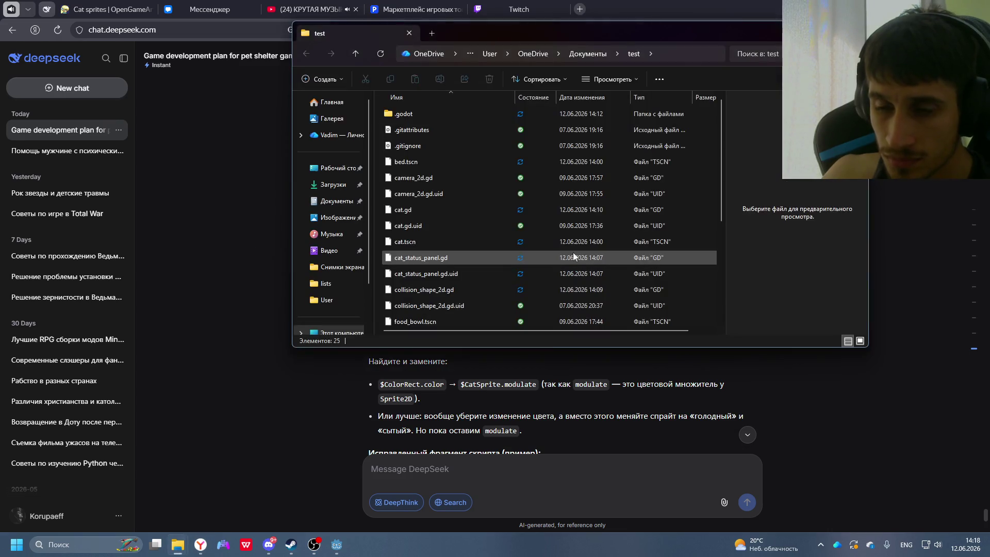
pyautogui.click(534, 353)
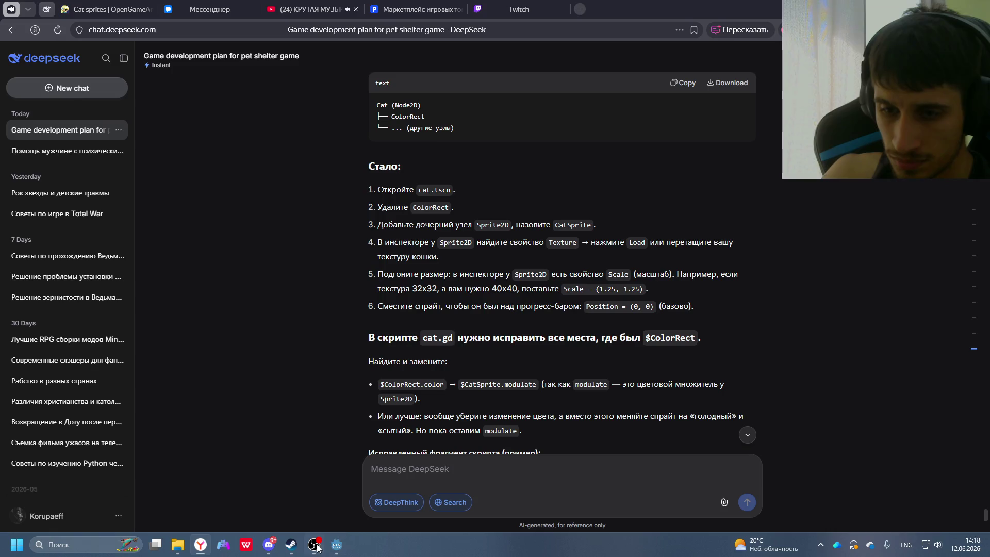
pyautogui.click(336, 544)
pyautogui.click(755, 91)
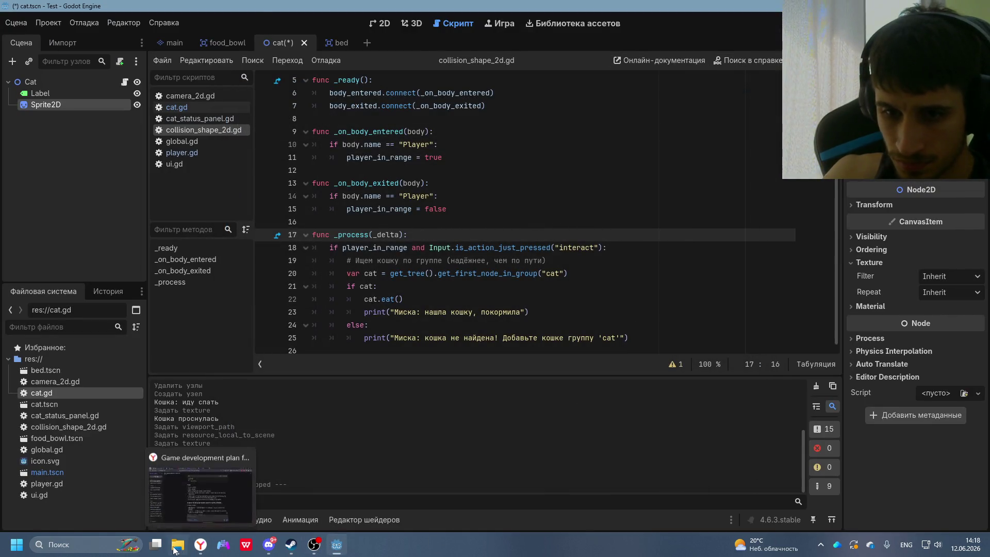
# - Check the catspriteoriginal image in the cat sprites folder and dismiss Godot's quick texture picker
pyautogui.click(177, 544)
pyautogui.click(408, 136)
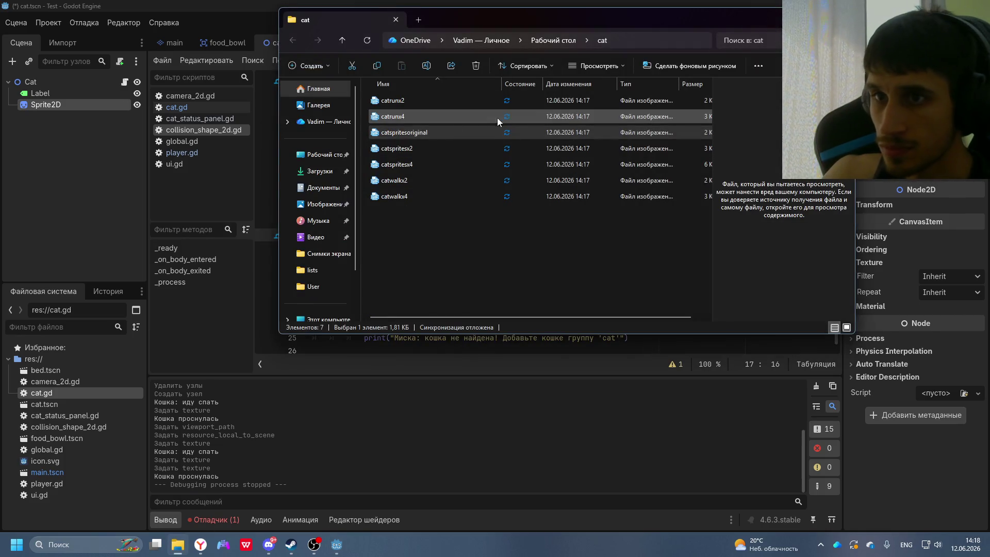
pyautogui.hotkey('alt', 'Tab')
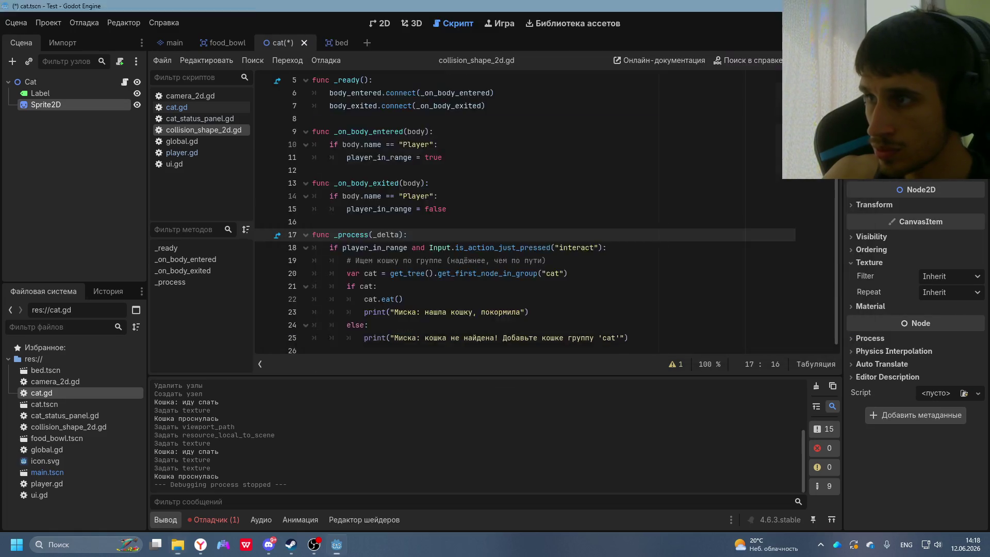
pyautogui.click(726, 162)
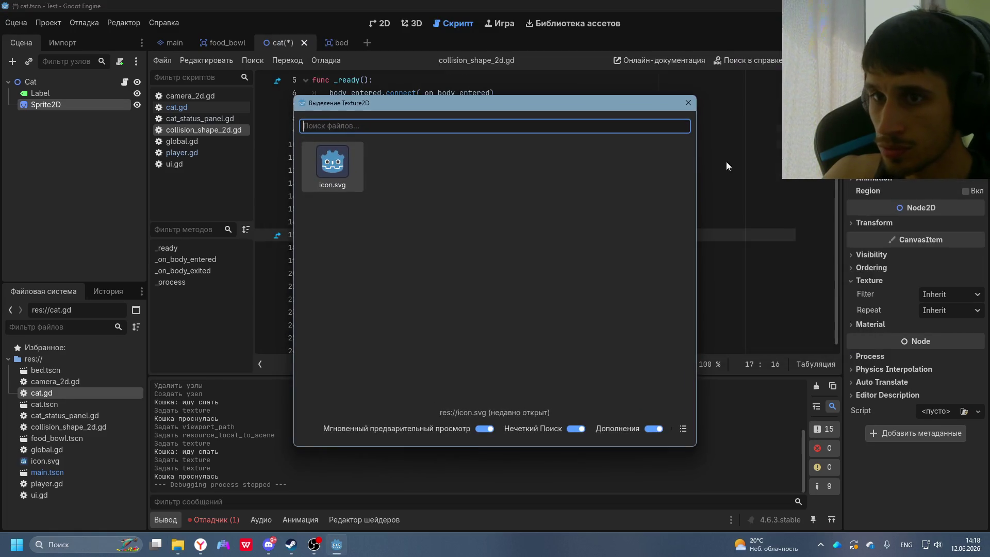
pyautogui.click(688, 106)
# - Select all seven cat images, then choose Load from the Sprite2D's Texture menu
pyautogui.hotkey('alt', 'Tab')
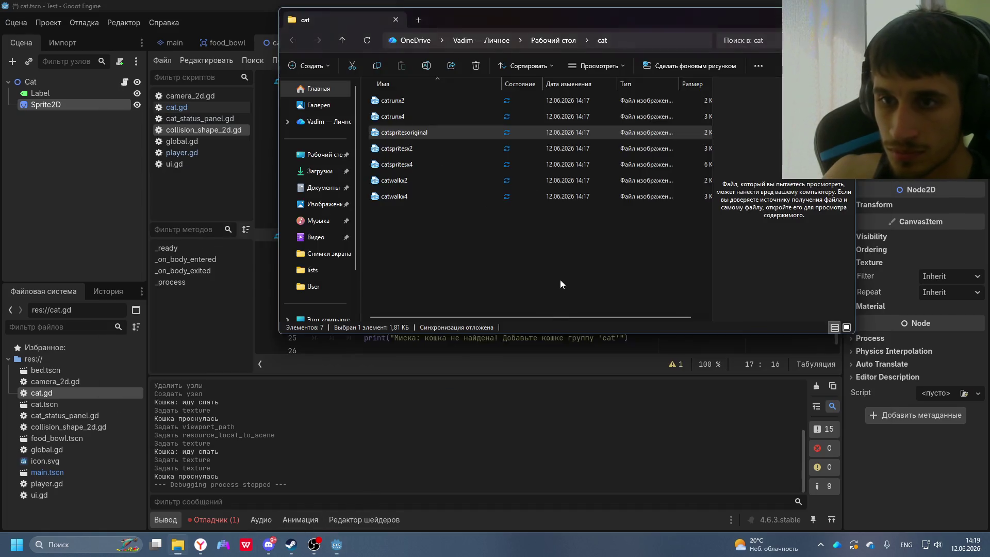
pyautogui.moveTo(560, 279)
pyautogui.mouseDown()
pyautogui.moveTo(436, 187)
pyautogui.moveTo(406, 41)
pyautogui.mouseUp()
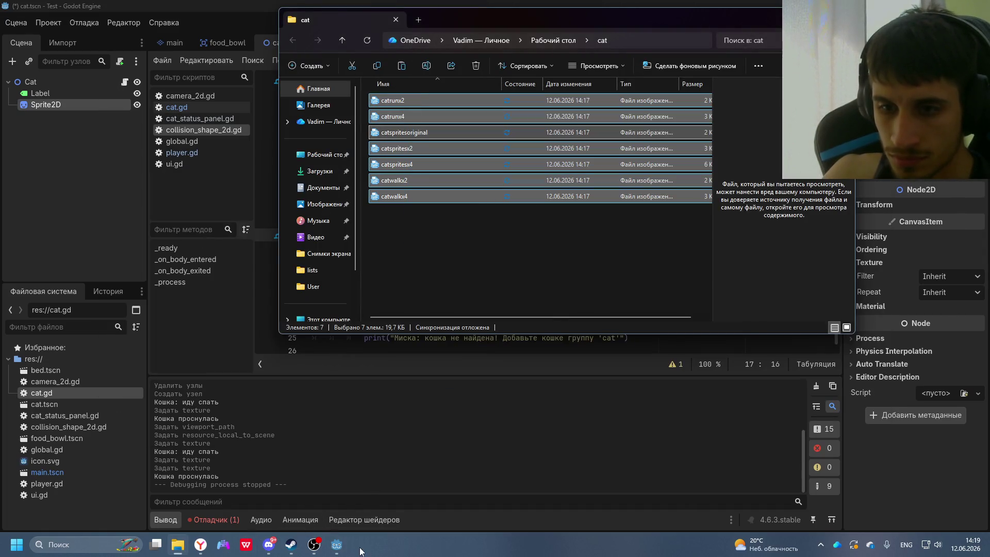
pyautogui.click(175, 549)
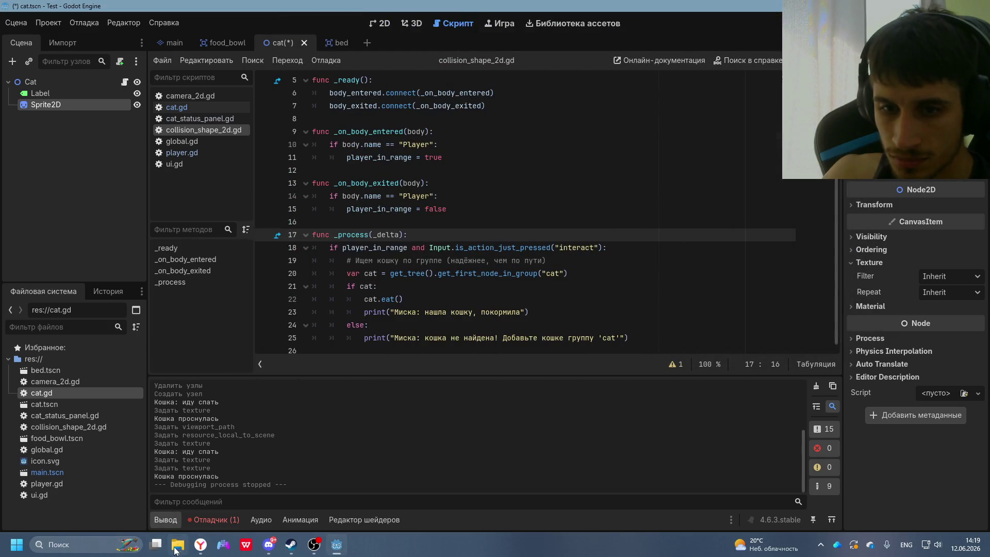
pyautogui.moveTo(172, 551)
pyautogui.click(917, 167)
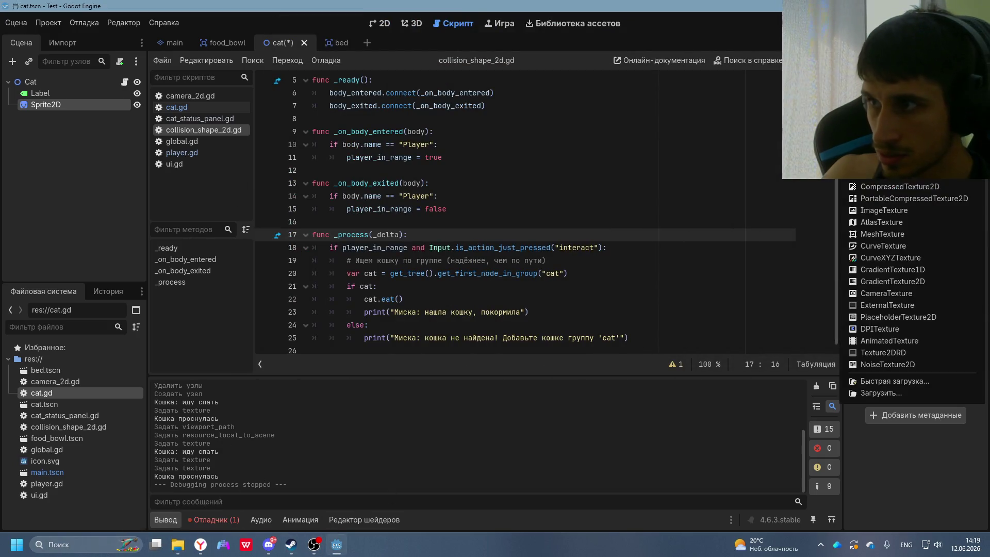
pyautogui.click(876, 383)
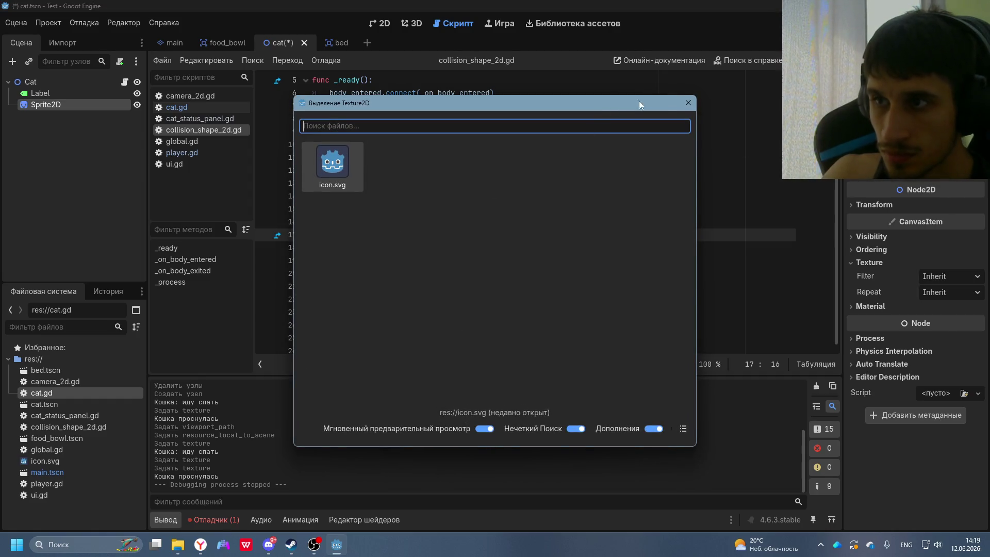
pyautogui.click(689, 103)
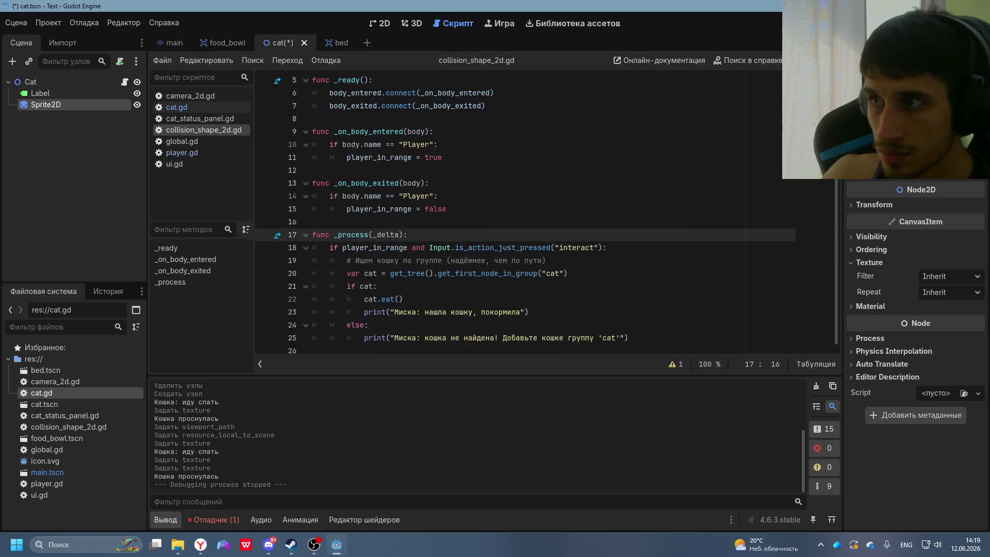
pyautogui.click(978, 170)
pyautogui.click(887, 391)
# - Reveal the project folder in Explorer, preview catspritesoriginal, then close Explorer
pyautogui.rightClick(428, 218)
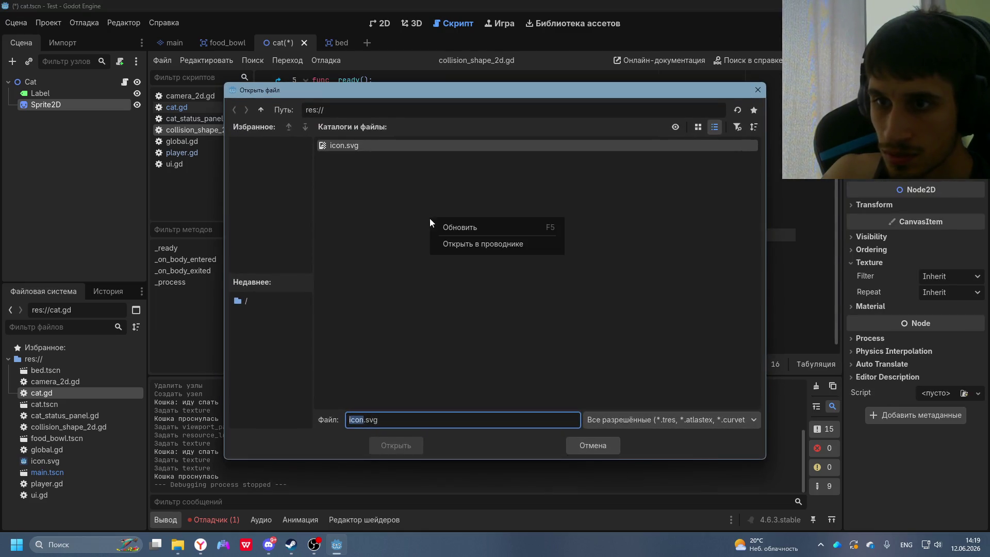
pyautogui.click(498, 245)
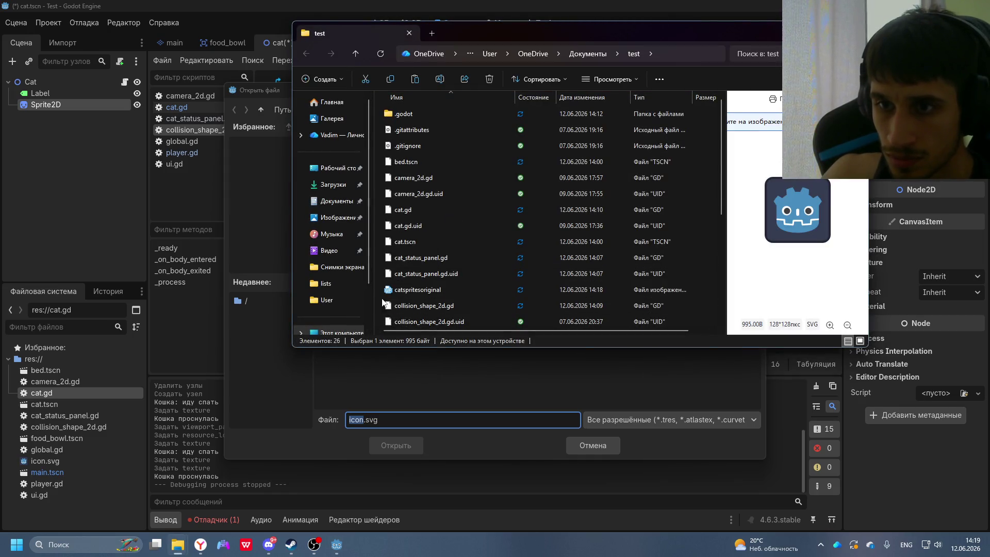
pyautogui.scroll(-1, 382, 295)
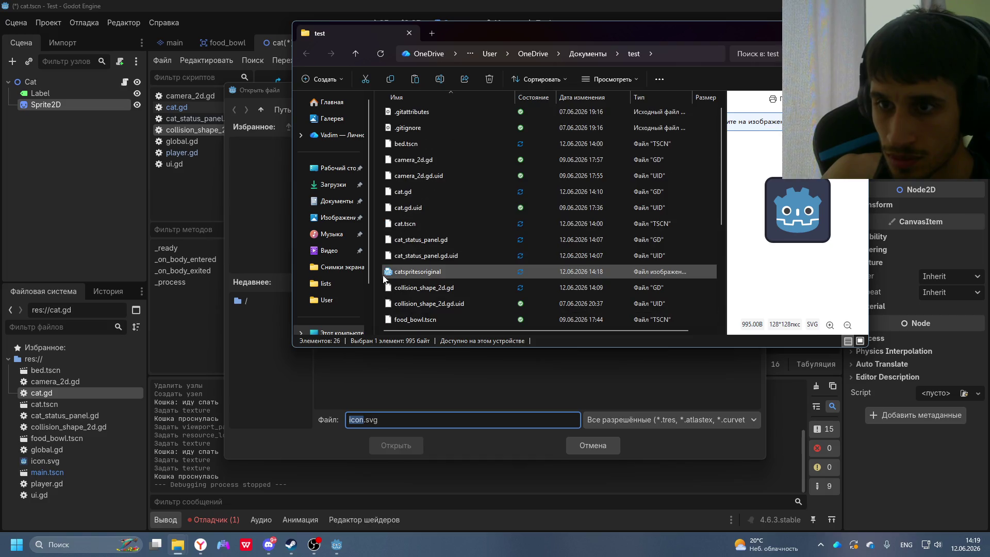
pyautogui.click(392, 277)
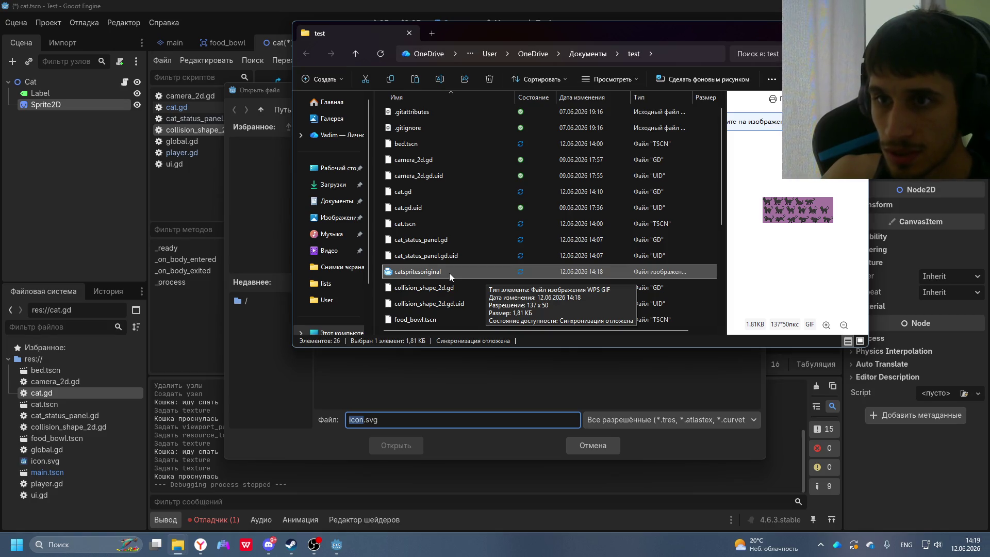
pyautogui.scroll(1, 451, 227)
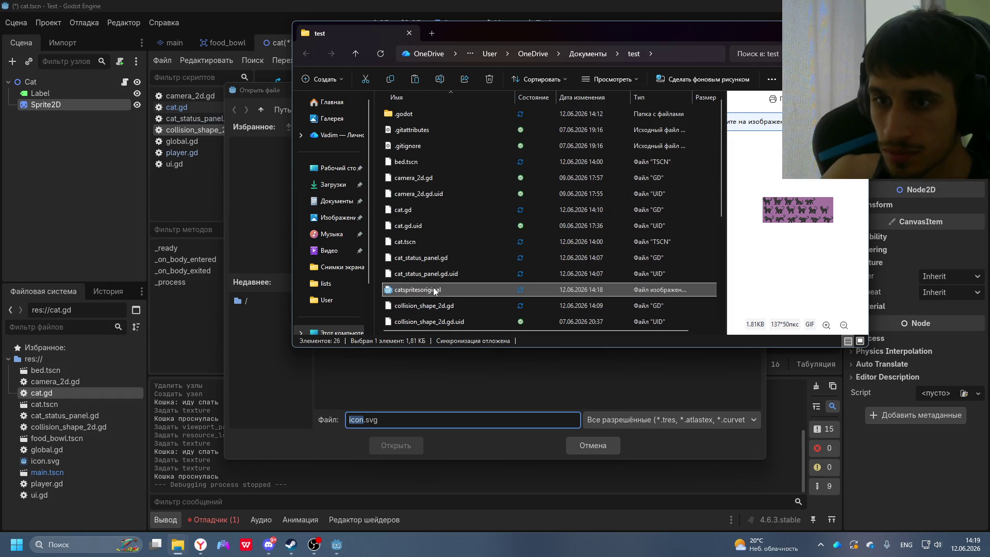
pyautogui.hotkey('alt', 'F4')
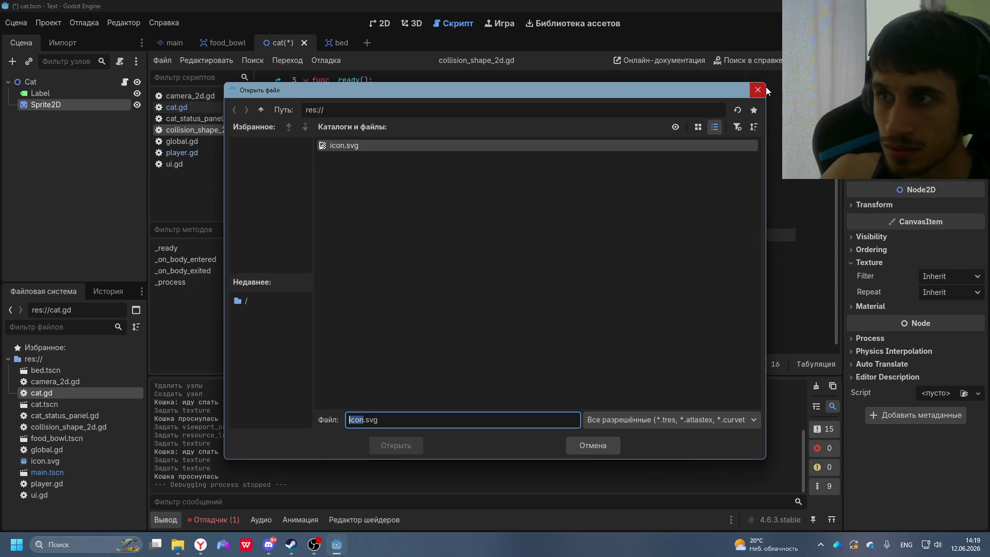
# - Set the filter to All Files and load catspritesoriginal.gif, which fails with 'No loader found'
pyautogui.click(663, 419)
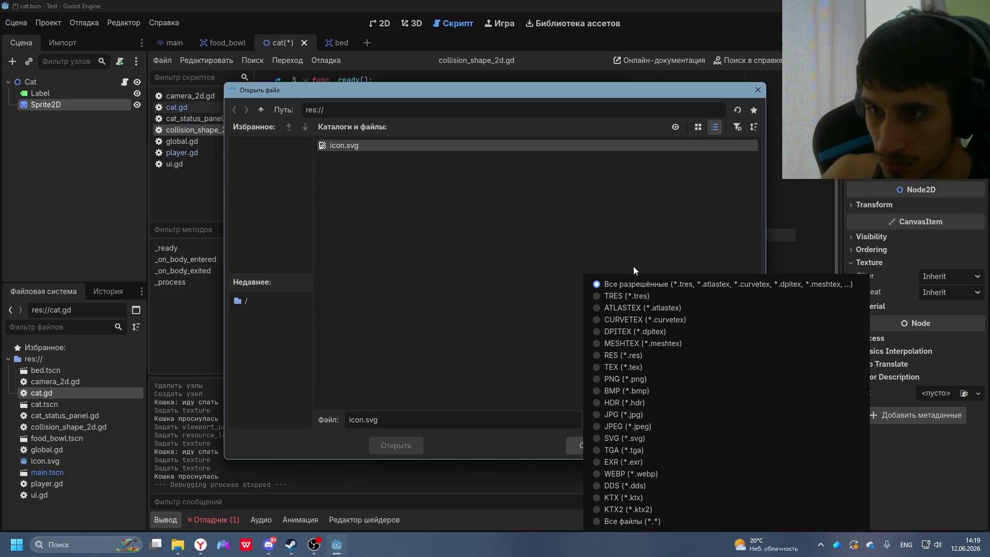
pyautogui.click(651, 521)
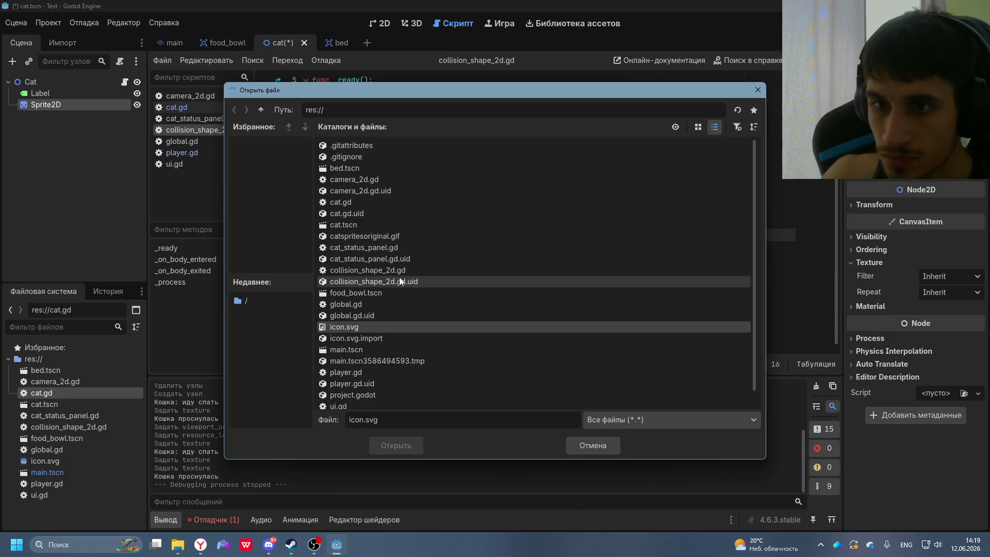
pyautogui.scroll(-1, 369, 349)
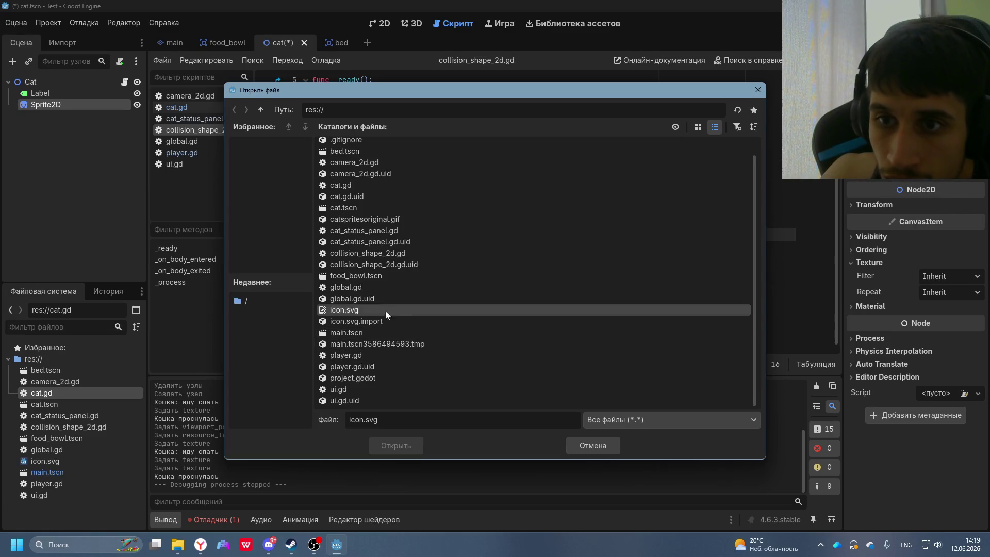
pyautogui.doubleClick(374, 219)
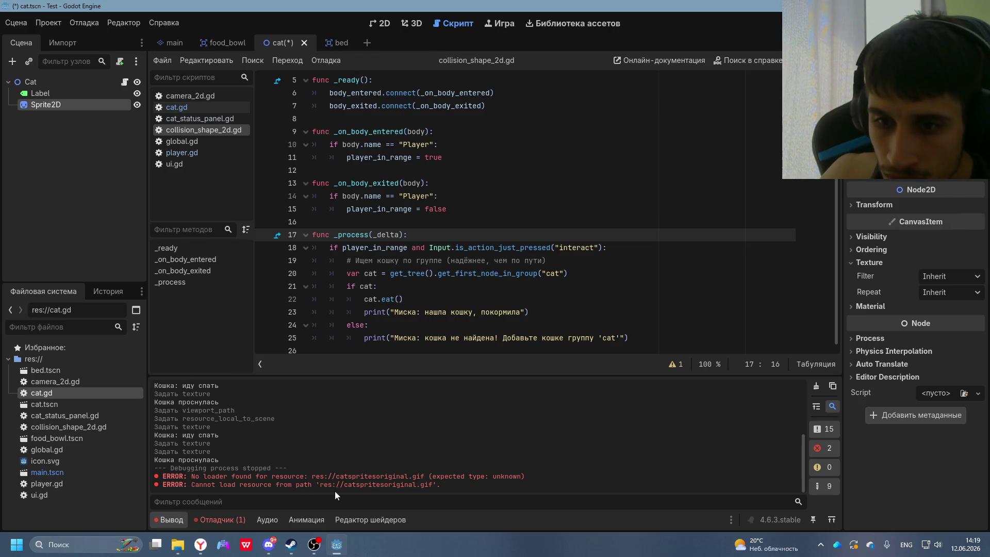
pyautogui.hotkey('alt', 'Tab')
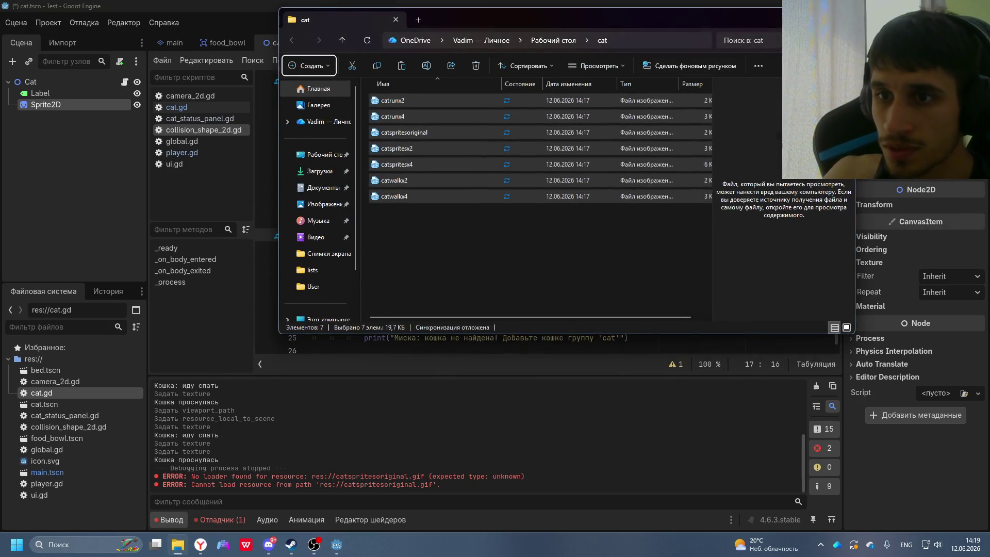
pyautogui.hotkey('alt', 'Tab')
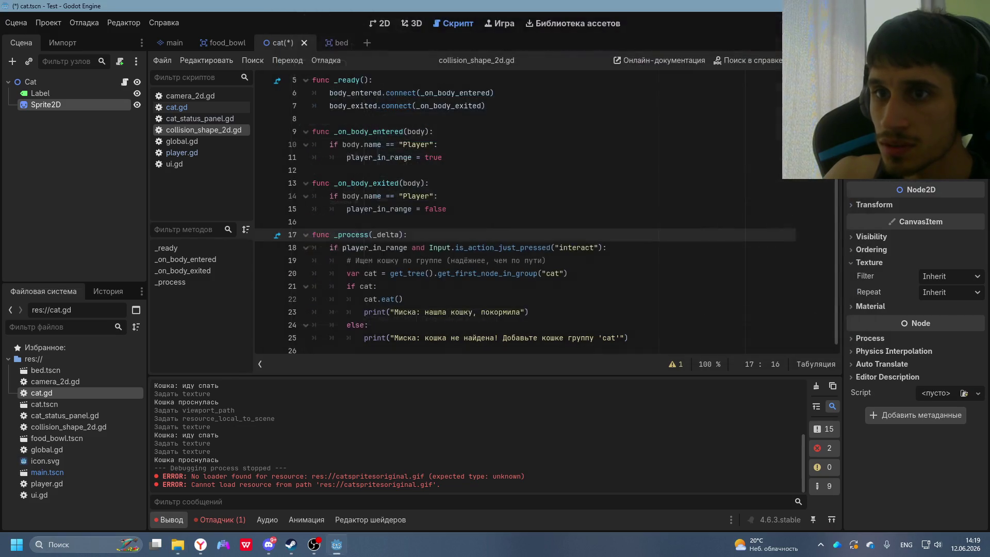
pyautogui.hotkey('alt', 'Tab')
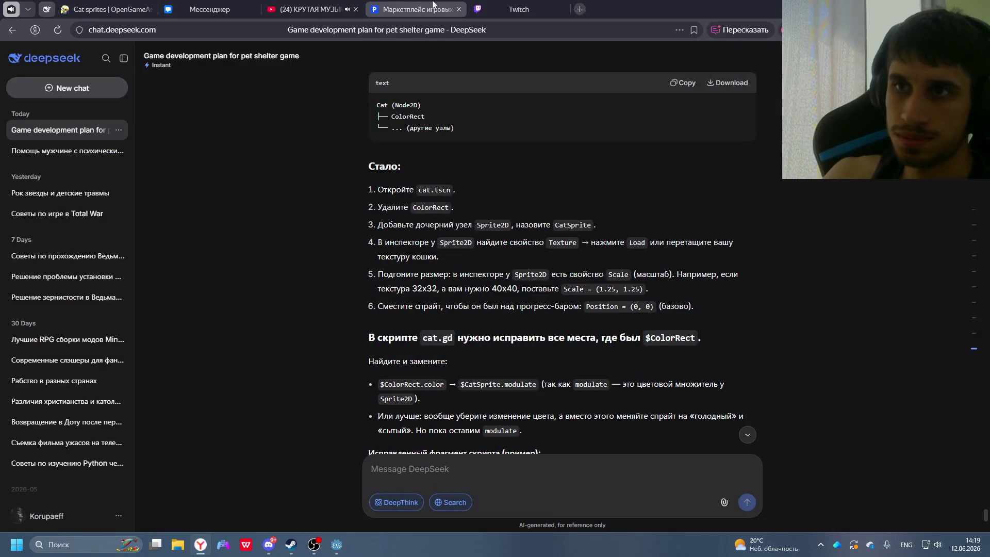
# - Open the OpenGameArt pixel cat page, download cat_run.png, and return to Godot
pyautogui.click(95, 7)
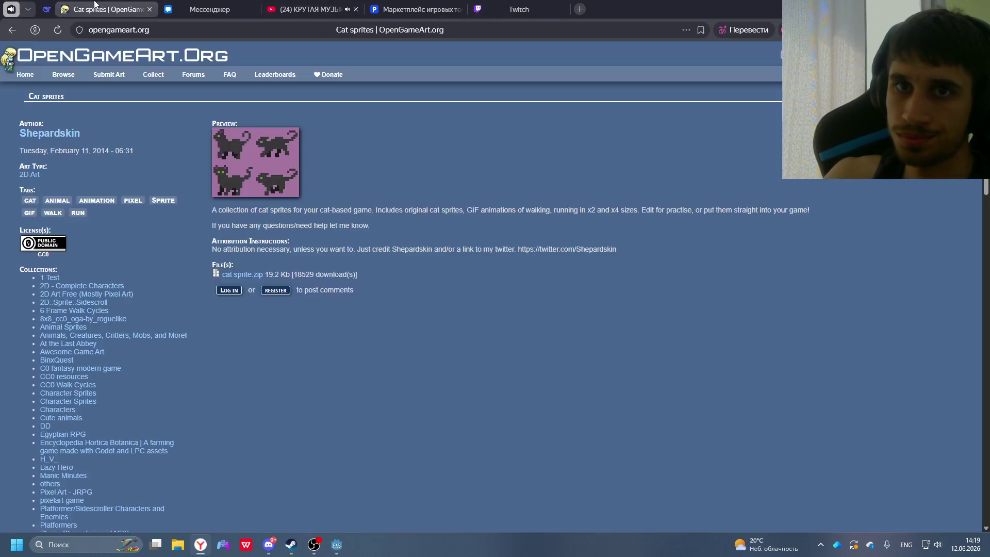
pyautogui.click(12, 30)
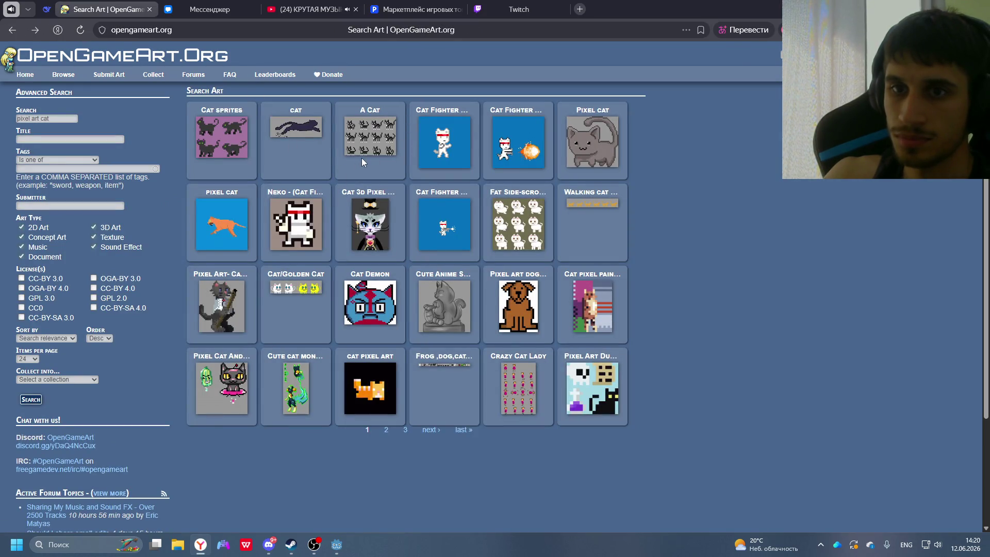
pyautogui.click(223, 210)
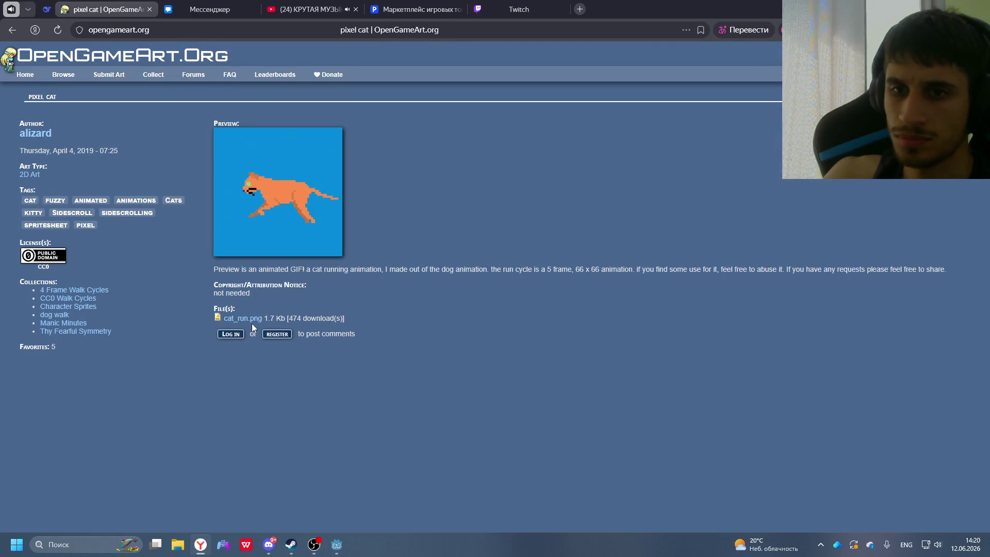
pyautogui.click(253, 320)
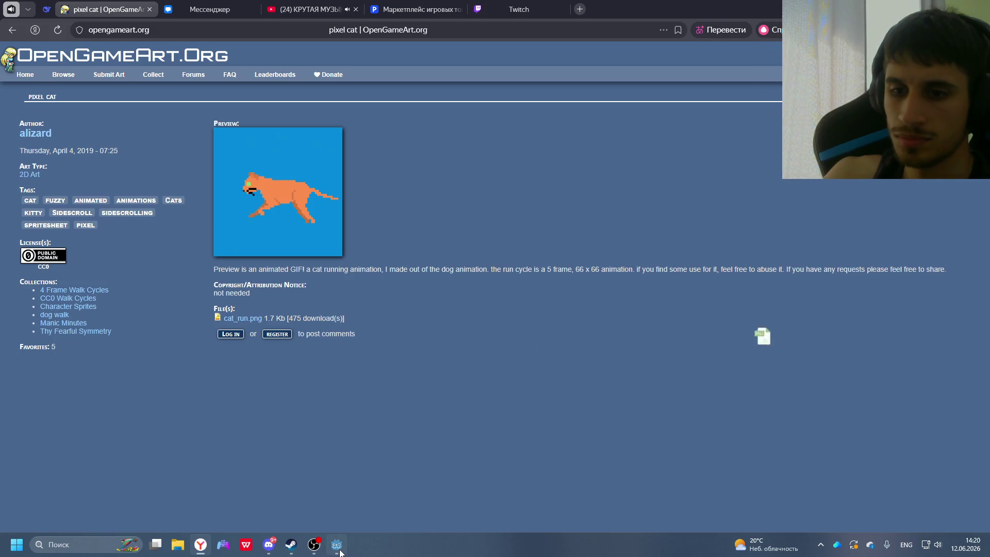
pyautogui.moveTo(336, 544)
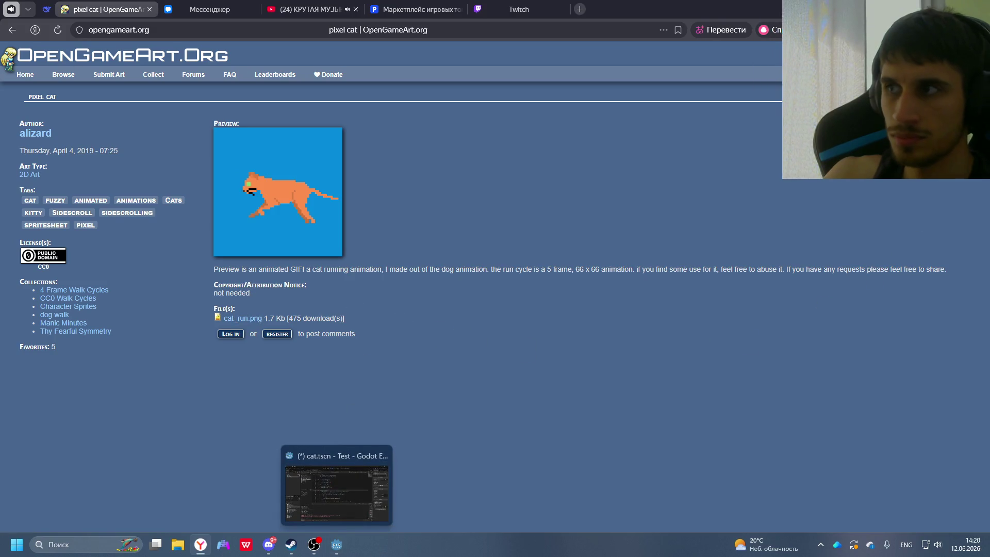
pyautogui.click(336, 544)
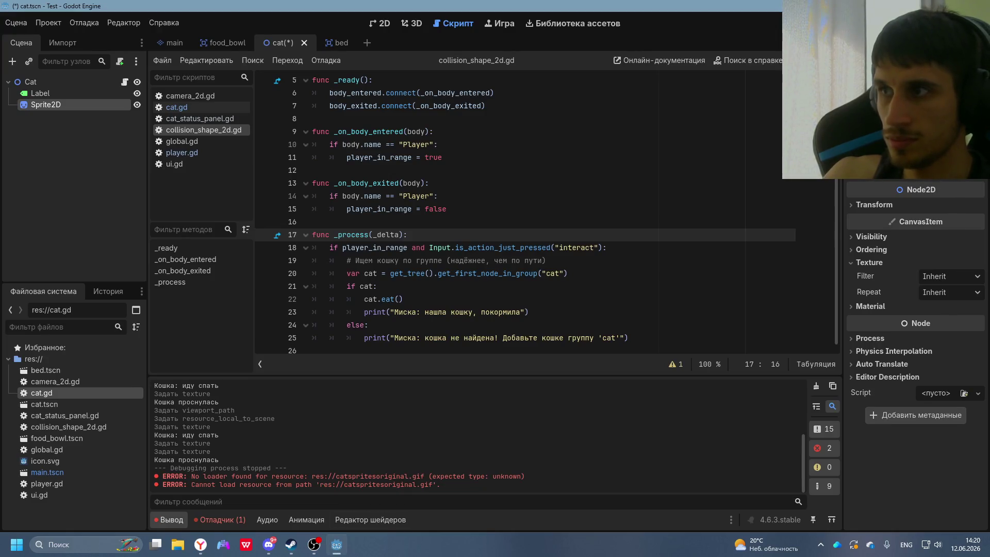
# - Import cat_run.png from the Downloads folder into the project's FileSystem dock
pyautogui.click(969, 139)
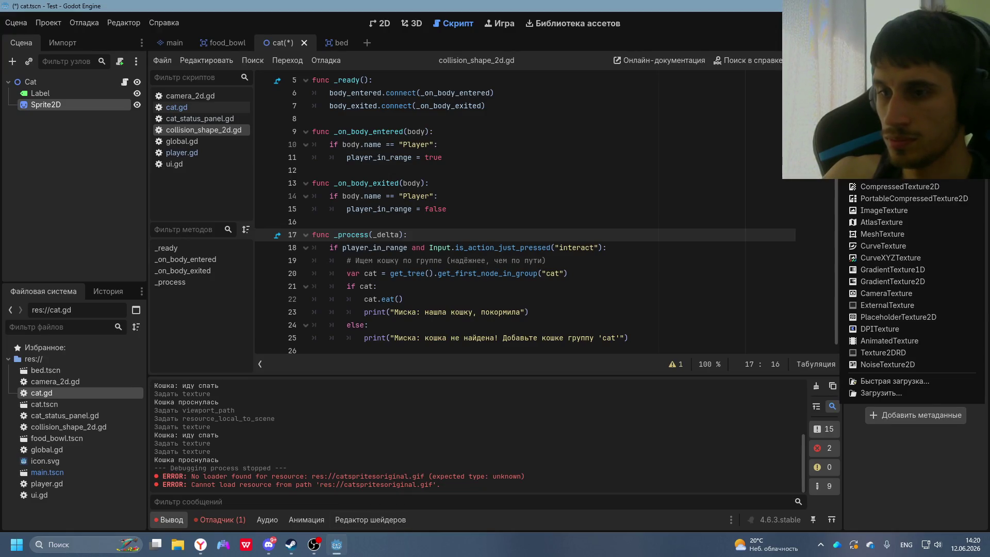
pyautogui.press('Escape')
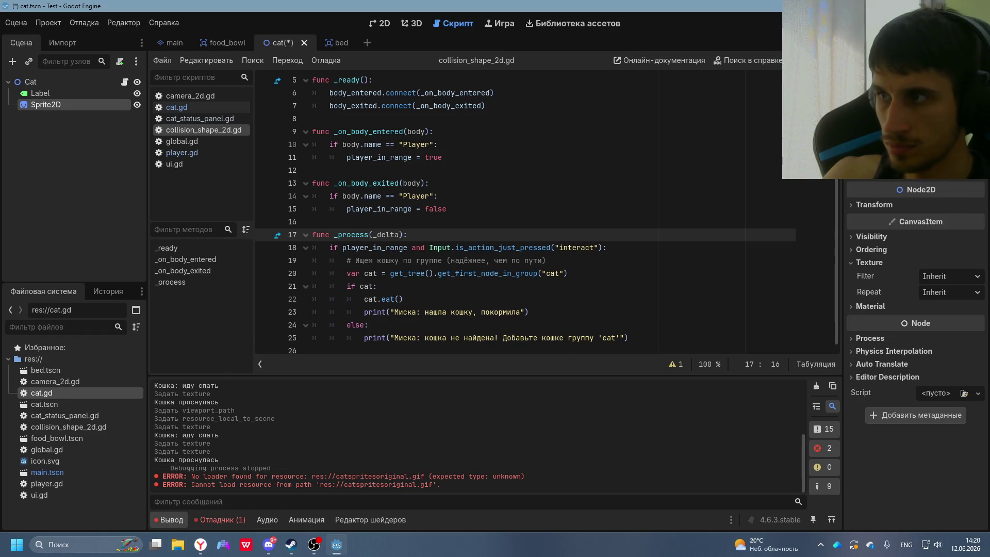
pyautogui.click(688, 102)
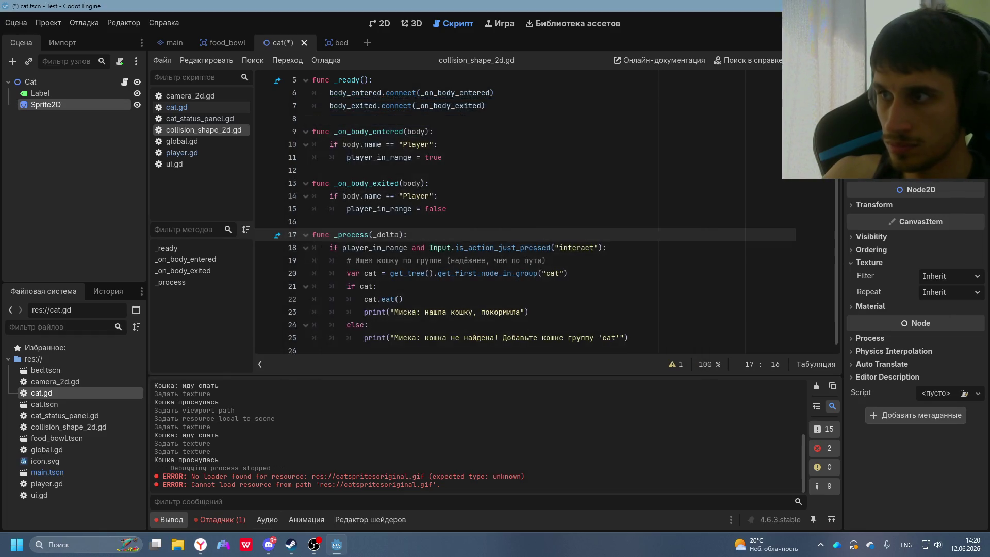
pyautogui.click(184, 549)
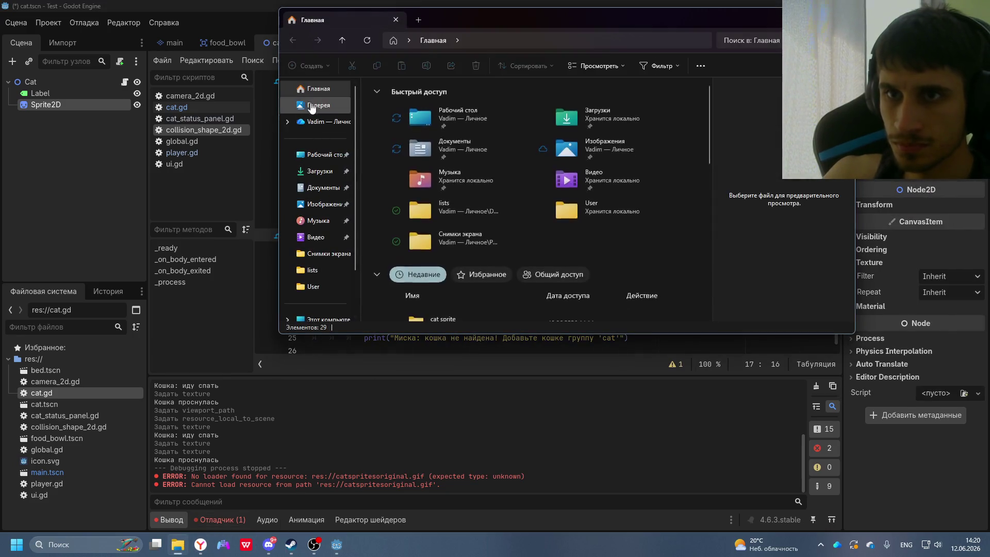
pyautogui.click(304, 172)
pyautogui.click(392, 115)
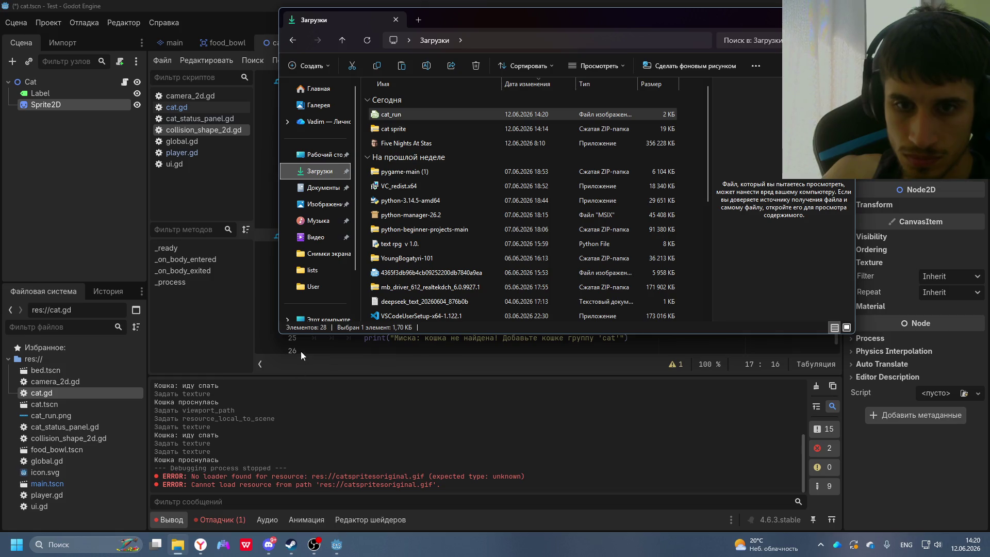
pyautogui.click(52, 416)
# - Assign cat_run.png as the cat Sprite2D's texture and run the game with F5
pyautogui.moveTo(53, 417)
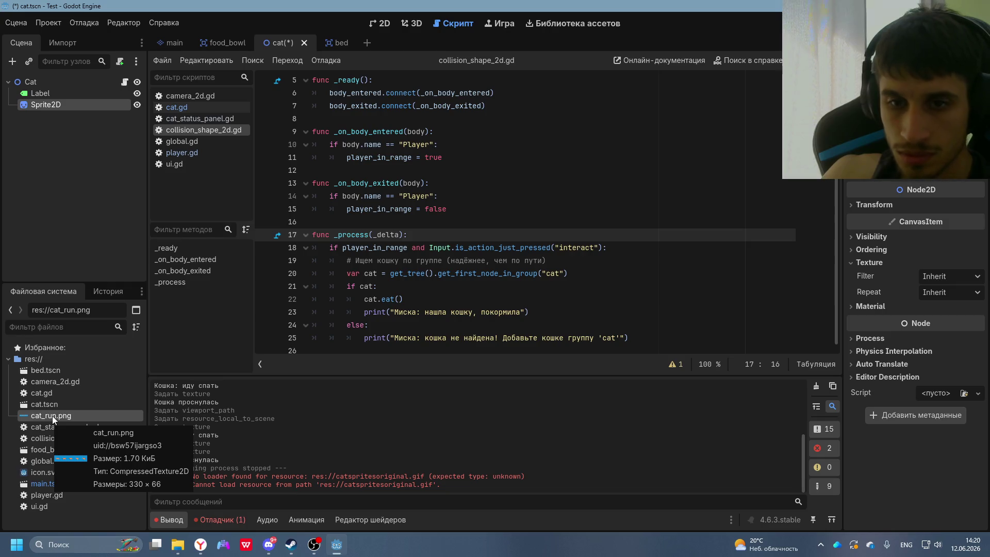
pyautogui.moveTo(52, 415)
pyautogui.mouseDown()
pyautogui.moveTo(773, 263)
pyautogui.moveTo(917, 108)
pyautogui.mouseUp()
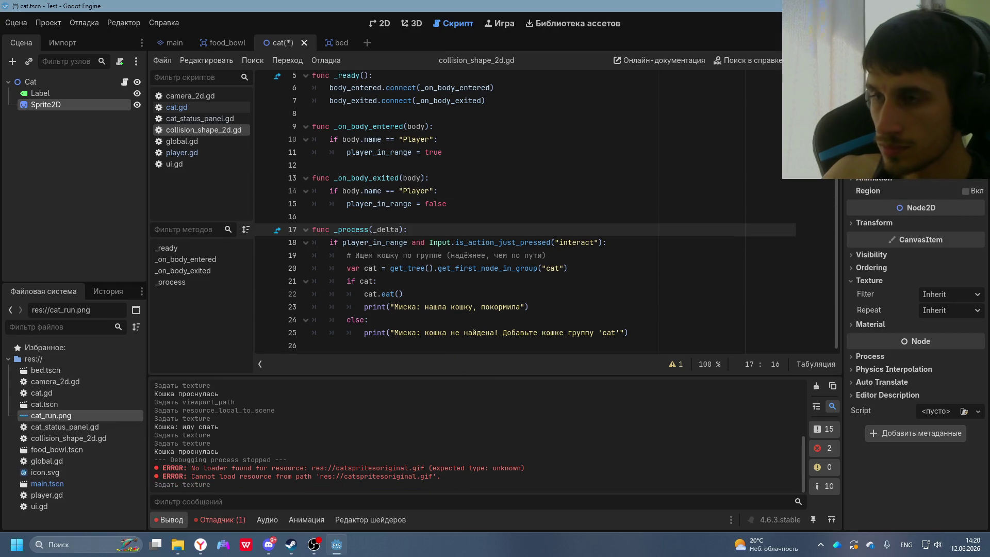
pyautogui.press('F5')
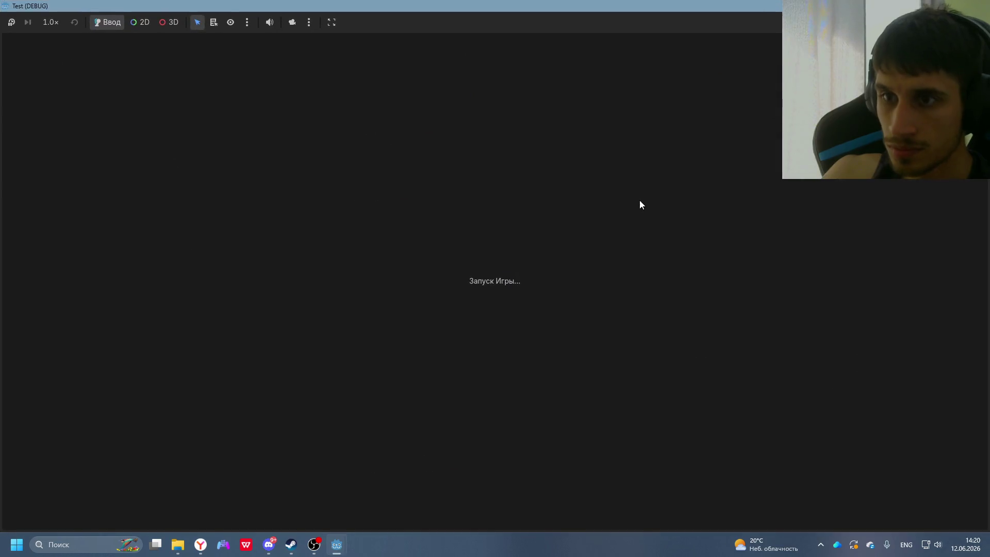